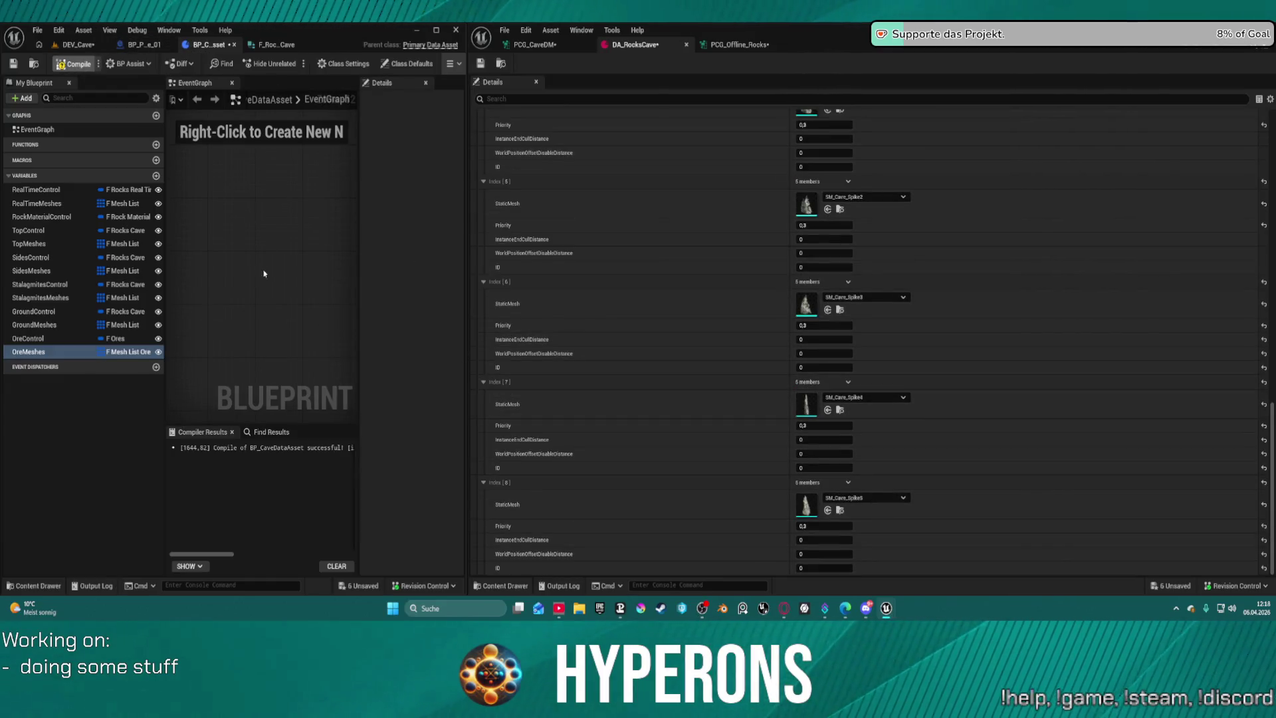
# Recompile DA_RocksCave and collapse its Ground Meshes and Ground Control categories.
pyautogui.press('F7')
pyautogui.scroll(10, 584, 236)
pyautogui.scroll(10, 585, 231)
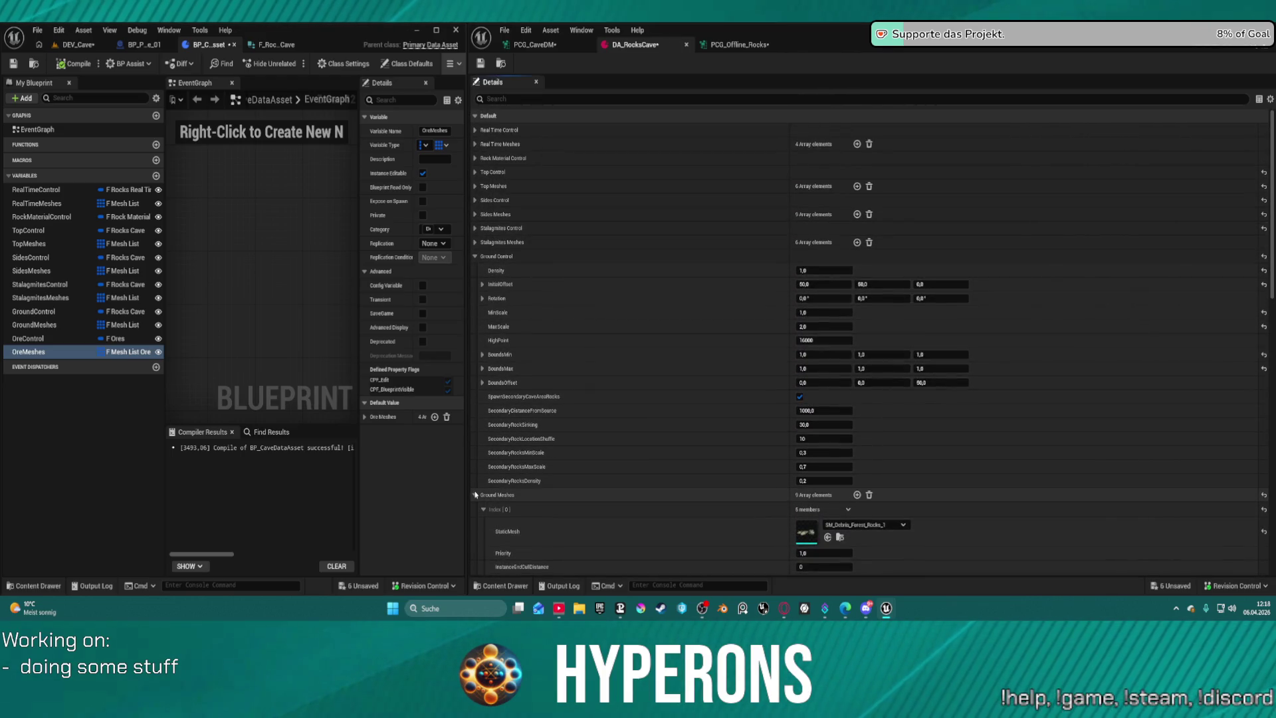
pyautogui.click(475, 494)
pyautogui.click(474, 255)
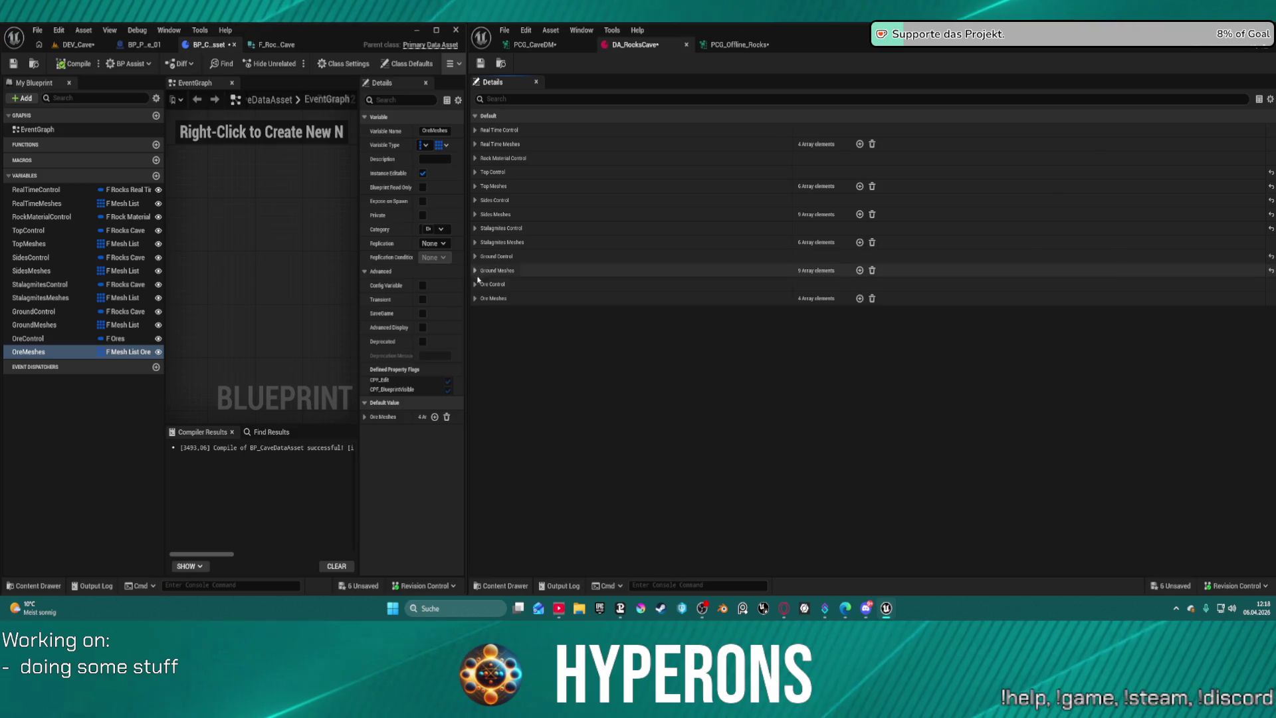
# Expand Ore Control and the Ore Meshes array, check the first entry, then bring up PCG_Offline_Rocks.
pyautogui.click(476, 283)
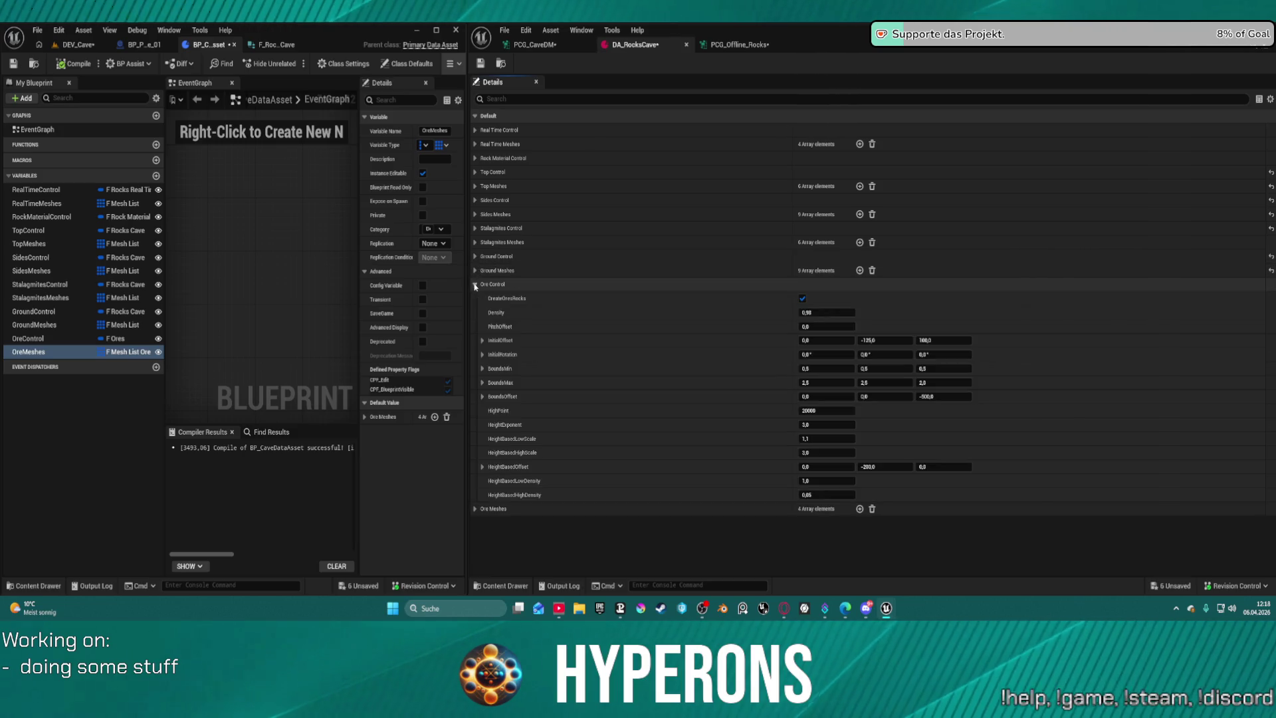
pyautogui.click(476, 509)
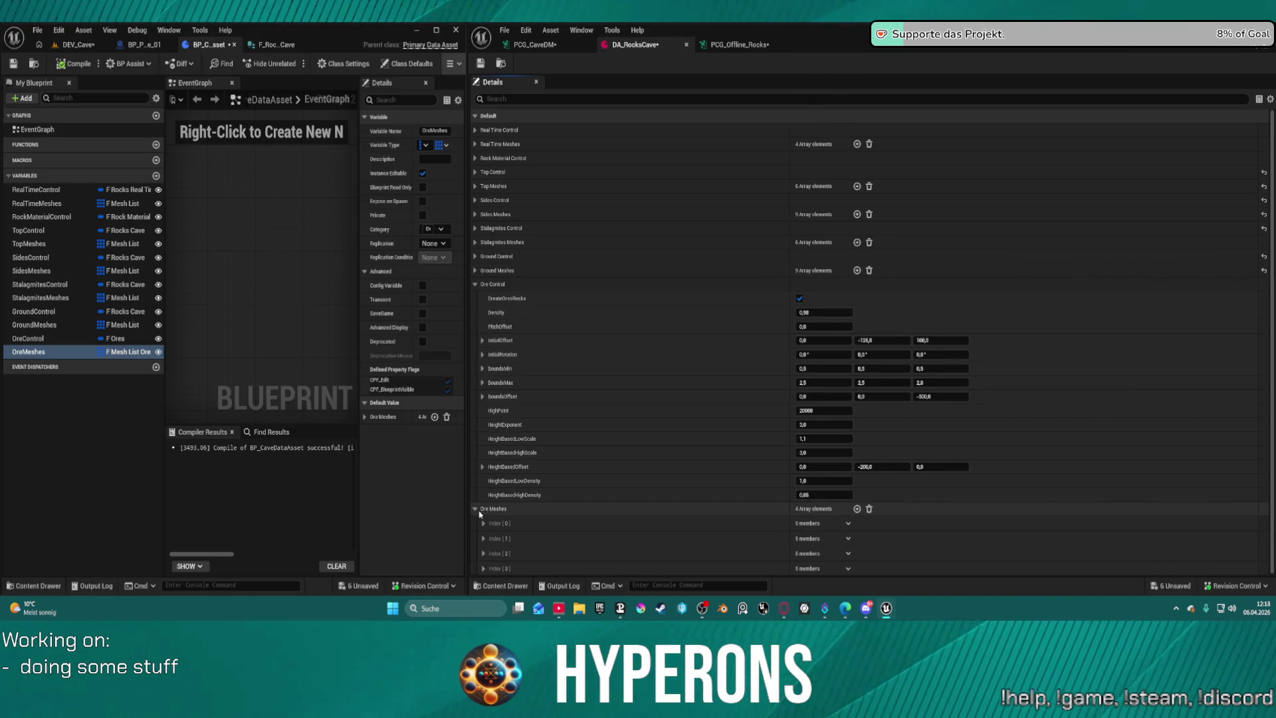
pyautogui.click(483, 523)
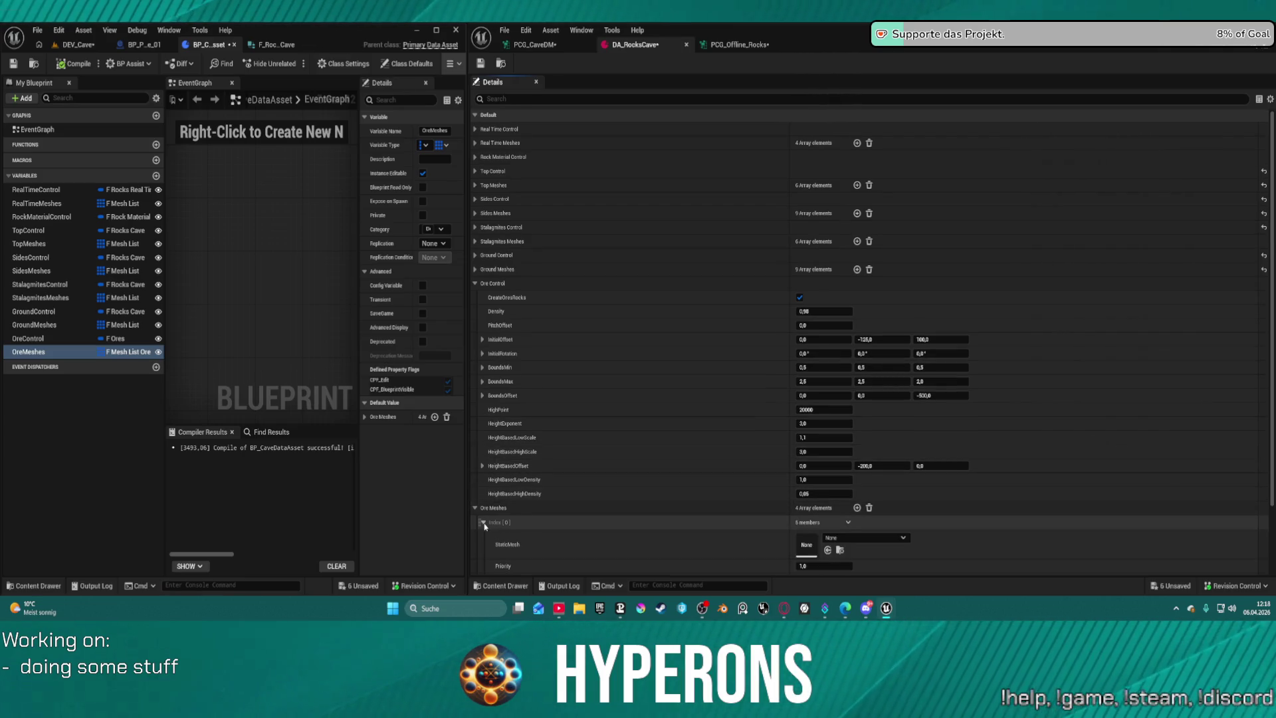
pyautogui.click(484, 523)
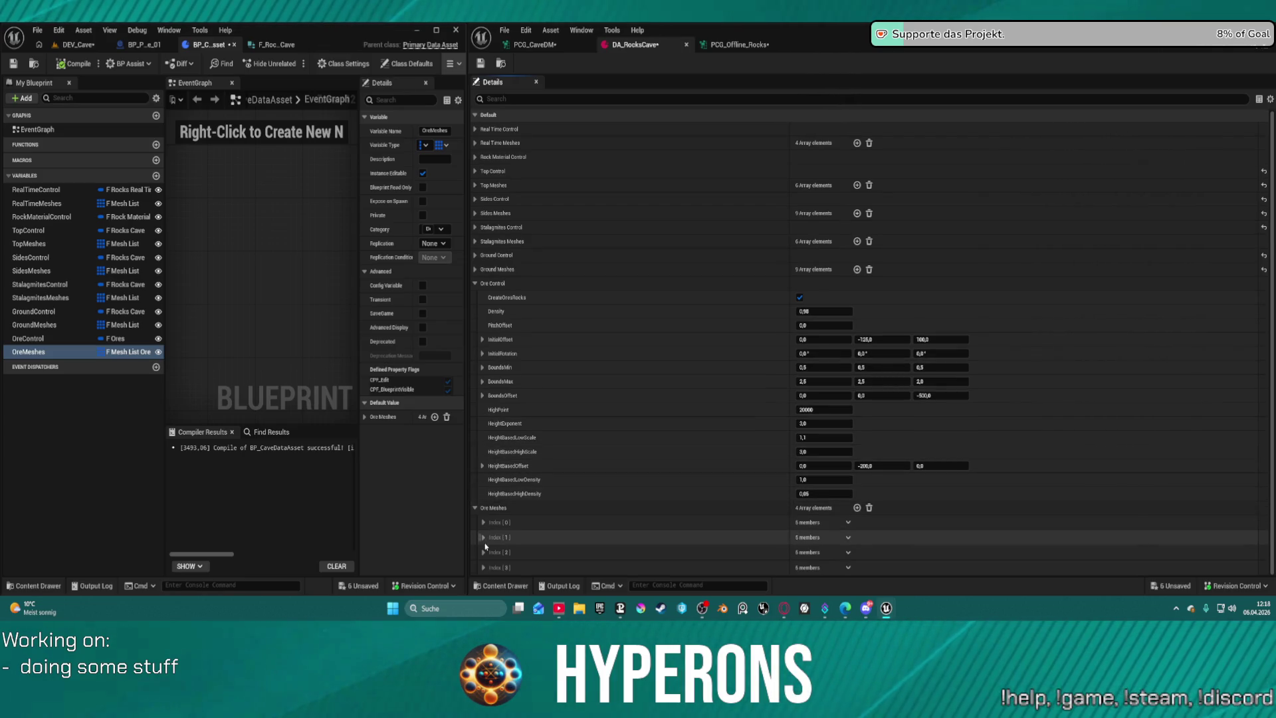
pyautogui.click(731, 46)
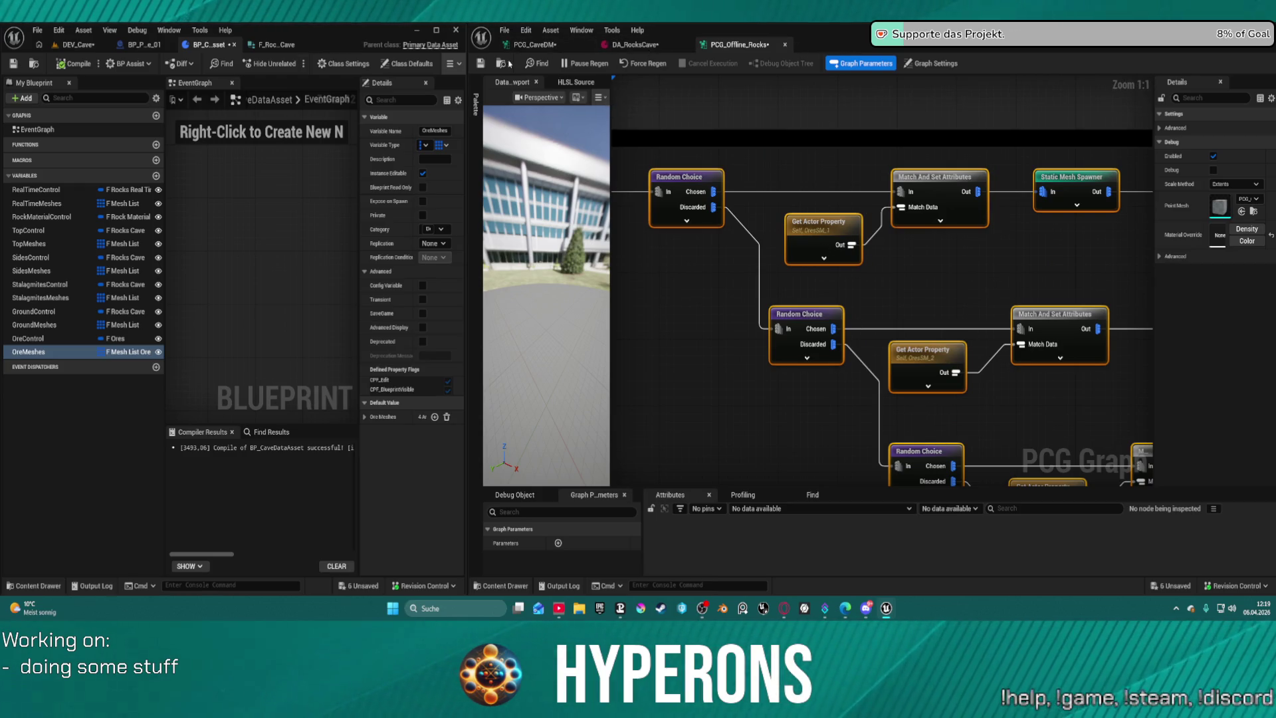
# In PCG_CaveDM, delete the Delete Attributes and Add Attribute nodes and wire Match And Set Attributes into Cull Points.
pyautogui.click(539, 45)
pyautogui.scroll(-5, 913, 274)
pyautogui.scroll(3, 913, 275)
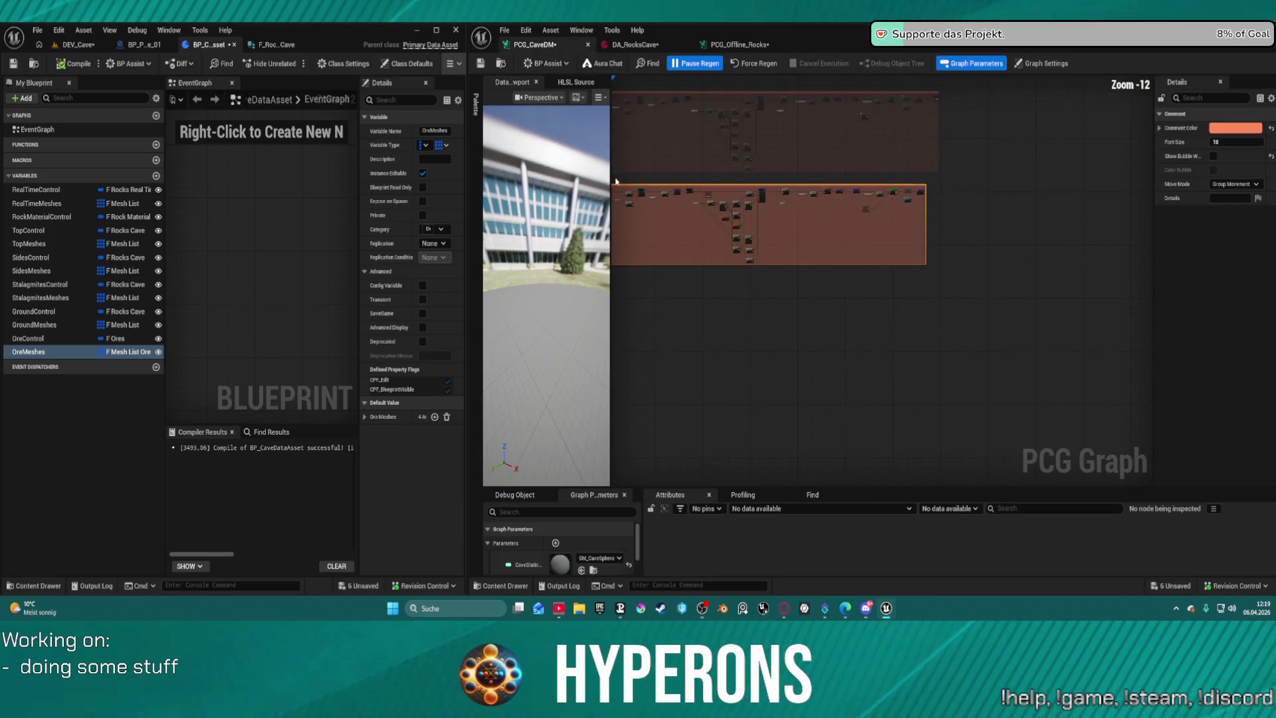
pyautogui.scroll(1, 1020, 251)
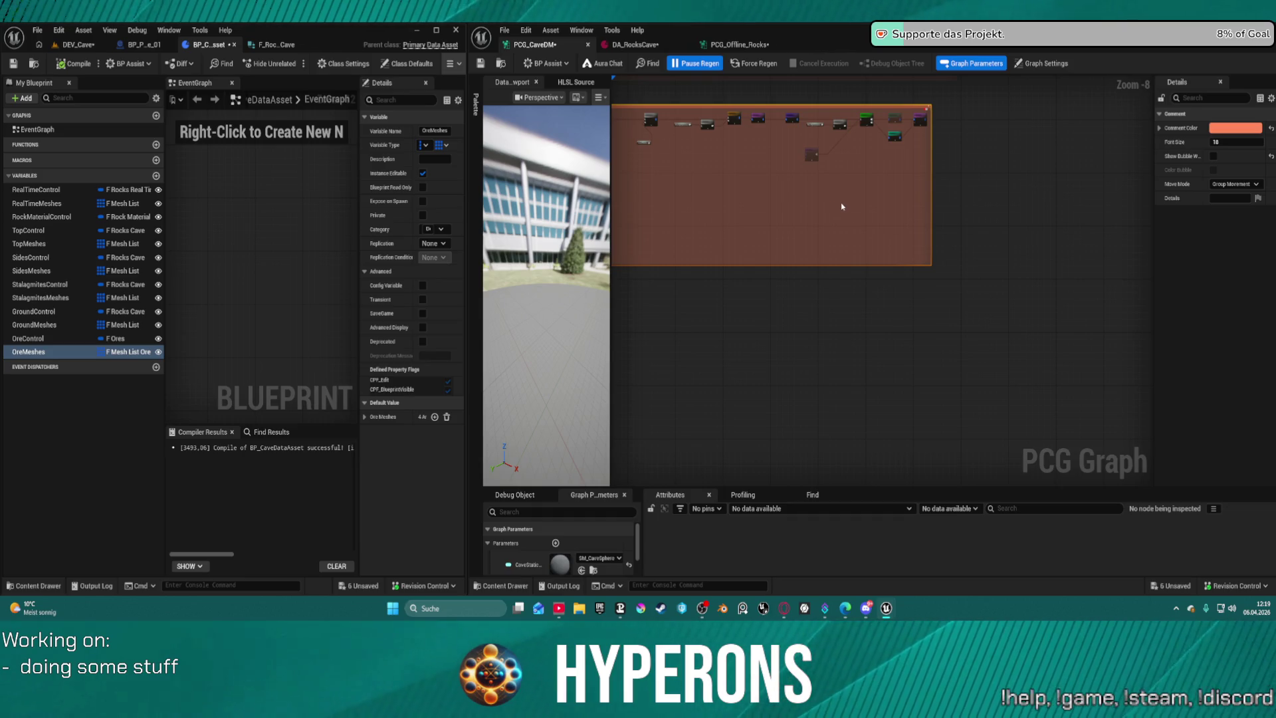
pyautogui.scroll(6, 841, 207)
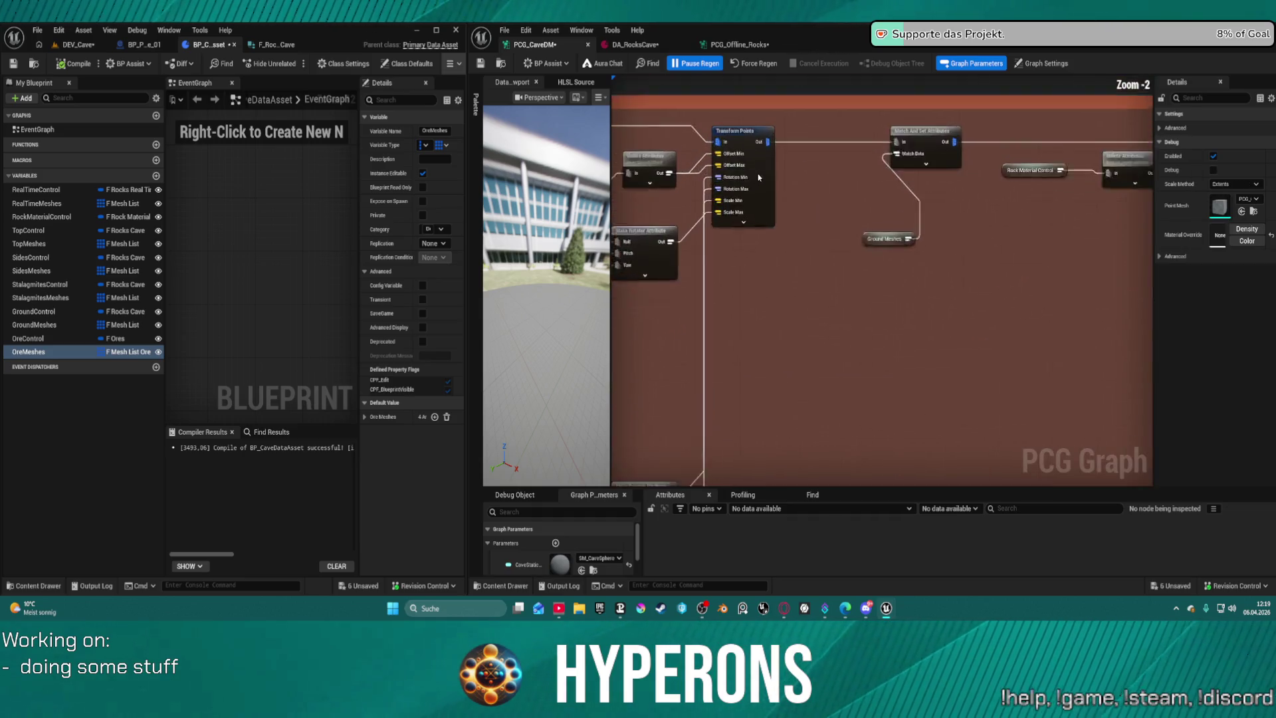
pyautogui.scroll(-1, 758, 177)
pyautogui.moveTo(806, 162)
pyautogui.mouseDown()
pyautogui.moveTo(688, 172)
pyautogui.moveTo(554, 144)
pyautogui.moveTo(741, 220)
pyautogui.mouseUp()
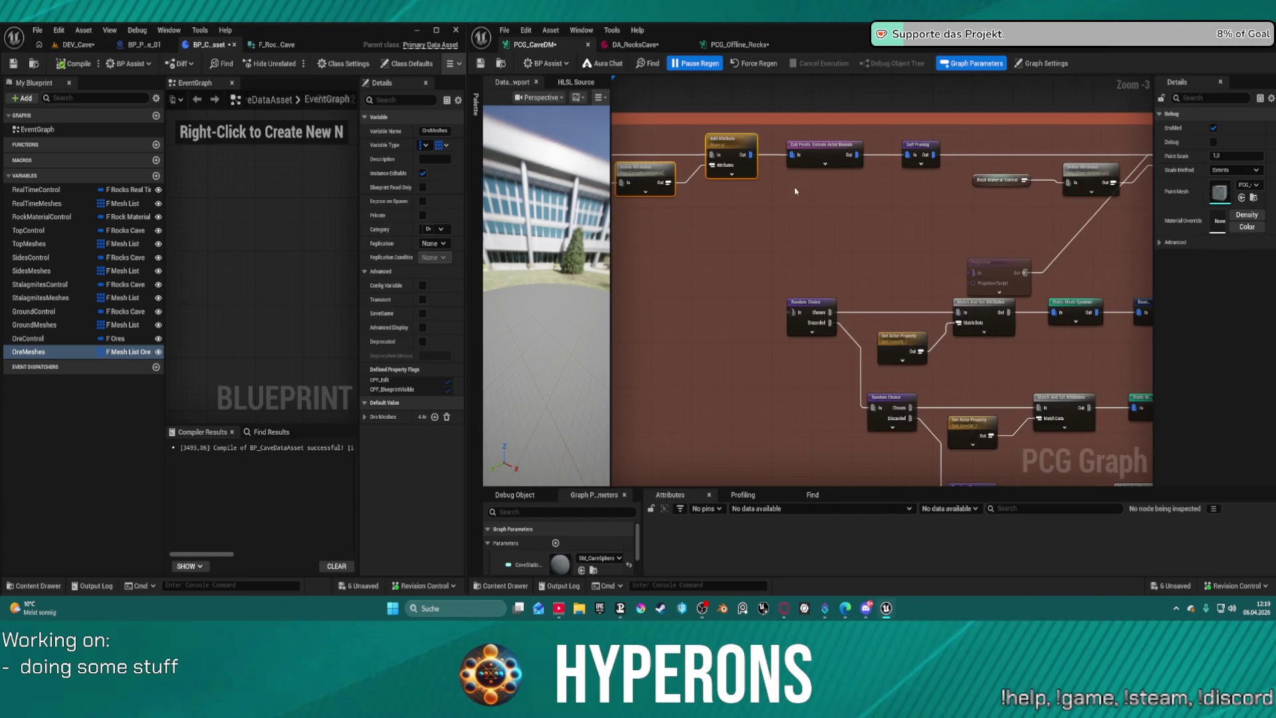
pyautogui.press('Delete')
pyautogui.moveTo(721, 136); pyautogui.dragTo(915, 136)
pyautogui.moveTo(1003, 147); pyautogui.dragTo(724, 161)
pyautogui.click(658, 148)
# Cut the link from Self Pruning to Random Choice.
pyautogui.moveTo(986, 156)
pyautogui.mouseDown()
pyautogui.moveTo(673, 185)
pyautogui.moveTo(753, 181)
pyautogui.moveTo(932, 342)
pyautogui.mouseUp()
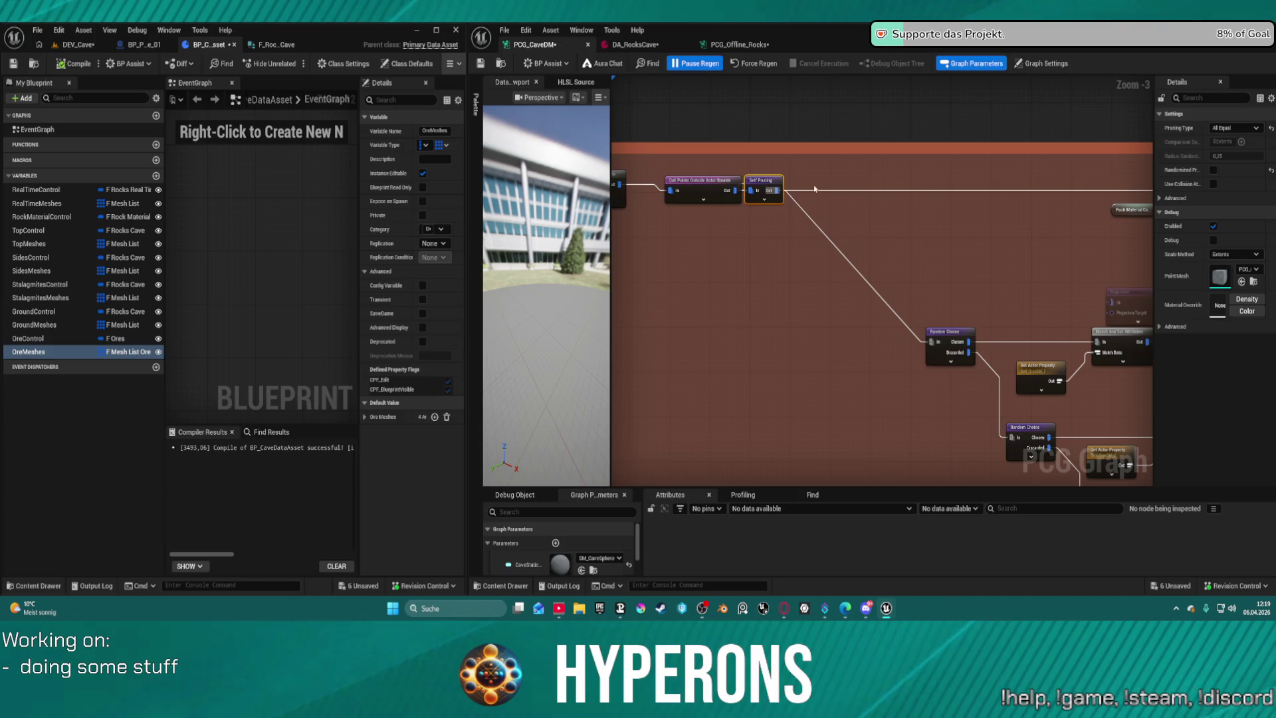
pyautogui.click(841, 255)
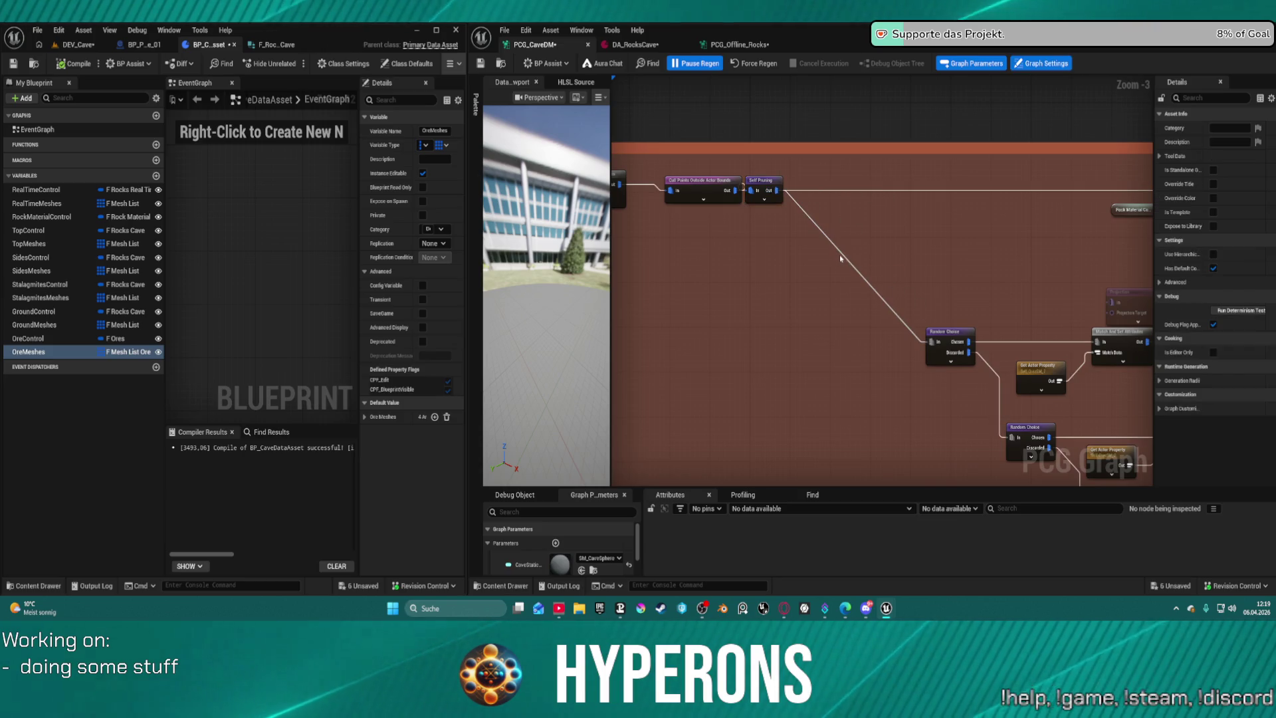
pyautogui.hotkey('ctrl', 'z')
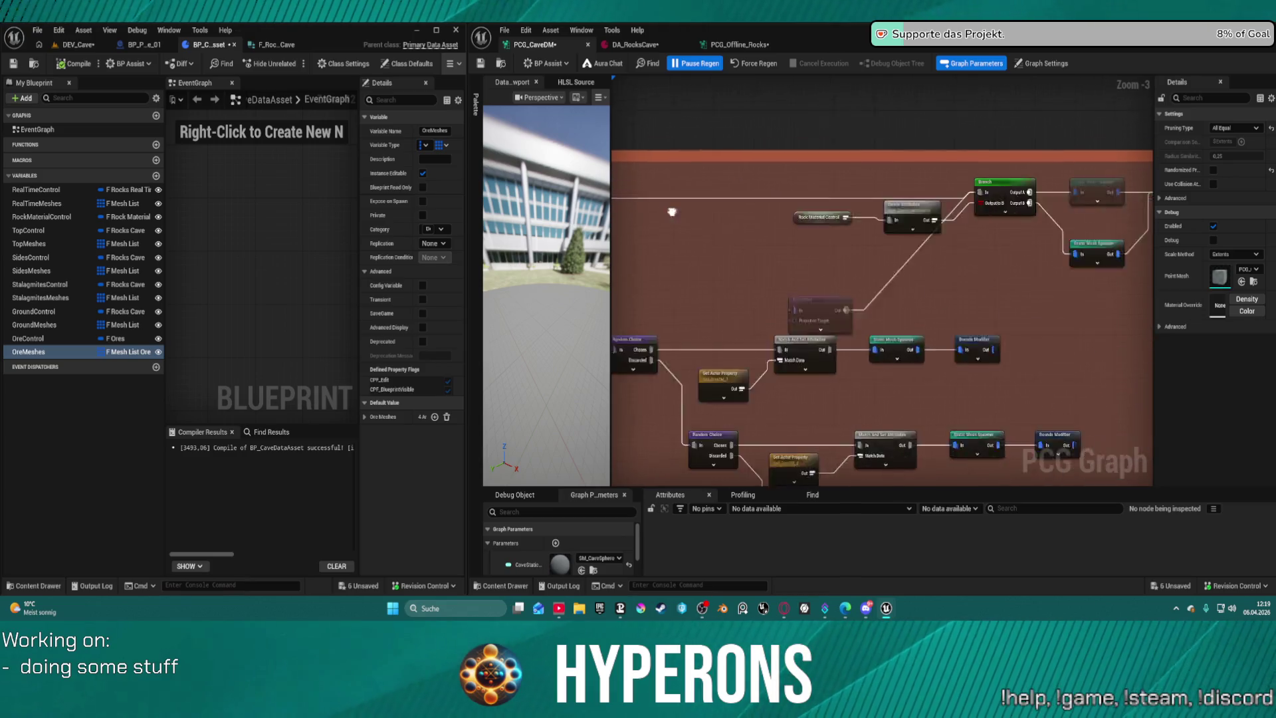
pyautogui.scroll(-2, 669, 208)
pyautogui.scroll(2, 709, 189)
# Delete the six material and mesh-spawner nodes and reframe the whole graph.
pyautogui.moveTo(660, 186); pyautogui.dragTo(1046, 268)
pyautogui.press('Delete')
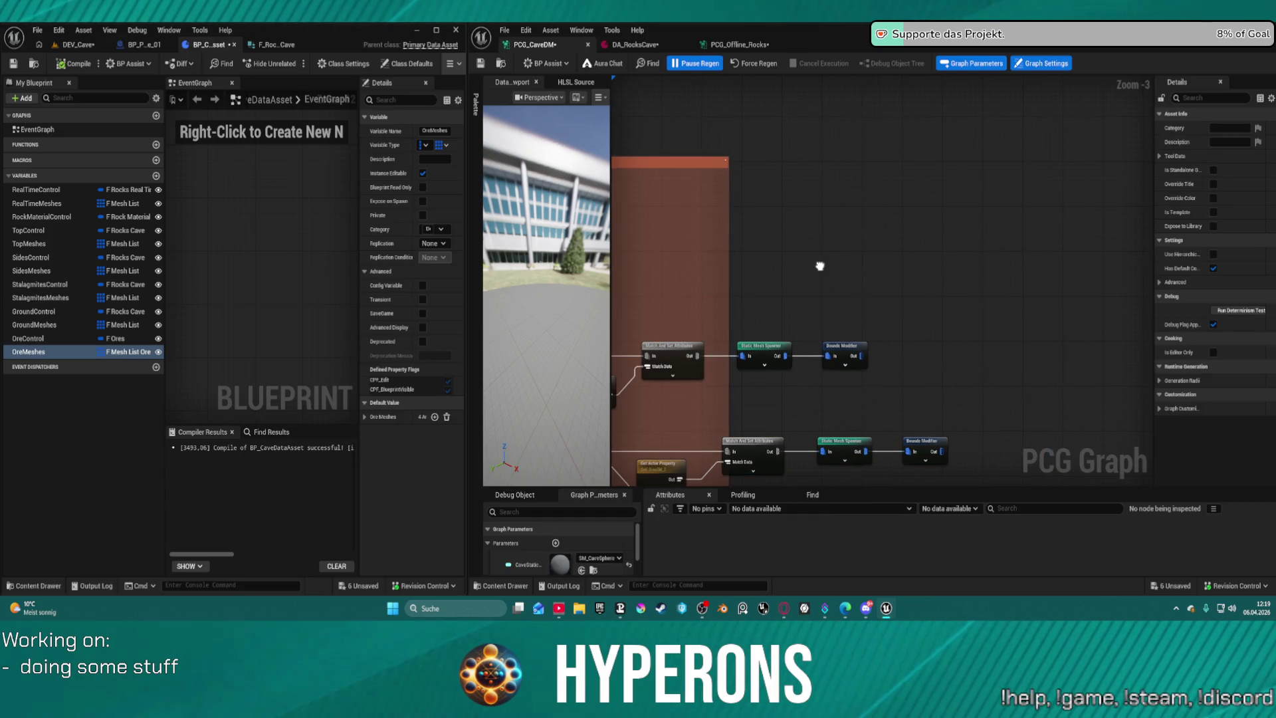
pyautogui.scroll(-6, 917, 183)
pyautogui.moveTo(891, 188); pyautogui.dragTo(1060, 251)
pyautogui.scroll(6, 1030, 242)
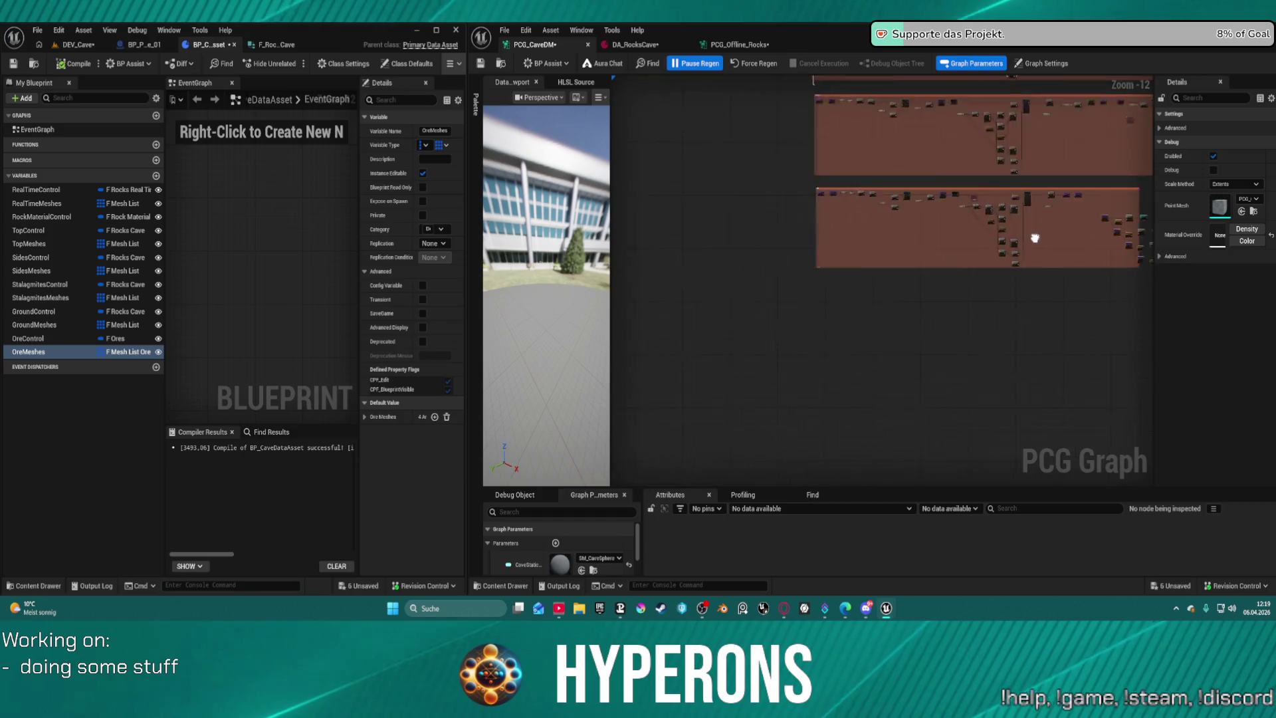
pyautogui.press('f')
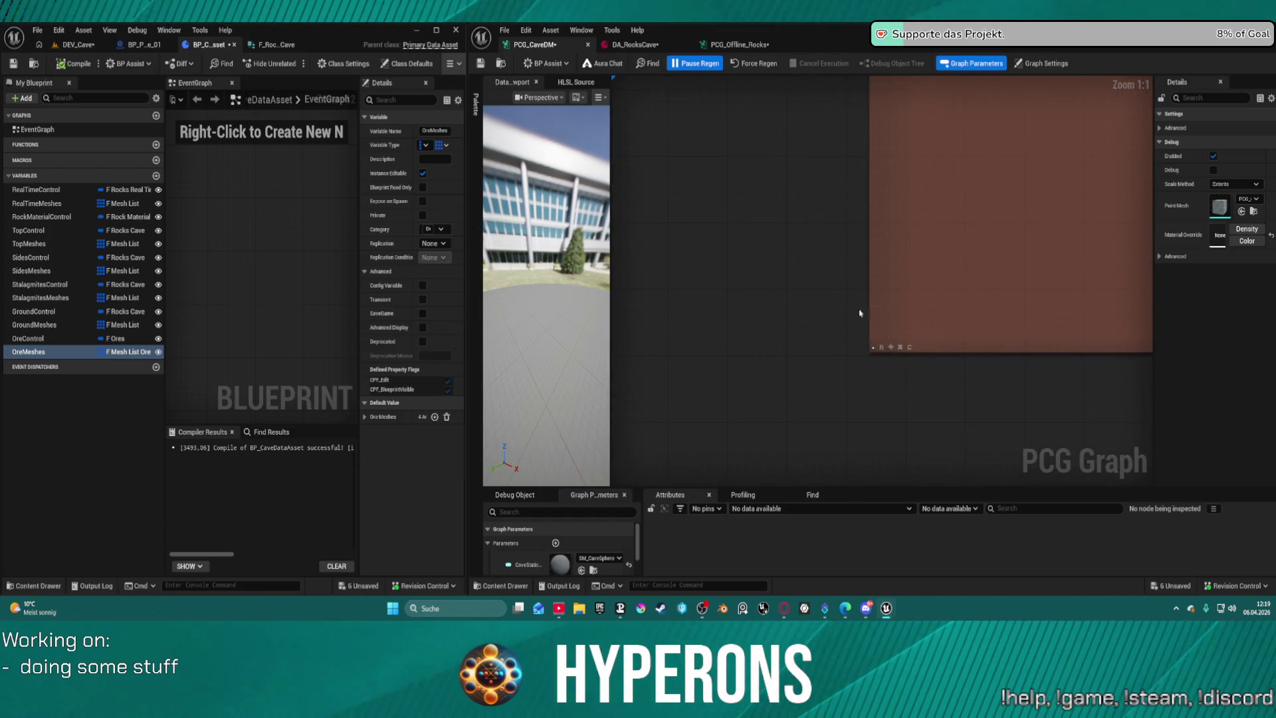
pyautogui.scroll(-12, 891, 348)
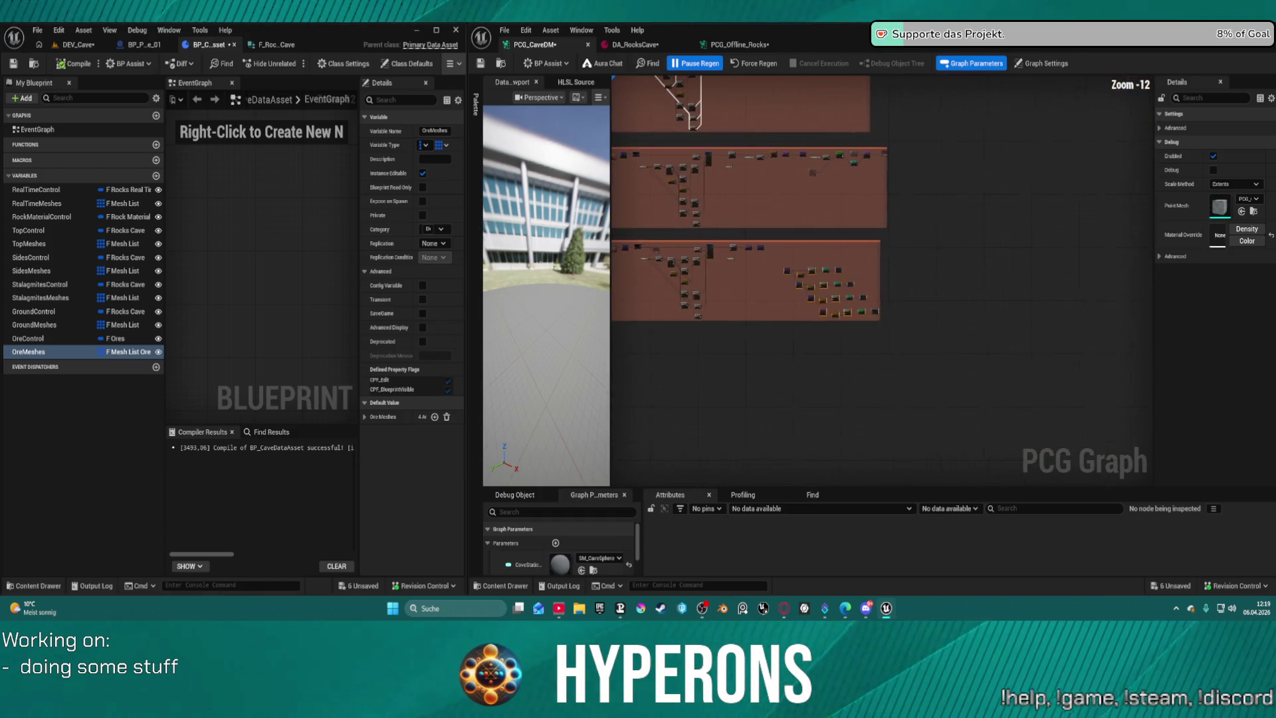
pyautogui.scroll(3, 784, 275)
pyautogui.click(634, 44)
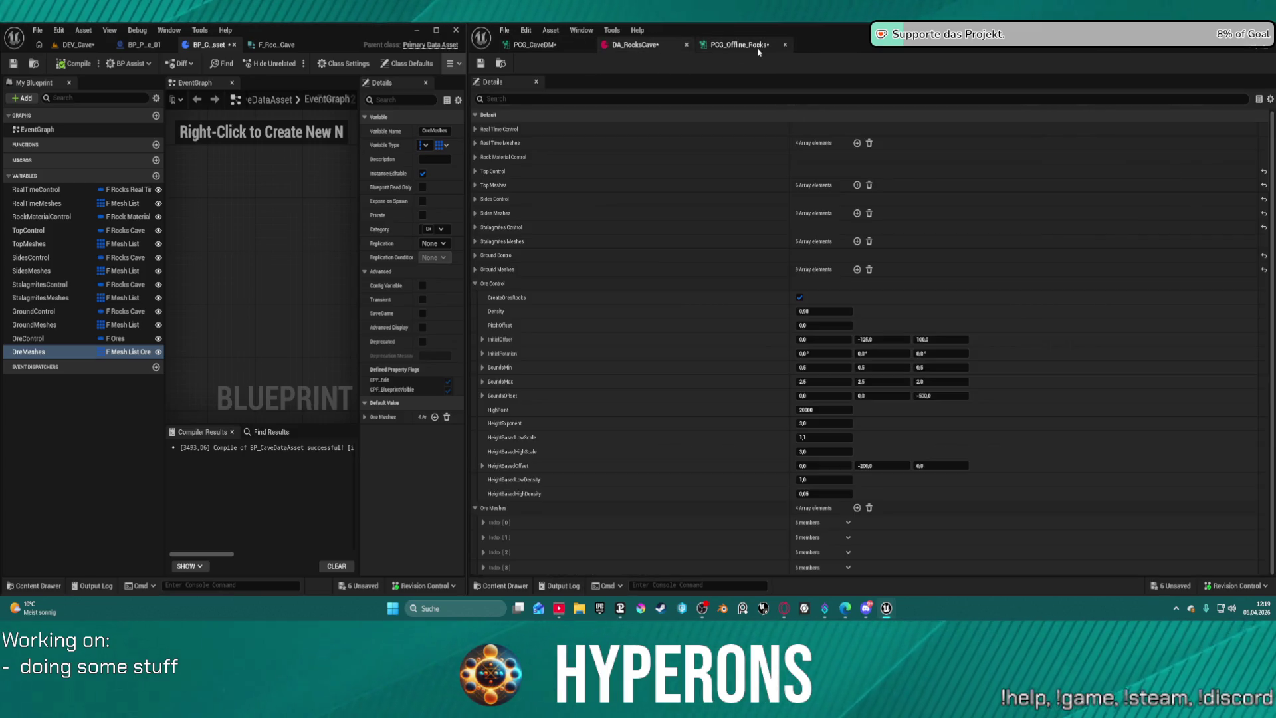
pyautogui.click(738, 45)
pyautogui.scroll(-12, 625, 209)
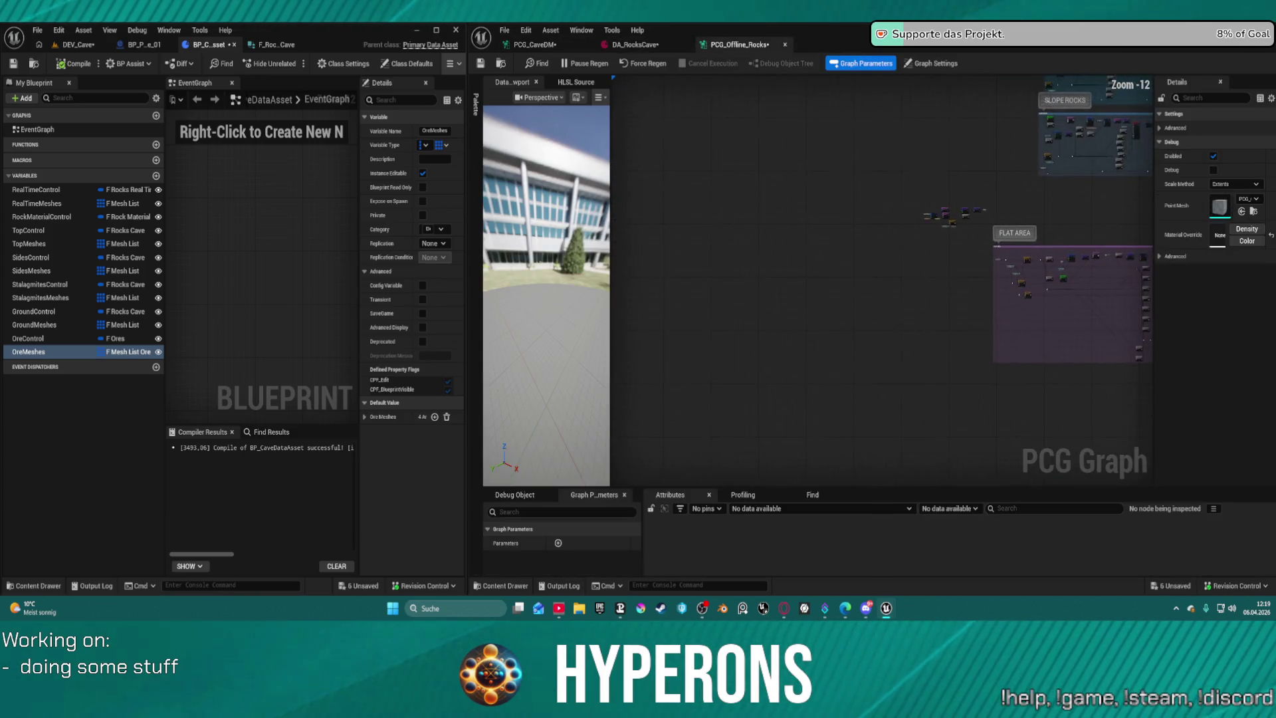
pyautogui.scroll(11, 914, 288)
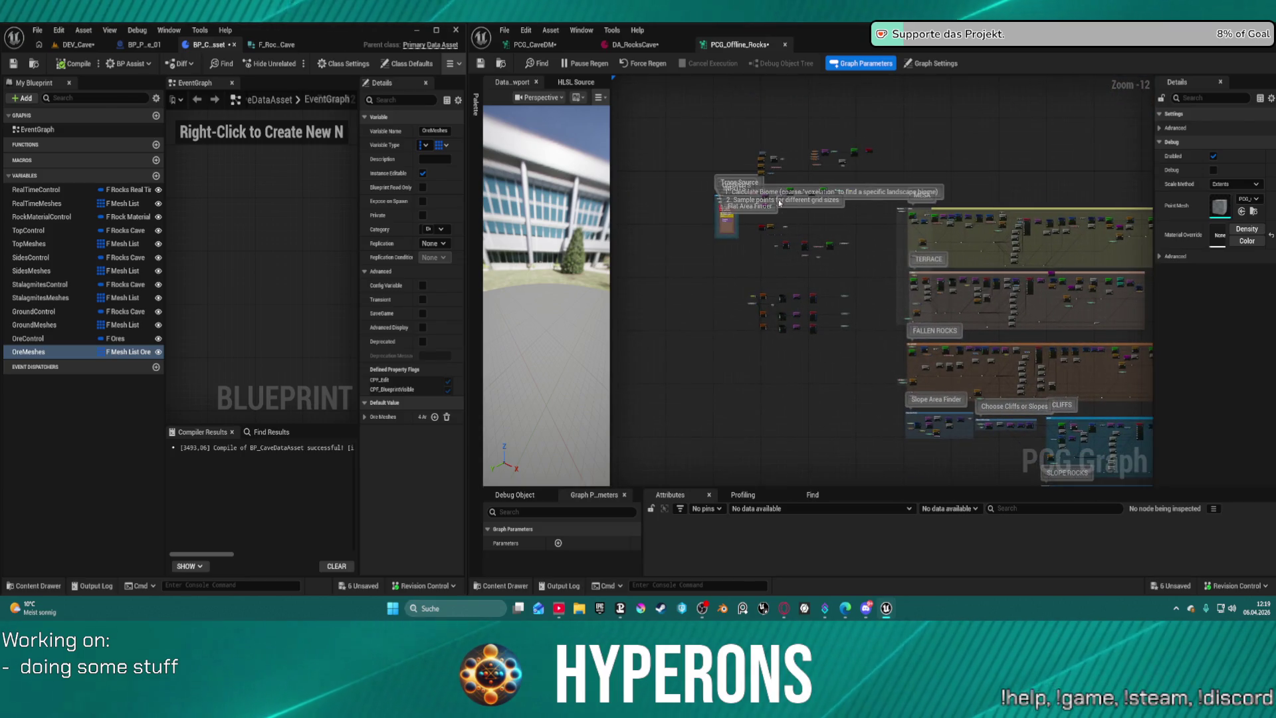
pyautogui.scroll(-3, 775, 137)
pyautogui.moveTo(775, 138)
pyautogui.mouseDown()
pyautogui.moveTo(731, 232)
pyautogui.moveTo(812, 359)
pyautogui.moveTo(980, 302)
pyautogui.moveTo(935, 208)
pyautogui.mouseUp()
pyautogui.scroll(2, 980, 303)
pyautogui.scroll(-2, 935, 208)
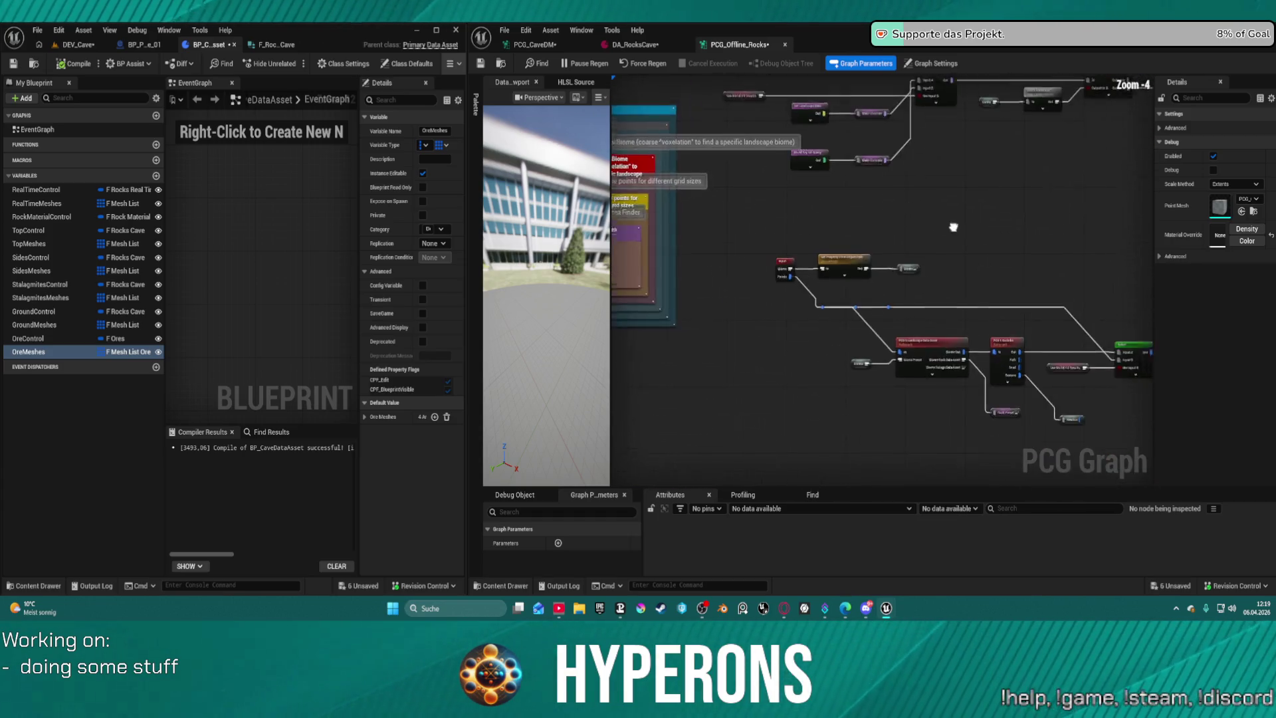
pyautogui.scroll(-2, 882, 279)
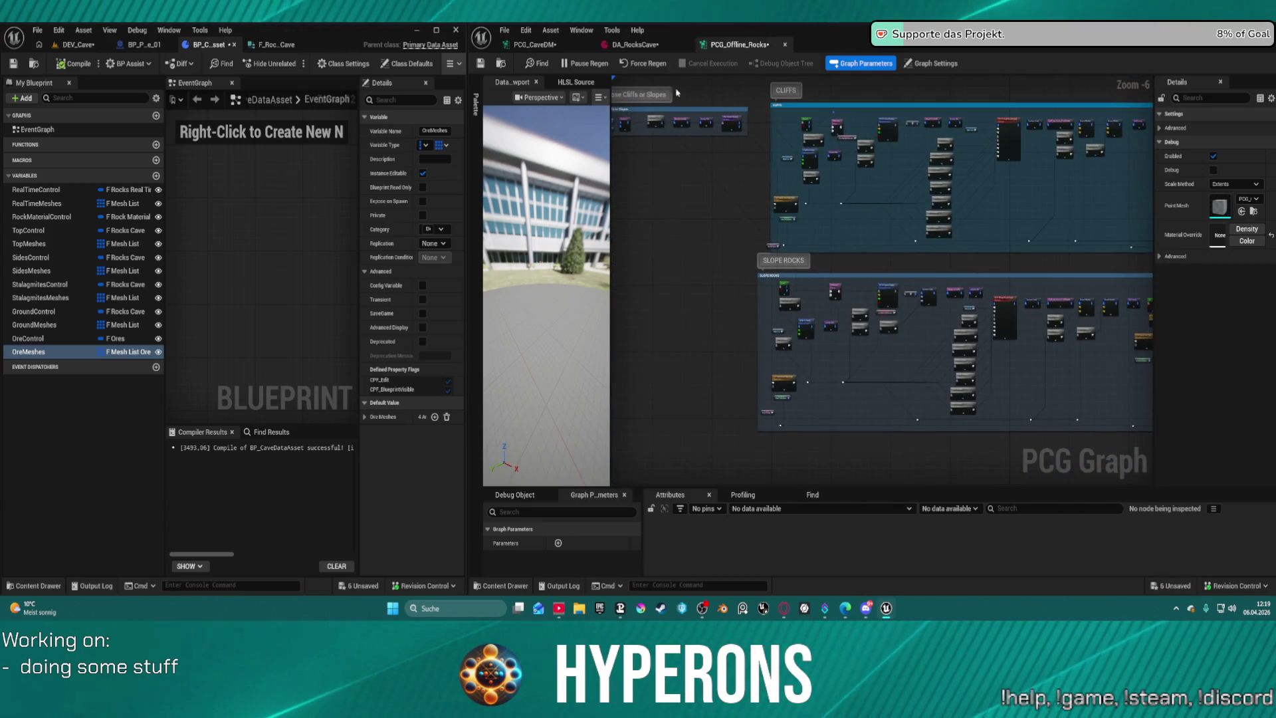
pyautogui.click(544, 48)
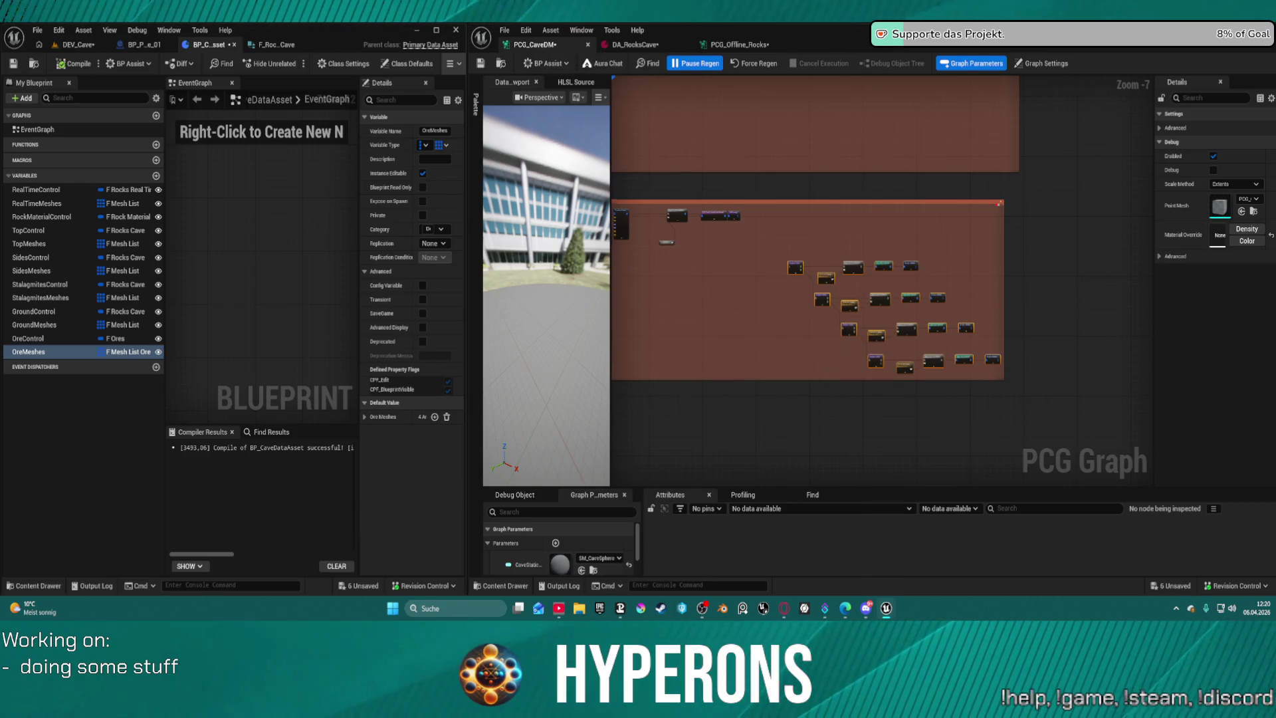
# Save all modified assets, skipping the failed Fire_Rifle_Ironsights_UEFN_Montage and closing the message log.
pyautogui.scroll(-5, 882, 280)
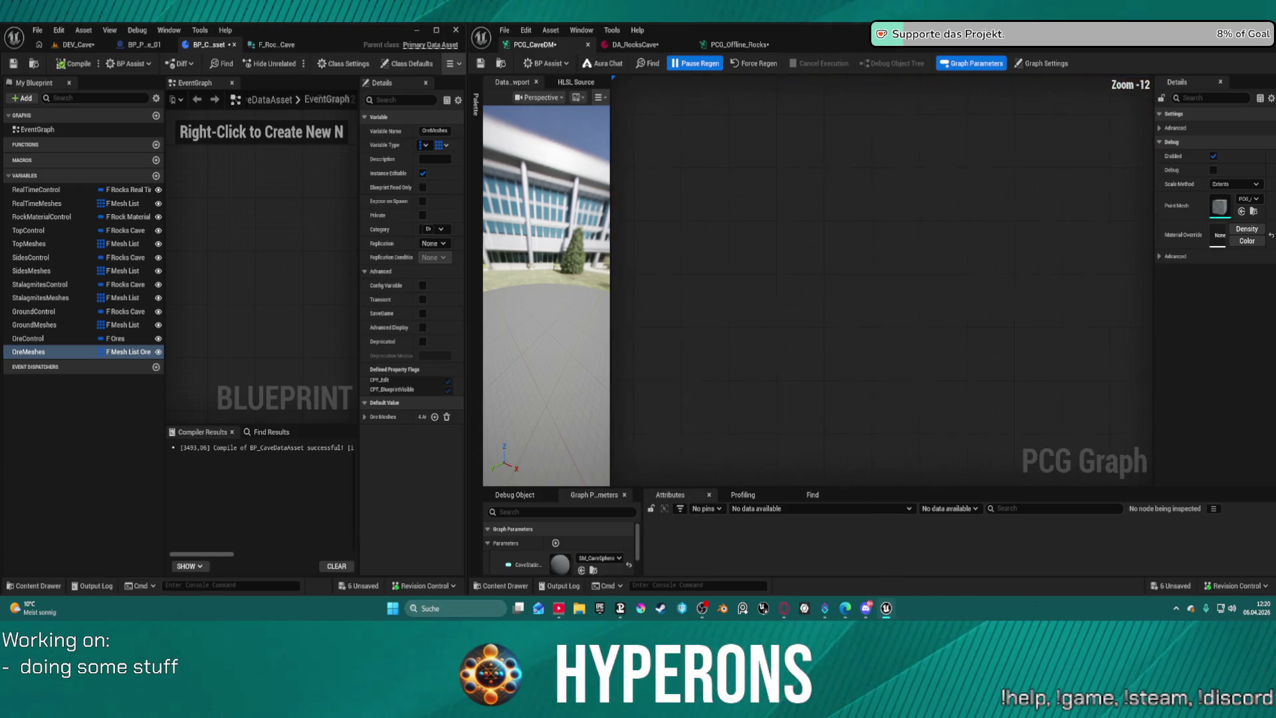
pyautogui.scroll(8, 868, 270)
pyautogui.scroll(-3, 896, 444)
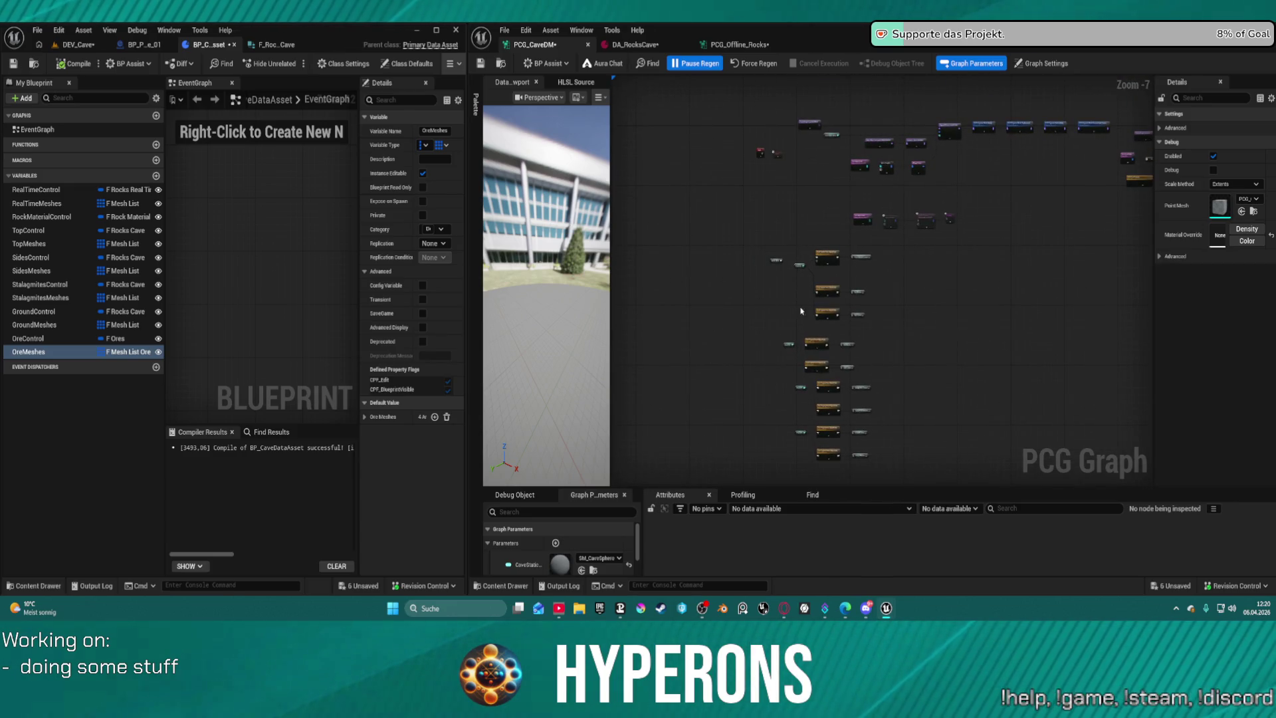
pyautogui.hotkey('ctrl', 'shift', 's')
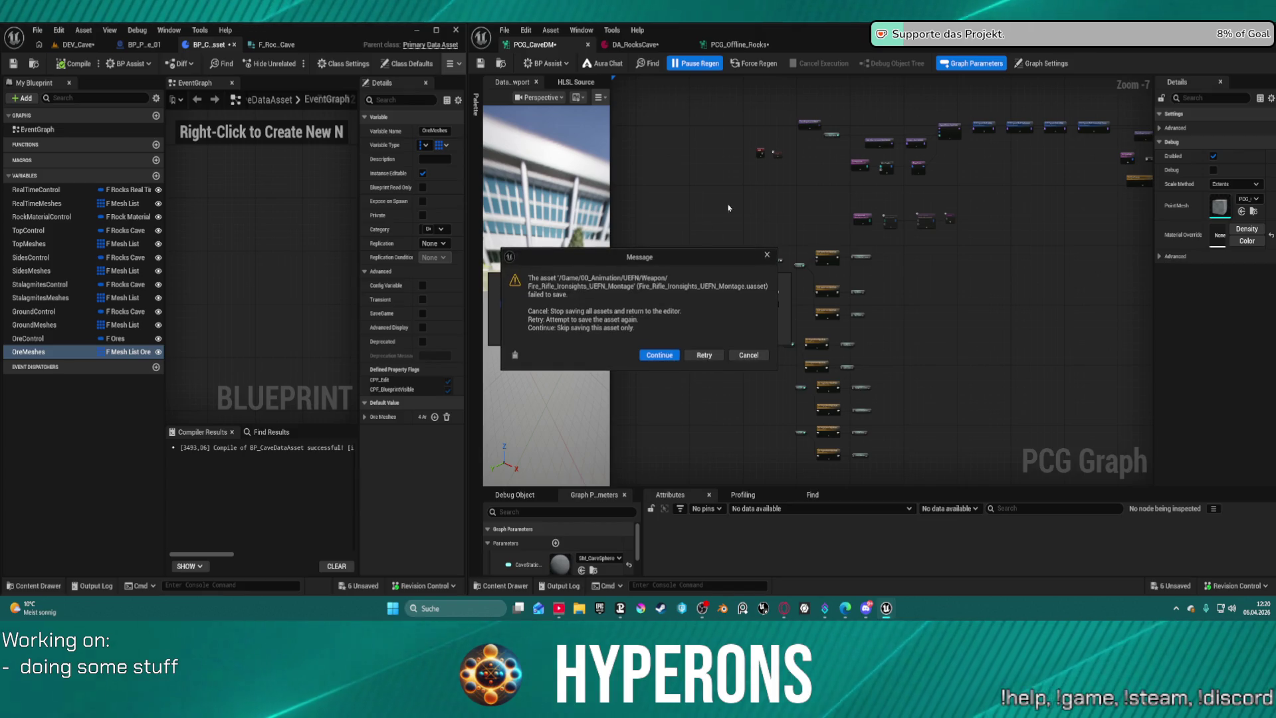
pyautogui.click(713, 359)
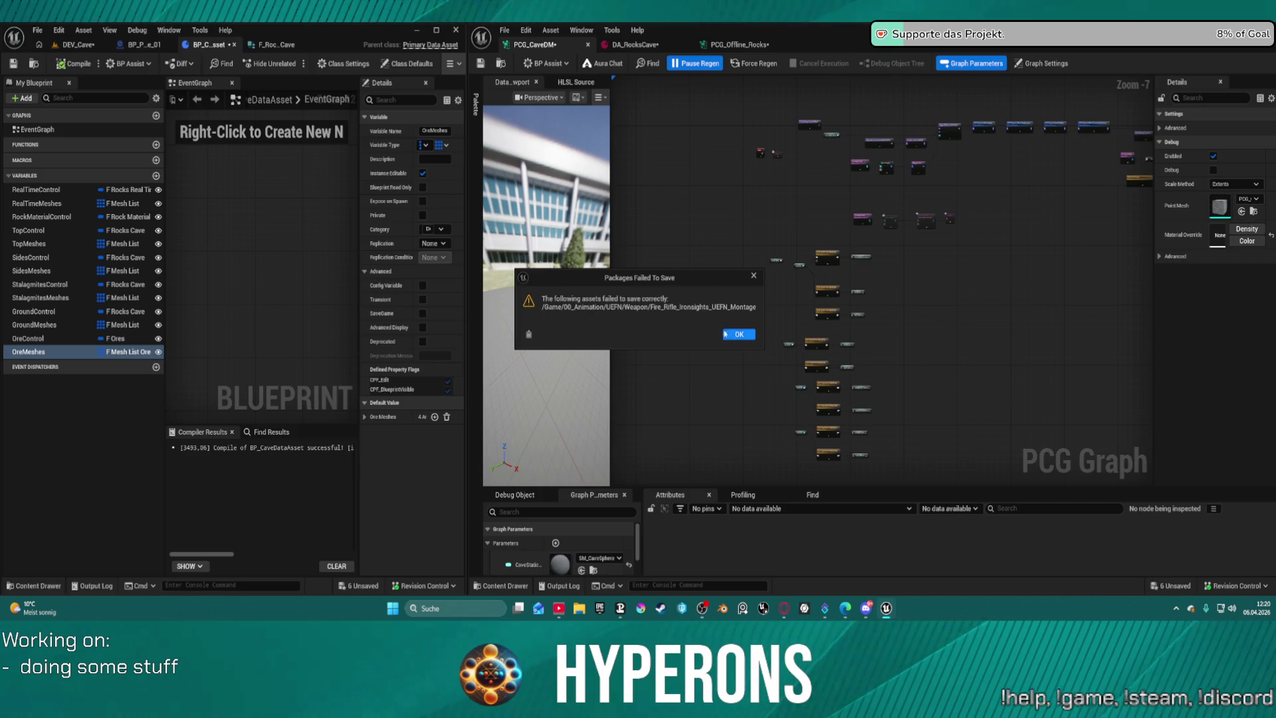
pyautogui.click(726, 334)
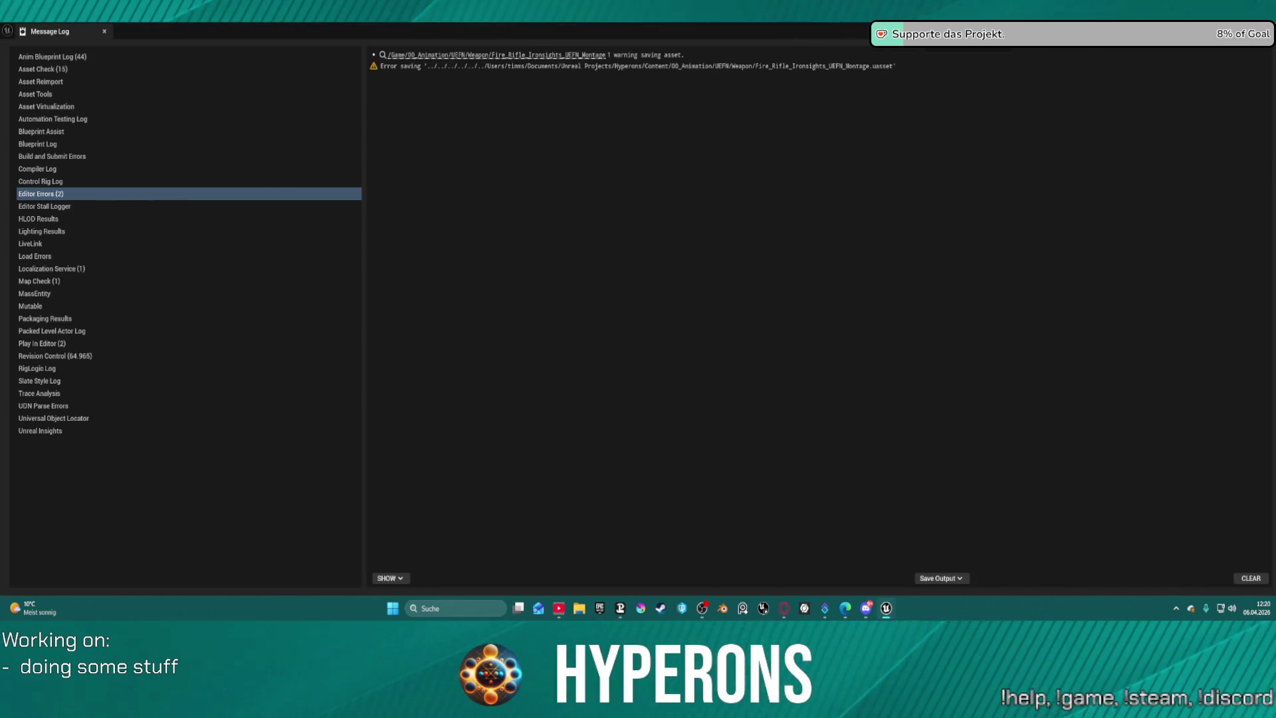
pyautogui.press('Escape')
pyautogui.scroll(1, 808, 171)
pyautogui.scroll(3, 743, 178)
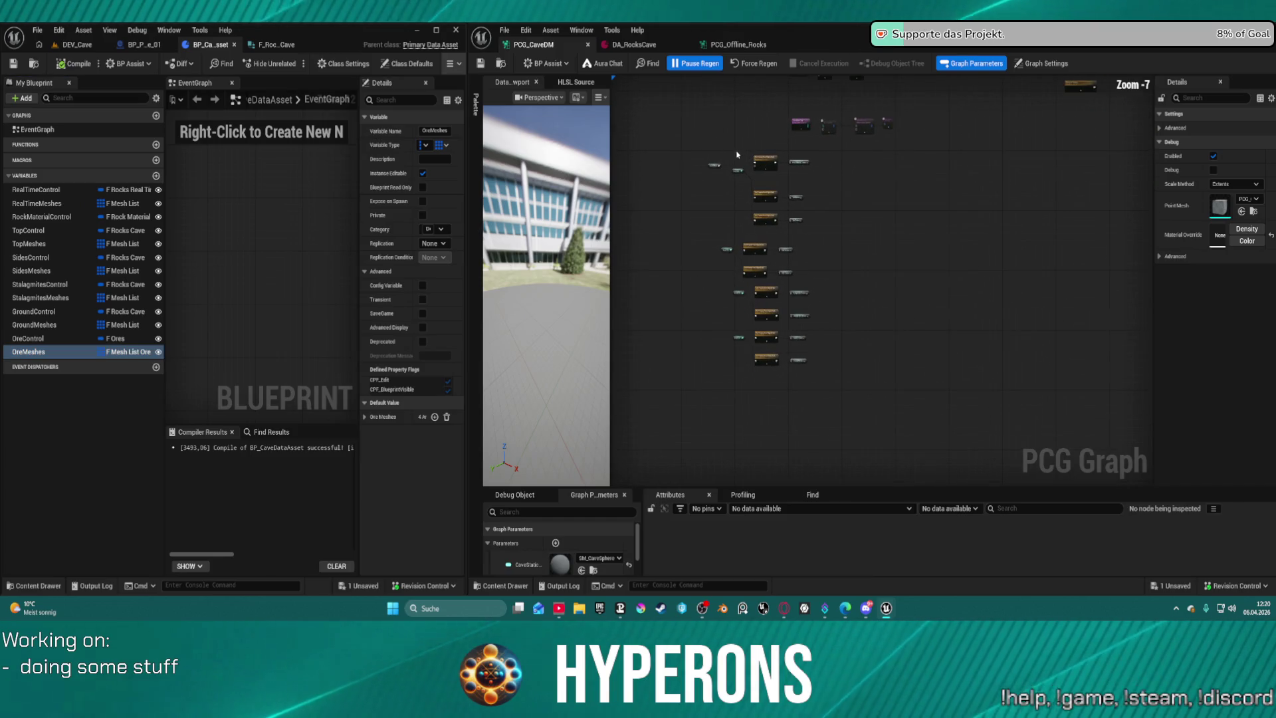
# Select the two duplicated Rock DA property nodes and frame them.
pyautogui.scroll(-3, 731, 173)
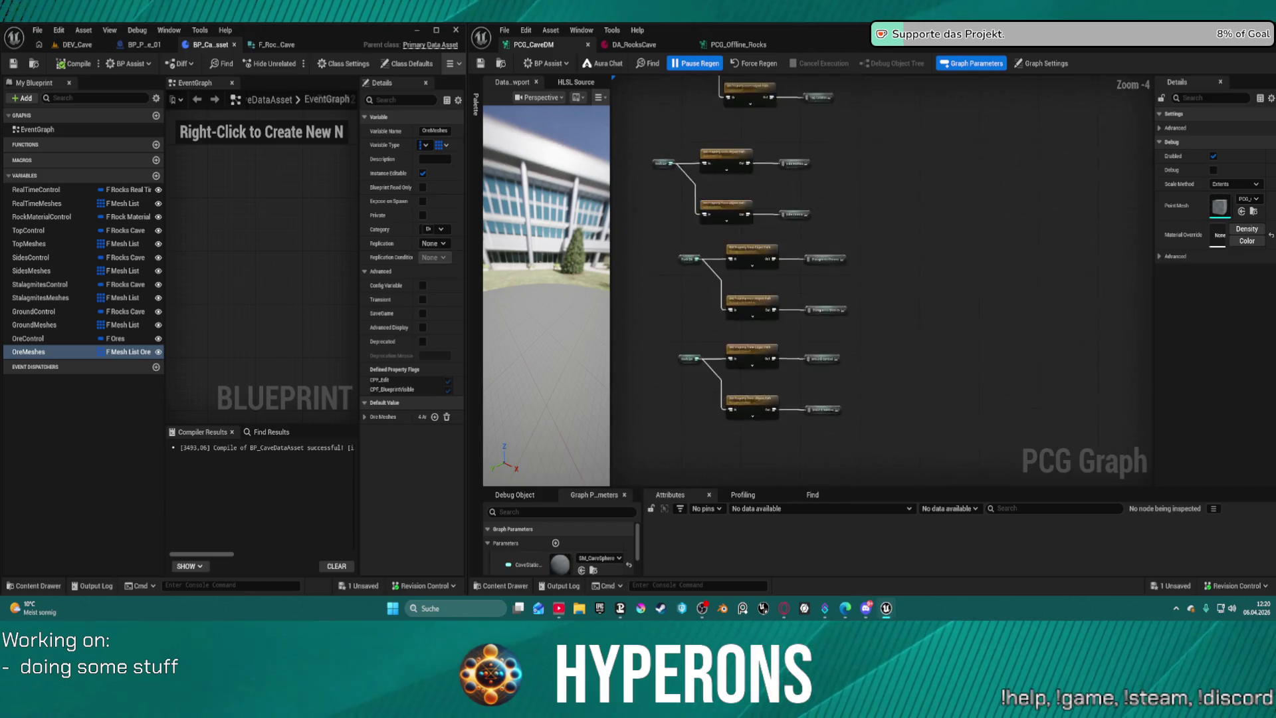
pyautogui.scroll(2, 744, 282)
pyautogui.moveTo(682, 245); pyautogui.dragTo(850, 324)
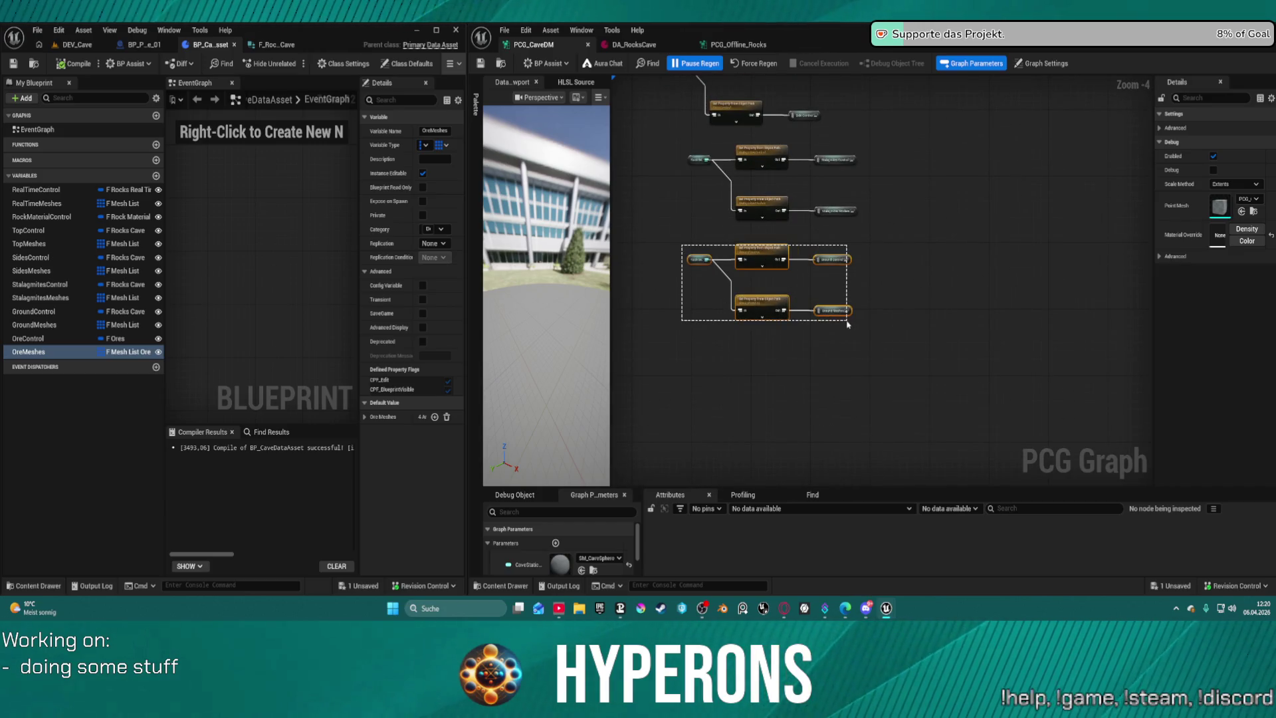
pyautogui.click(734, 236)
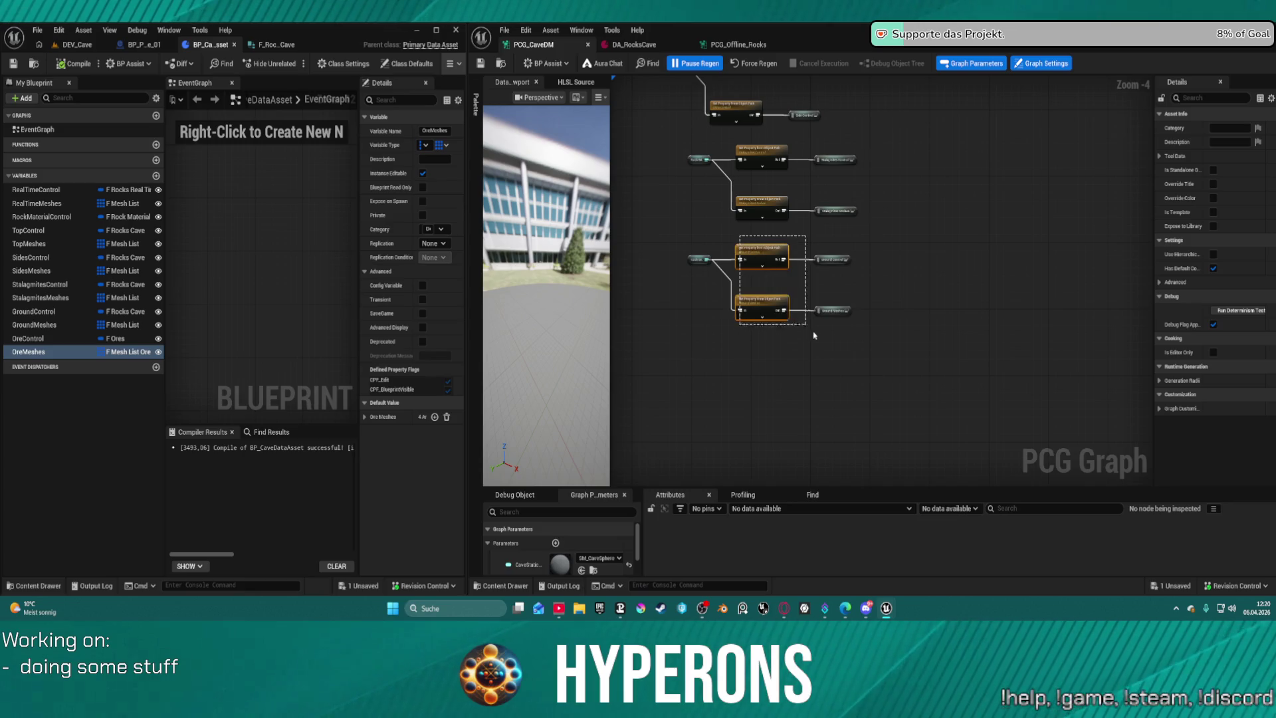
pyautogui.moveTo(769, 330); pyautogui.dragTo(775, 326)
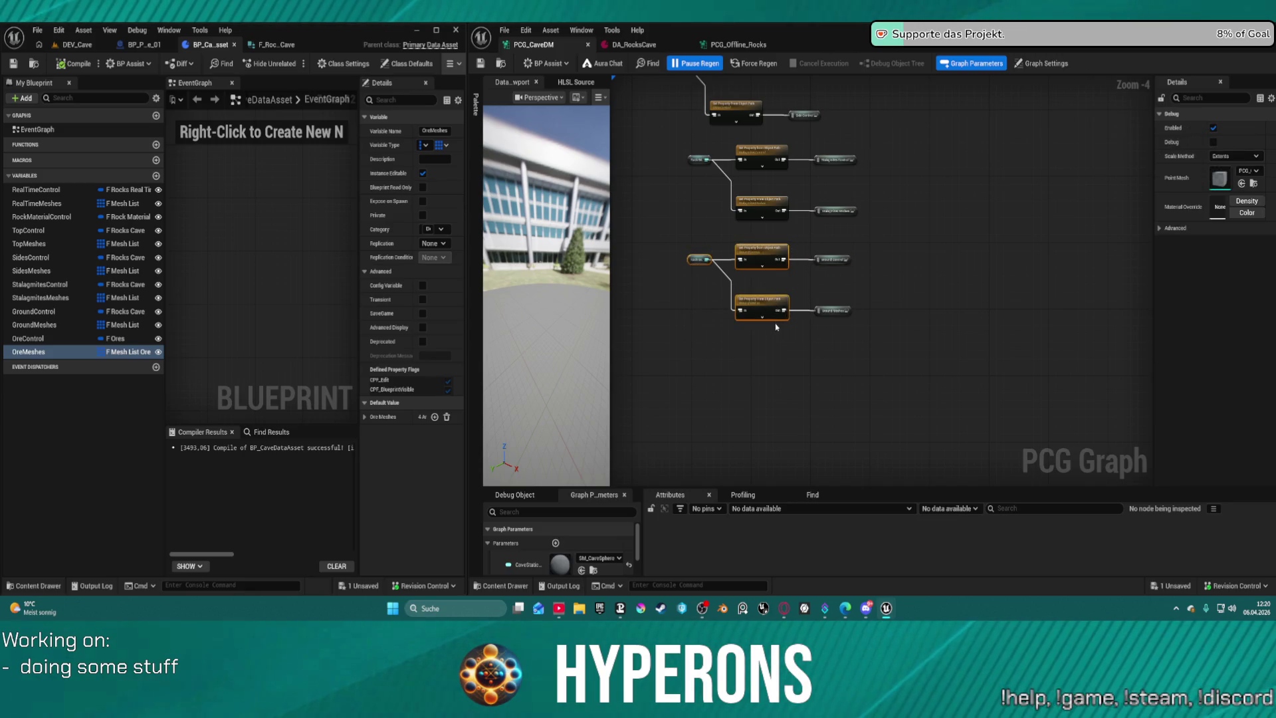
pyautogui.press('f')
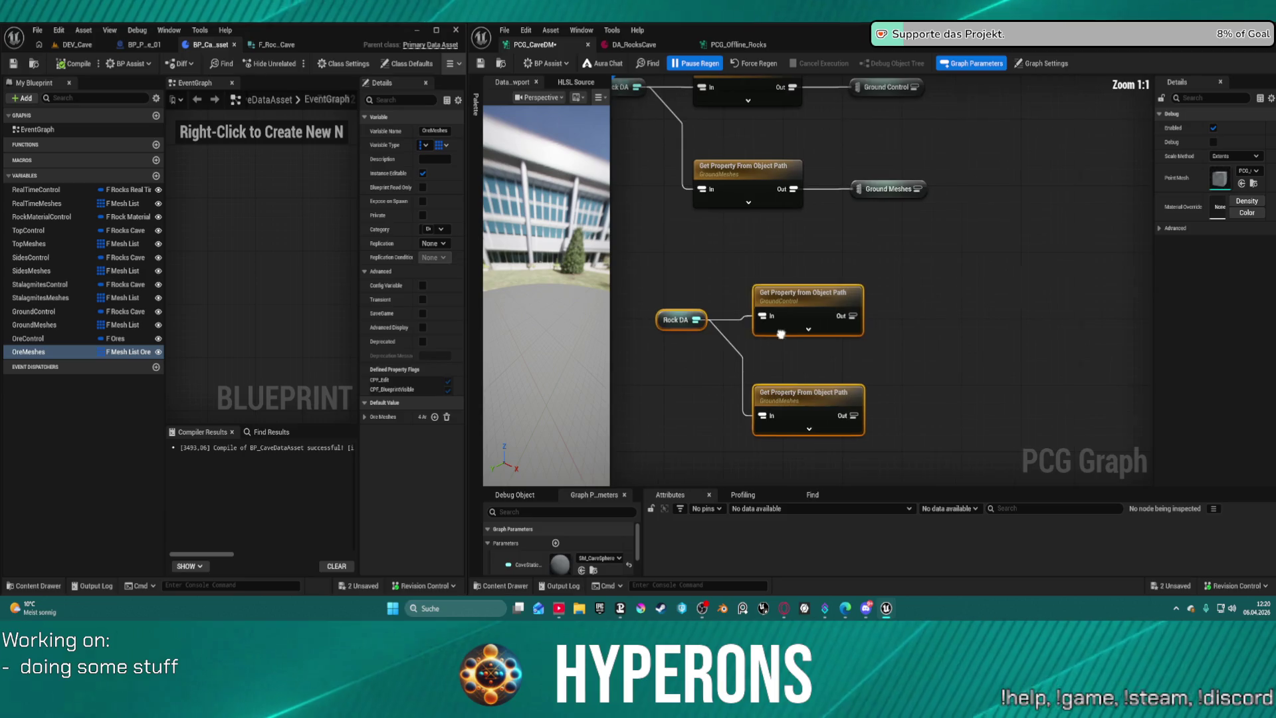
# Set the duplicated nodes' Property Name to OreControl and OreMeshes.
pyautogui.click(824, 317)
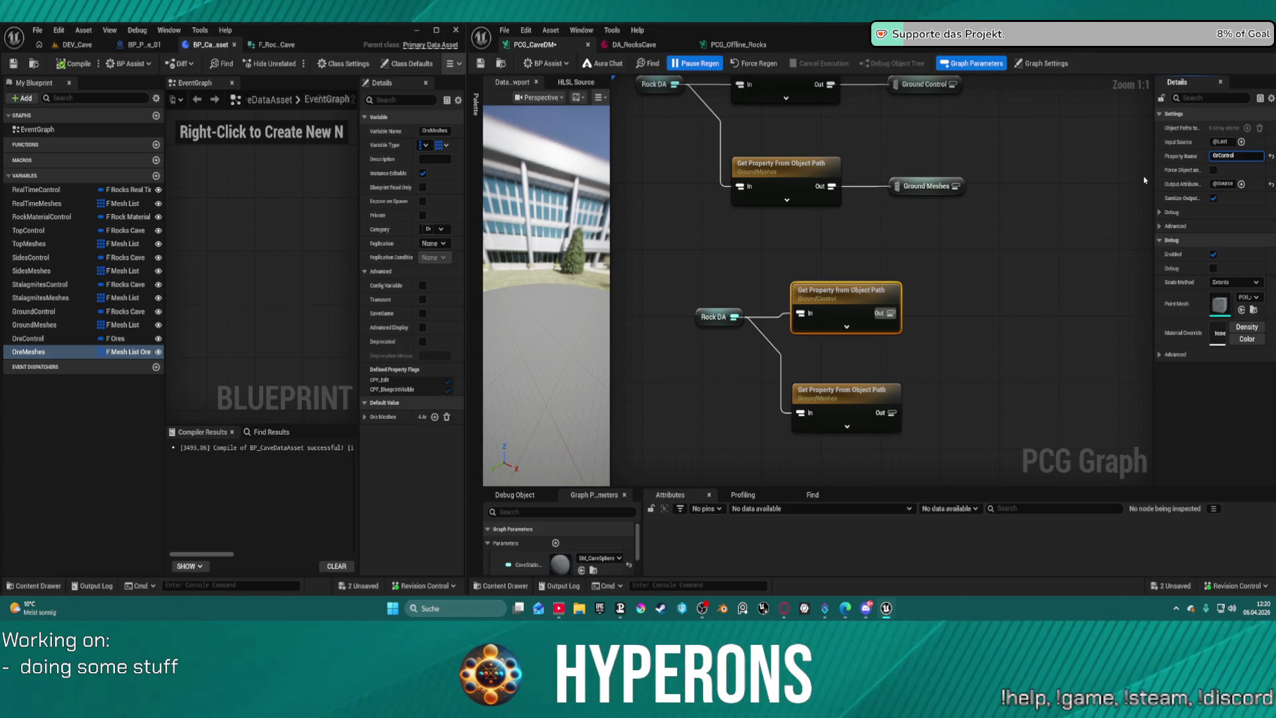
pyautogui.click(857, 393)
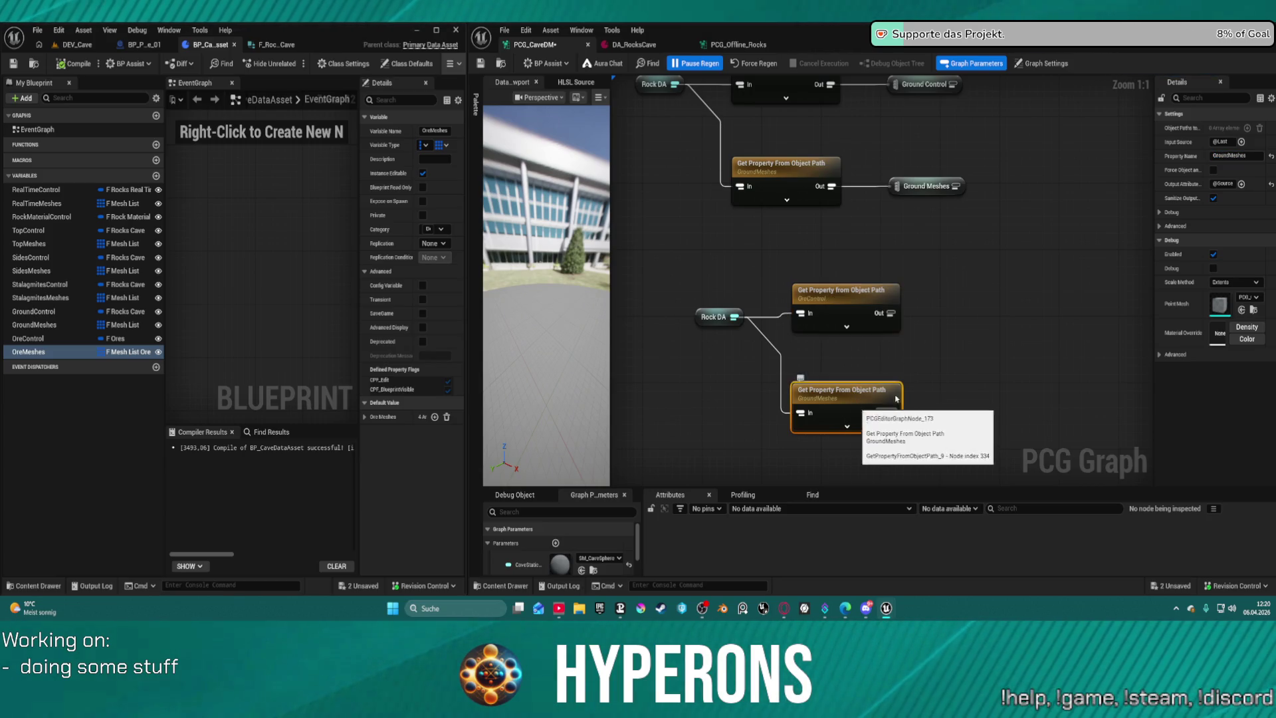
pyautogui.click(1230, 155)
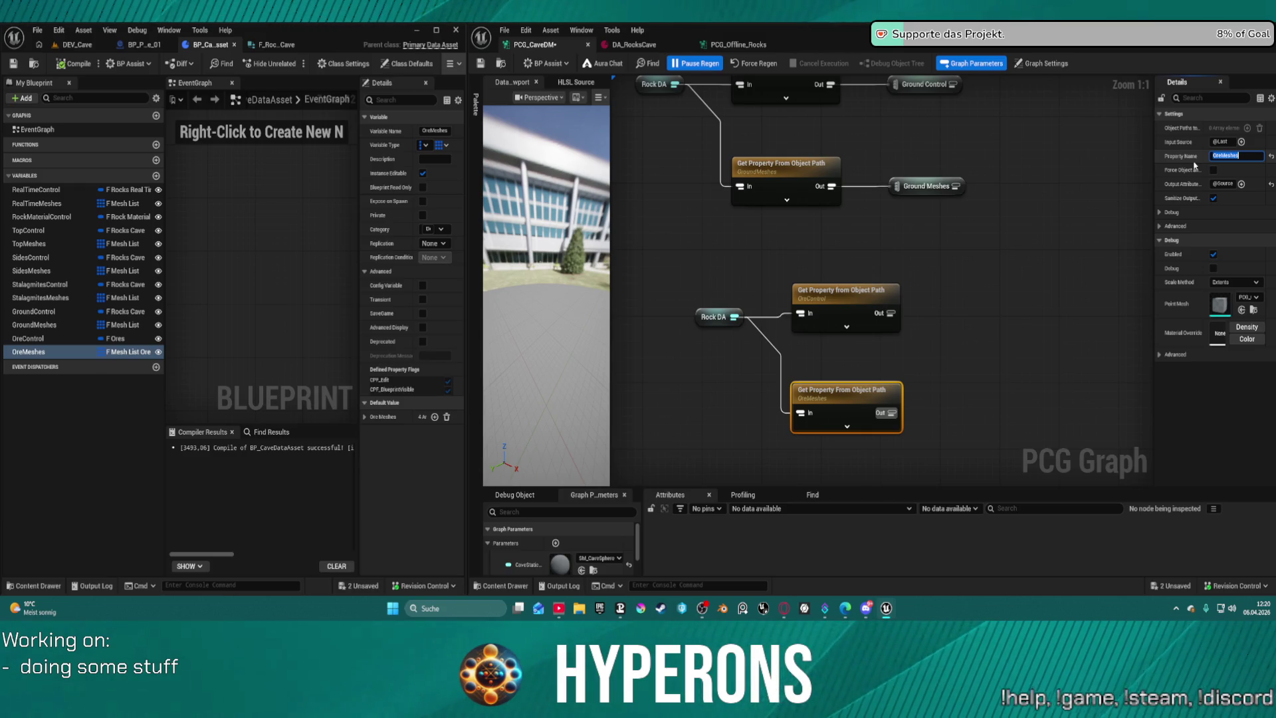
pyautogui.moveTo(885, 313); pyautogui.dragTo(952, 313)
# Add a named reroute declaration on OreControl's output and name it Ore Control.
pyautogui.write('re')
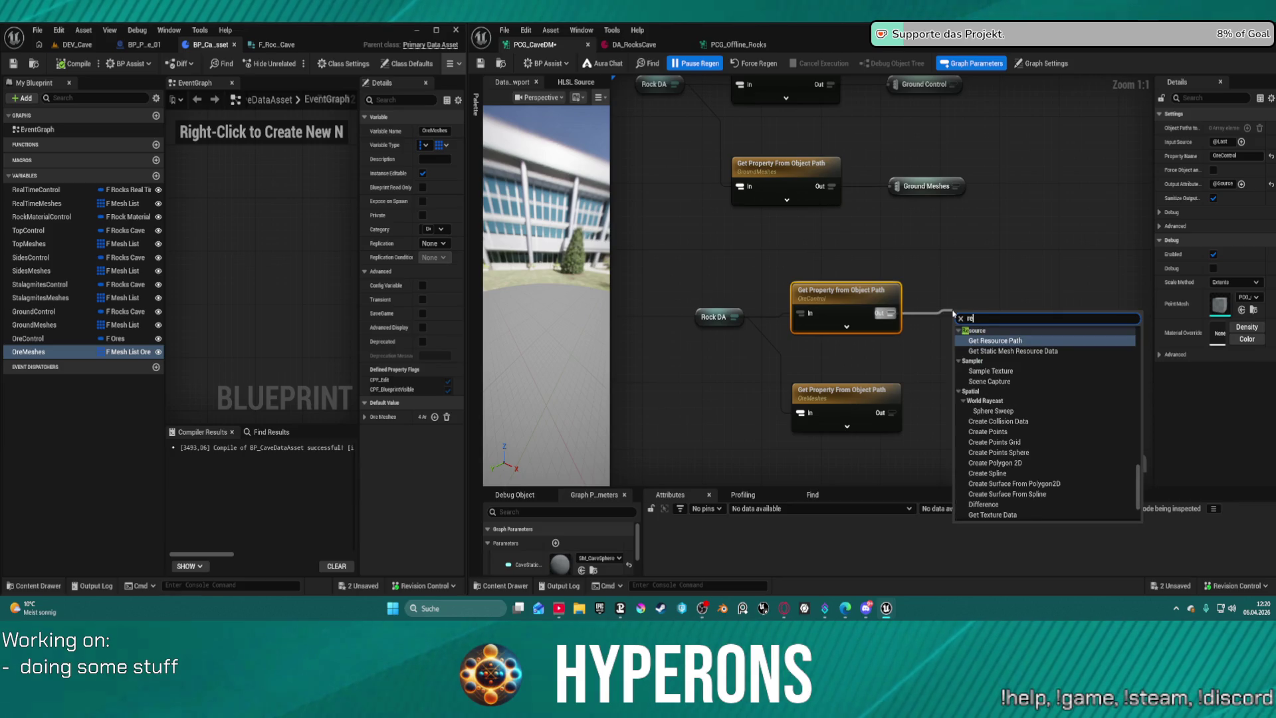
pyautogui.write('r de')
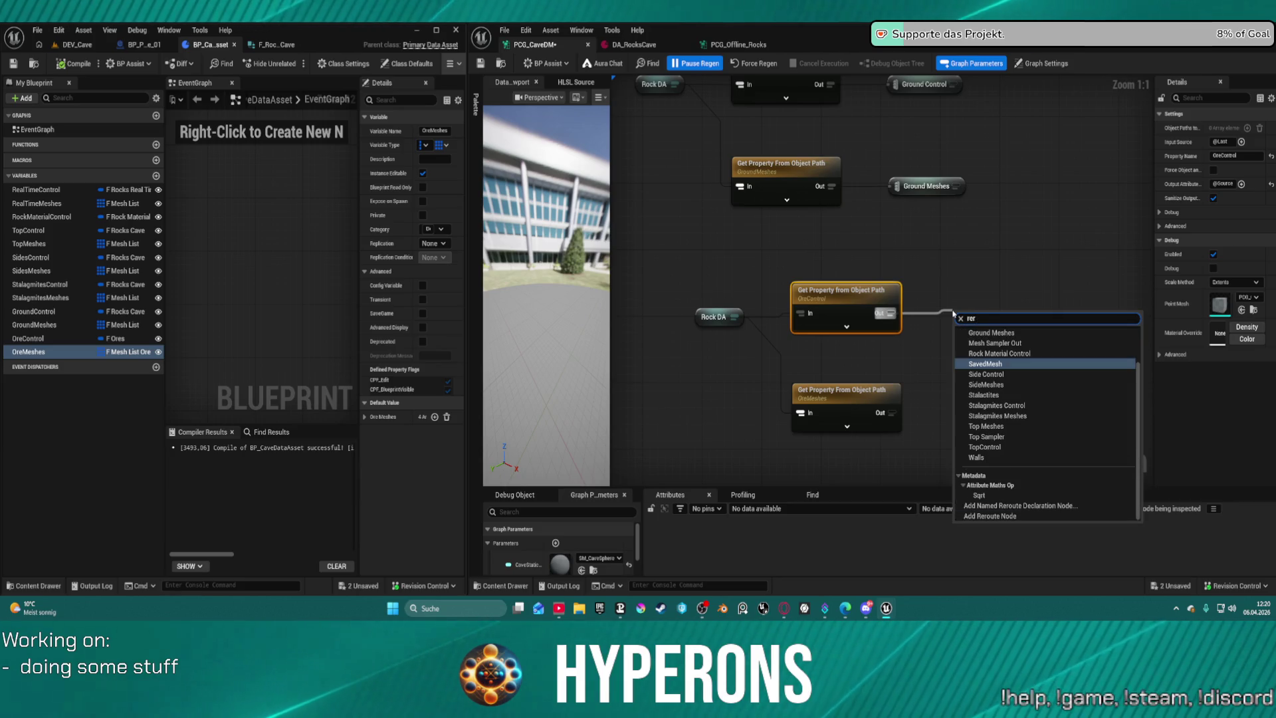
pyautogui.press('Escape')
pyautogui.moveTo(953, 313); pyautogui.dragTo(953, 314)
pyautogui.click(997, 322)
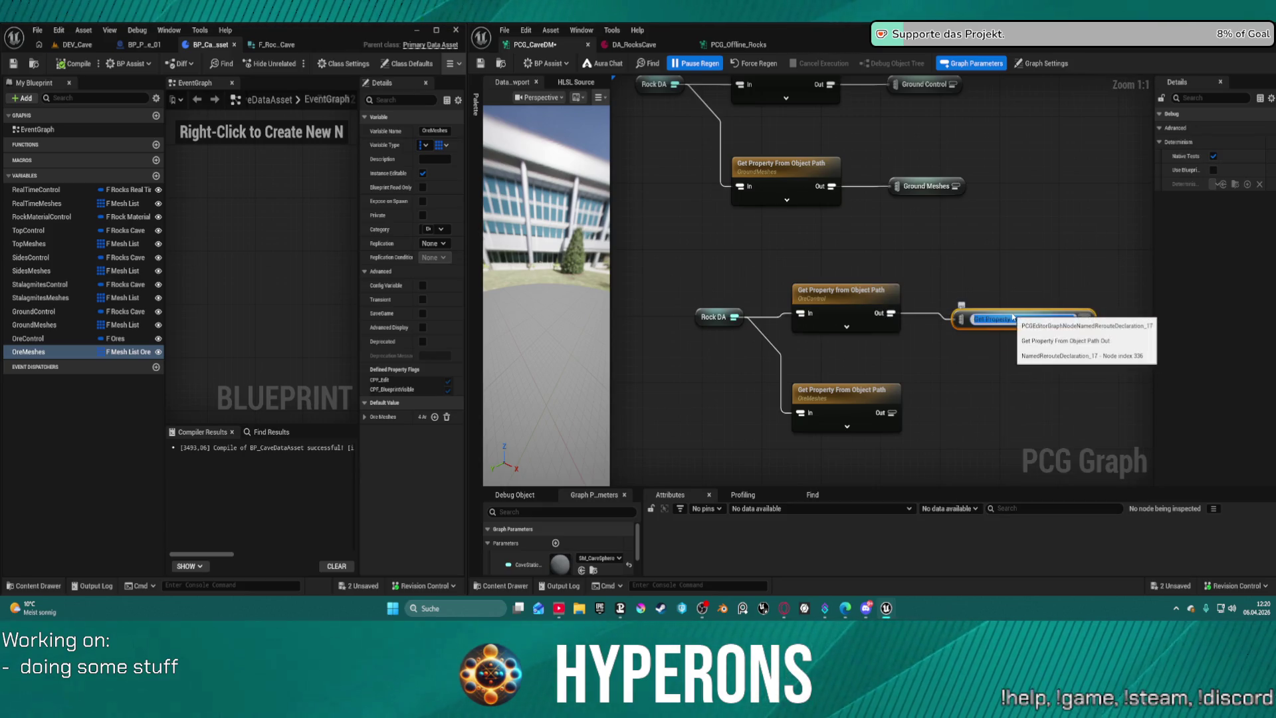
pyautogui.press('F2')
pyautogui.write('Ore Control')
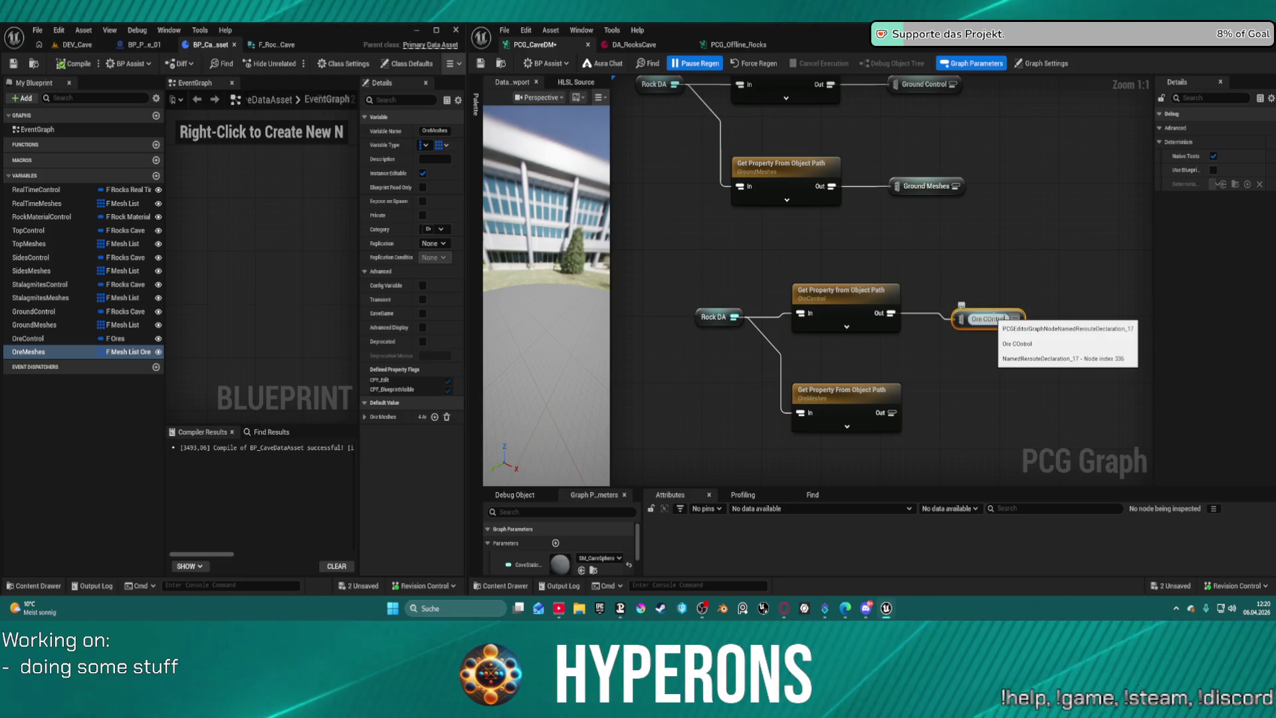
pyautogui.press('Return')
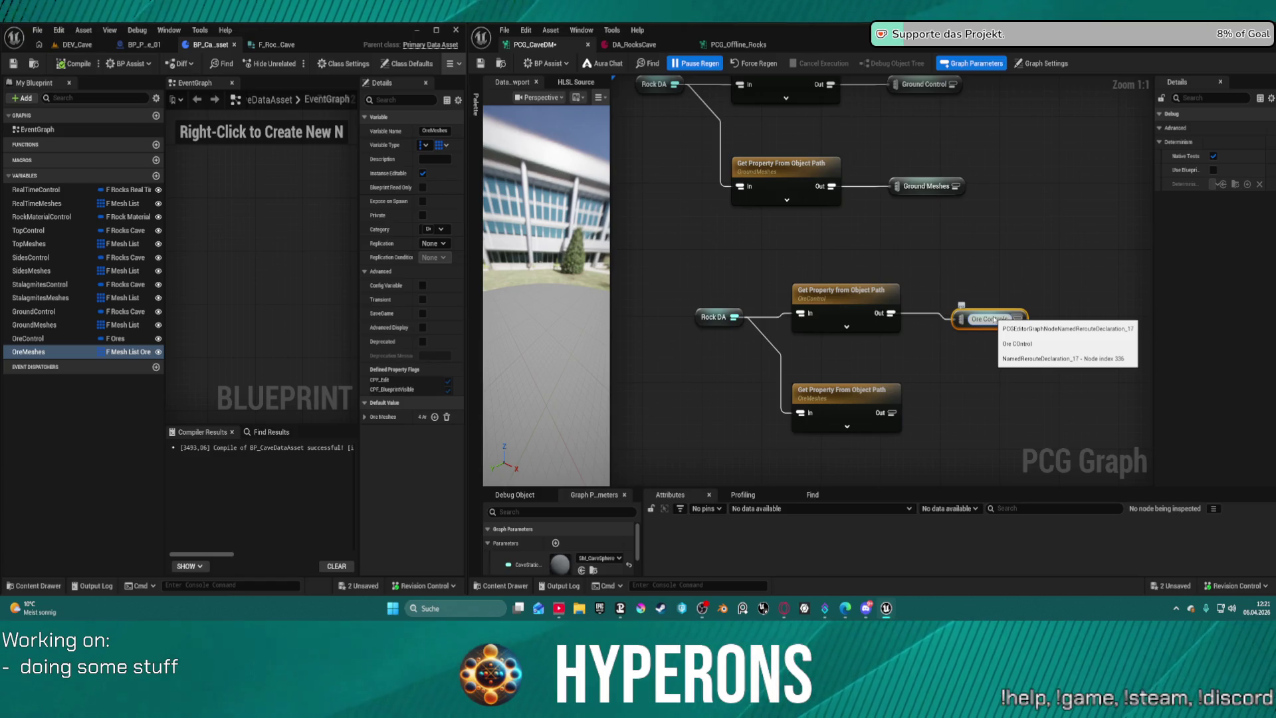
pyautogui.press('Return')
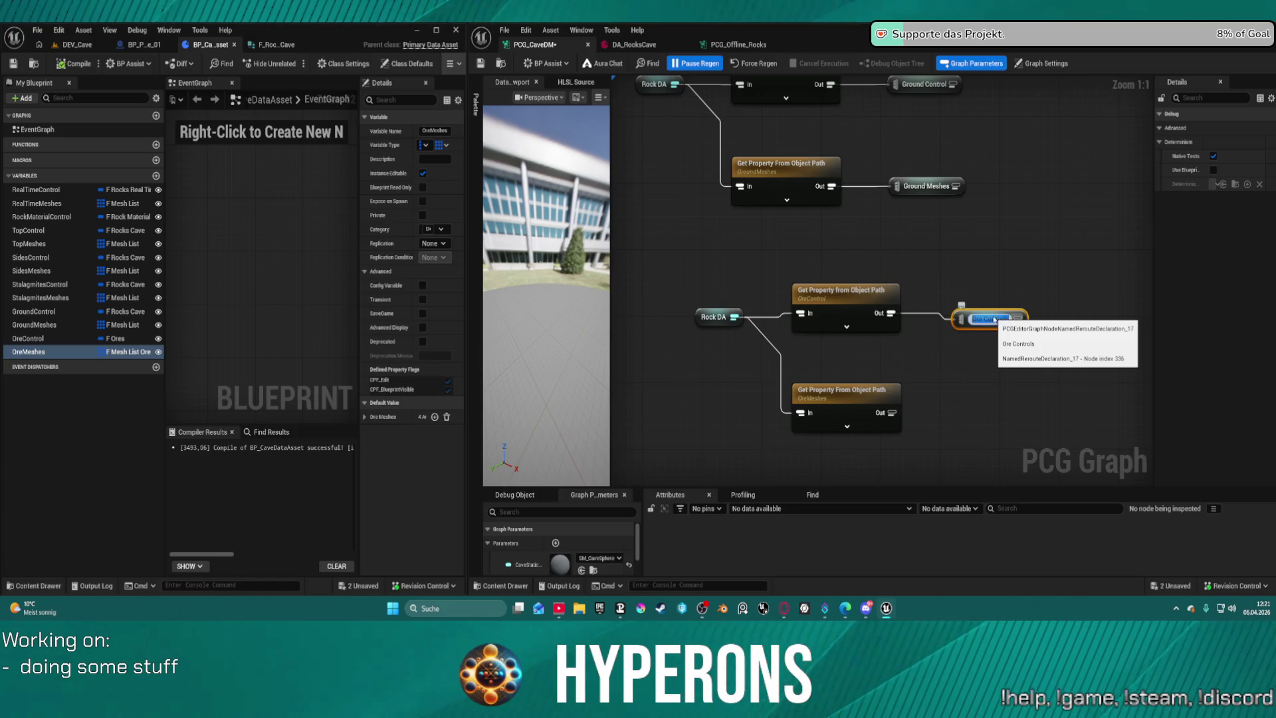
# Add a named reroute declaration on OreMeshes' output named Ore Meshes, removing a wrong Side Control reroute.
pyautogui.moveTo(890, 412)
pyautogui.mouseDown()
pyautogui.moveTo(966, 429)
pyautogui.moveTo(958, 410)
pyautogui.mouseUp()
pyautogui.write('re')
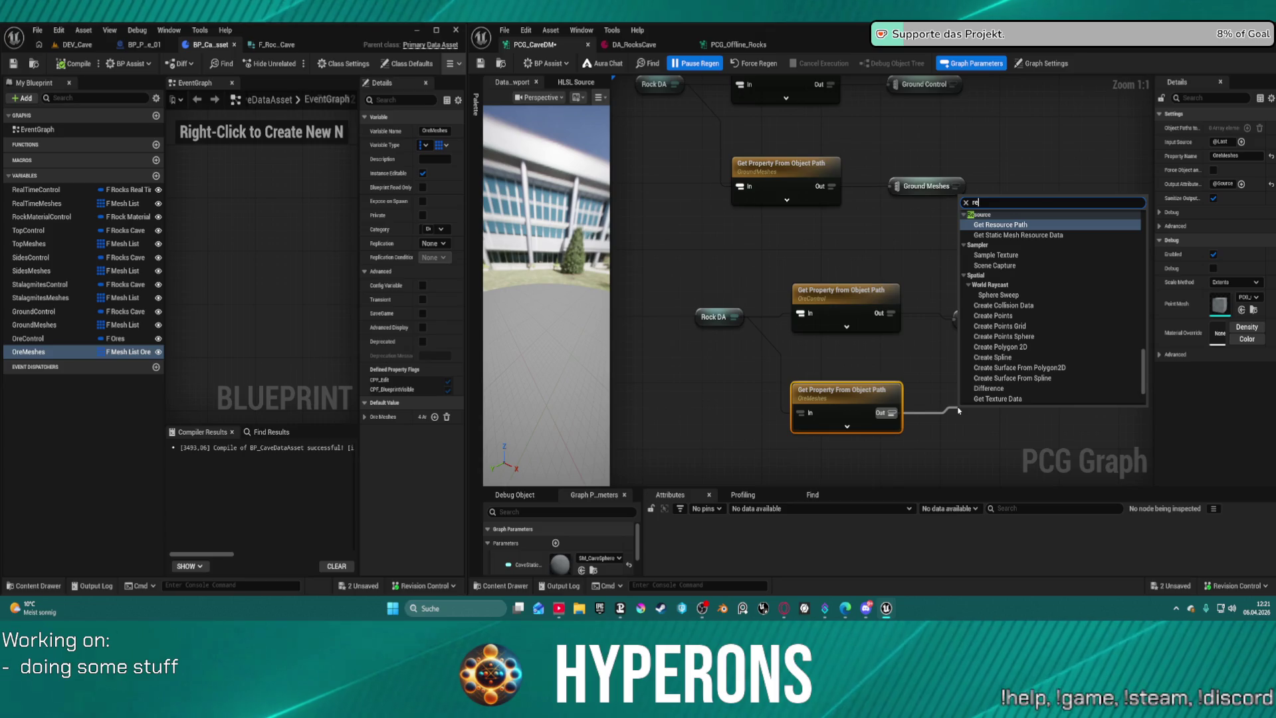
pyautogui.write('route dec')
pyautogui.press('Return')
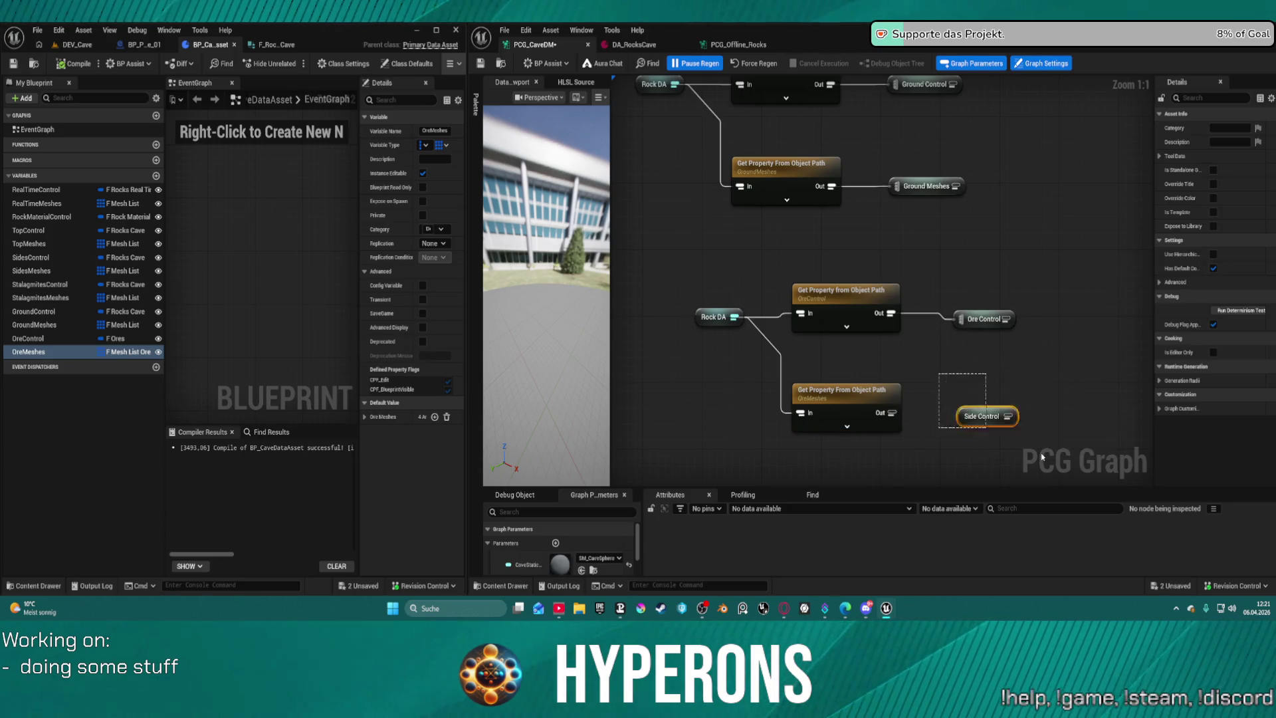
pyautogui.press('Delete')
pyautogui.moveTo(891, 413); pyautogui.dragTo(937, 421)
pyautogui.write('r')
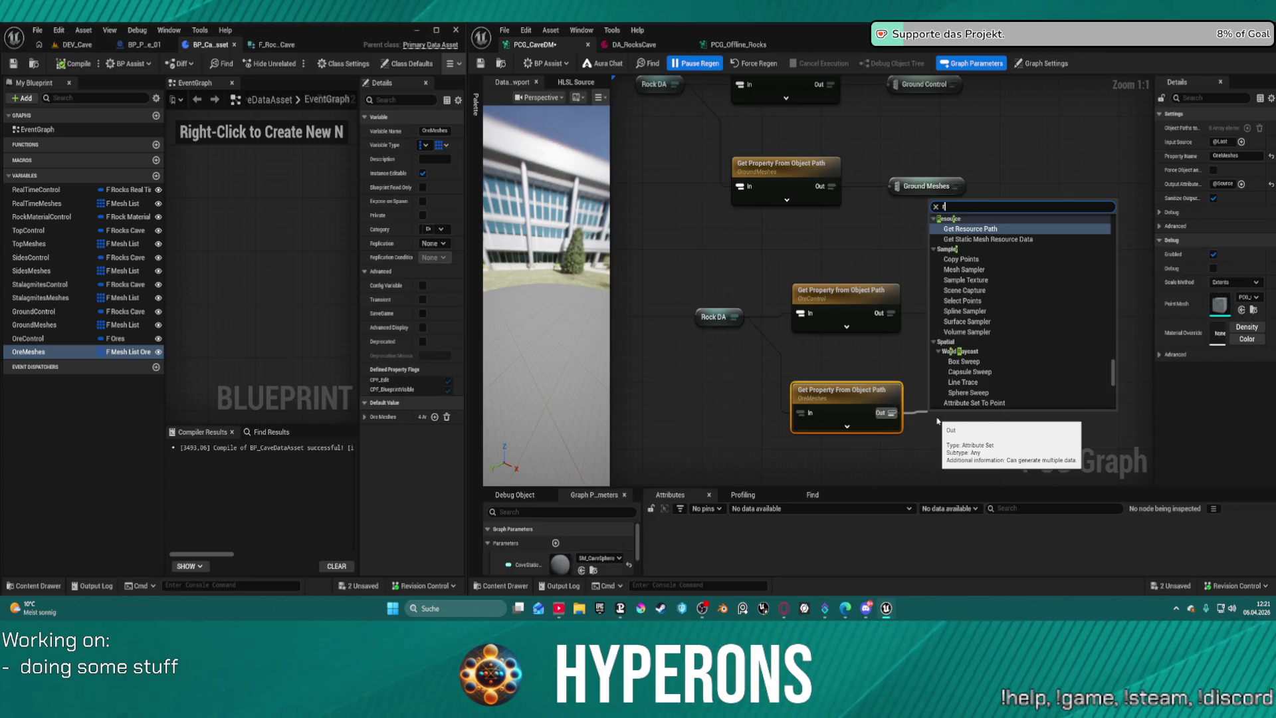
pyautogui.write('er de')
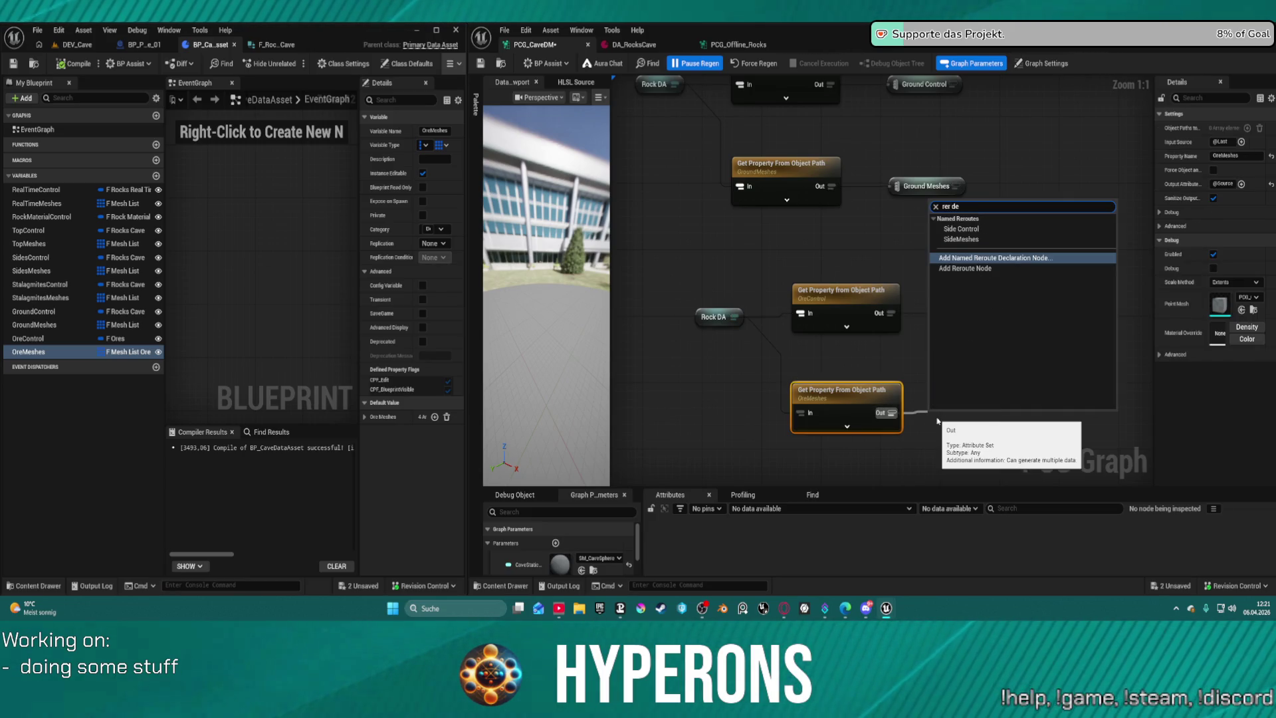
pyautogui.press('Return')
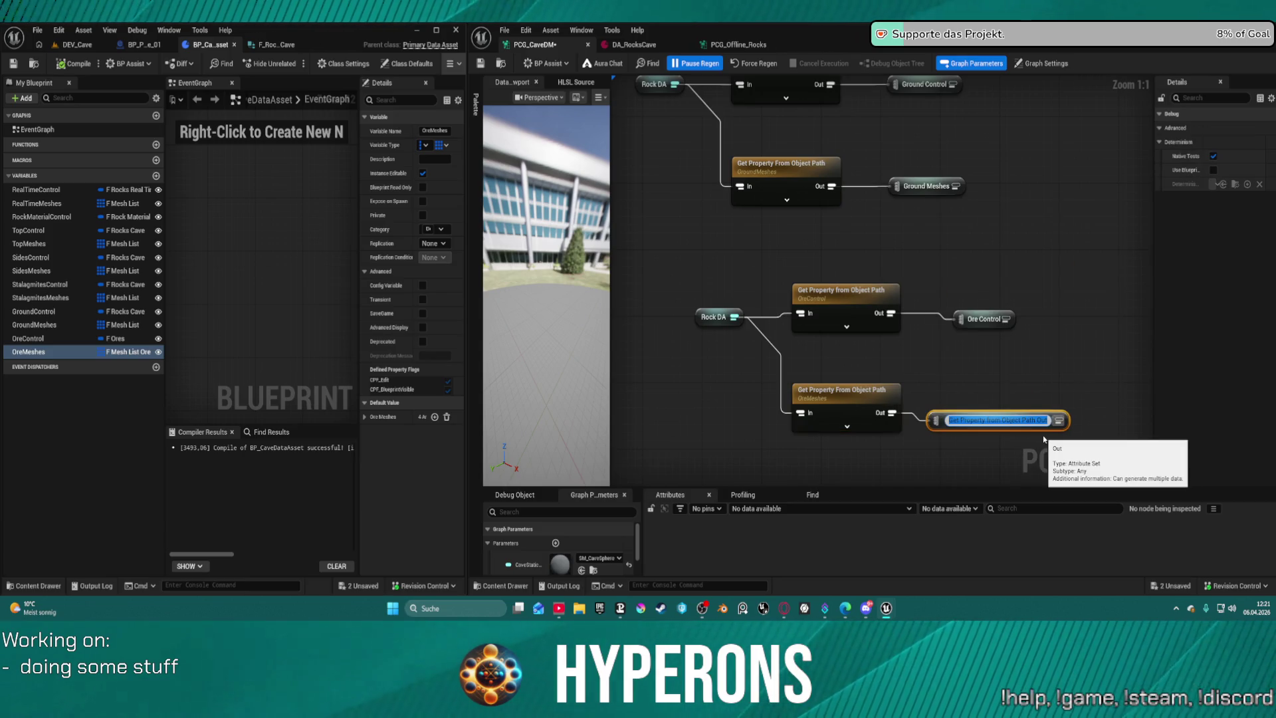
pyautogui.write('Ore Meshes')
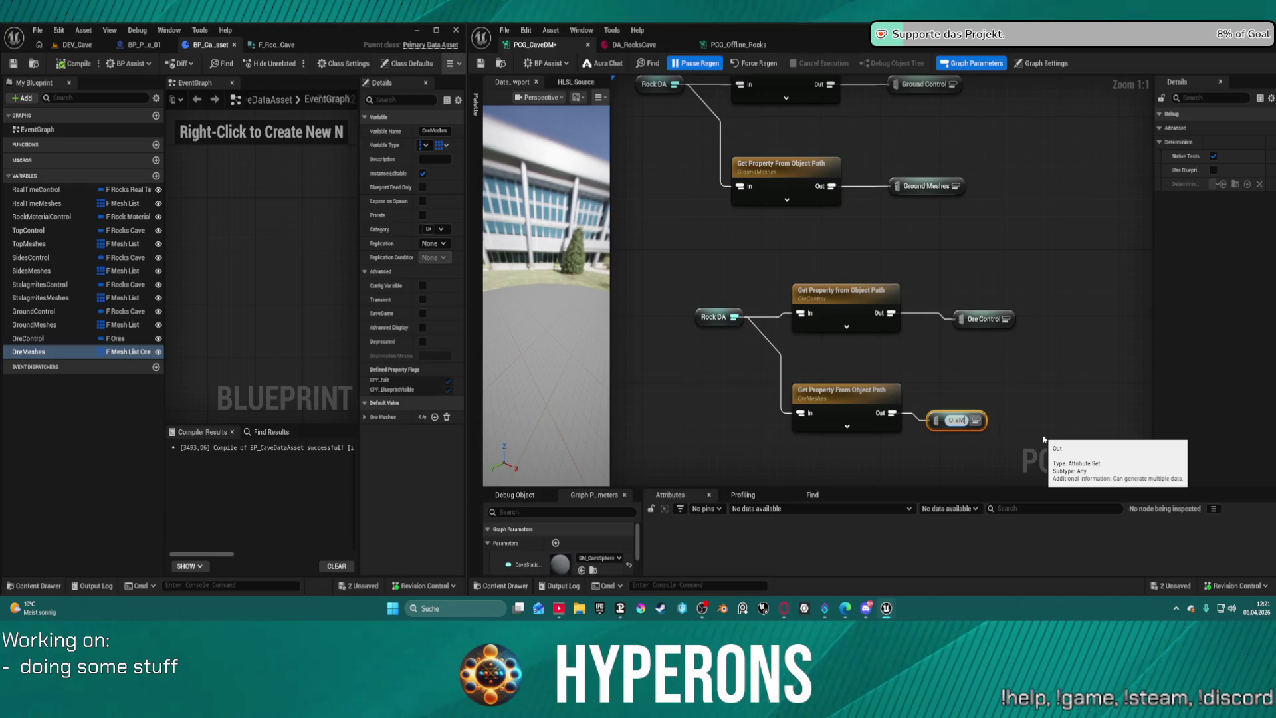
pyautogui.press('Return')
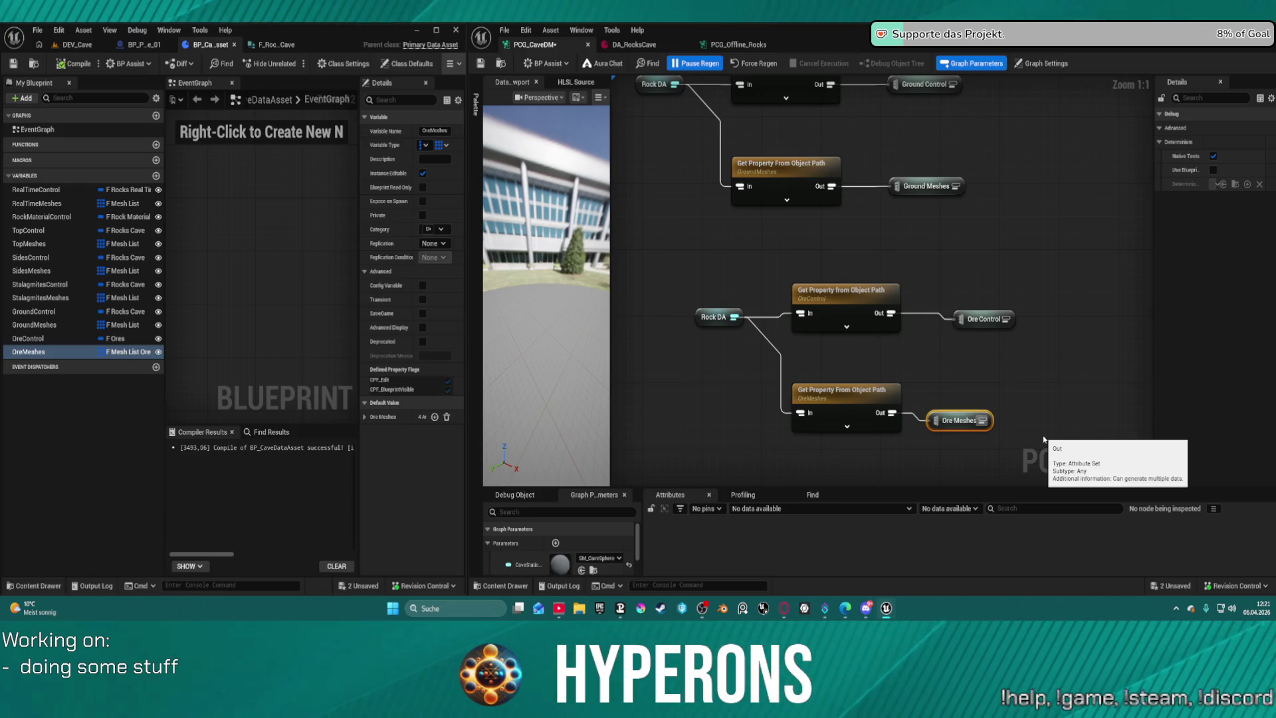
pyautogui.scroll(-1, 1043, 436)
pyautogui.click(1038, 370)
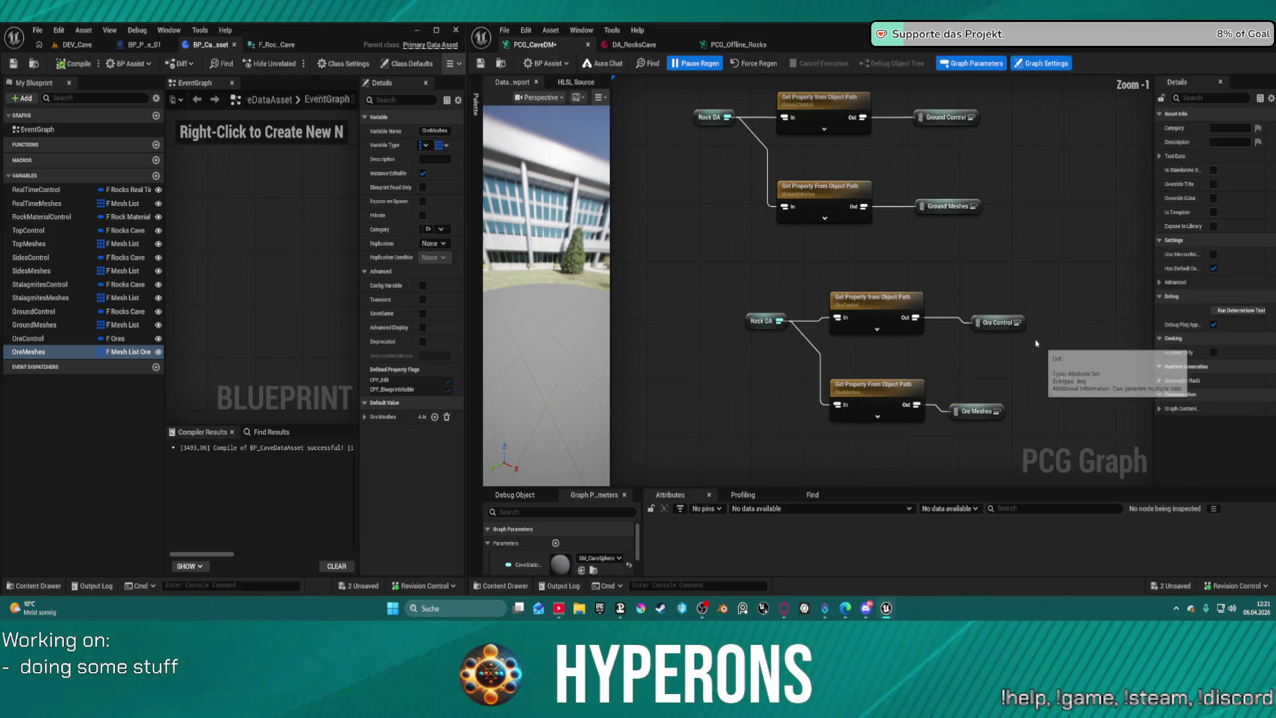
# Go to the lower comment group, inspect a Random Choice node's ratio and seed, and enlarge the parameters panel.
pyautogui.click(858, 302)
pyautogui.scroll(-11, 857, 302)
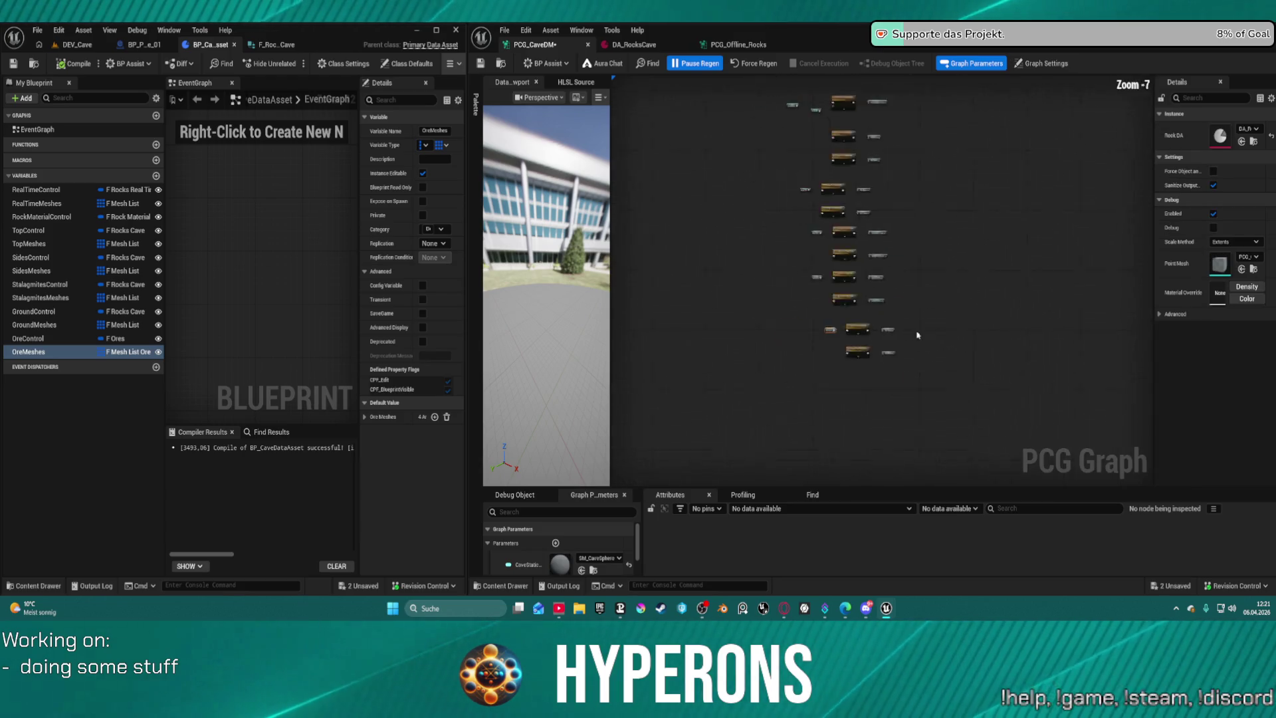
pyautogui.moveTo(954, 292); pyautogui.dragTo(904, 282)
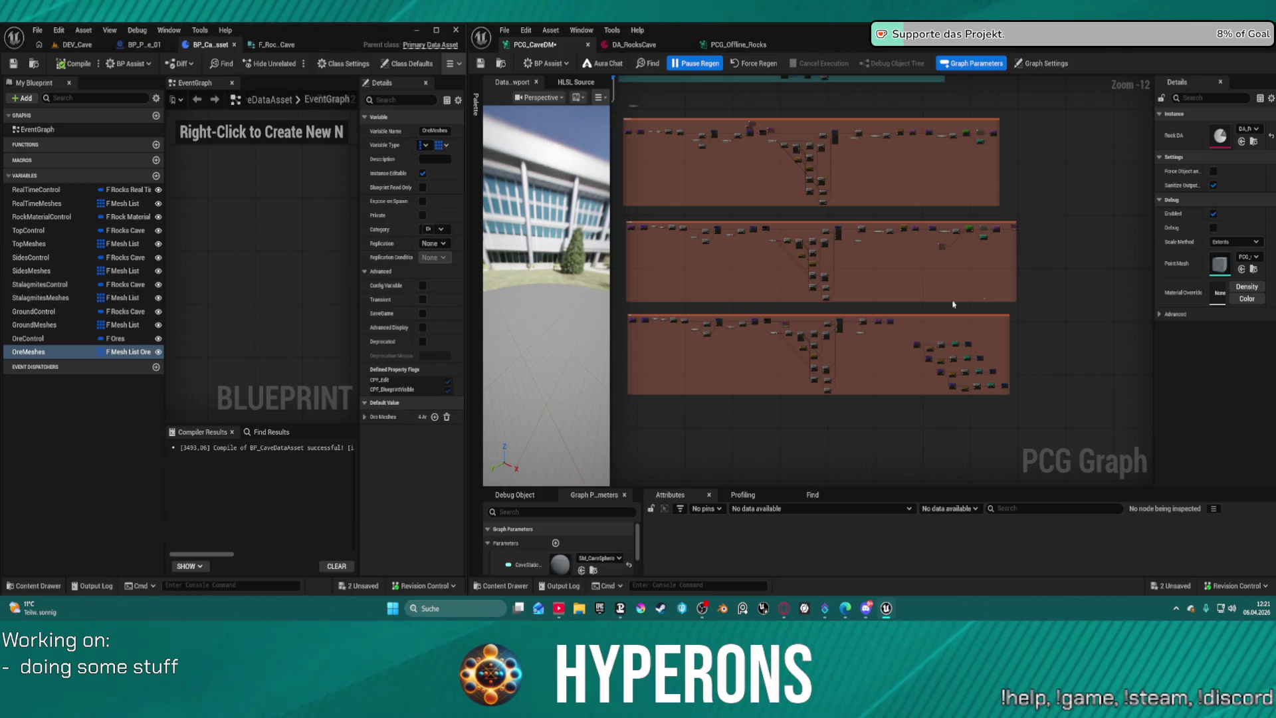
pyautogui.scroll(9, 920, 335)
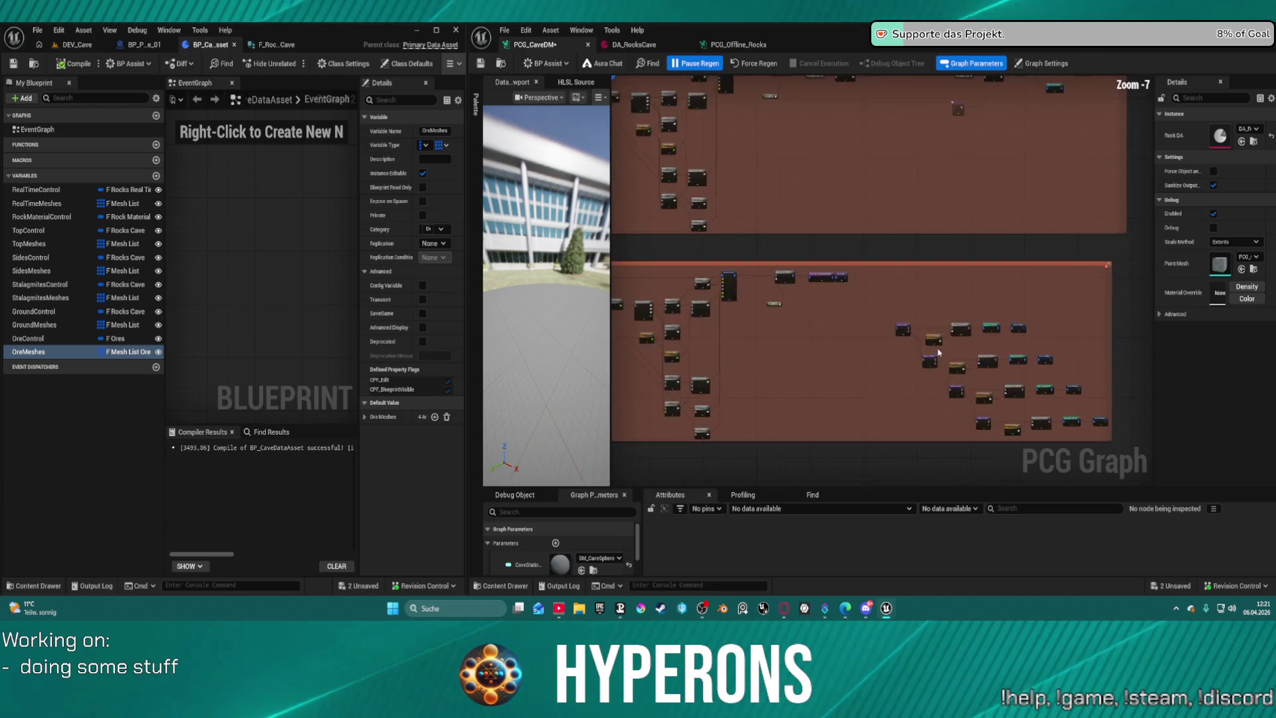
pyautogui.scroll(-5, 919, 336)
pyautogui.moveTo(729, 231)
pyautogui.mouseDown()
pyautogui.moveTo(894, 348)
pyautogui.moveTo(935, 357)
pyautogui.moveTo(932, 301)
pyautogui.mouseUp()
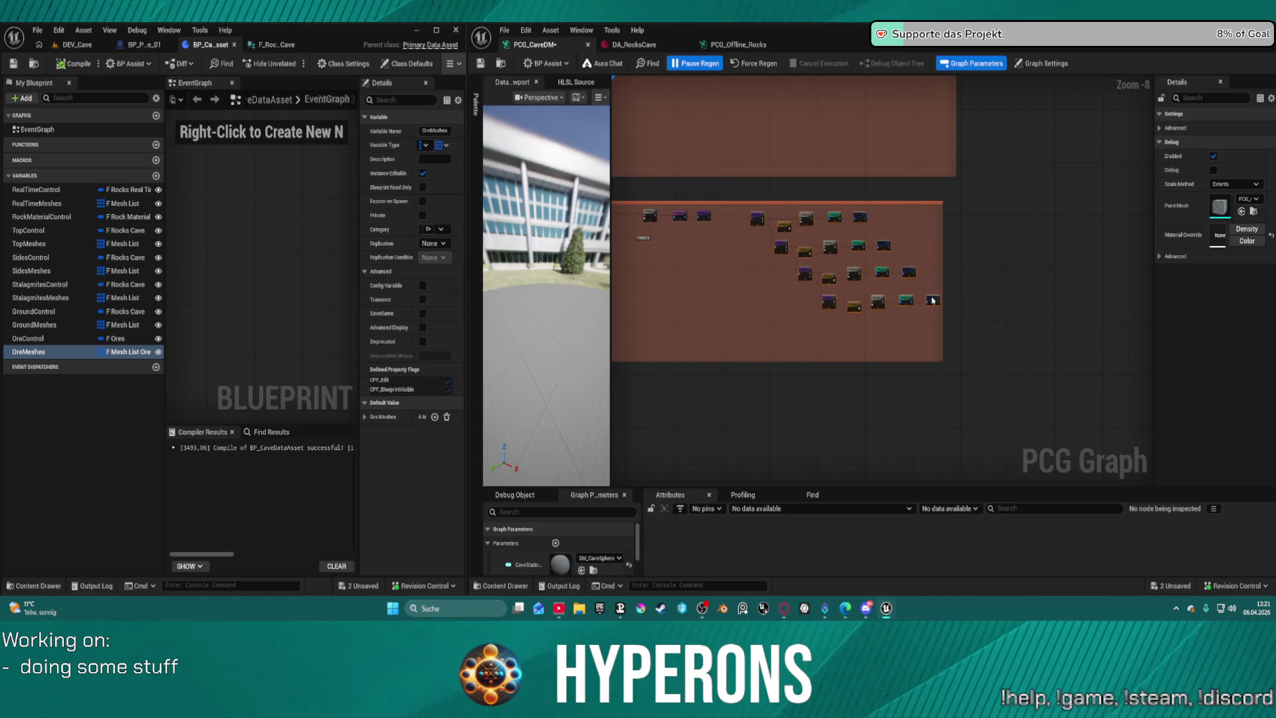
pyautogui.click(758, 219)
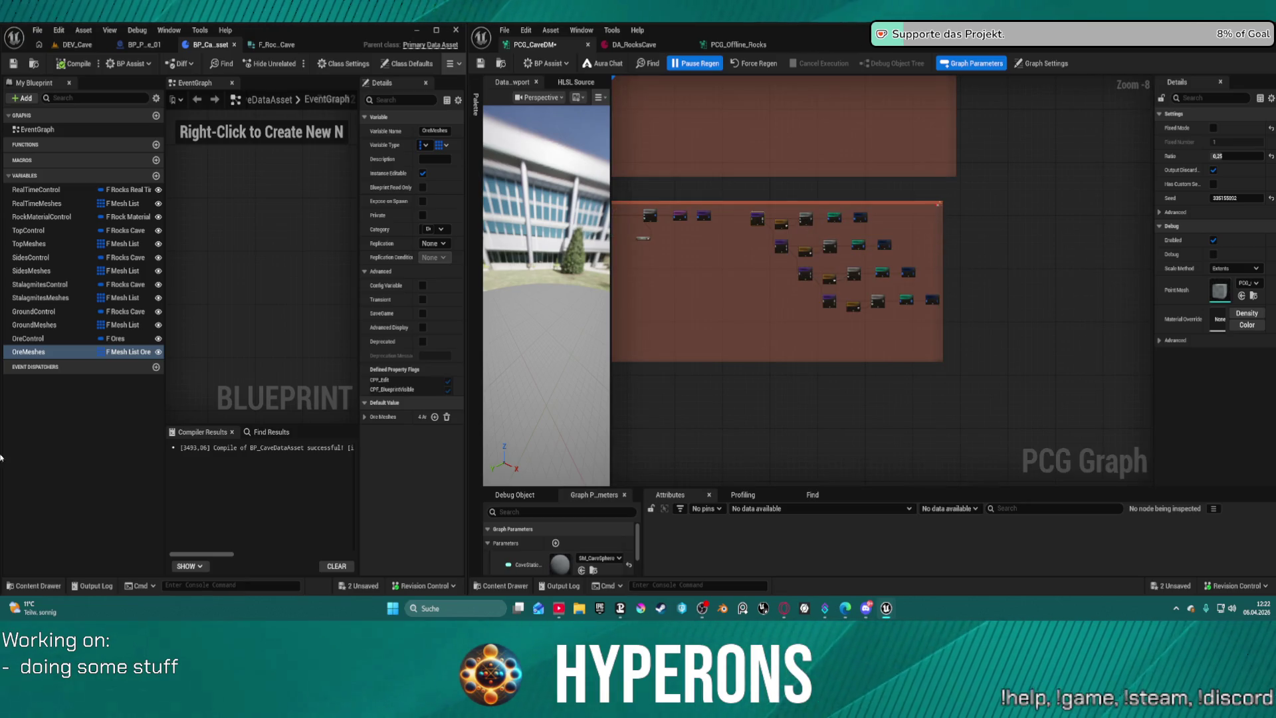
pyautogui.scroll(-3, 517, 564)
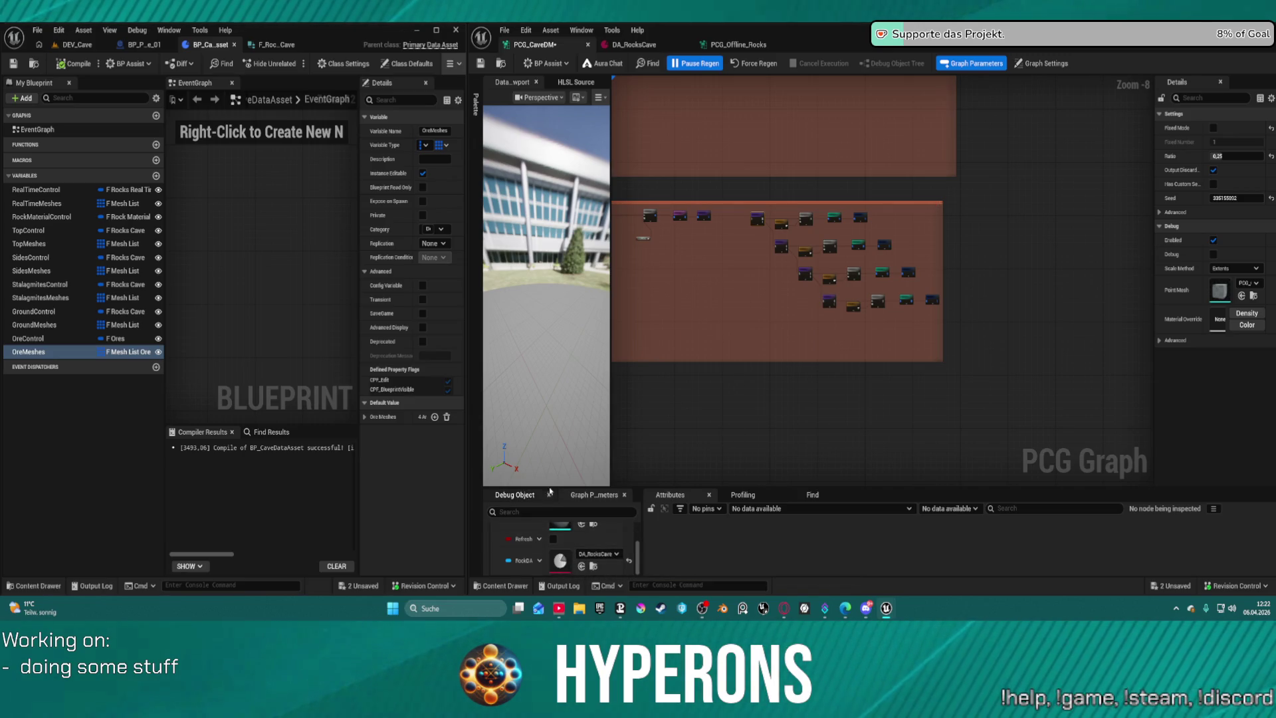
pyautogui.moveTo(549, 488); pyautogui.dragTo(552, 453)
pyautogui.scroll(5, 758, 285)
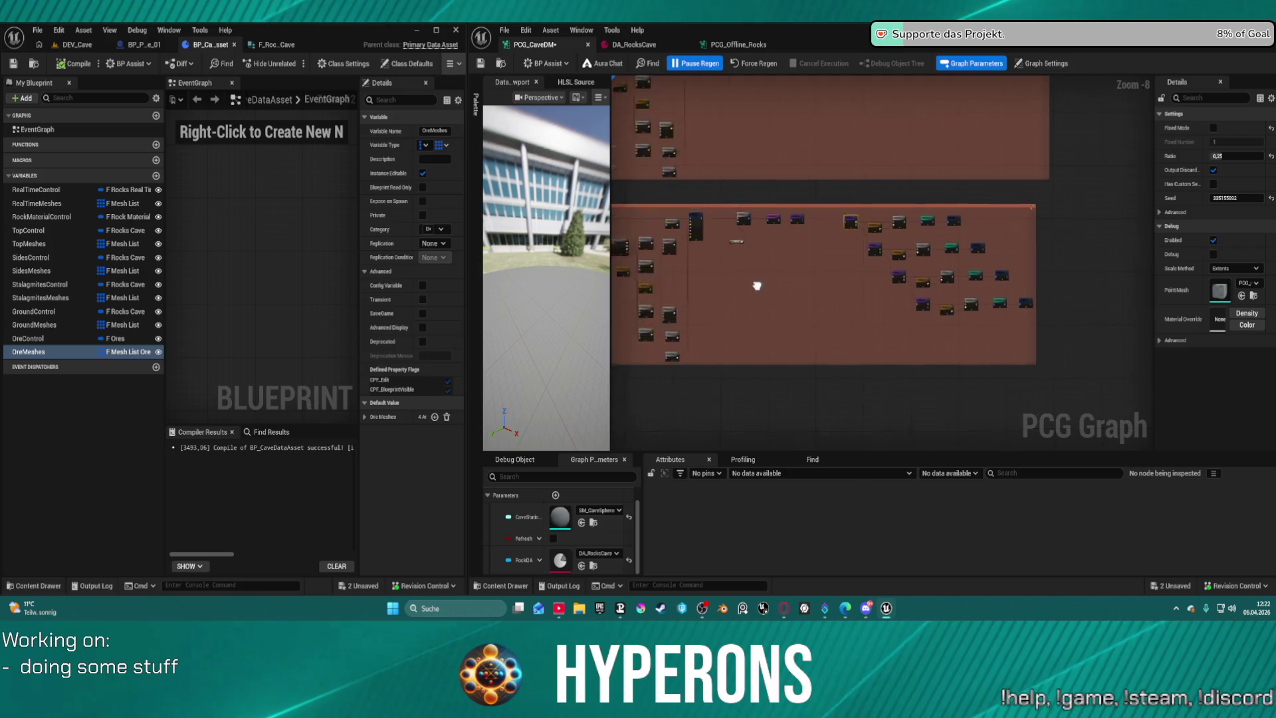
# Inspect the Get Actor Property node and the data asset's OreMeshes variable.
pyautogui.scroll(3, 975, 274)
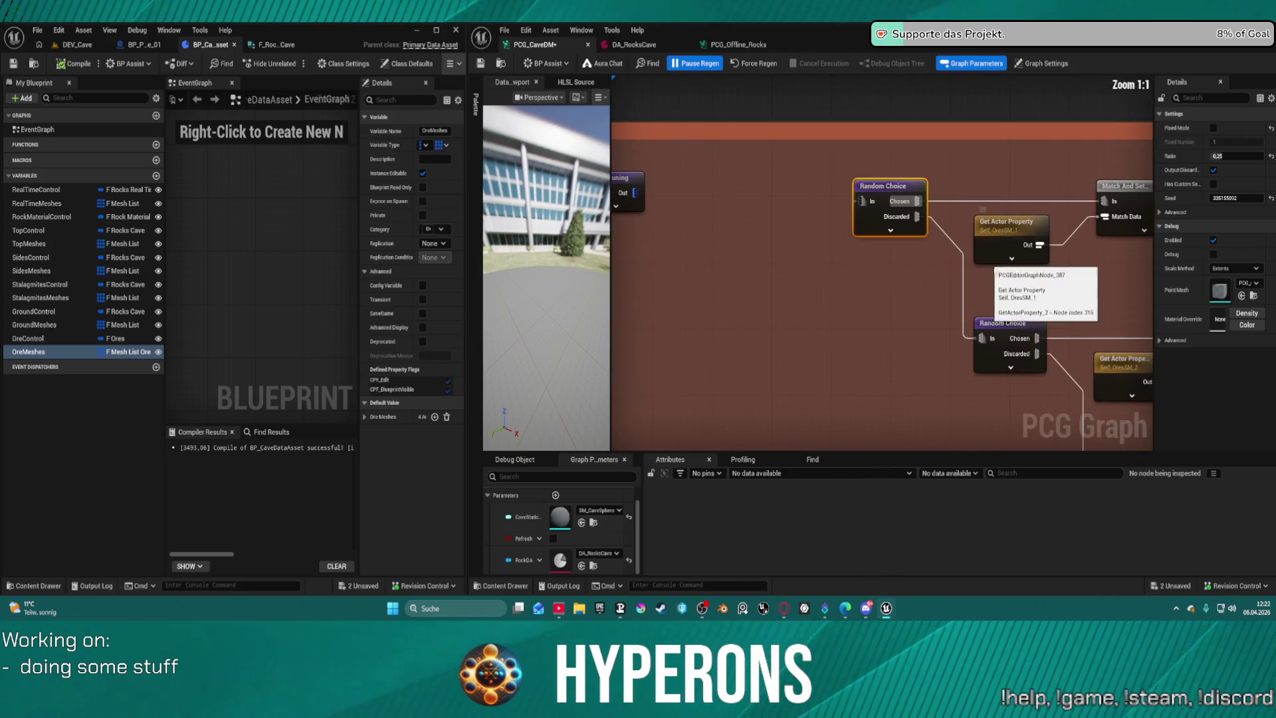
pyautogui.moveTo(1017, 246); pyautogui.dragTo(792, 243)
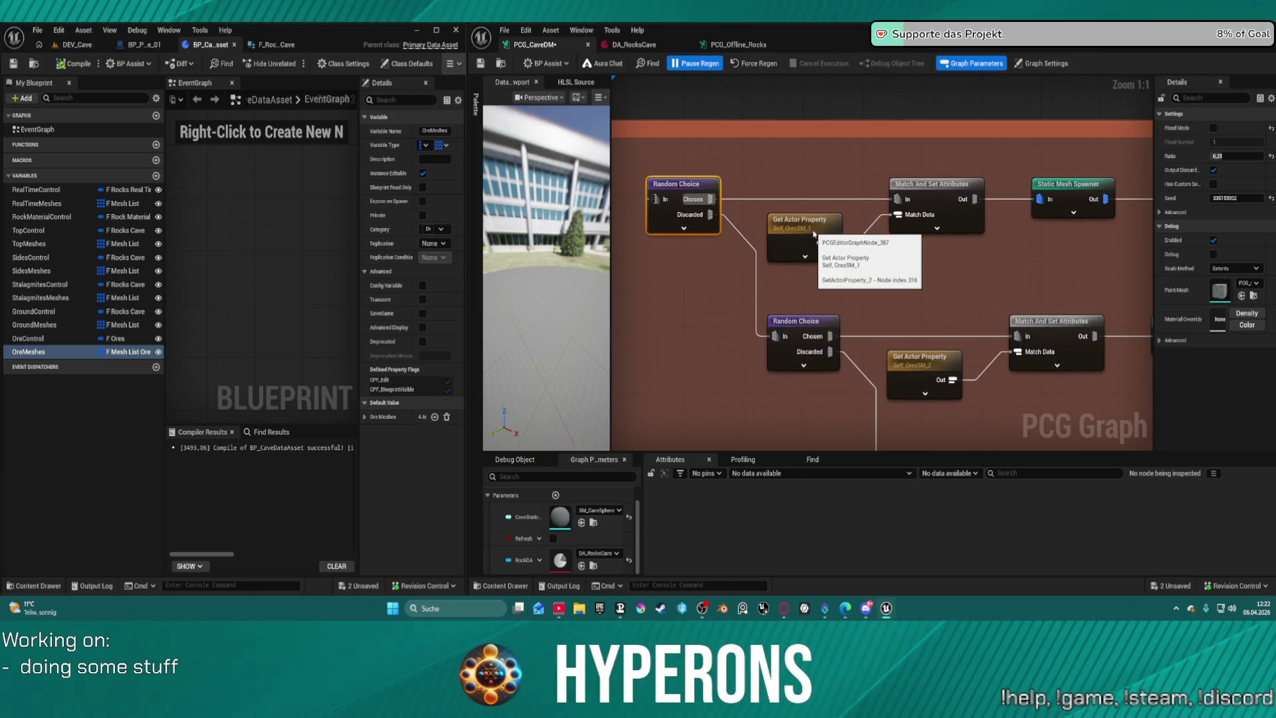
pyautogui.click(789, 255)
pyautogui.click(58, 352)
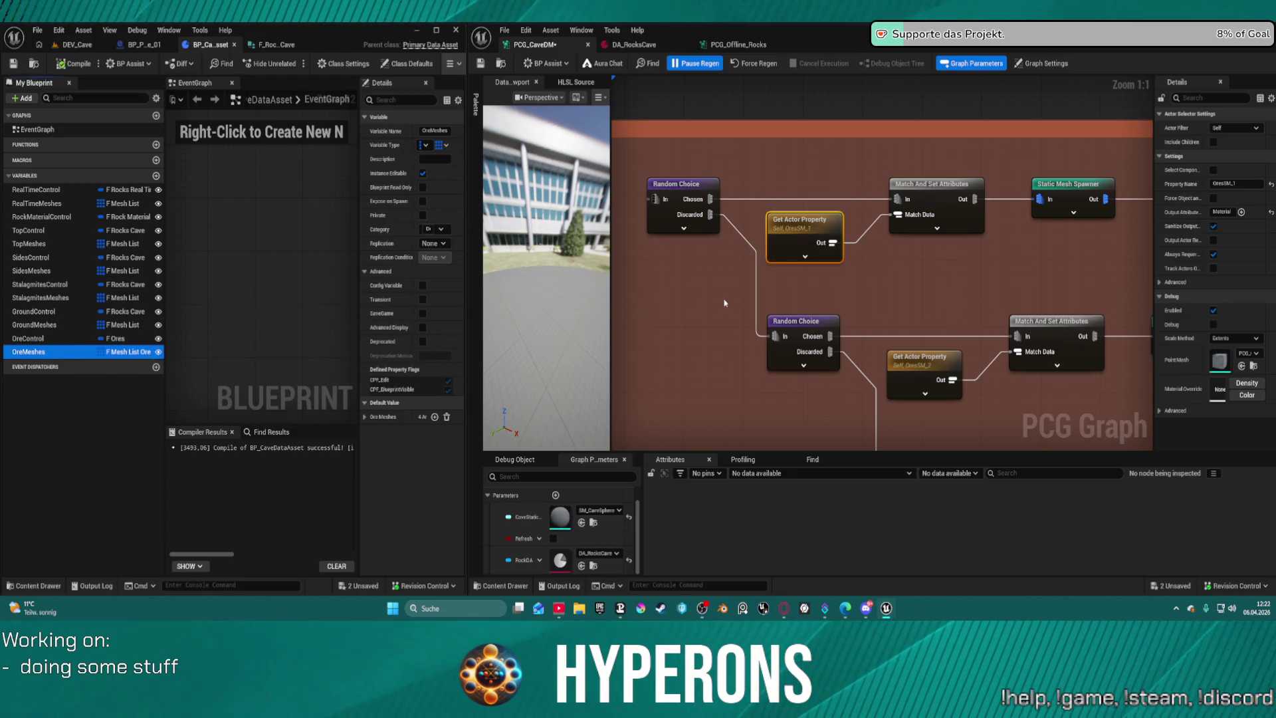
# Place an OreMeshes named reroute left of the lower Random Choice node, then open BP_PCG_Biome via Graph Settings.
pyautogui.rightClick(698, 298)
pyautogui.rightClick(676, 295)
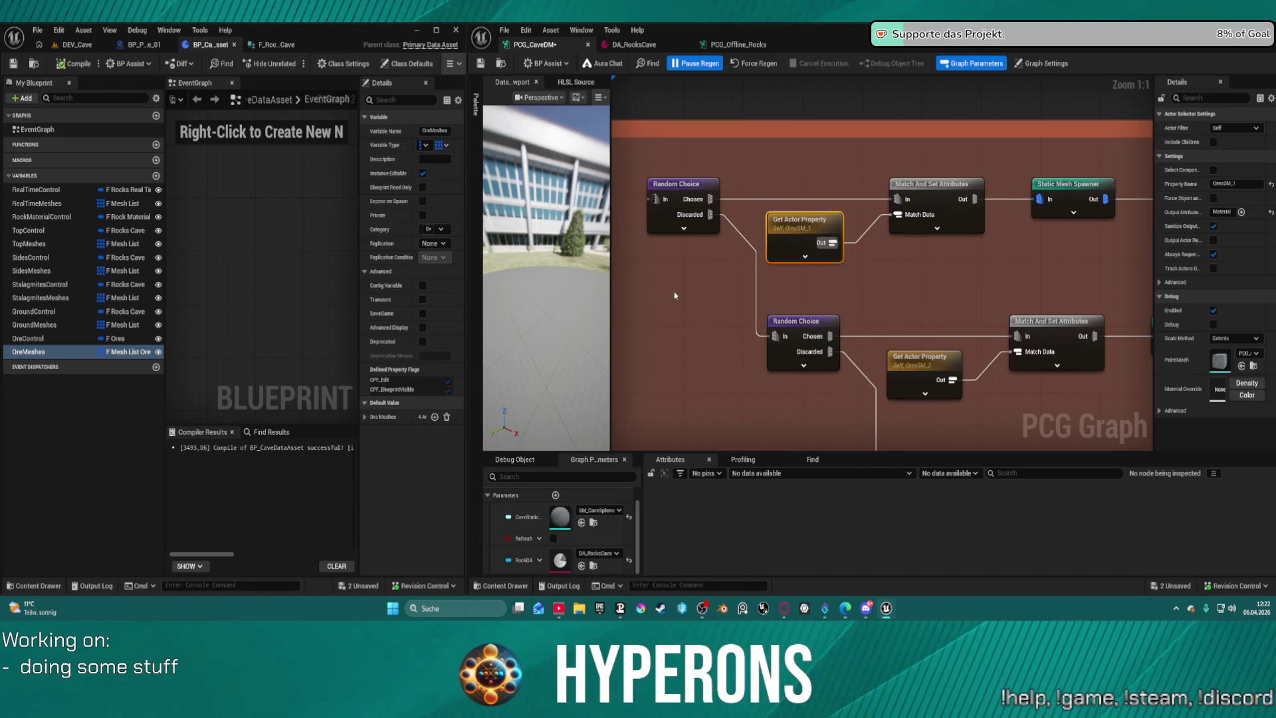
pyautogui.write('ore')
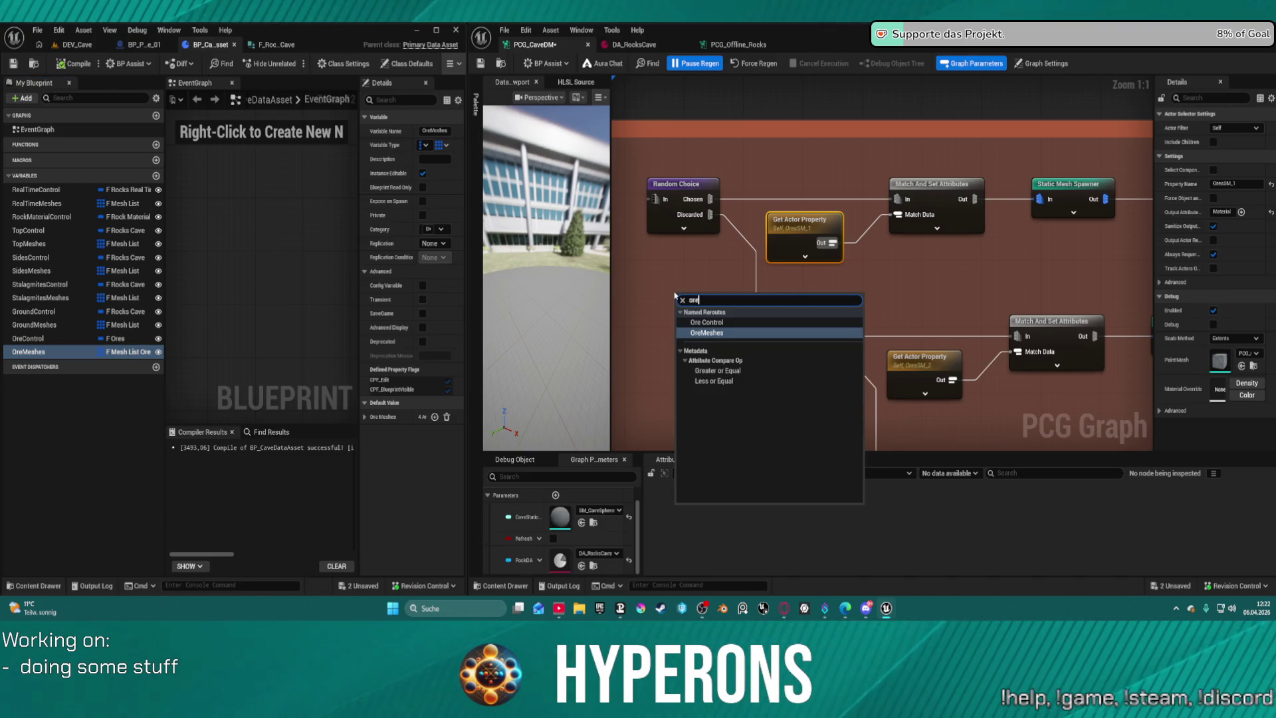
pyautogui.press('Escape')
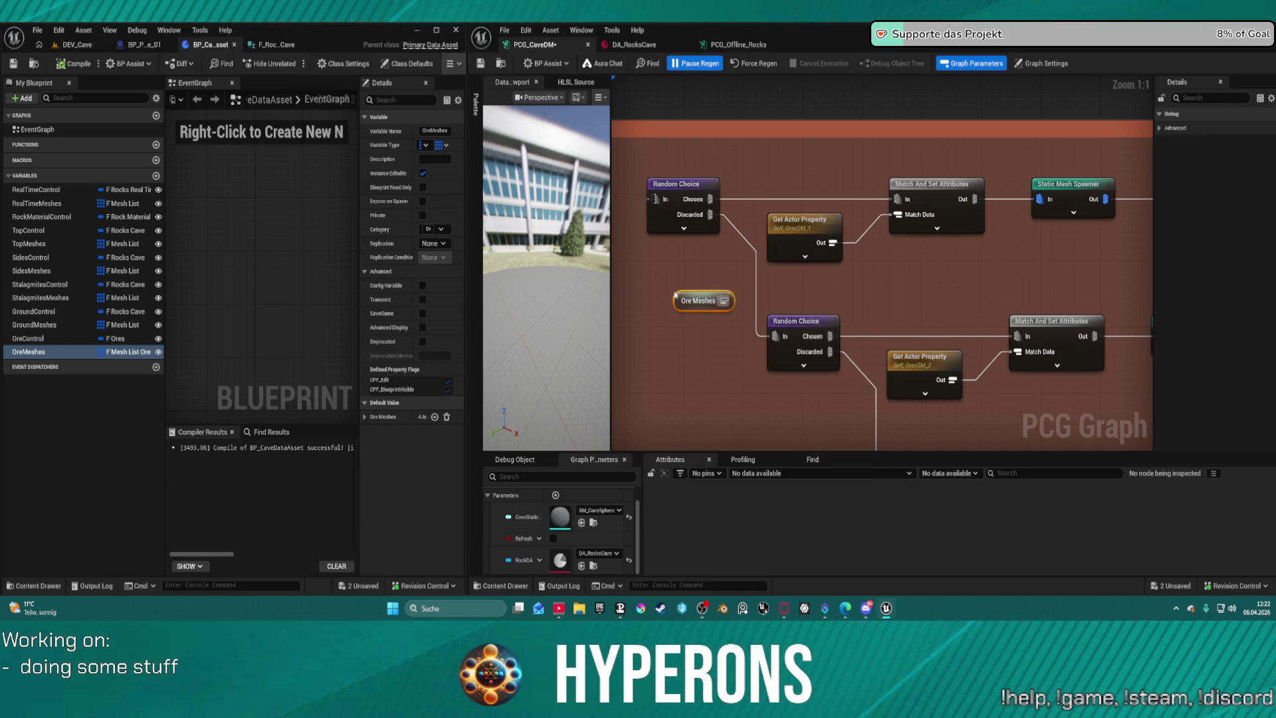
pyautogui.moveTo(688, 306); pyautogui.dragTo(661, 284)
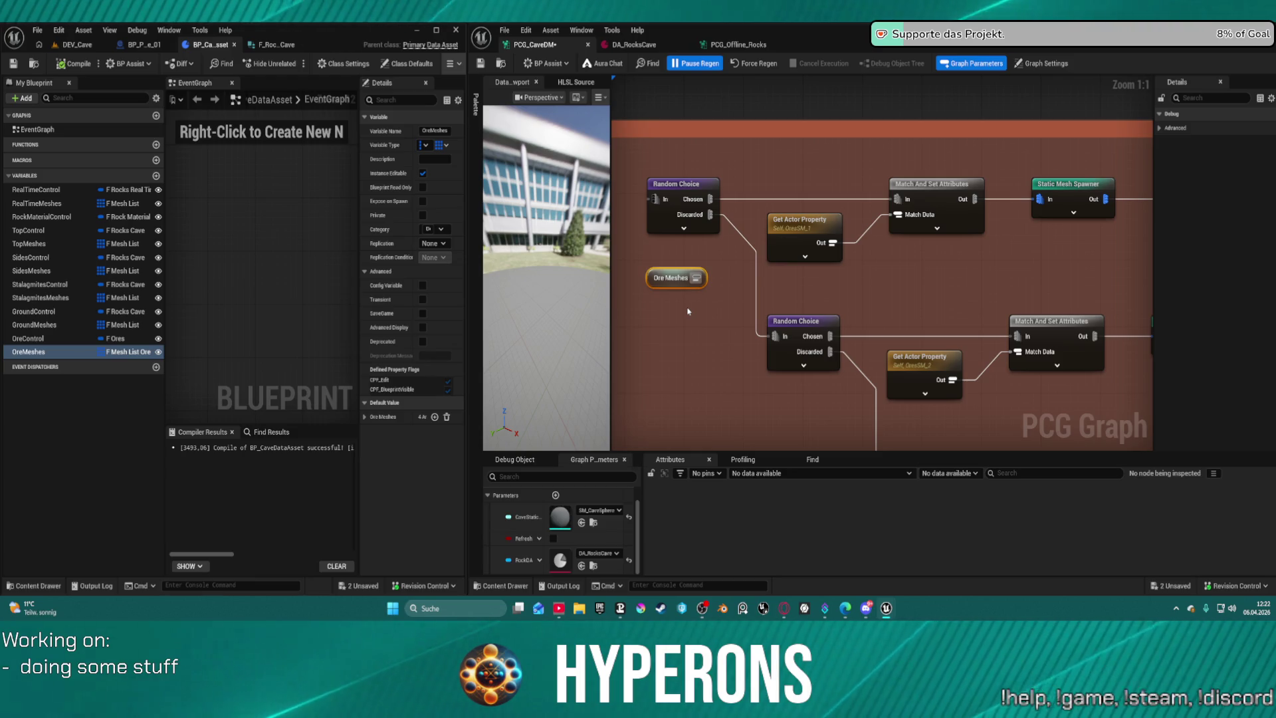
pyautogui.click(724, 142)
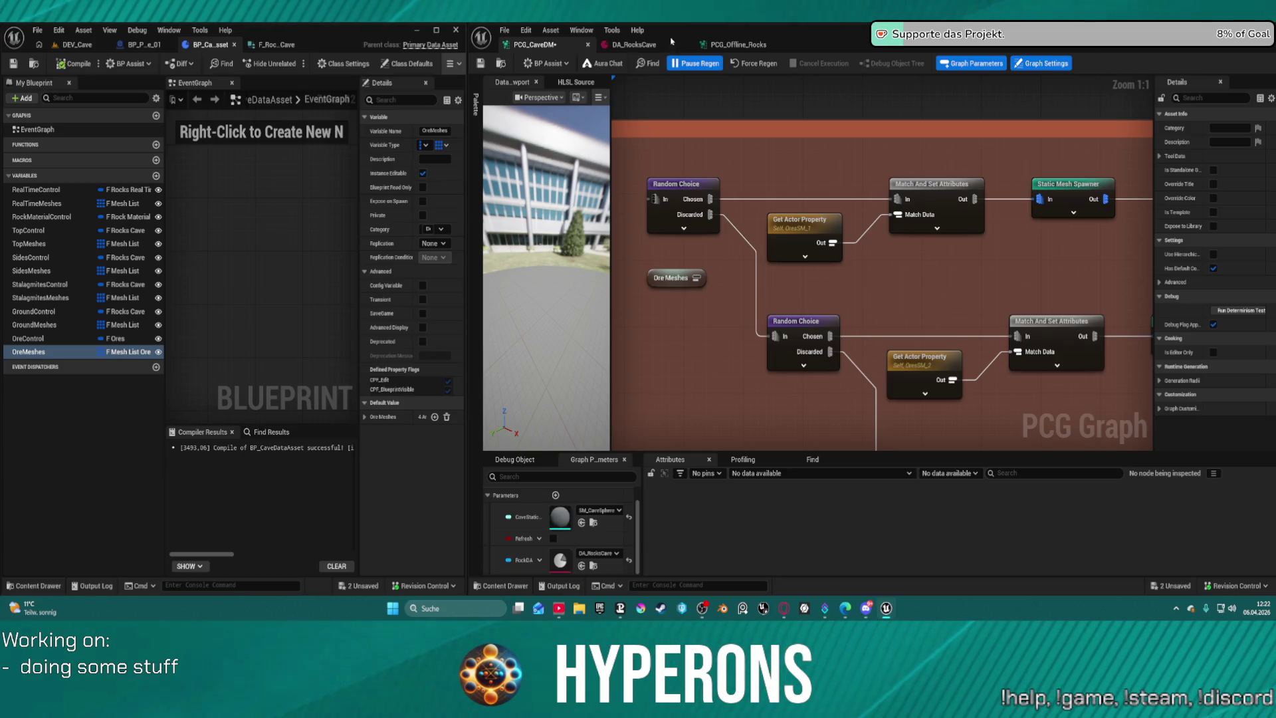
pyautogui.doubleClick(803, 228)
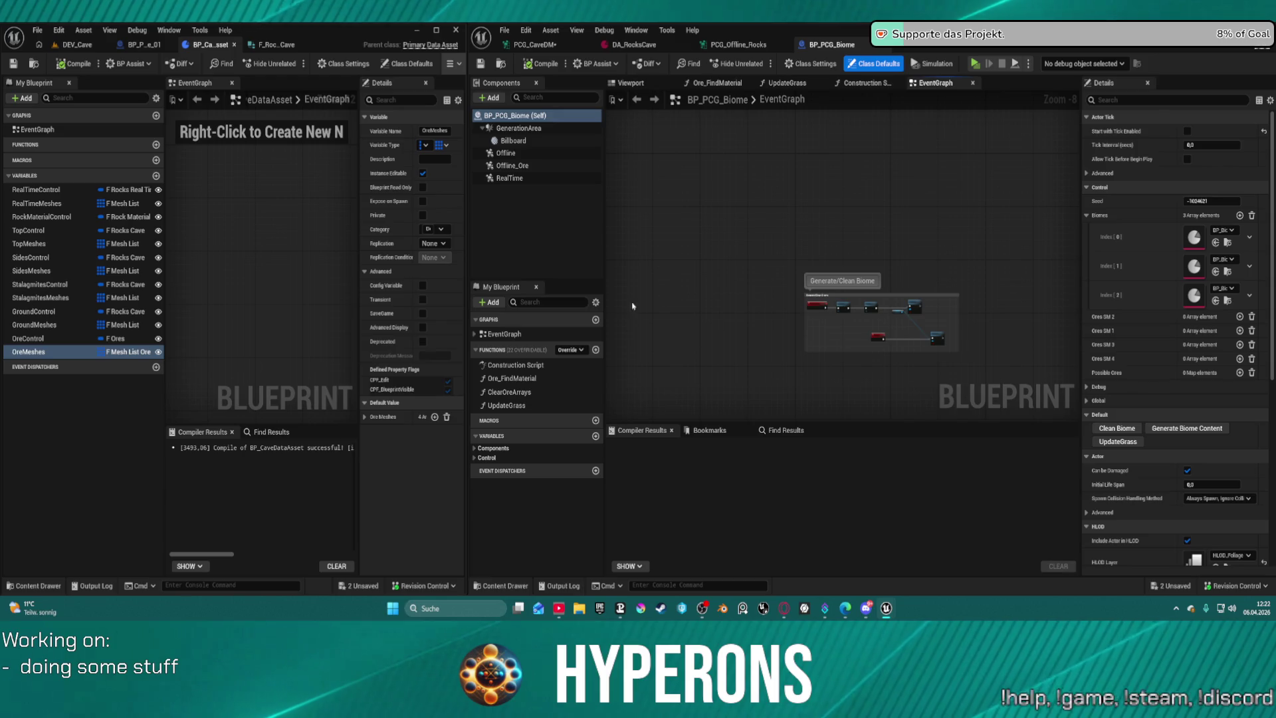
# Expand BP_PCG_Biome's Control variables and inspect the OresSM_4 and OresSM_3 variables.
pyautogui.click(475, 458)
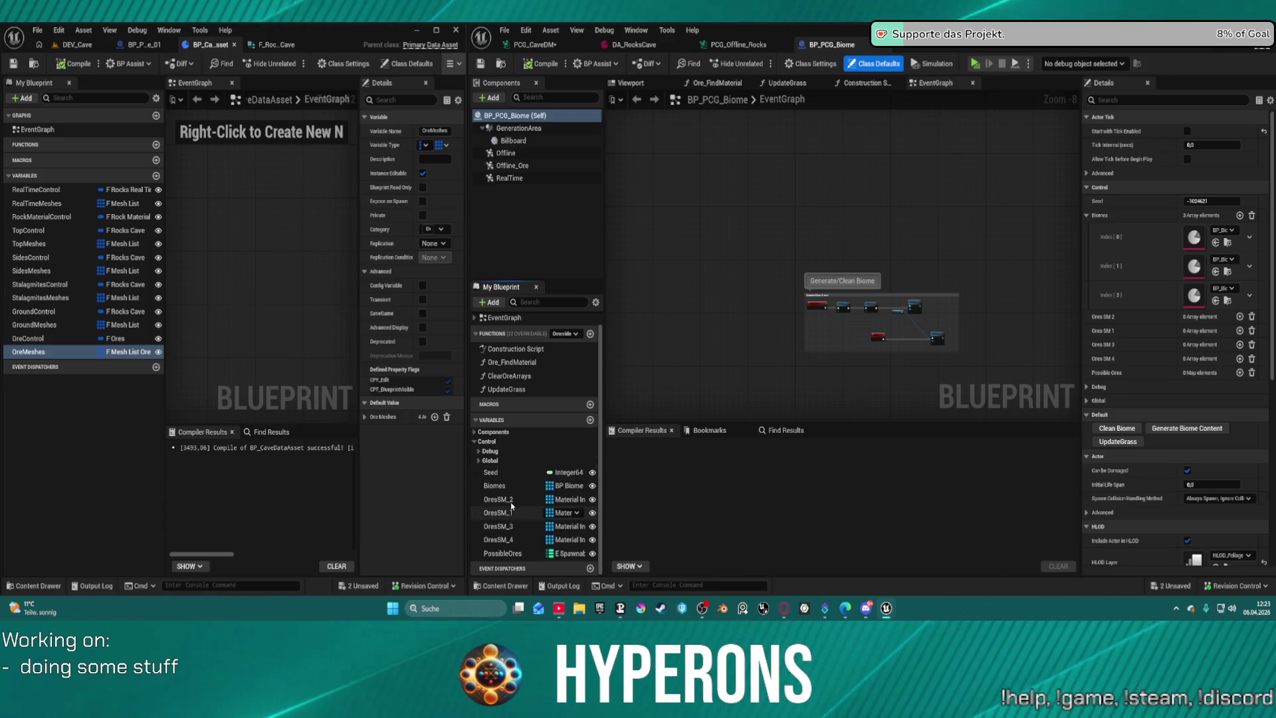
pyautogui.moveTo(503, 492)
pyautogui.click(491, 539)
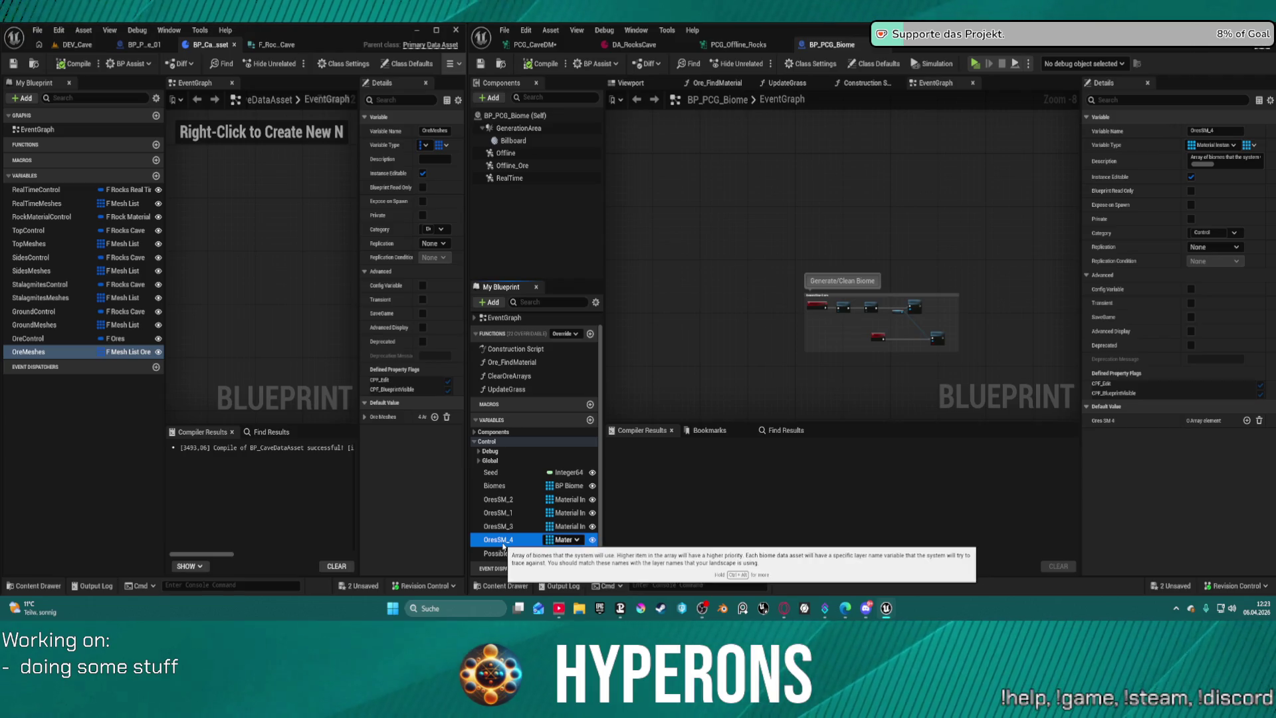
pyautogui.click(491, 527)
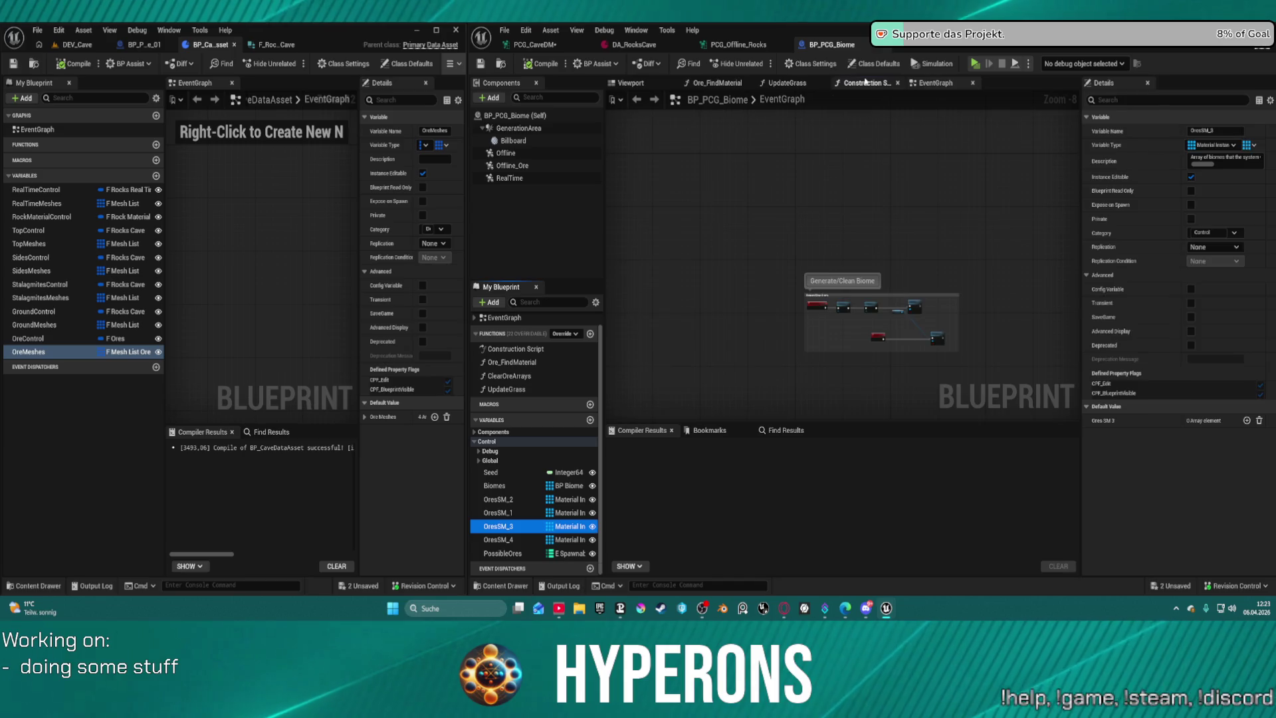
# Review the Construction Script and OreMeshes variable, then return to DA_RocksCave.
pyautogui.click(863, 82)
pyautogui.press('Home')
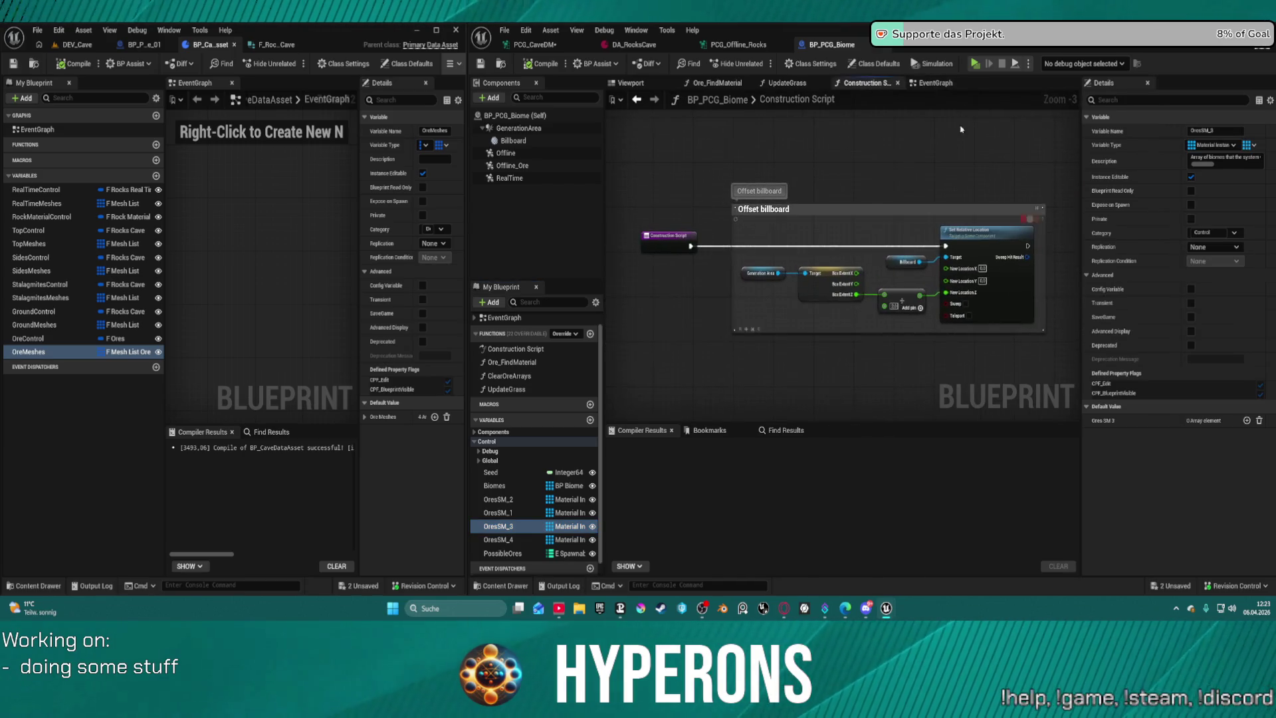
pyautogui.click(941, 84)
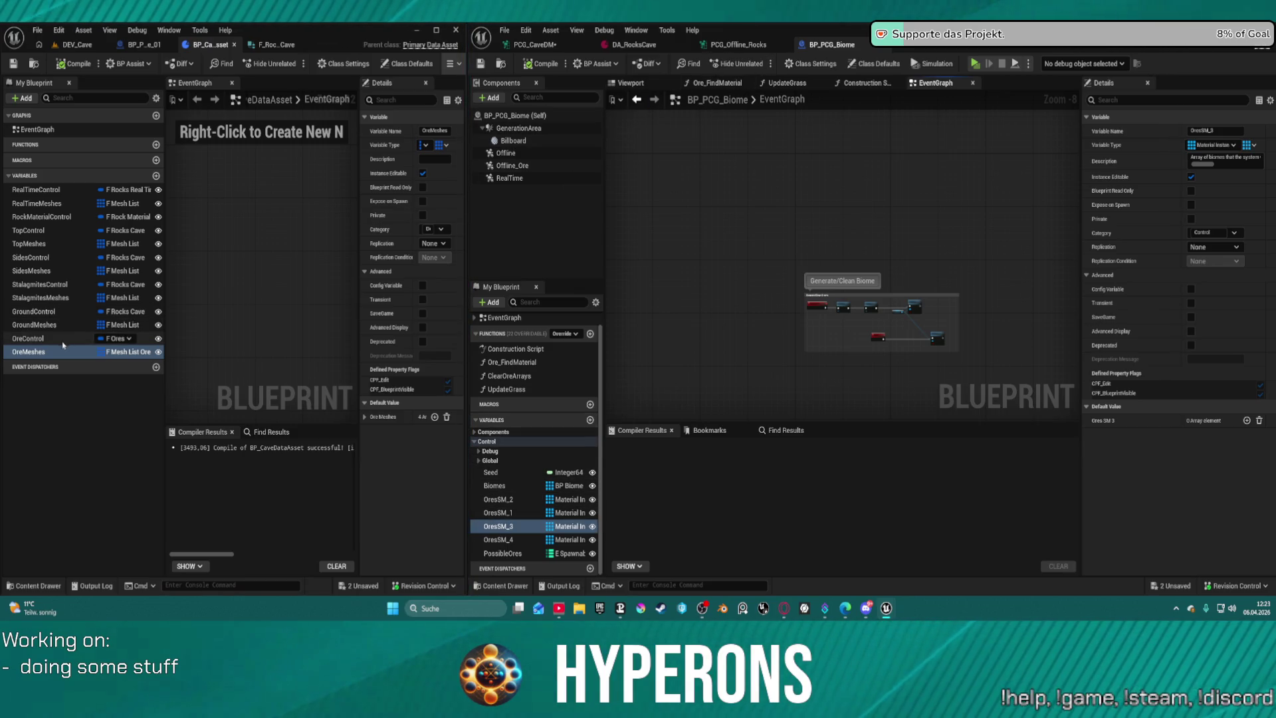
pyautogui.click(40, 357)
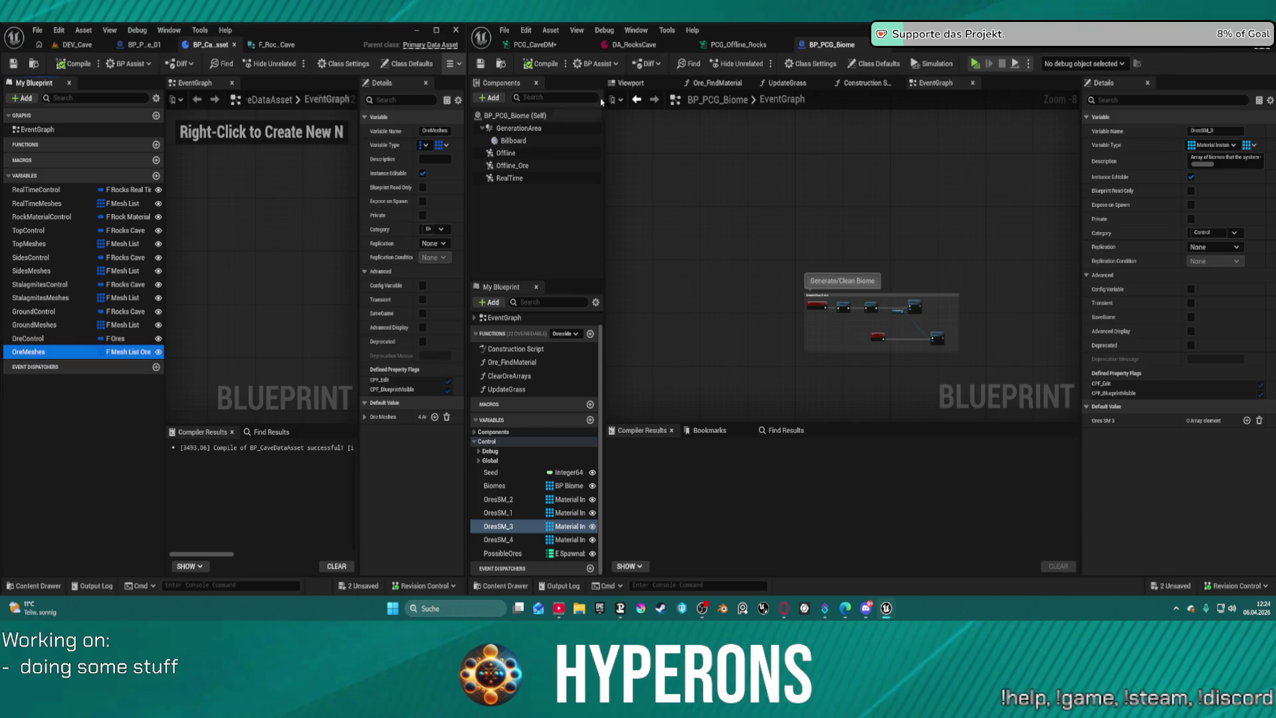
pyautogui.click(636, 30)
pyautogui.click(608, 45)
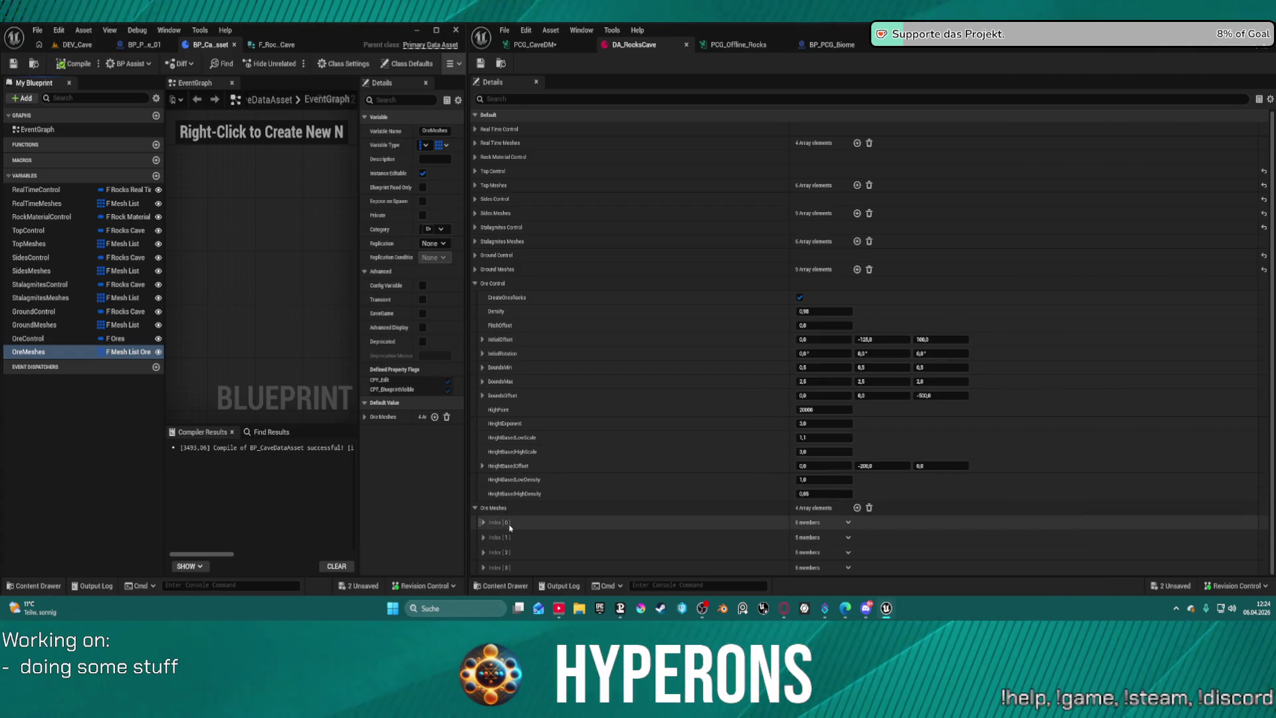
# Check DA_RocksCave's Ore Meshes Index [0], then open BP_Rock_Preset_Forest from the Content Drawer.
pyautogui.click(484, 522)
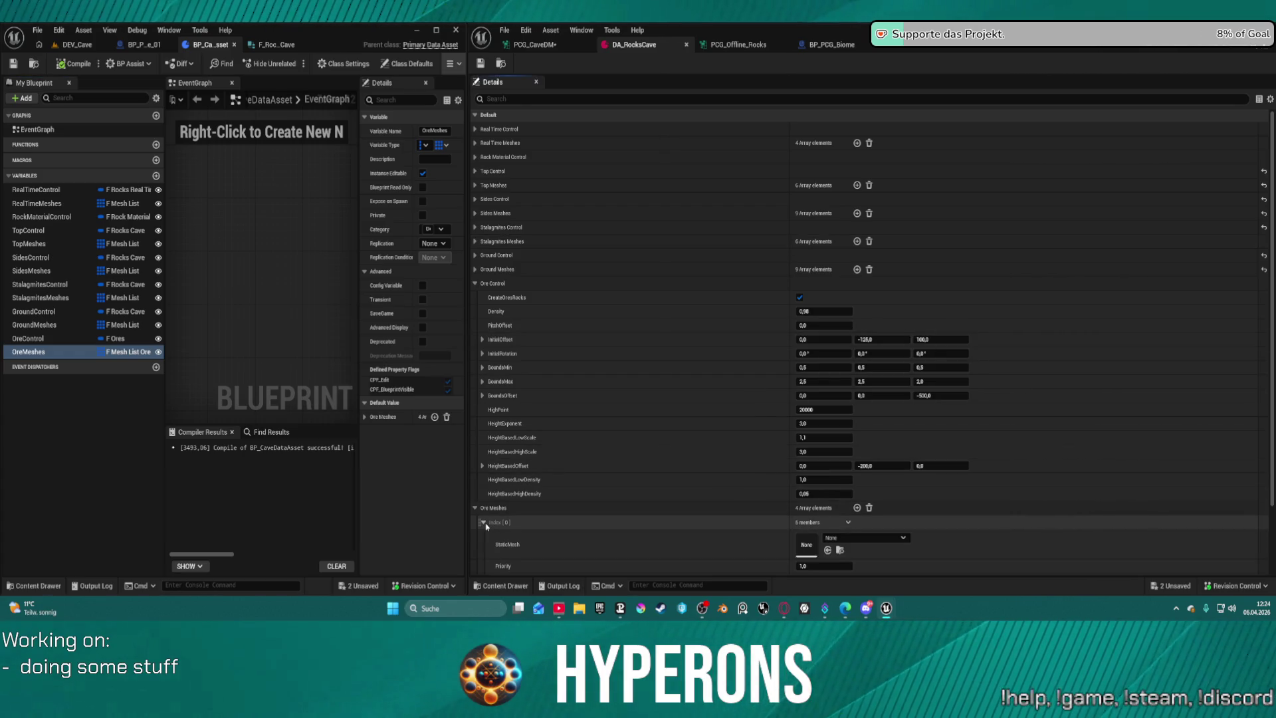
pyautogui.click(483, 522)
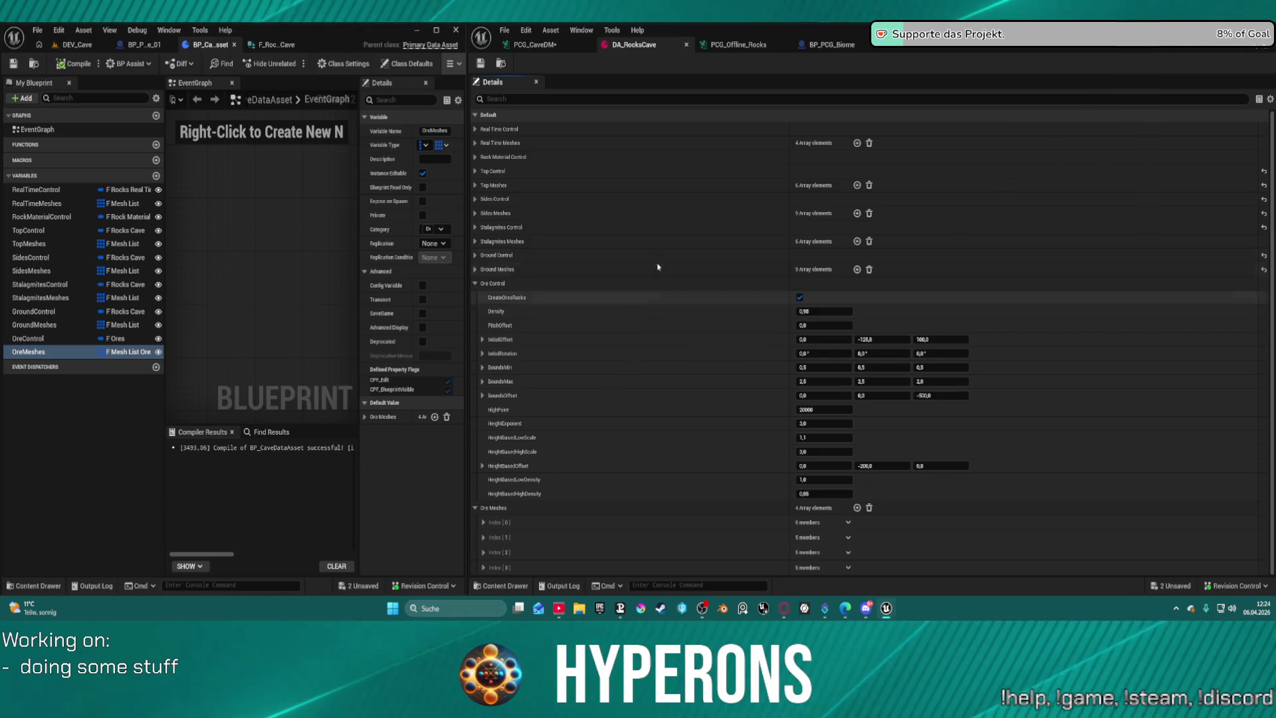
pyautogui.hotkey('ctrl', 'space')
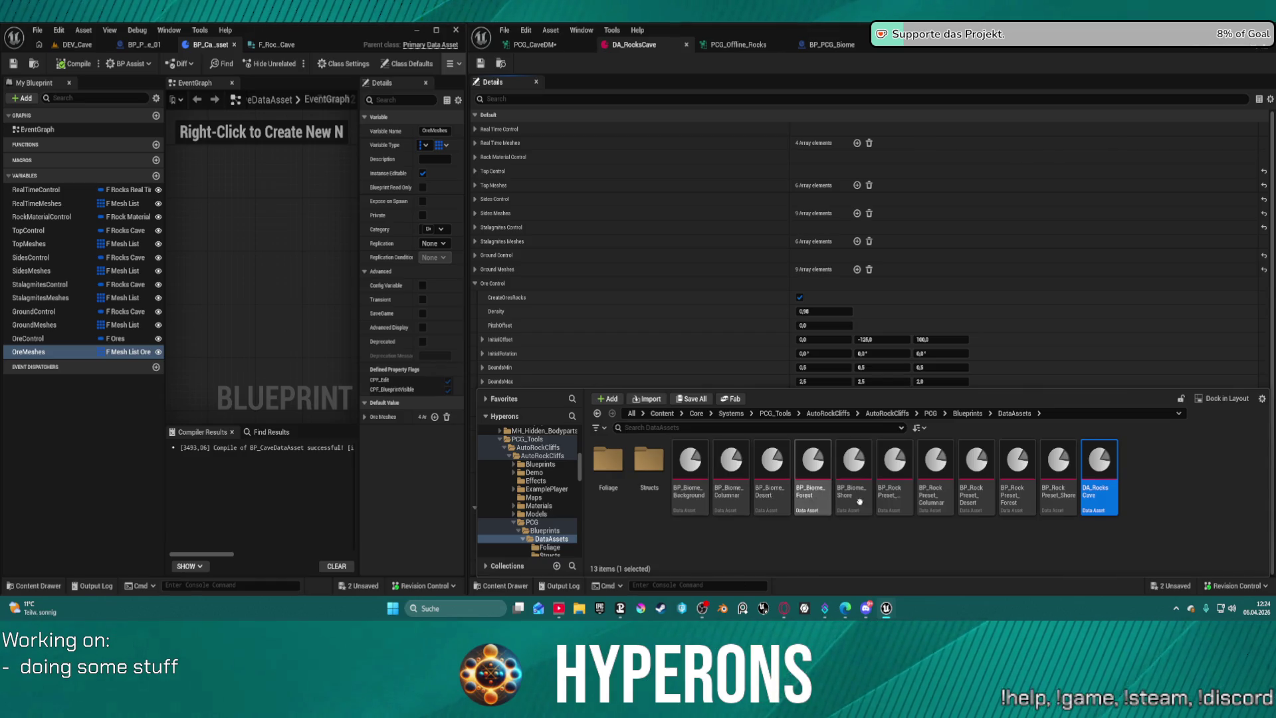
pyautogui.doubleClick(1014, 473)
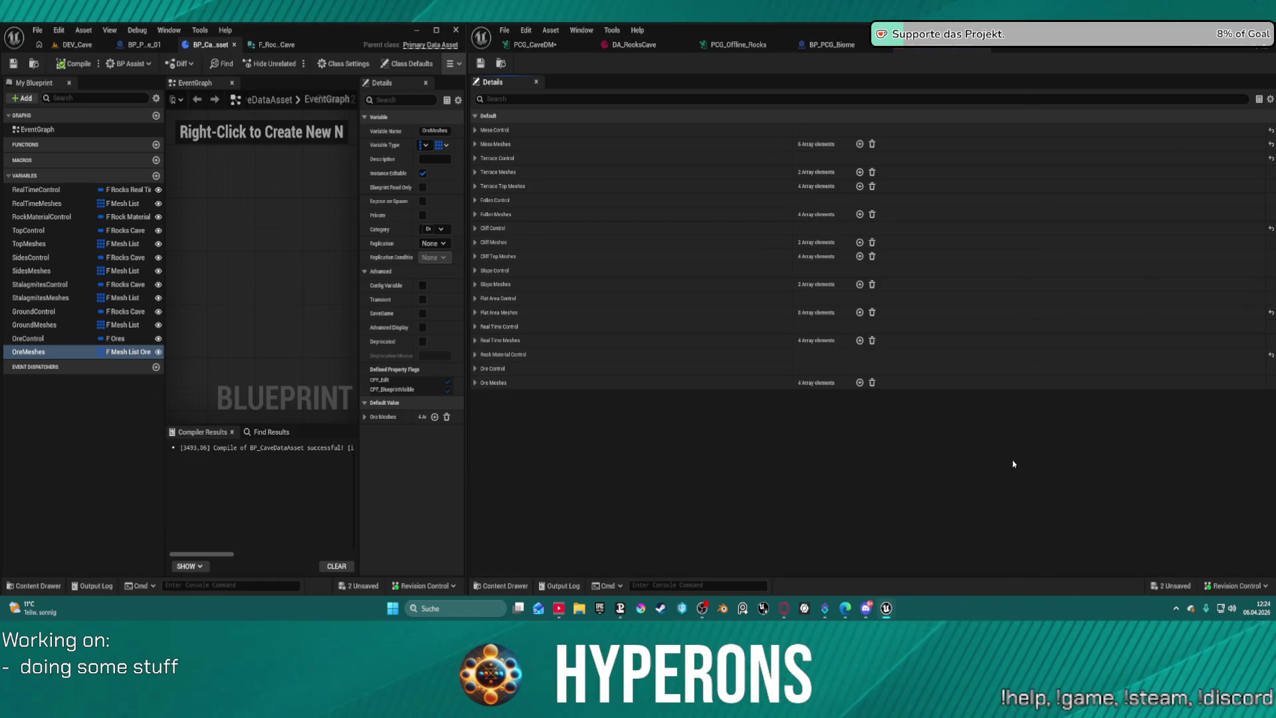
# Compare the forest preset's Ore Meshes entries, then return to BP_PCG_Biome with the Content Drawer open.
pyautogui.click(476, 383)
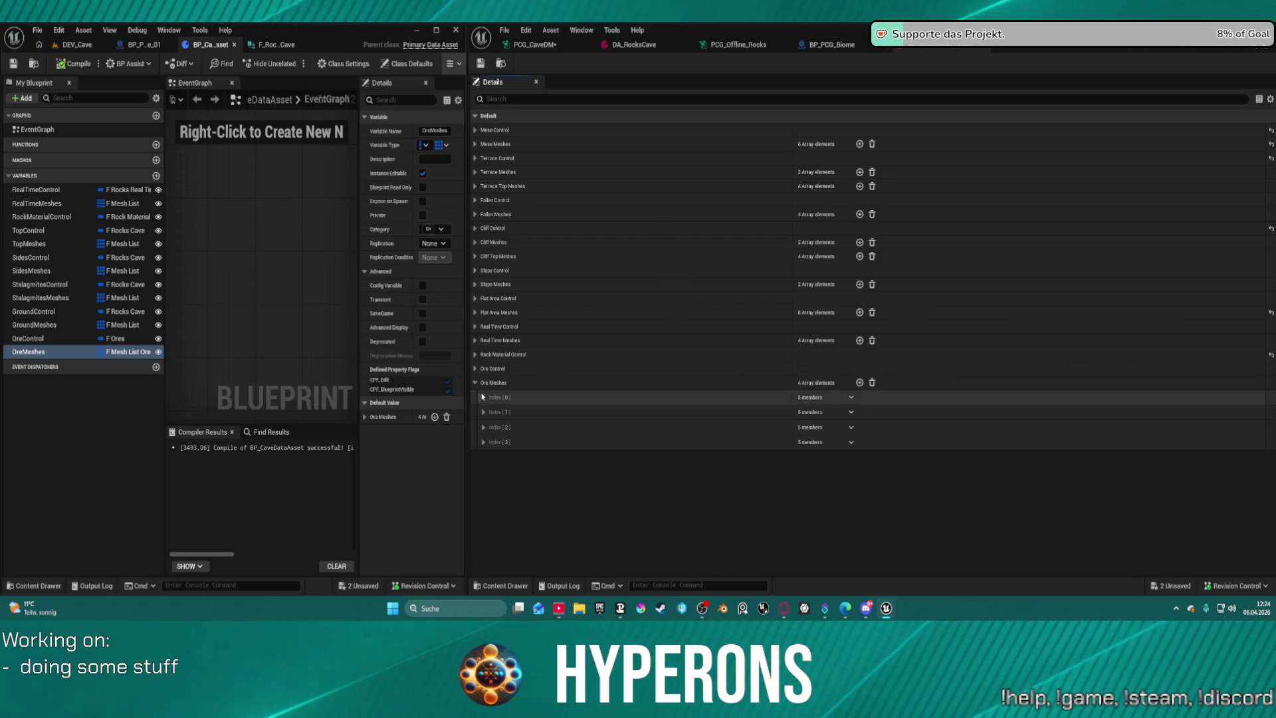
pyautogui.click(484, 397)
pyautogui.click(483, 397)
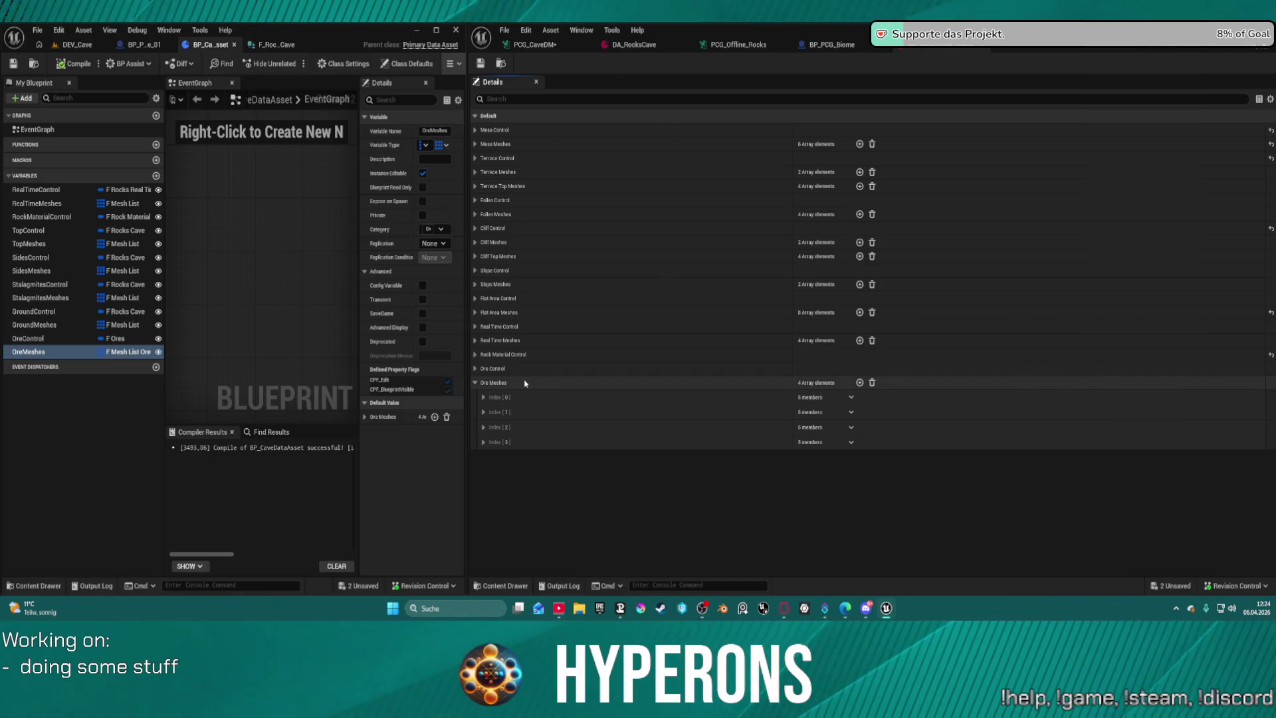
pyautogui.click(940, 45)
pyautogui.hotkey('ctrl', 'space')
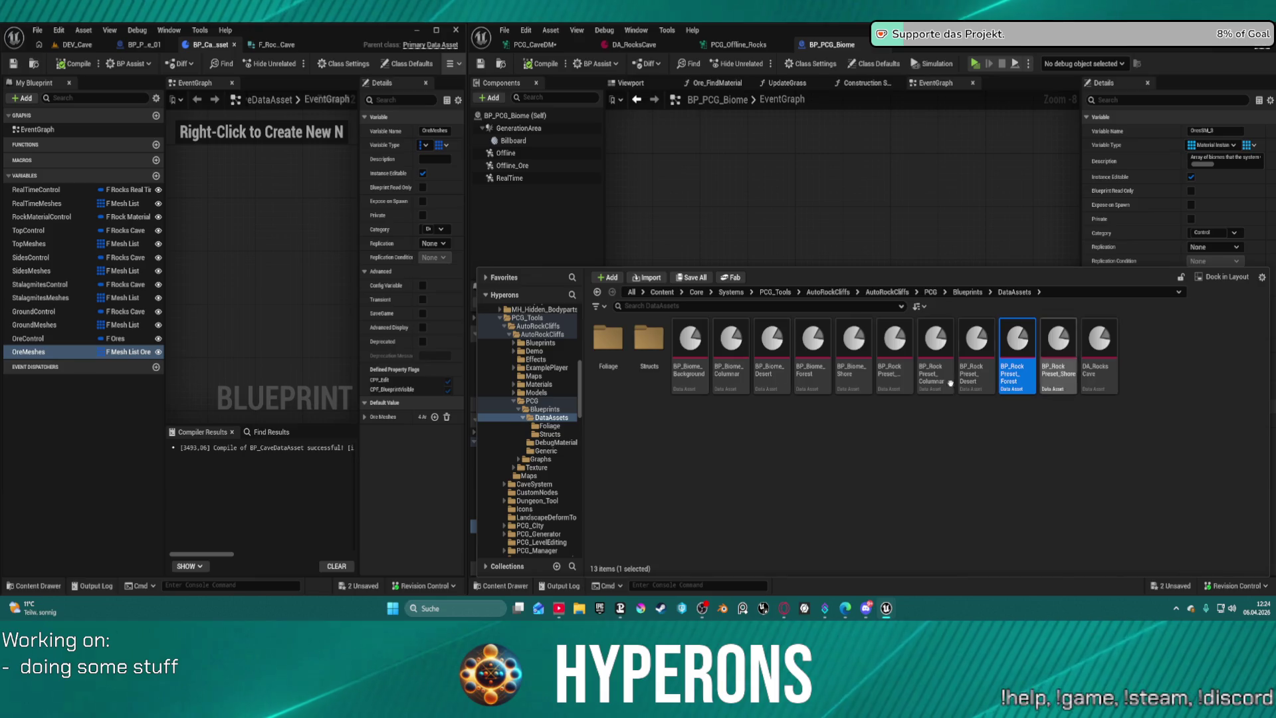
# Browse Maps > Planets > System_NewEden and briefly inspect the DA_Planet_NewEden data asset.
pyautogui.click(747, 216)
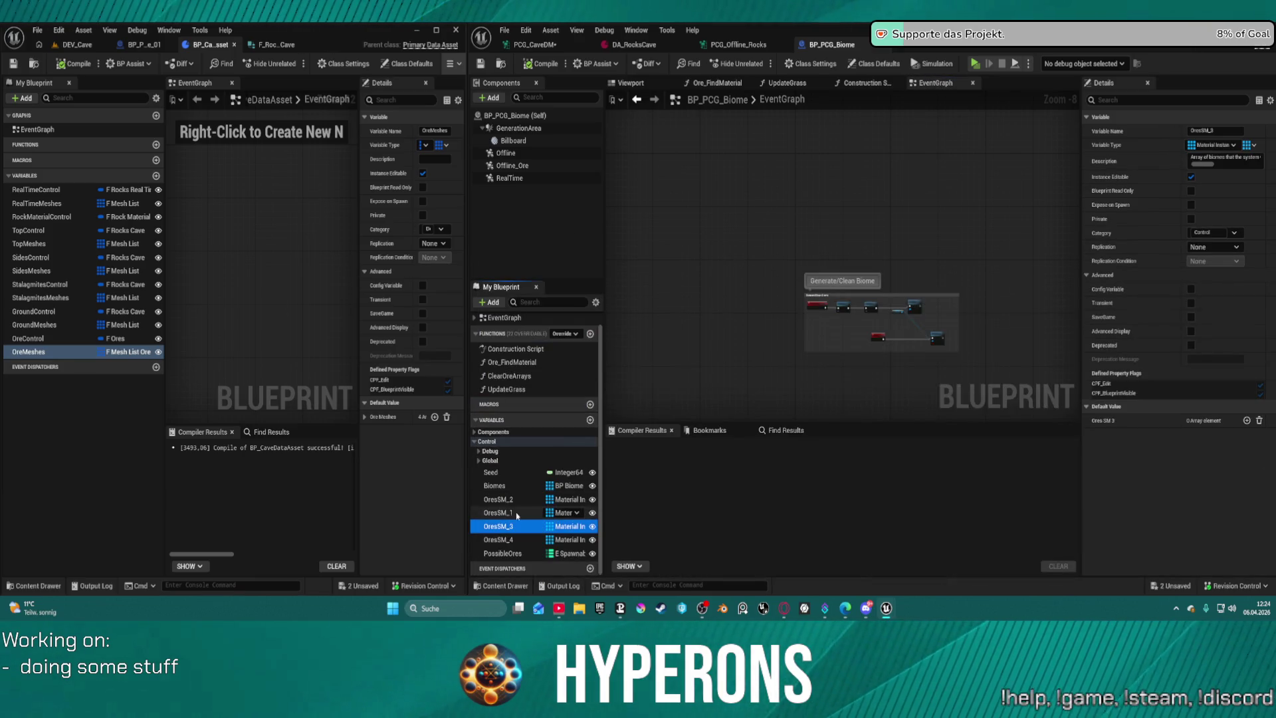
pyautogui.hotkey('ctrl', 'space')
pyautogui.scroll(5, 541, 404)
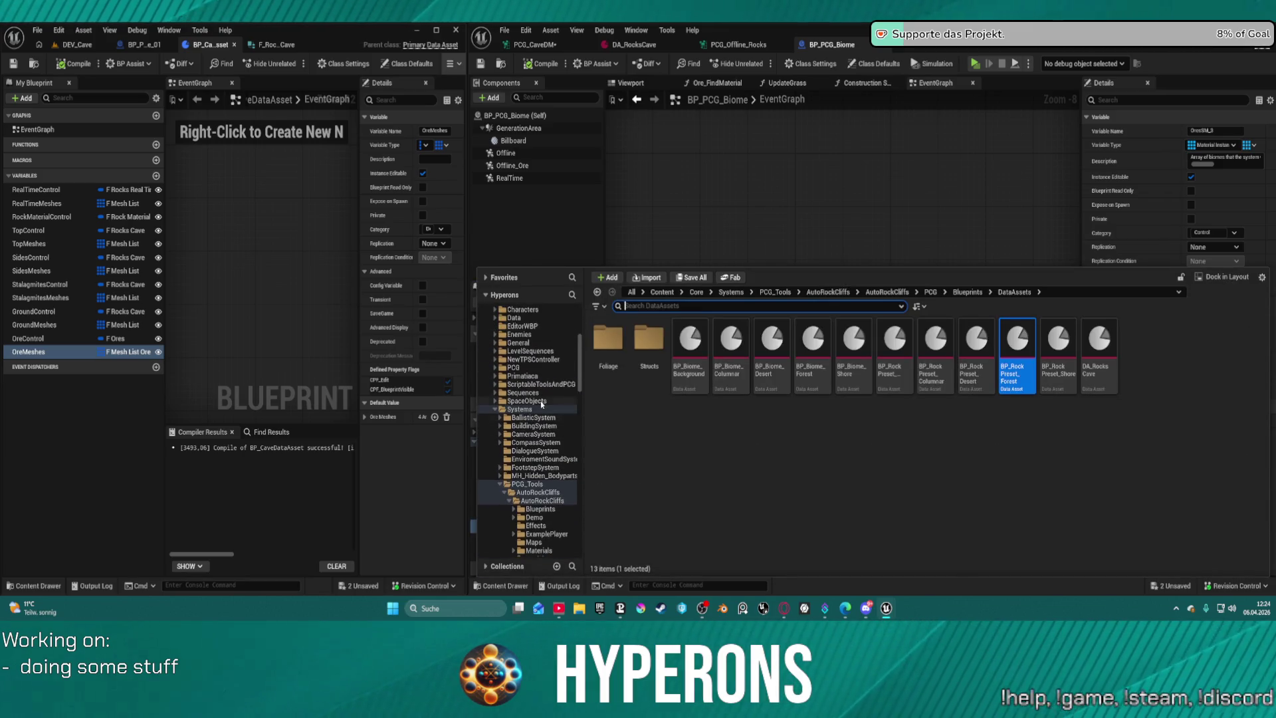
pyautogui.scroll(-10, 528, 397)
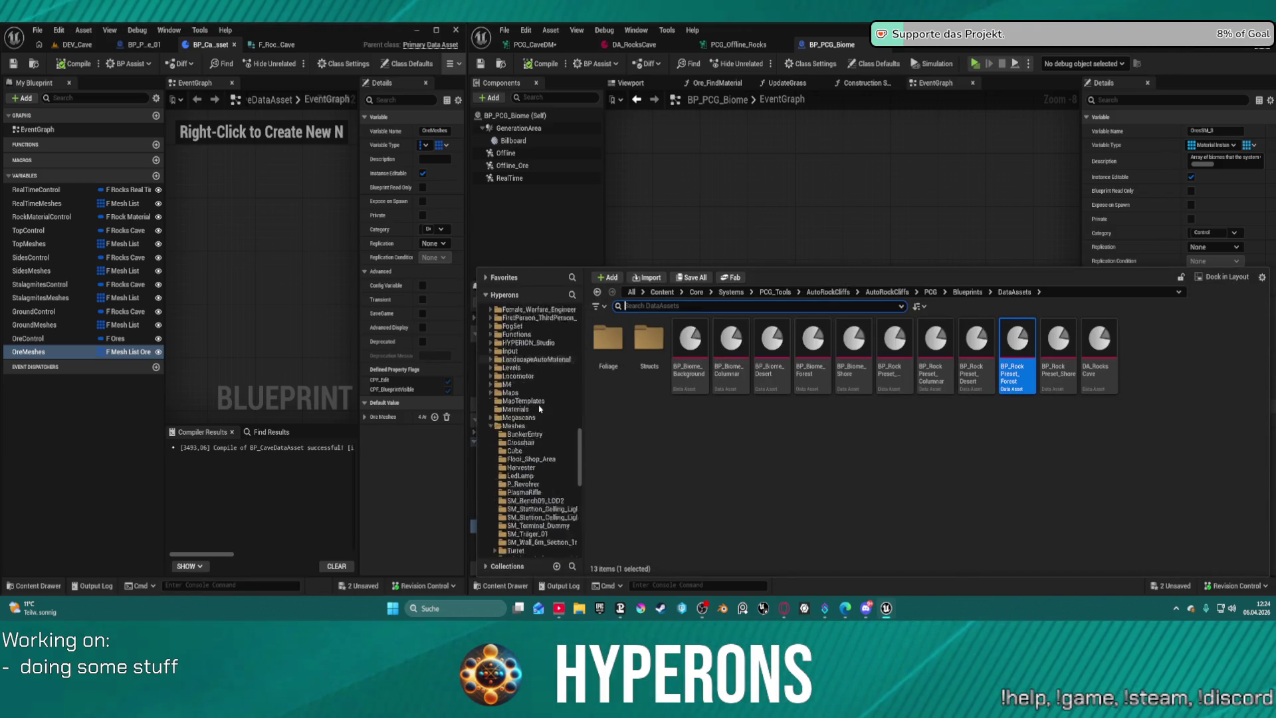
pyautogui.click(507, 326)
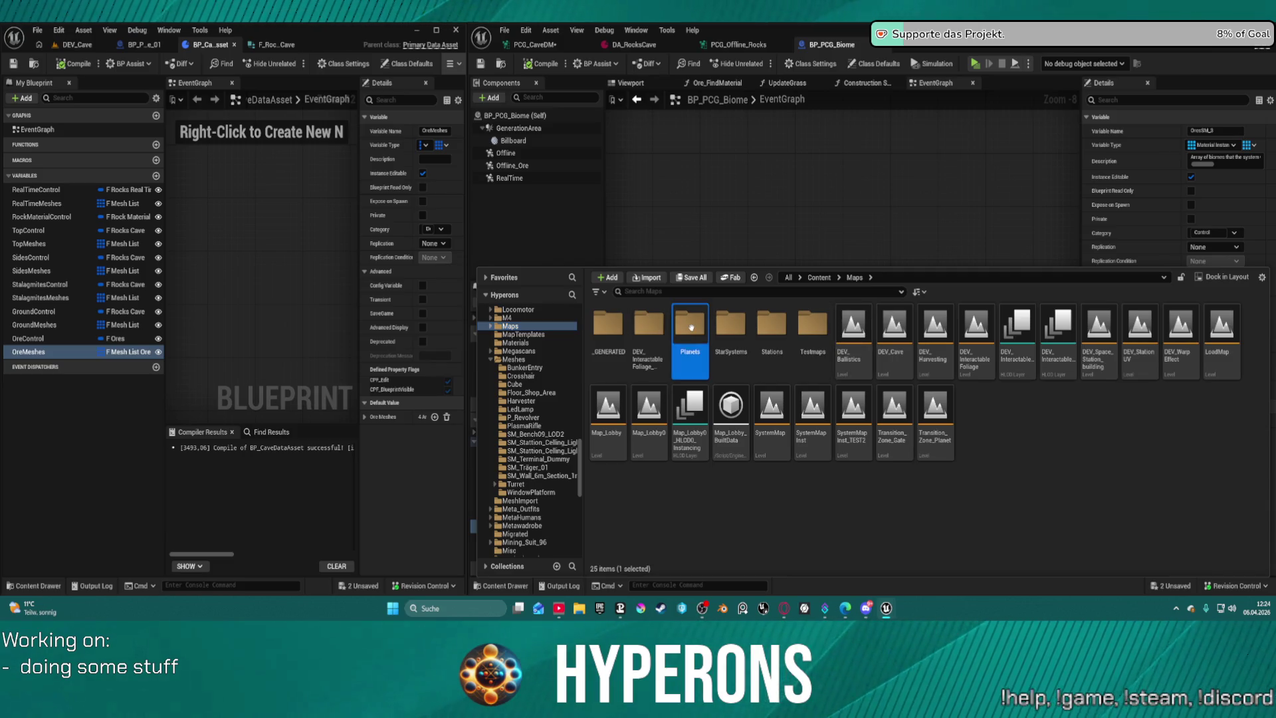
pyautogui.doubleClick(690, 332)
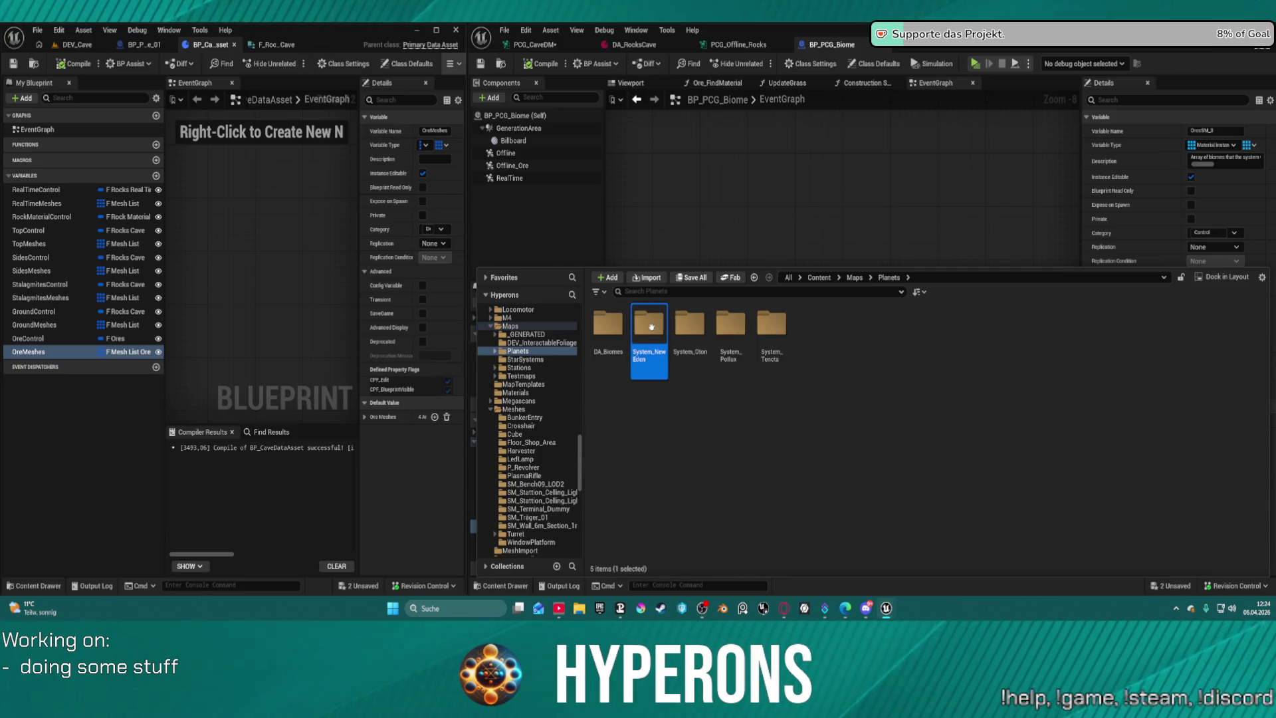
pyautogui.doubleClick(649, 325)
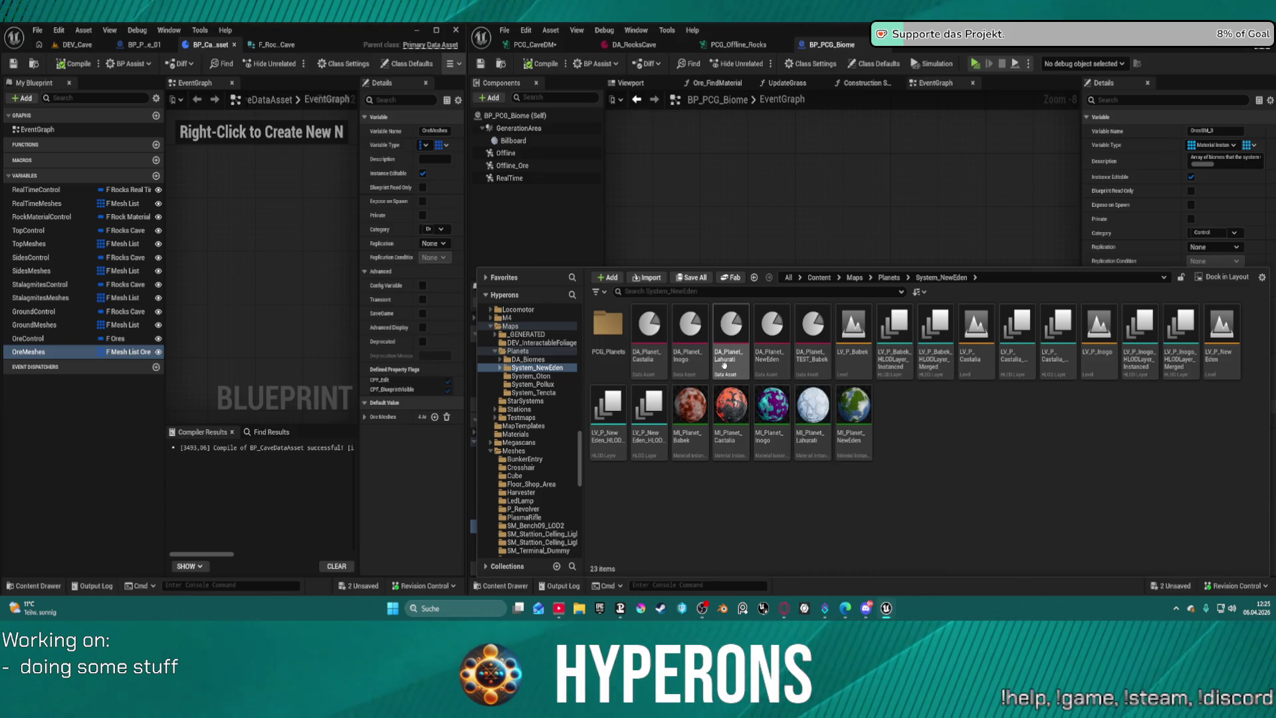
pyautogui.click(771, 359)
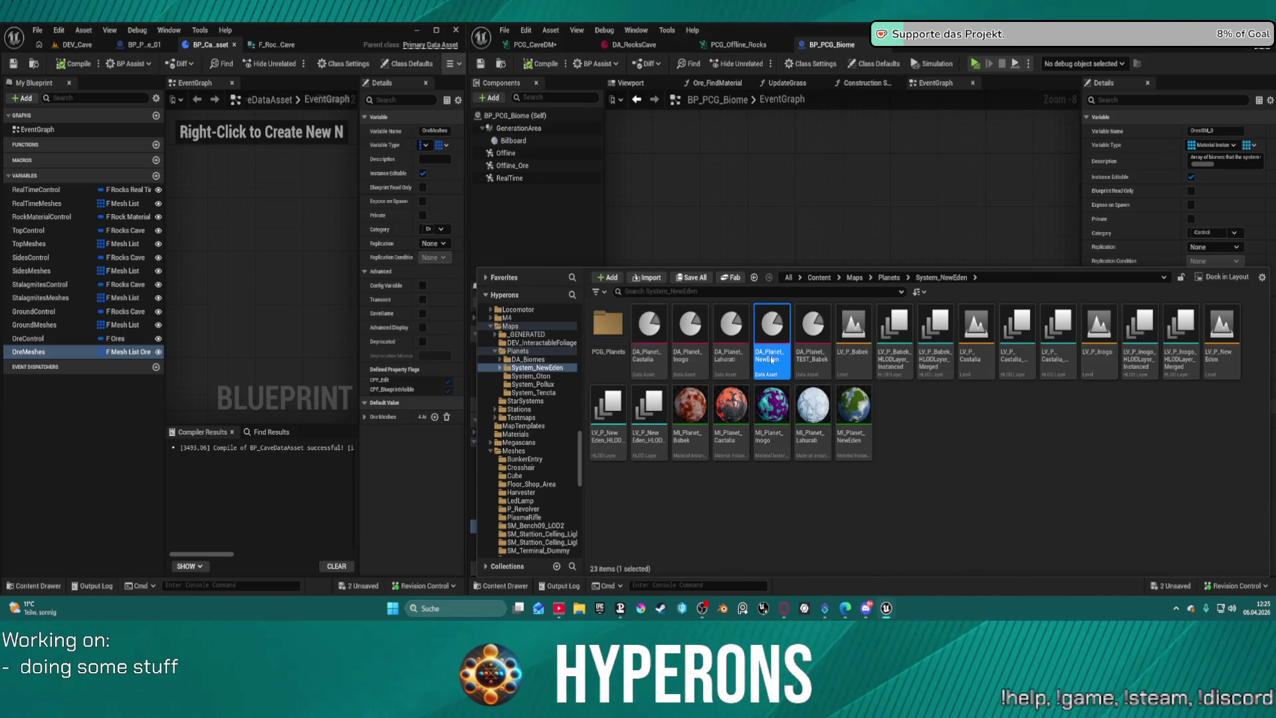
pyautogui.doubleClick(770, 359)
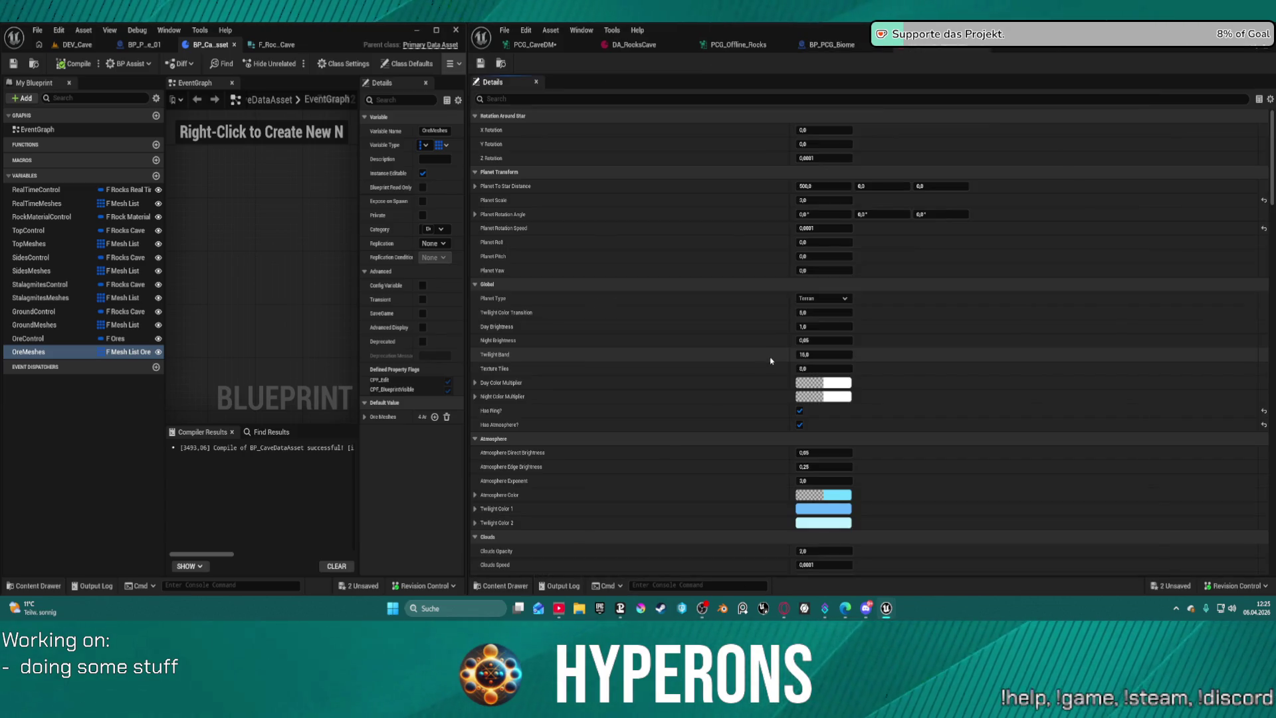
pyautogui.click(945, 45)
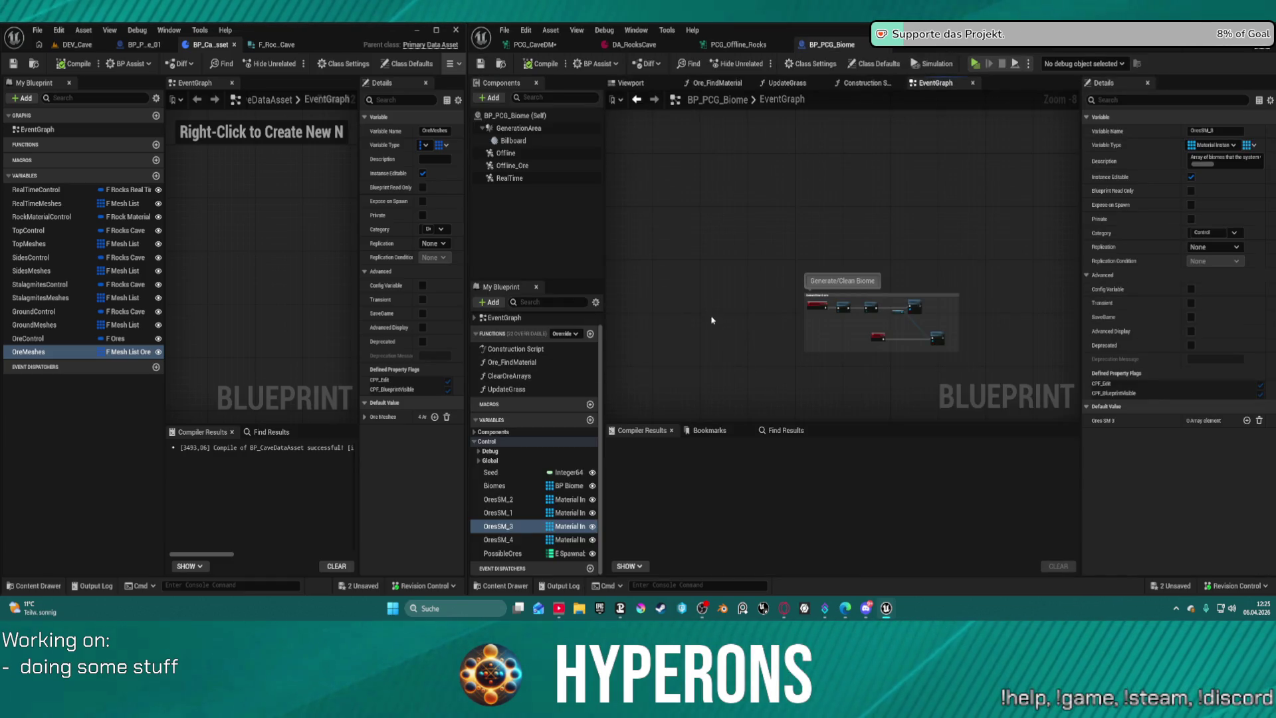
# Open Castalia's BP_Biome_Castalia_Auto, expand Biome Preset, and open its BP_Rocks_Castalia rock asset.
pyautogui.hotkey('ctrl', 'space')
pyautogui.click(596, 325)
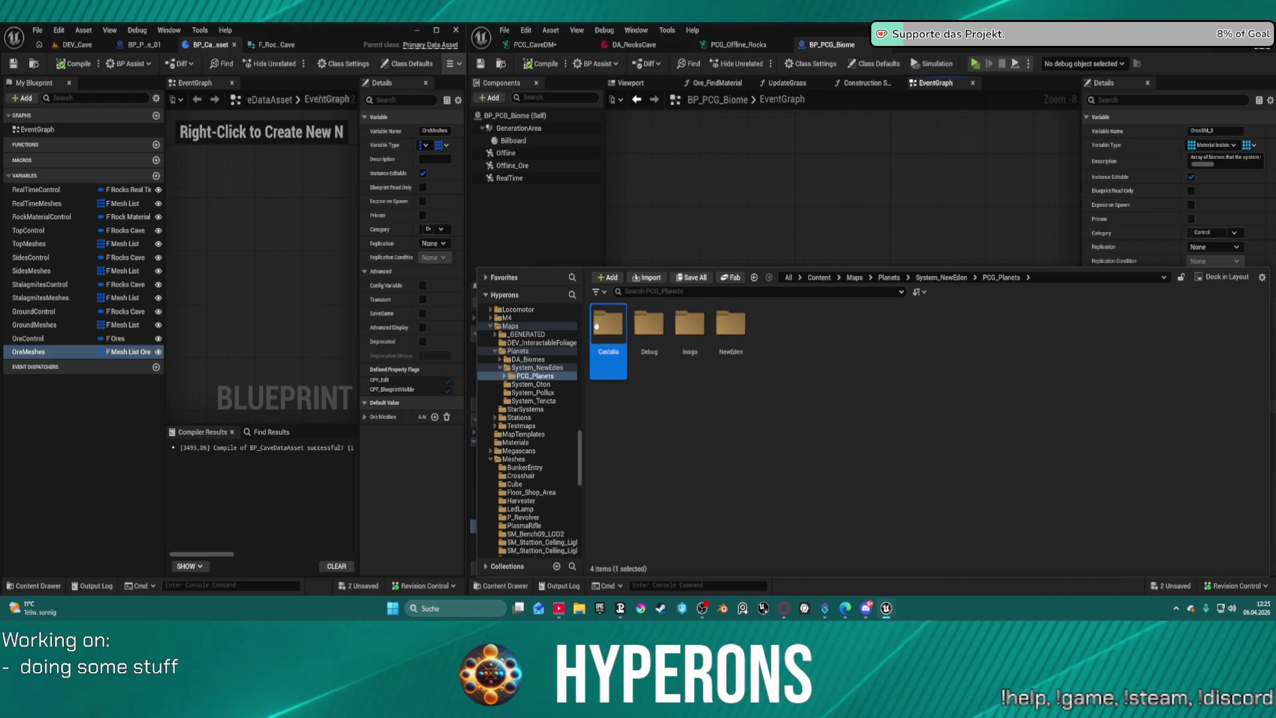
pyautogui.doubleClick(596, 325)
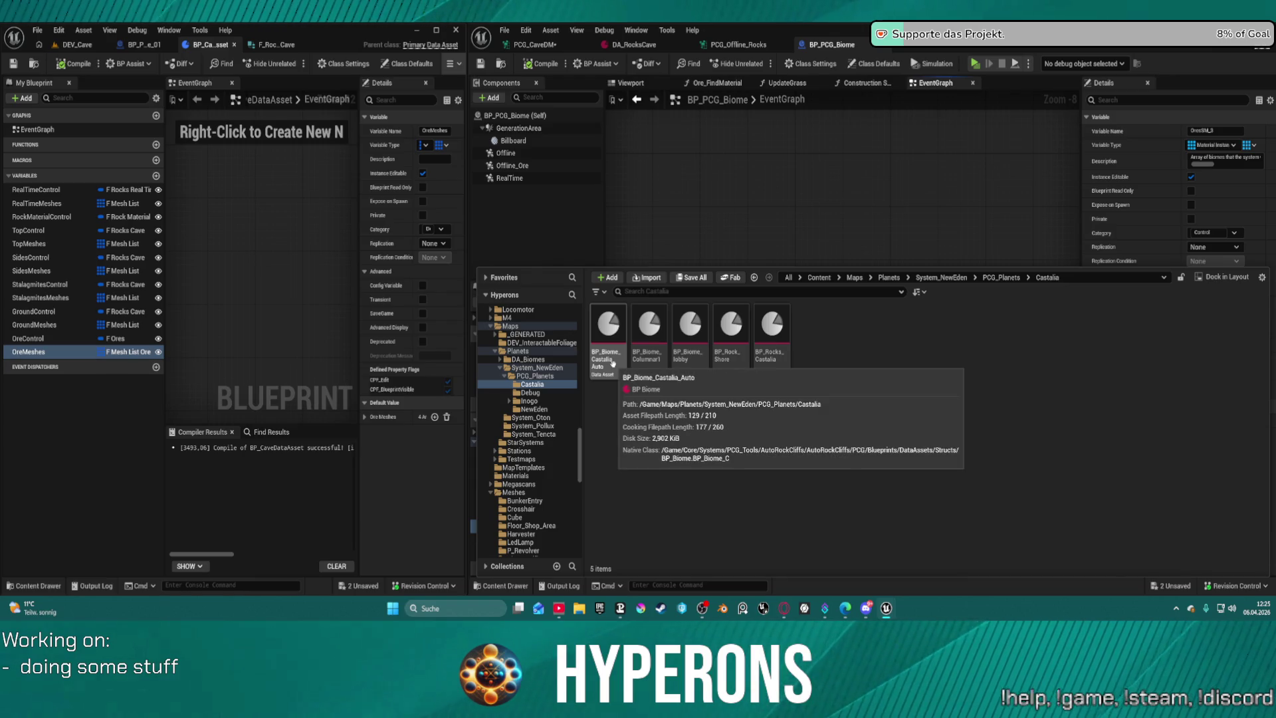
pyautogui.doubleClick(613, 362)
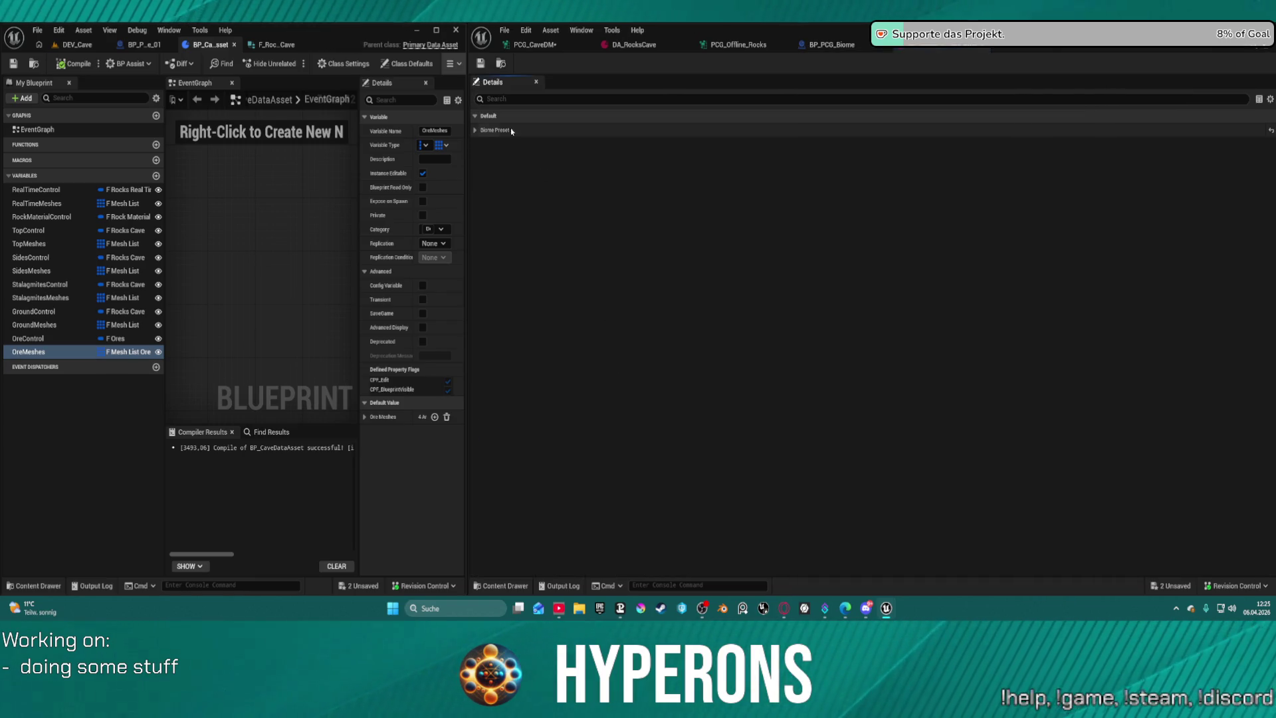
pyautogui.click(476, 130)
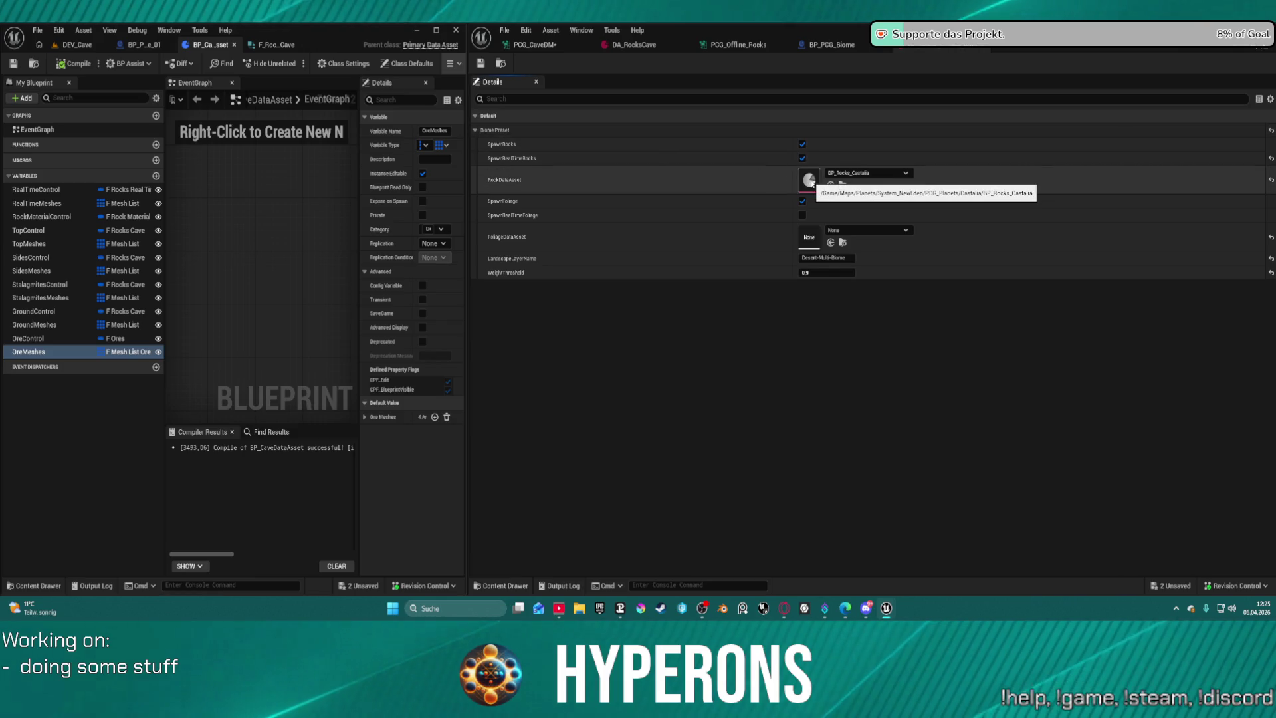
pyautogui.doubleClick(810, 180)
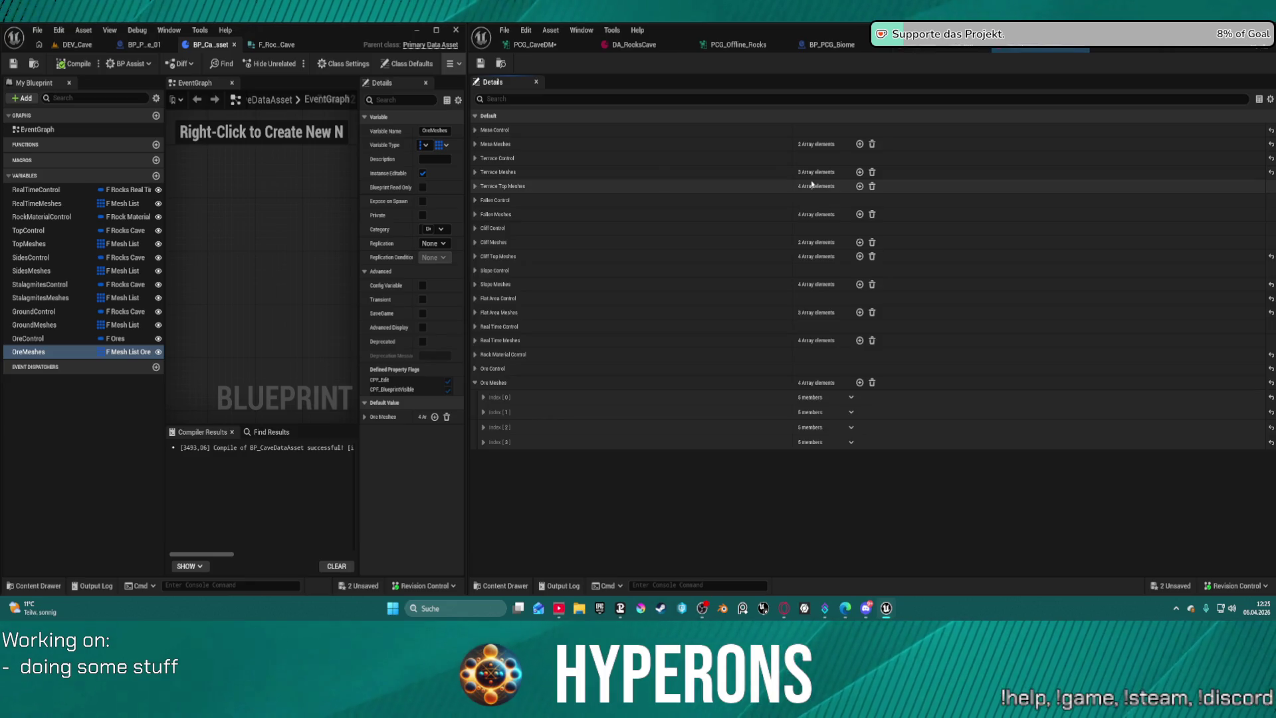
# Expand Ore Meshes Index [0] and [1] in the rocks data asset, then switch to the PCG_Offline_Rocks graph.
pyautogui.click(483, 397)
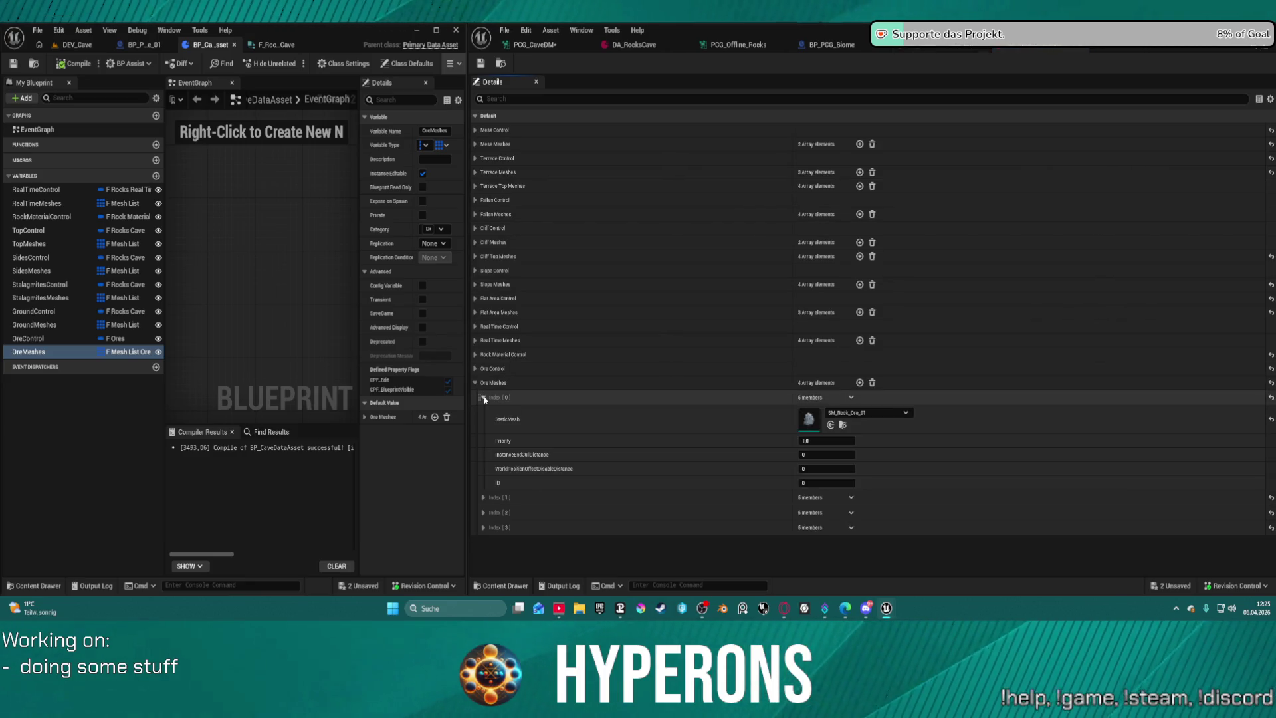
pyautogui.click(483, 498)
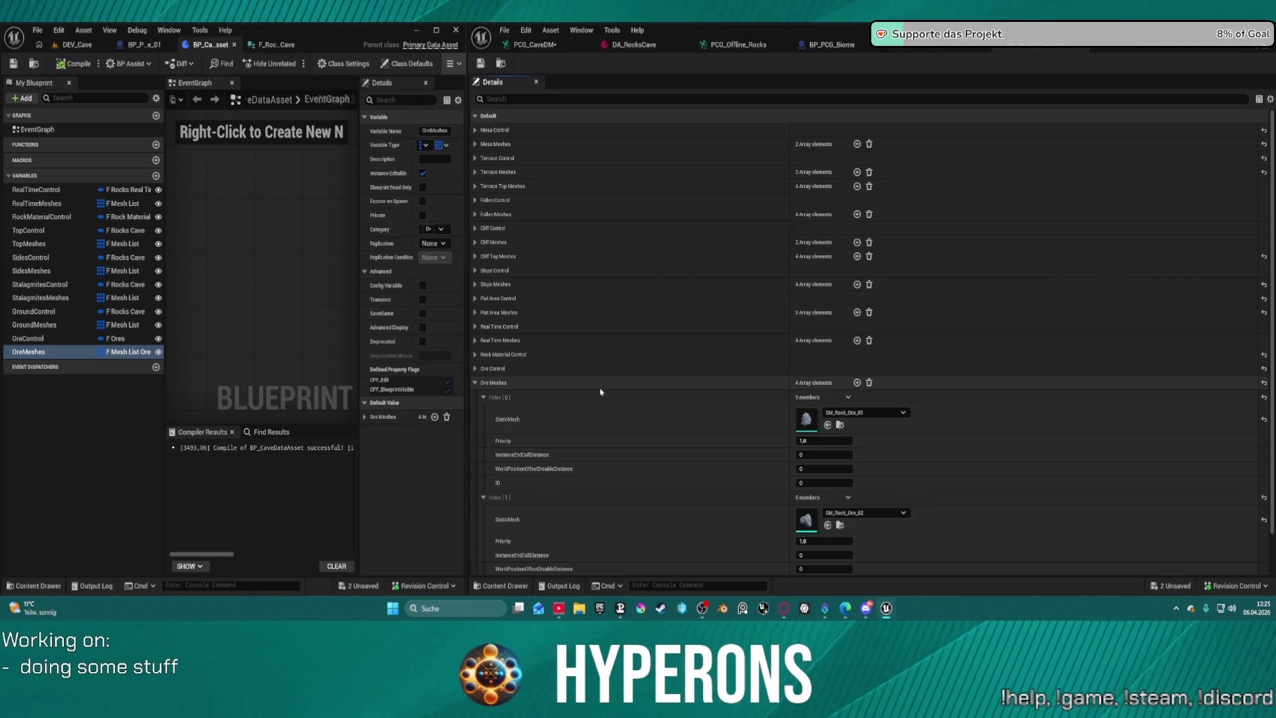
pyautogui.click(553, 387)
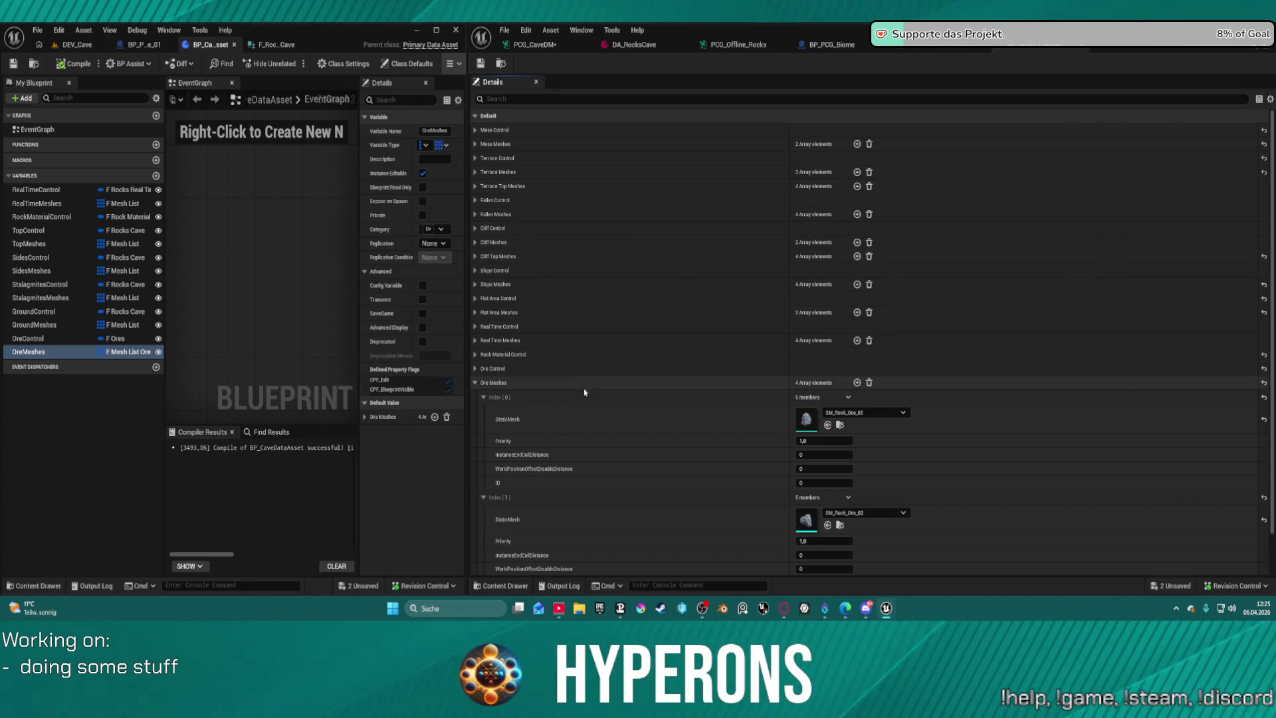
pyautogui.click(938, 49)
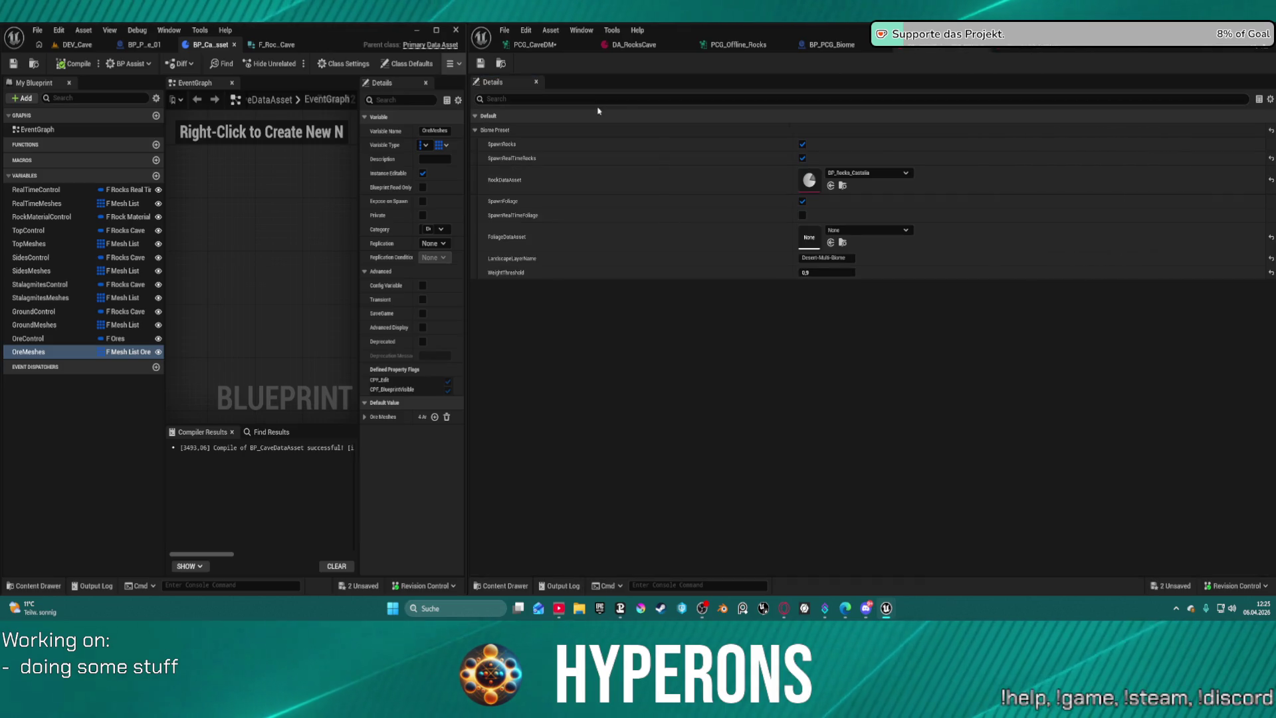
pyautogui.click(748, 45)
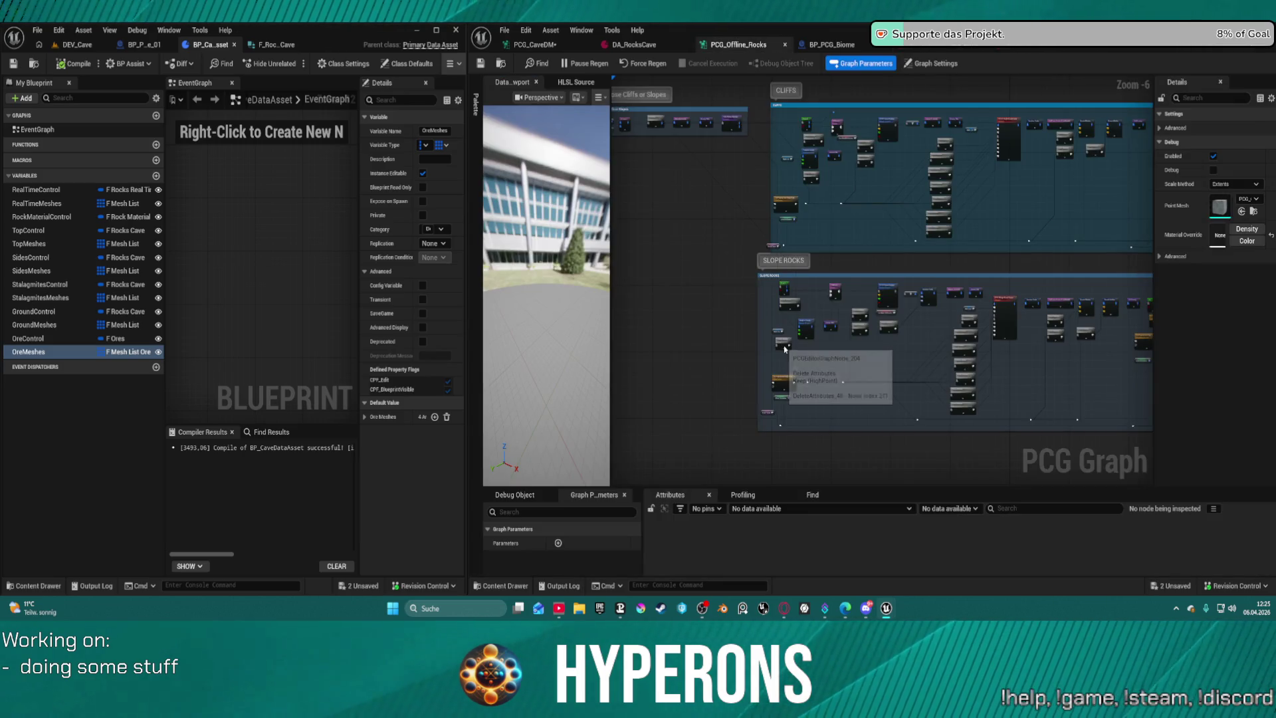
# Paste four ore mesh entries into DA_RocksCave's Ore Meshes; Index [0] uses SM_Rock_Ore_01 with priority 1.0.
pyautogui.click(631, 44)
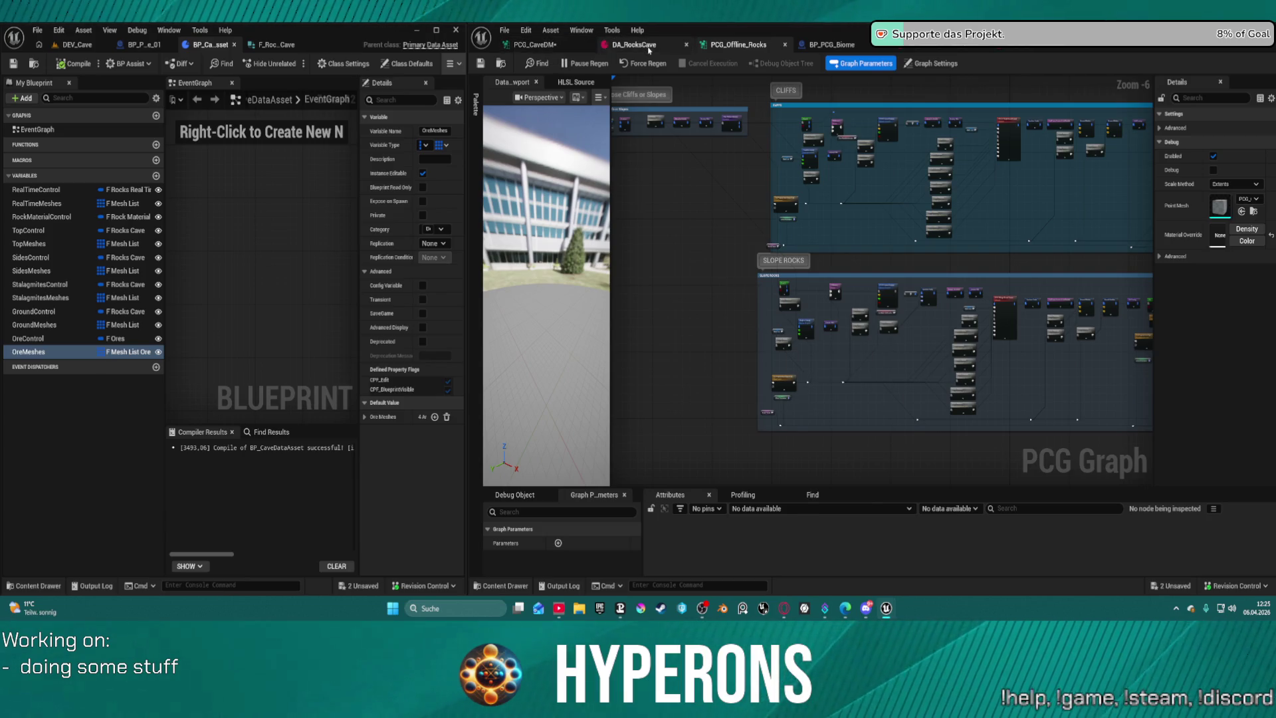
pyautogui.keyDown('shift'); pyautogui.click(517, 508); pyautogui.keyUp('shift')
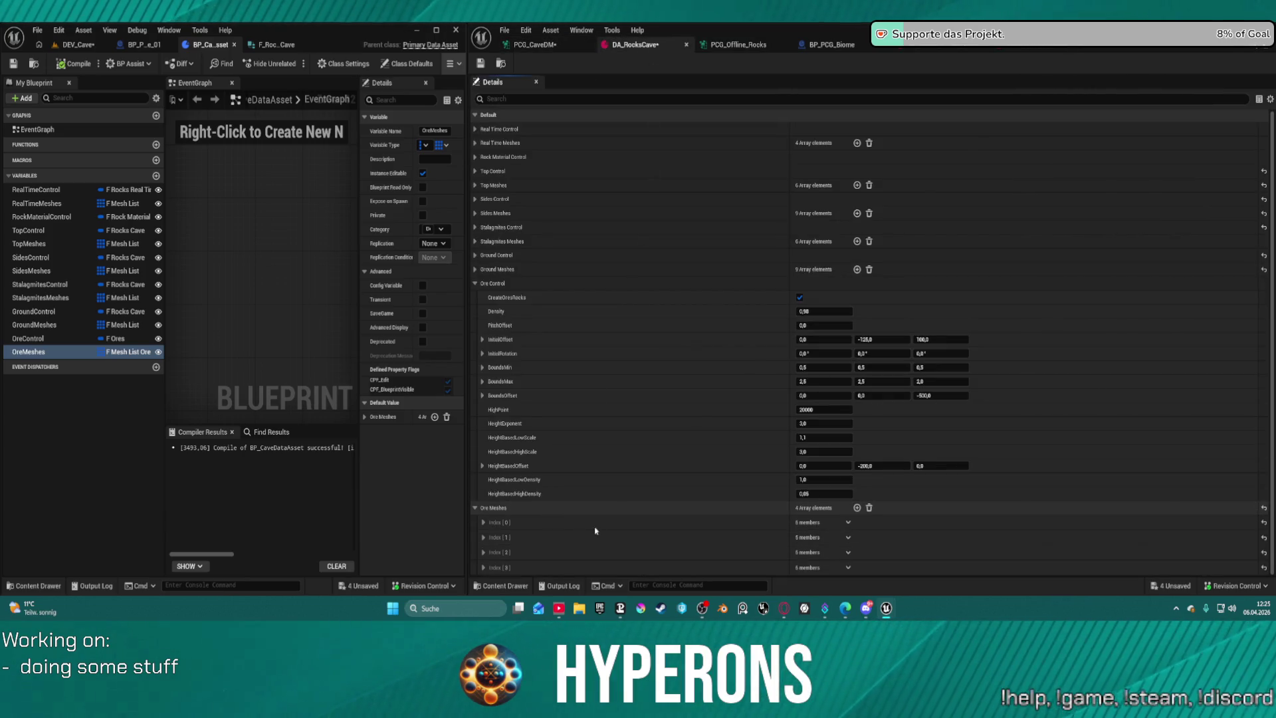
pyautogui.click(480, 523)
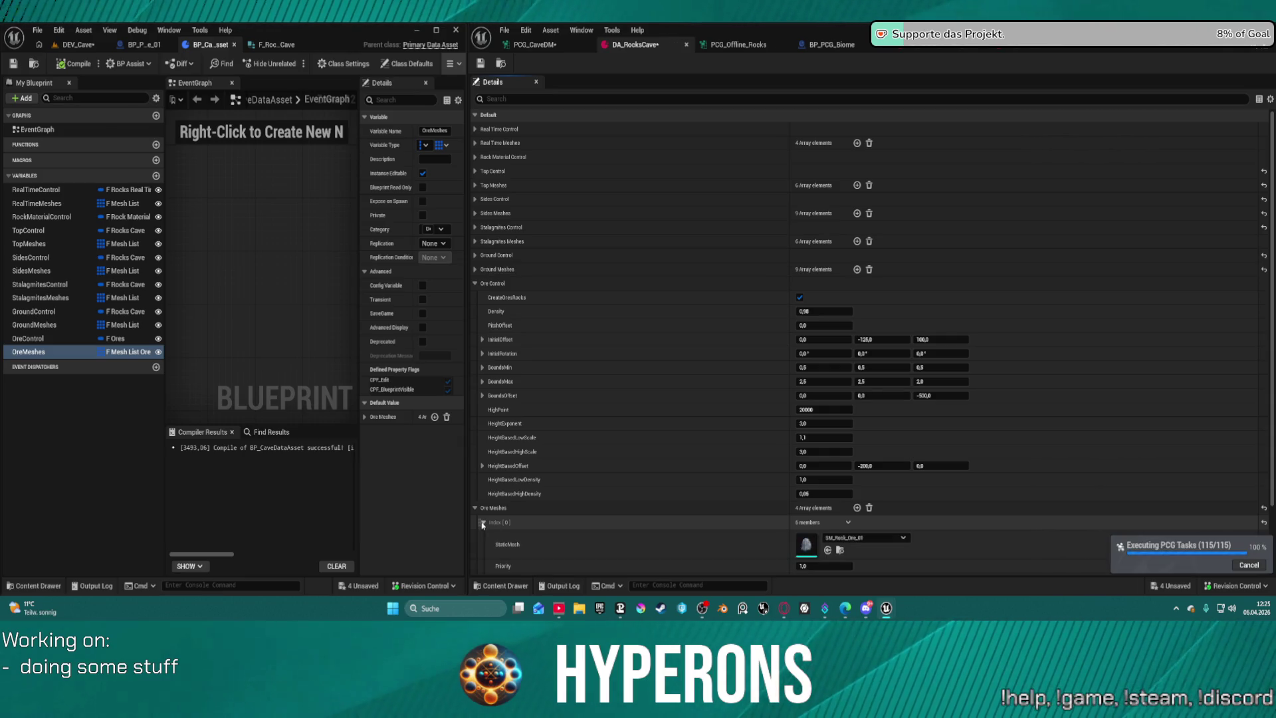
pyautogui.scroll(-3, 576, 513)
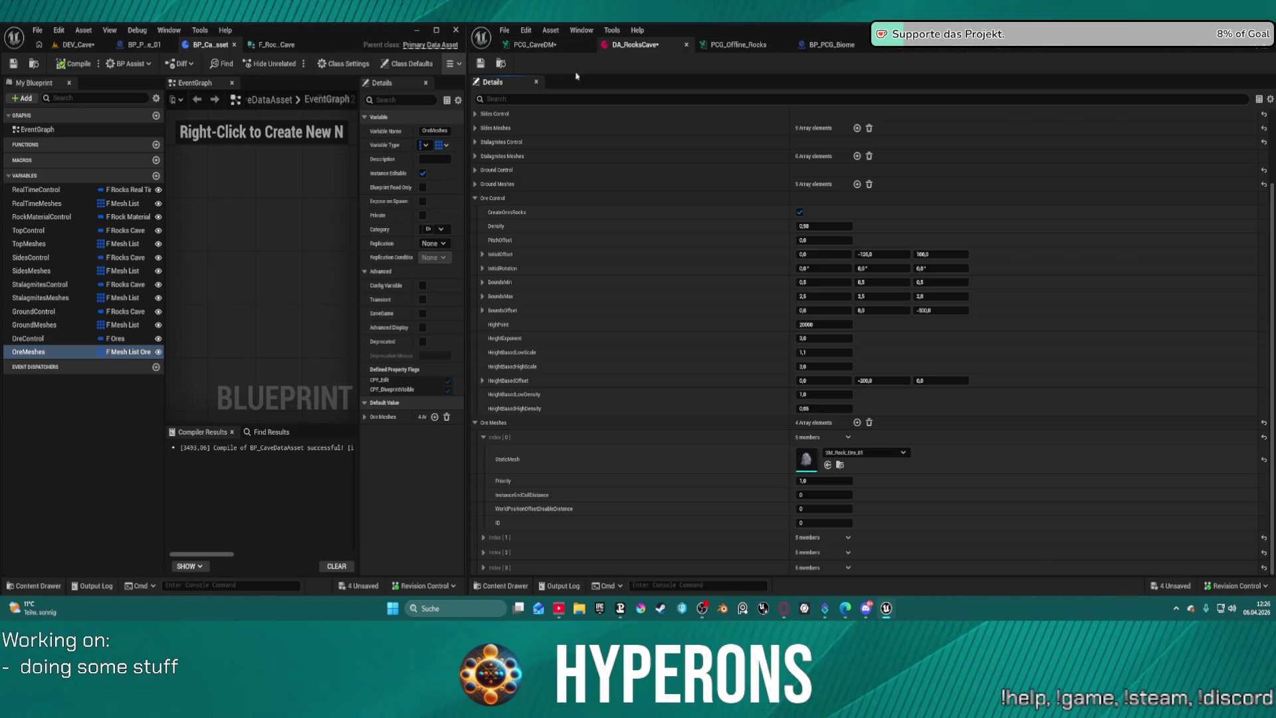
pyautogui.click(558, 44)
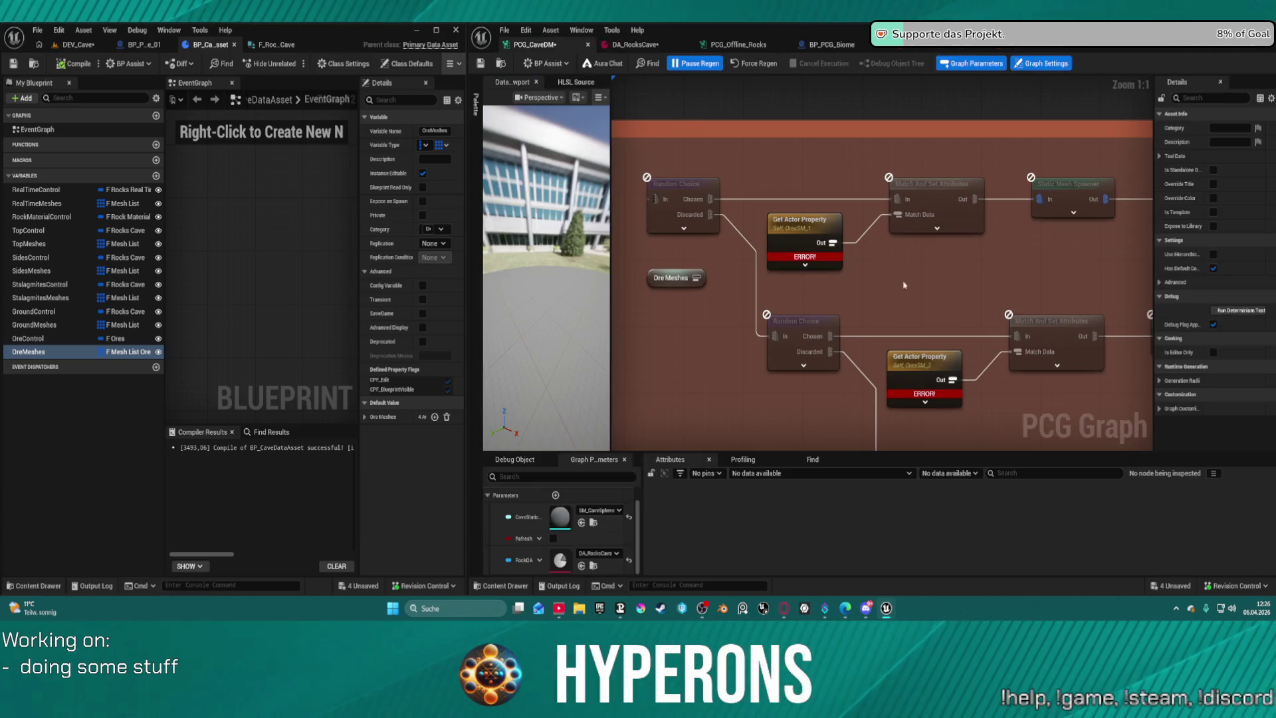
# Wire Ore Meshes into the upper Match And Set Attributes' Match Data and delete Get Actor Property.
pyautogui.moveTo(695, 278)
pyautogui.mouseDown()
pyautogui.moveTo(726, 322)
pyautogui.moveTo(706, 327)
pyautogui.moveTo(896, 216)
pyautogui.mouseUp()
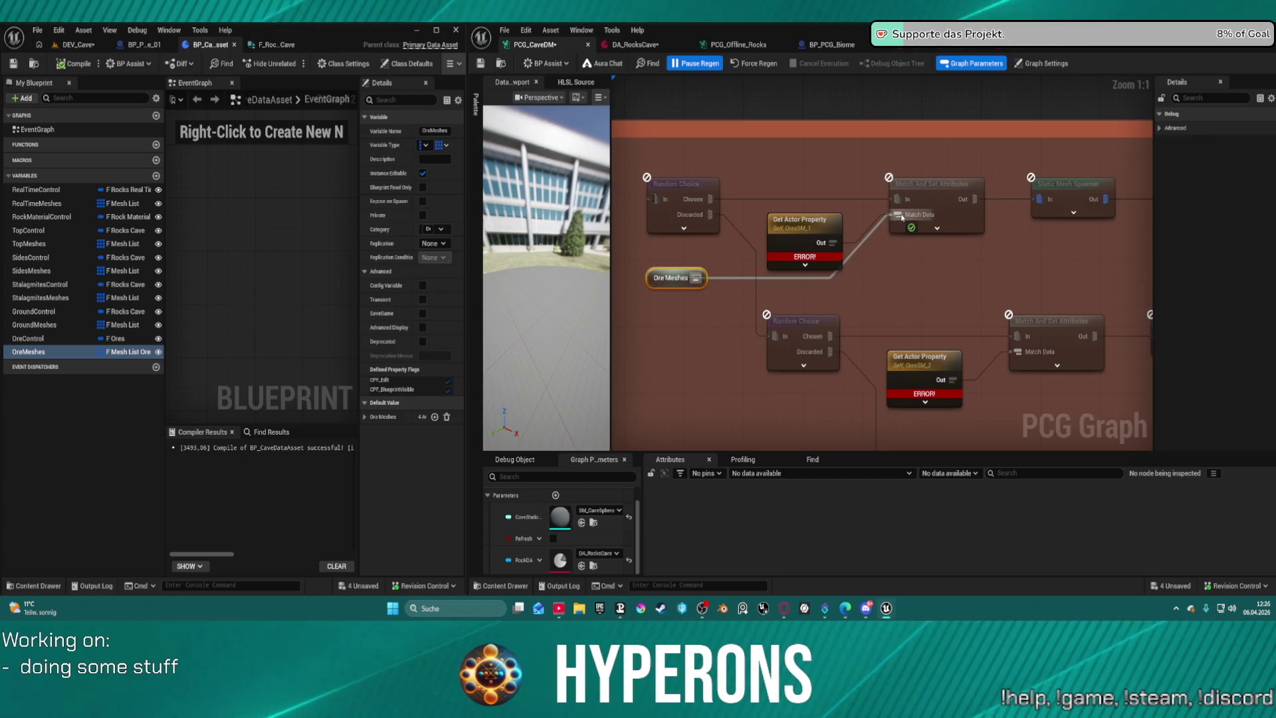
pyautogui.click(832, 233)
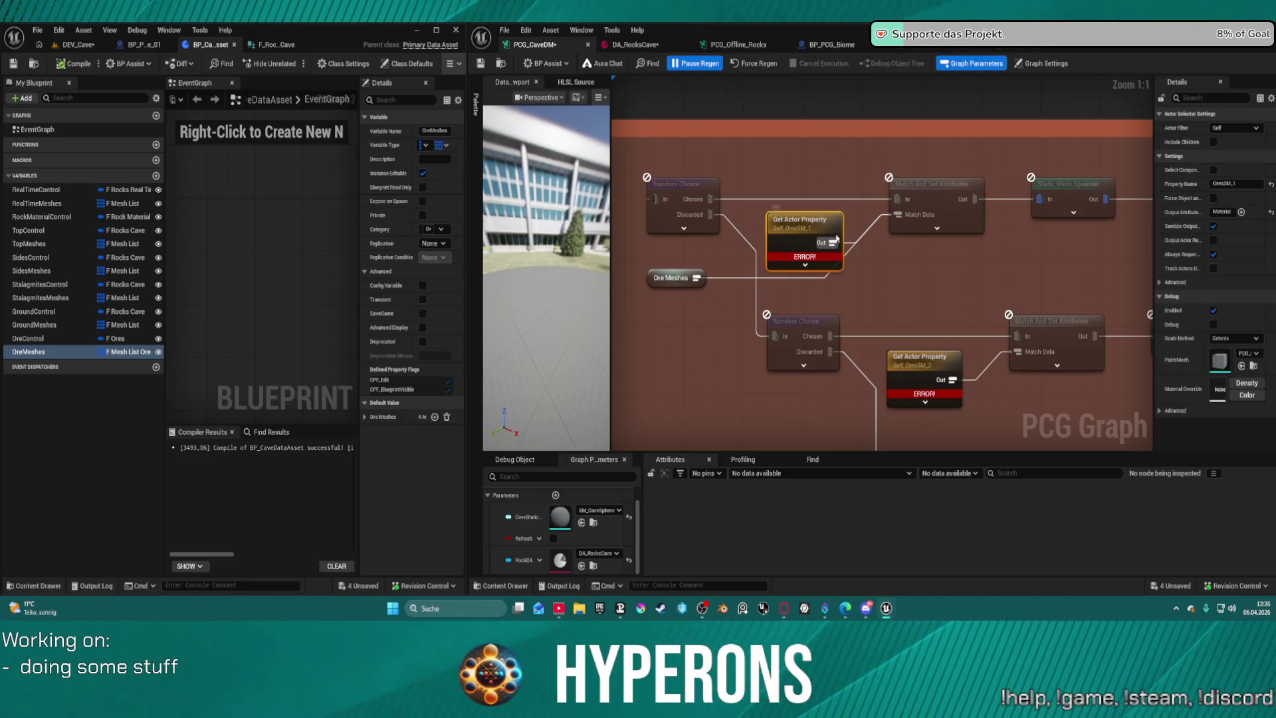
pyautogui.press('Delete')
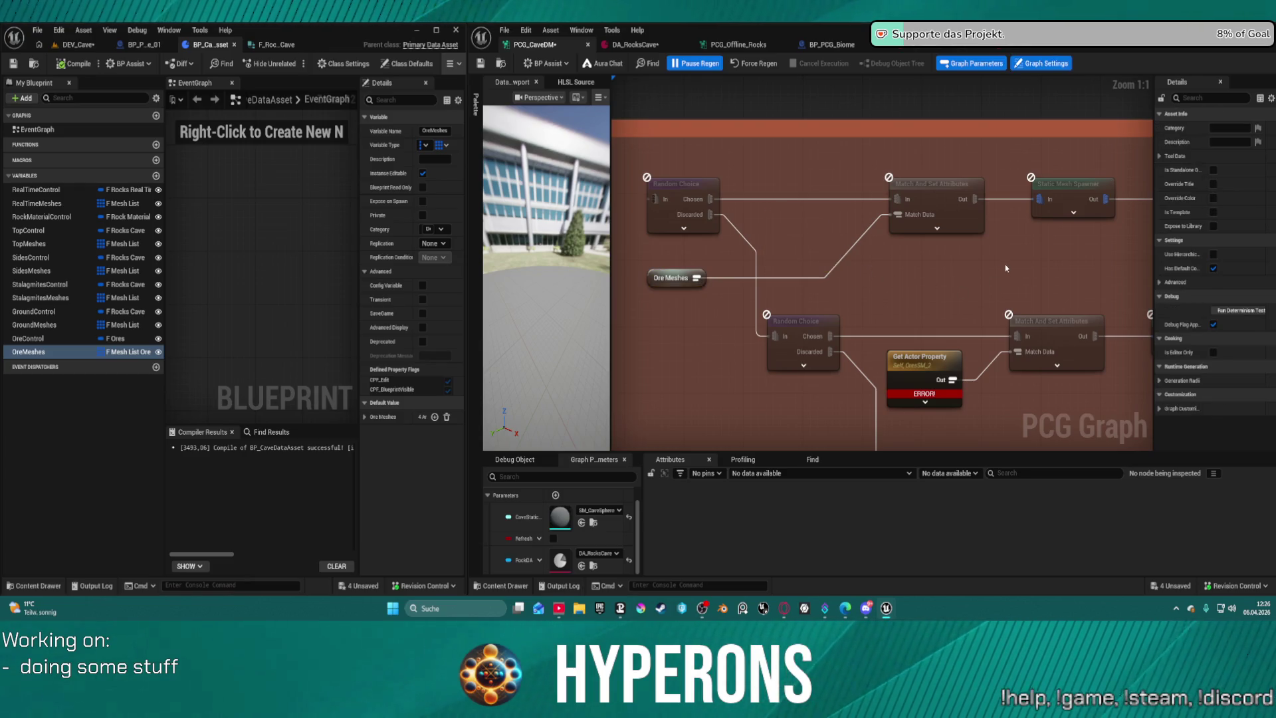
# Review the Match And Set Attributes node's settings in the Details panel.
pyautogui.moveTo(995, 259); pyautogui.dragTo(883, 242)
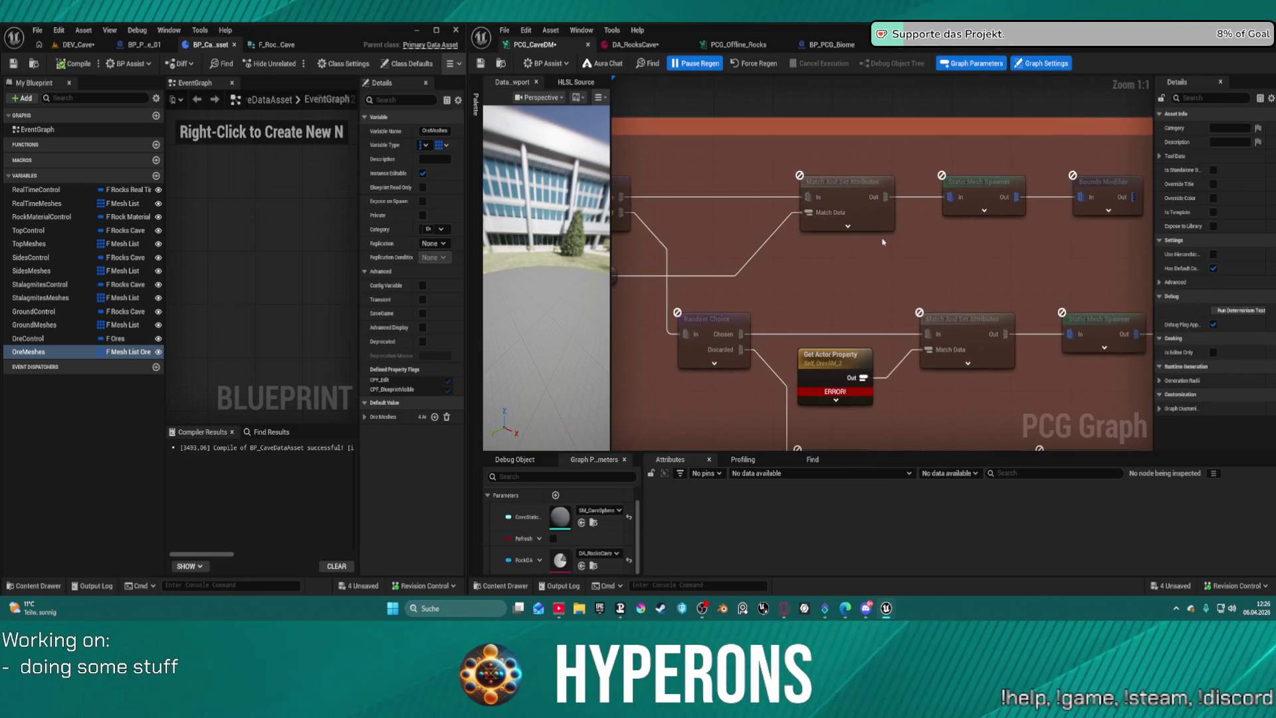
pyautogui.click(839, 194)
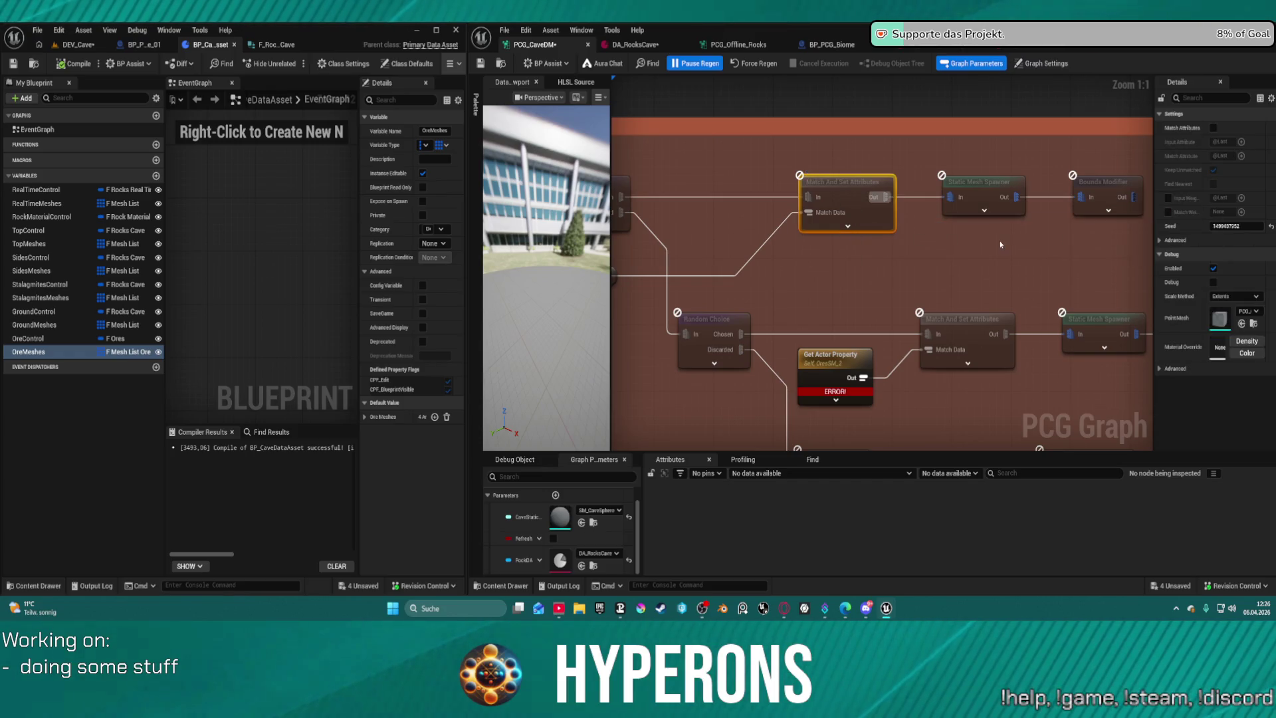
pyautogui.moveTo(875, 245); pyautogui.dragTo(868, 247)
pyautogui.scroll(-5, 867, 247)
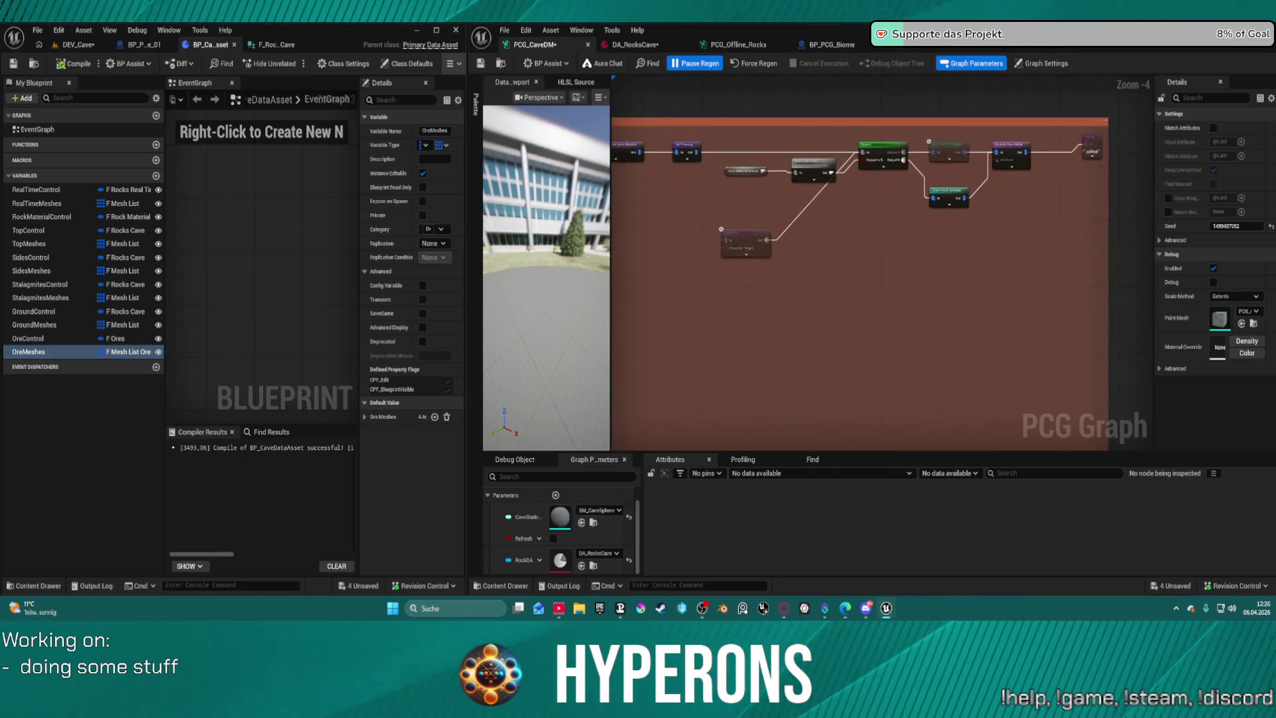
# Review the ground Match And Set Attributes node and enable Match Attributes on another match node.
pyautogui.scroll(5, 754, 168)
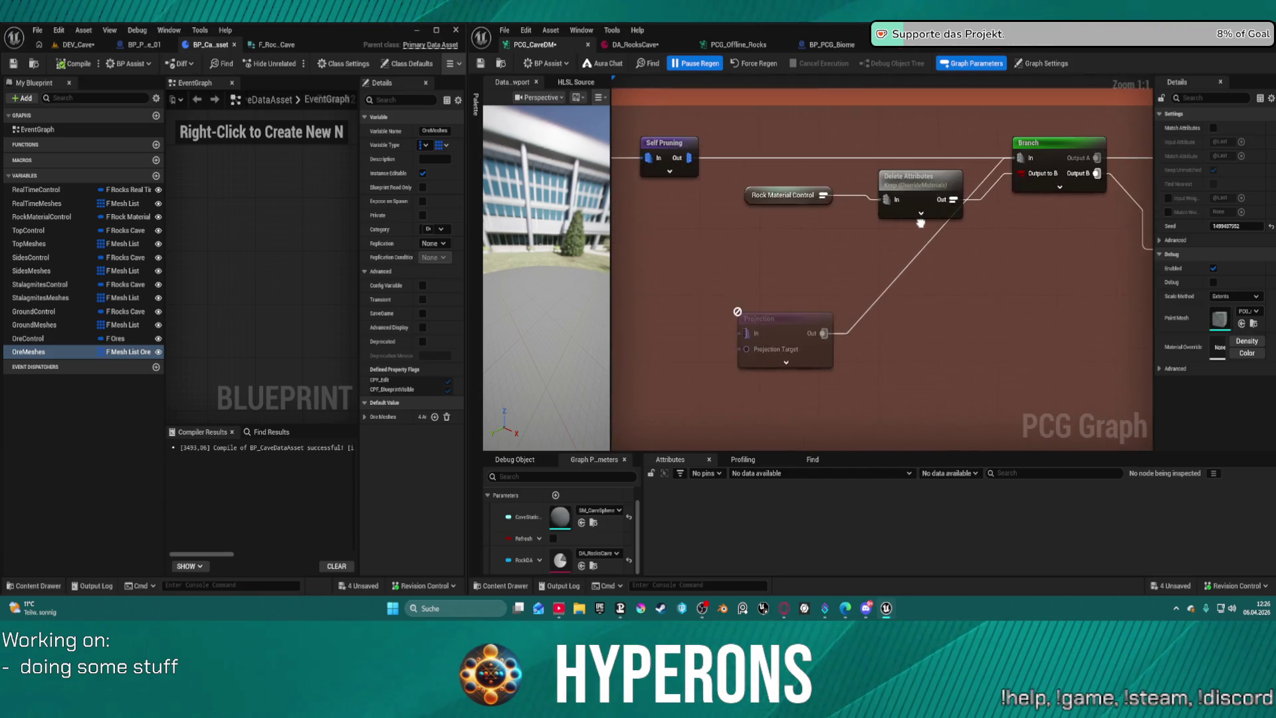
pyautogui.moveTo(755, 167); pyautogui.dragTo(963, 209)
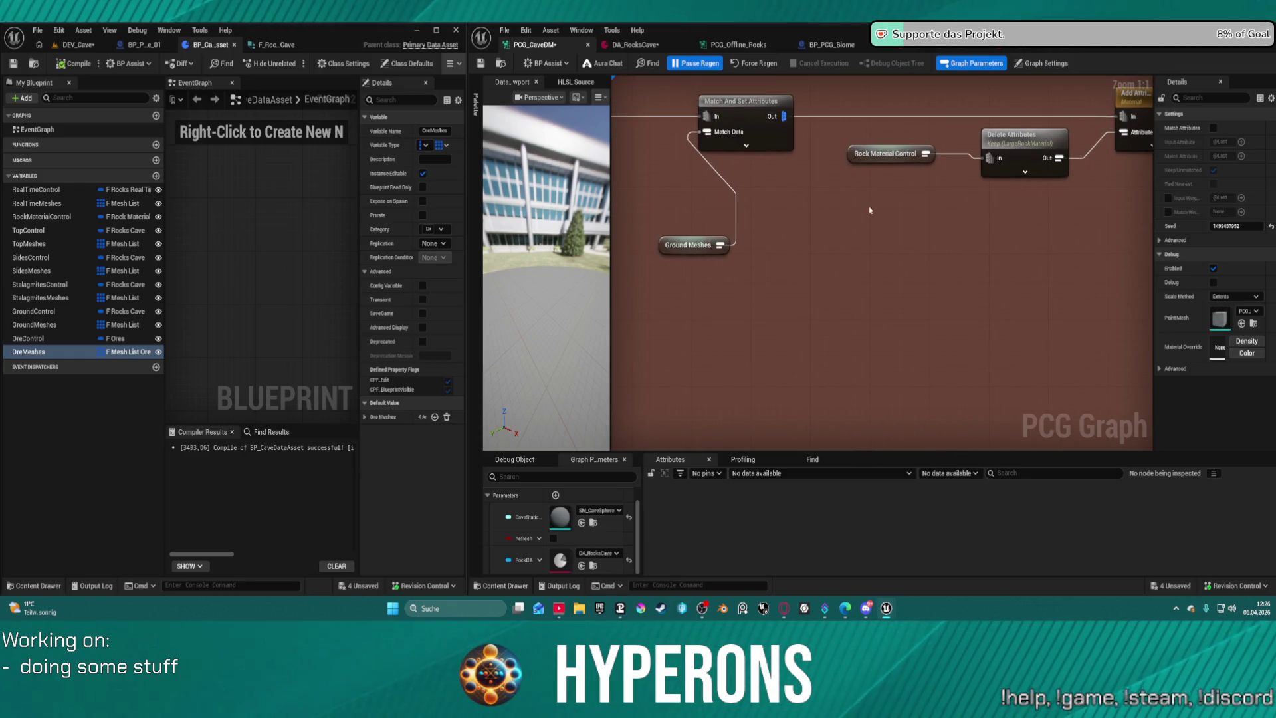
pyautogui.click(724, 101)
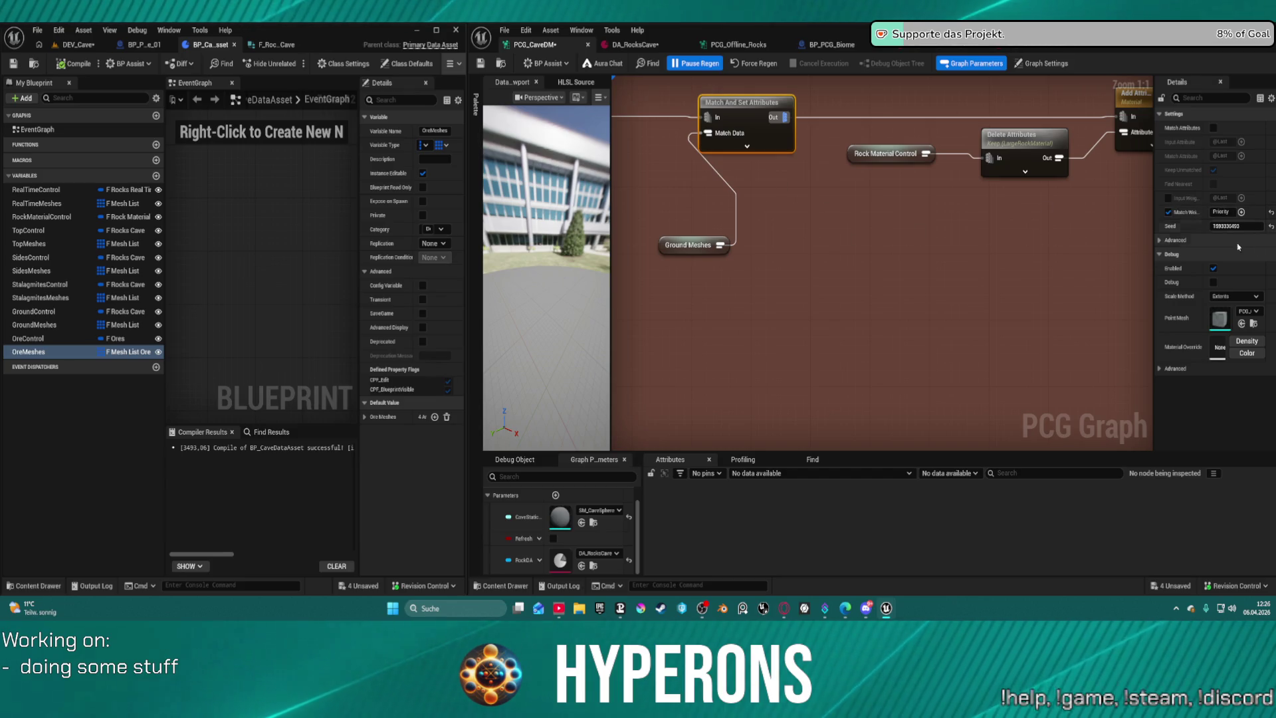
pyautogui.moveTo(1194, 214)
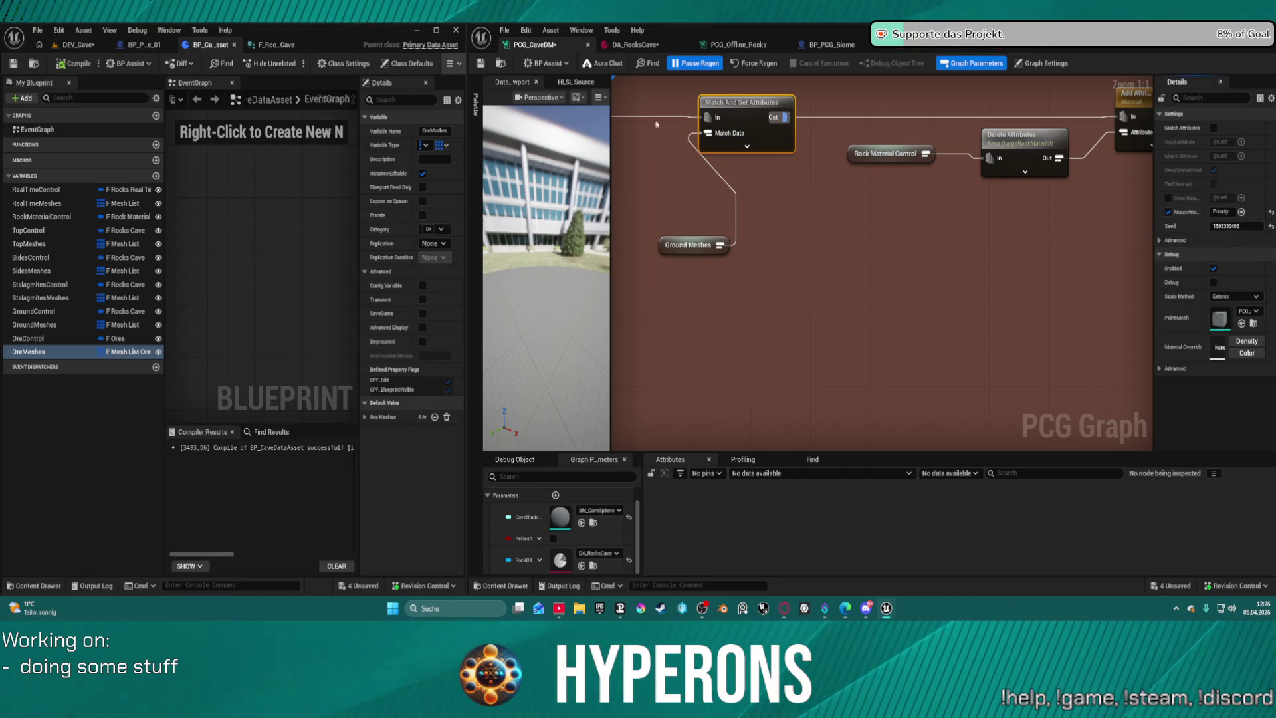
pyautogui.scroll(-5, 864, 299)
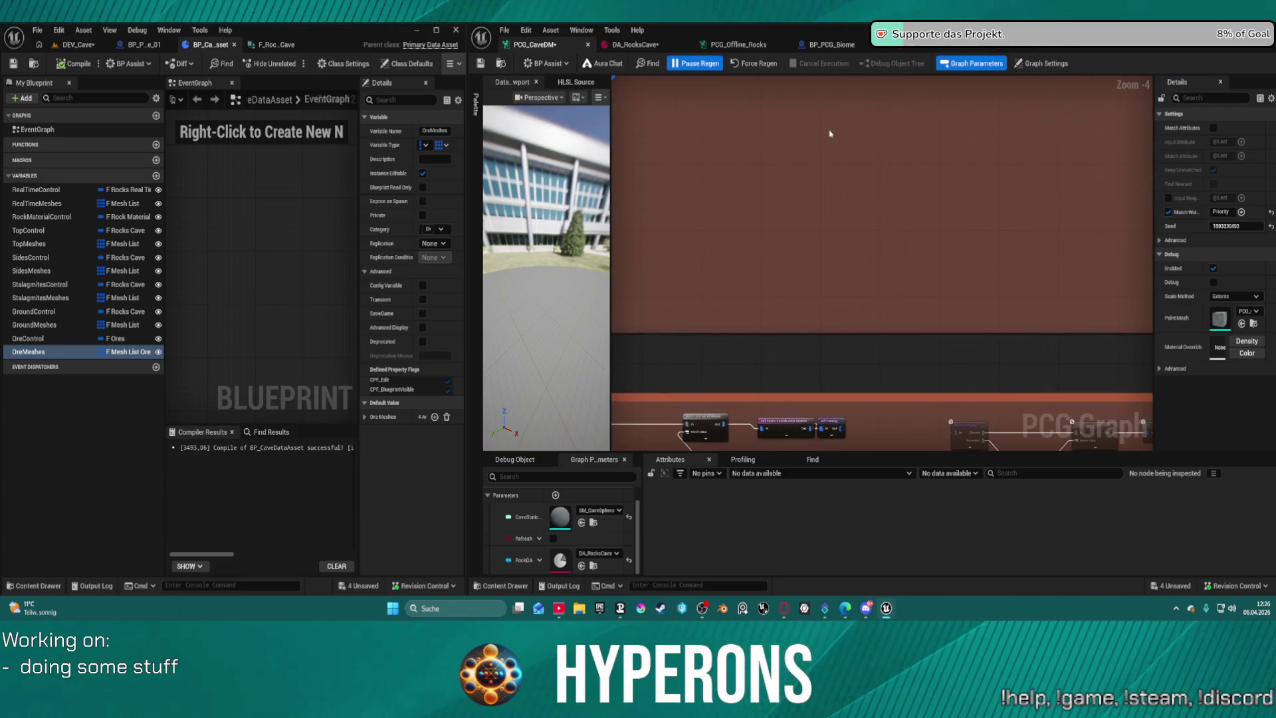
pyautogui.click(962, 258)
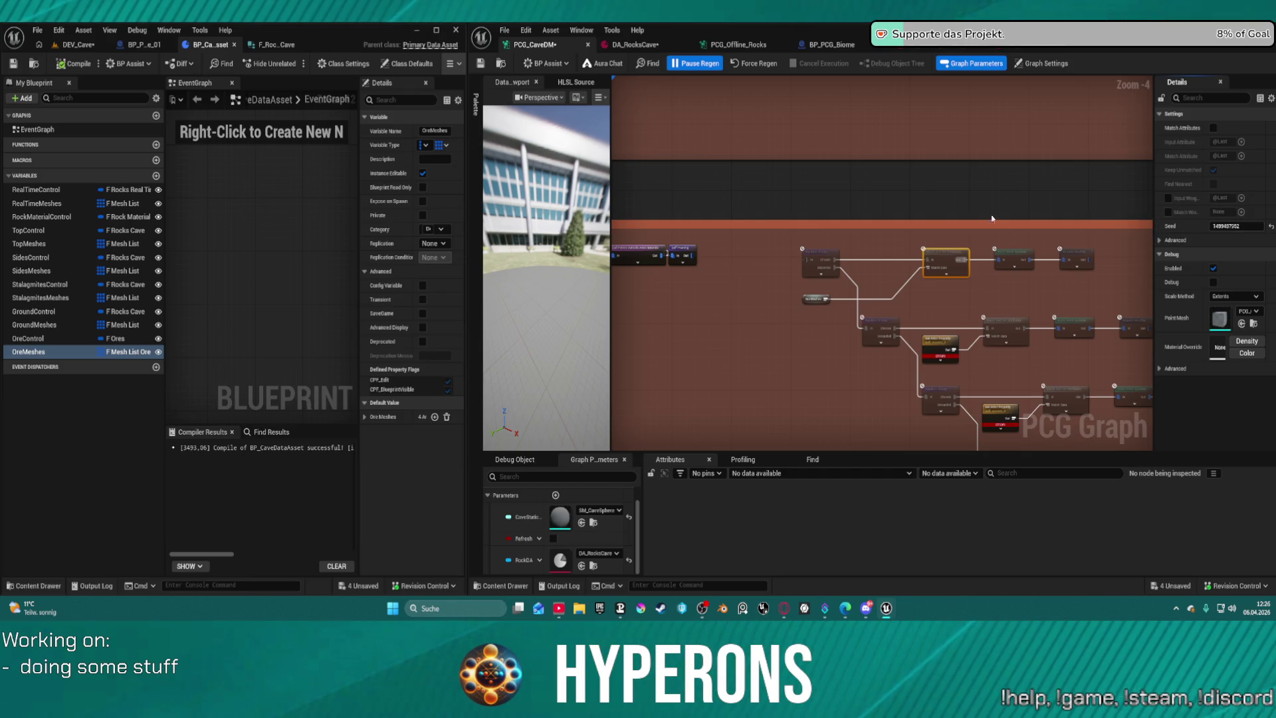
pyautogui.click(1213, 129)
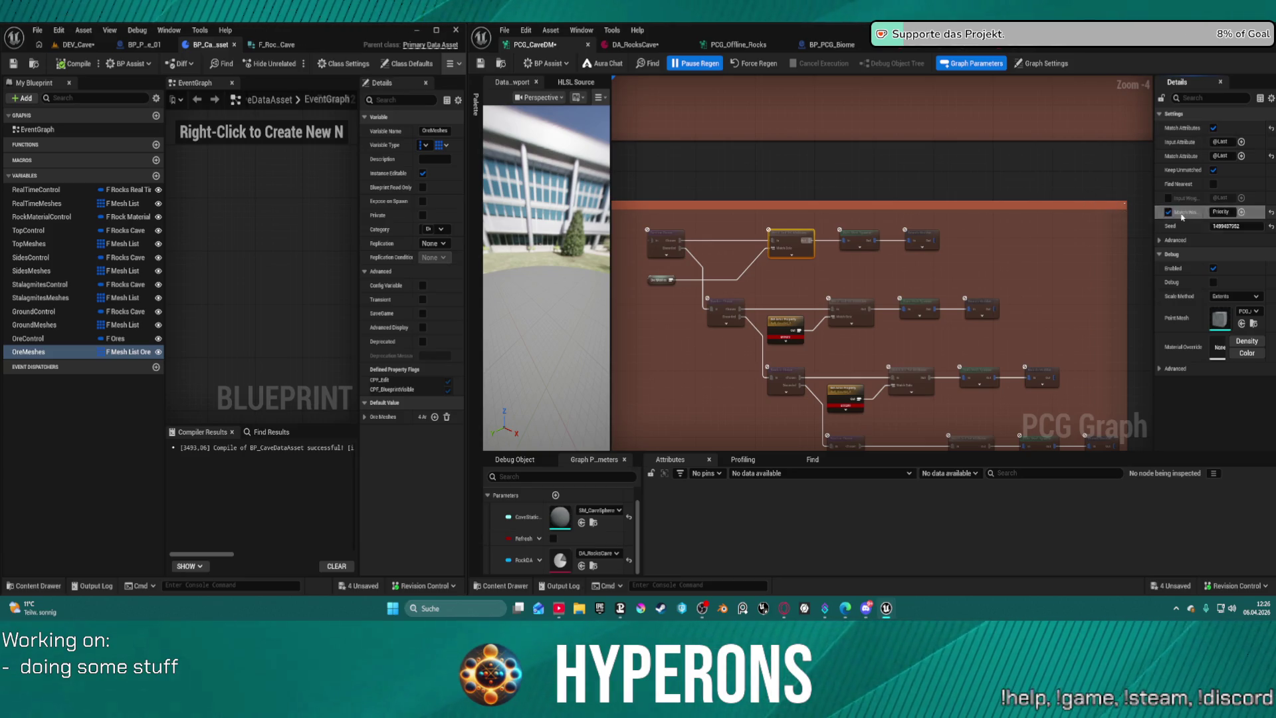
# Adjust Match Attributes and Match Weight on the remaining match nodes, keeping weighting on Priority.
pyautogui.moveTo(841, 178); pyautogui.dragTo(960, 445)
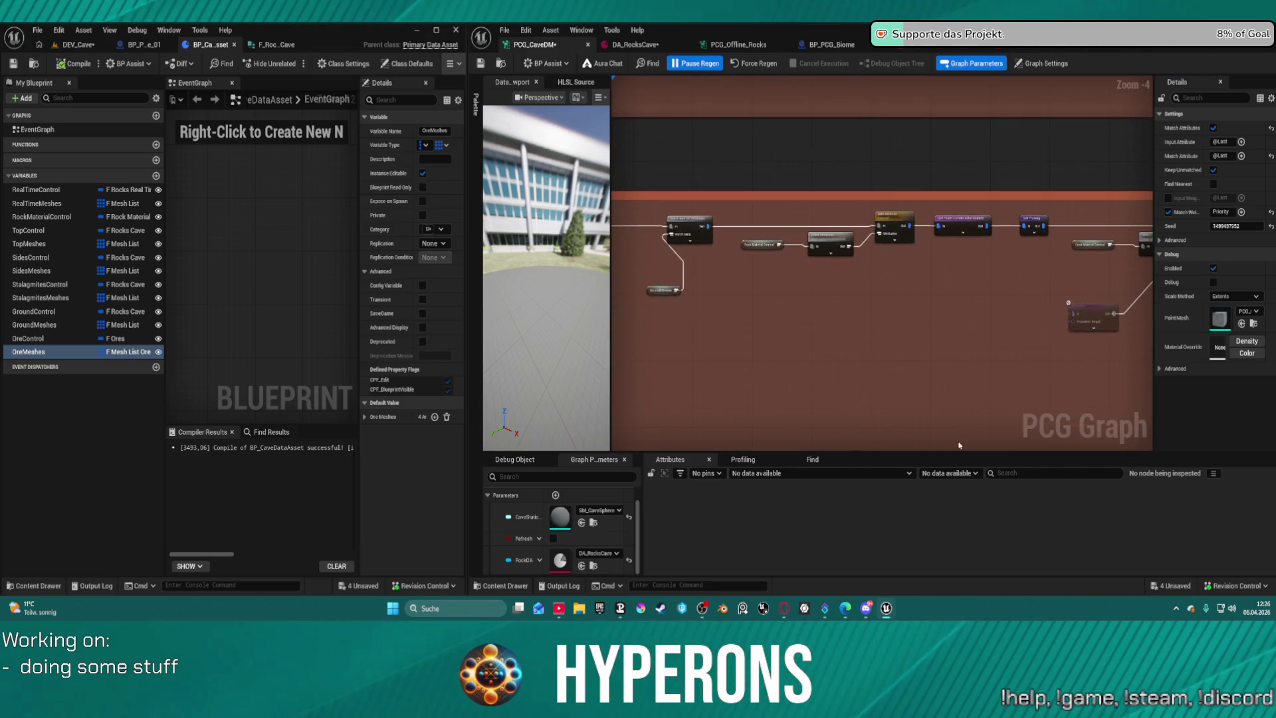
pyautogui.click(689, 226)
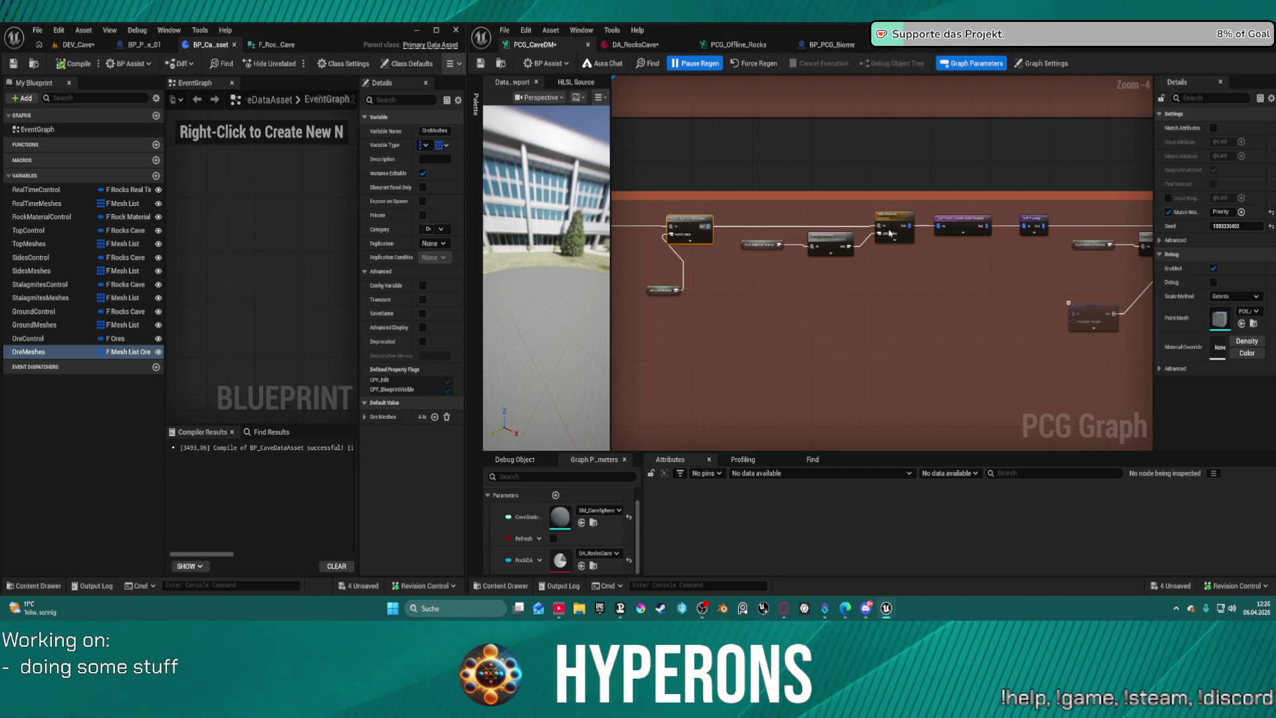
pyautogui.click(830, 244)
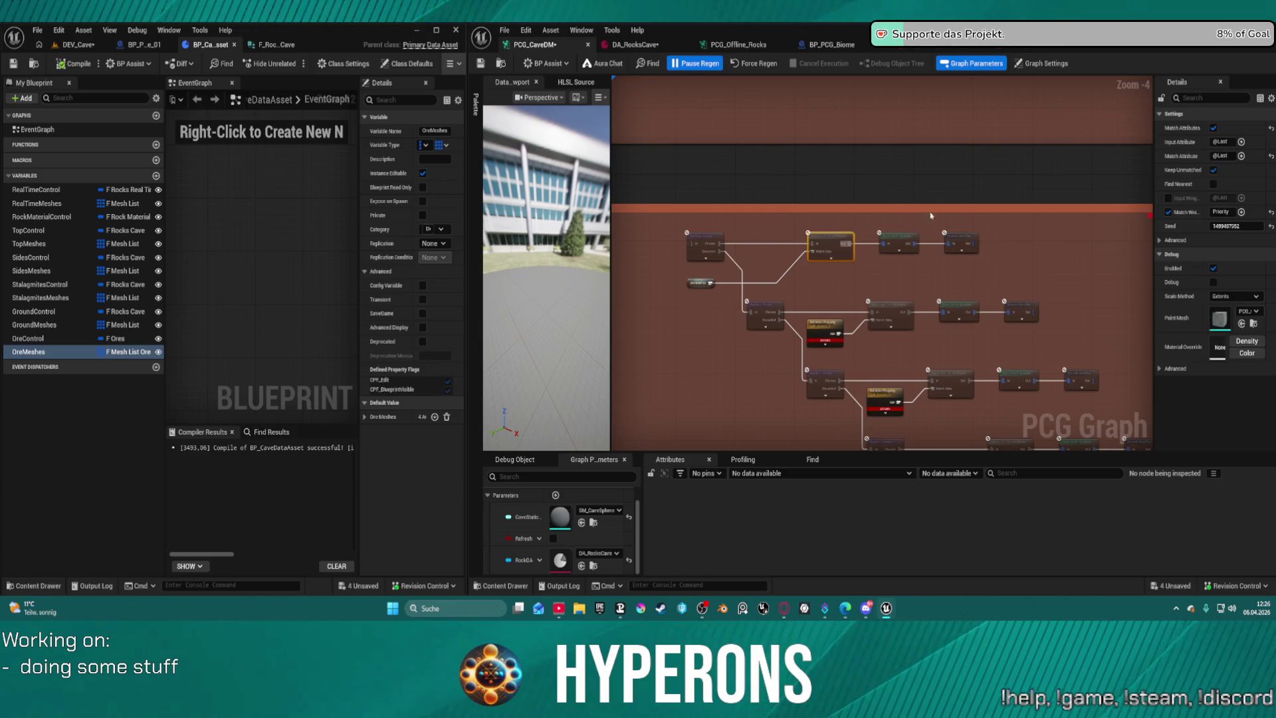
pyautogui.click(1214, 128)
pyautogui.click(888, 315)
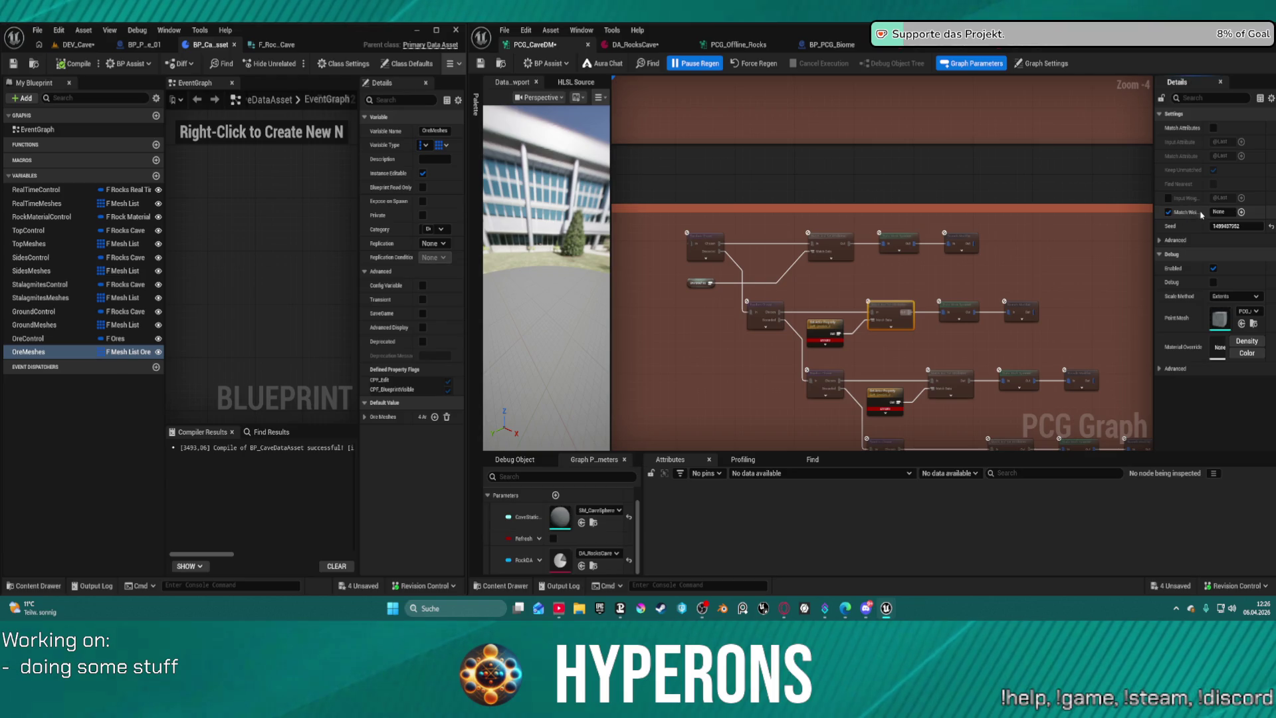
pyautogui.click(1168, 212)
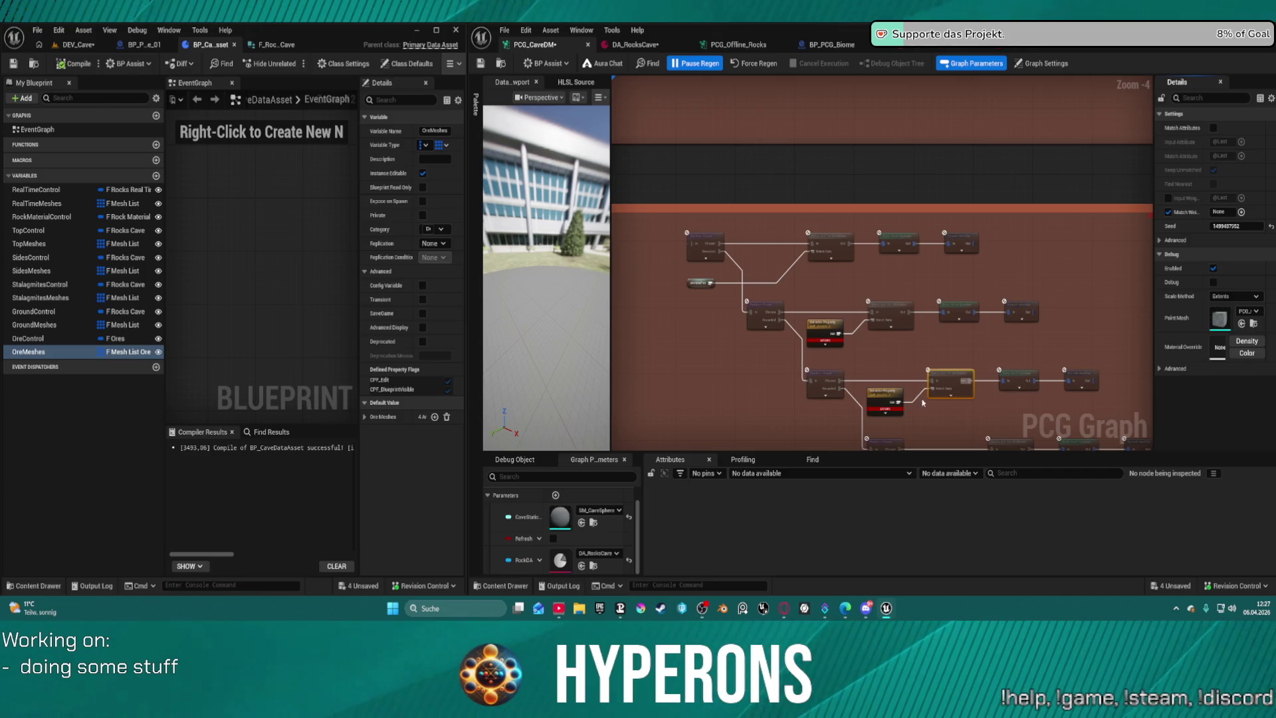
pyautogui.moveTo(949, 381)
pyautogui.mouseDown()
pyautogui.moveTo(920, 193)
pyautogui.moveTo(930, 197)
pyautogui.mouseUp()
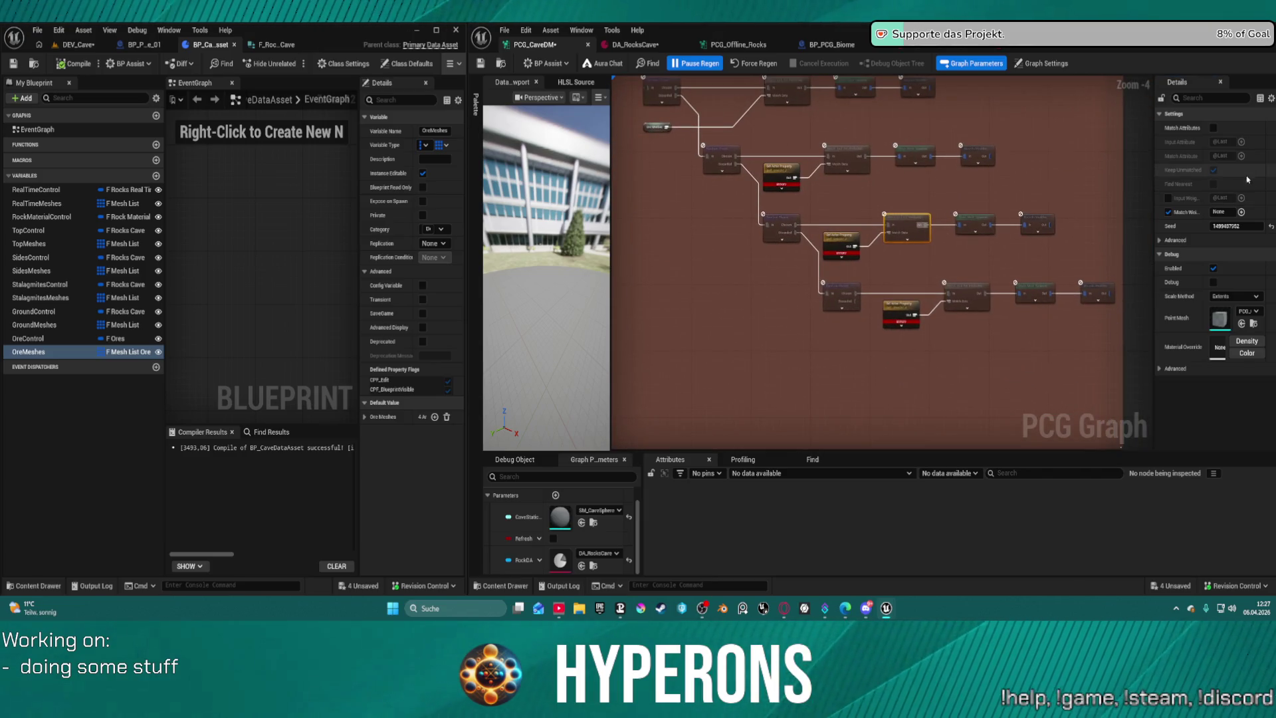
pyautogui.click(1168, 212)
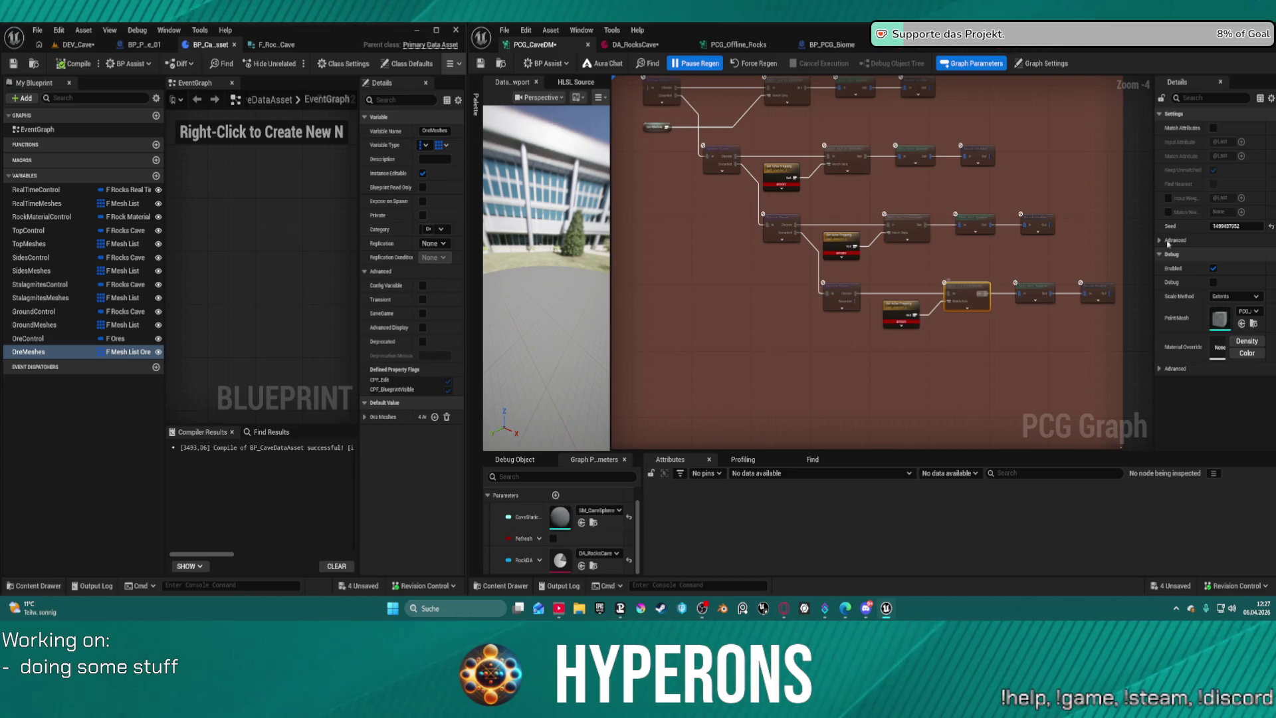
pyautogui.click(1168, 212)
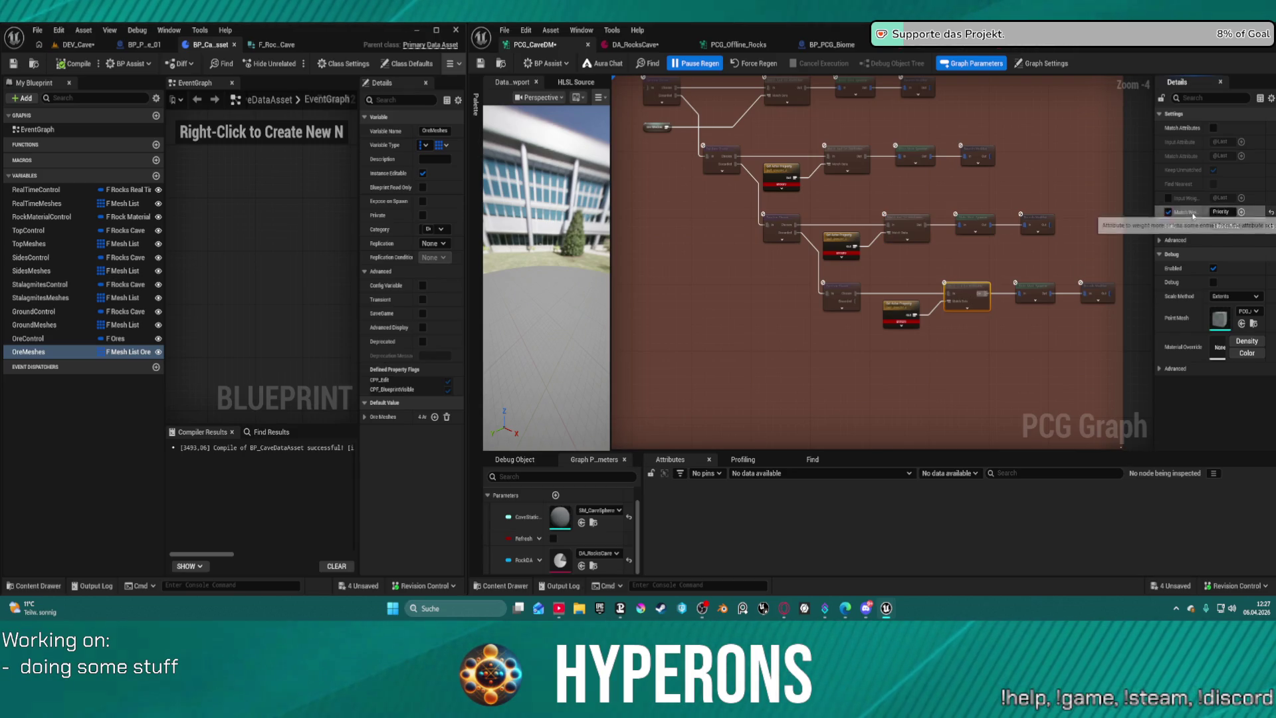
pyautogui.click(1018, 196)
pyautogui.moveTo(644, 134); pyautogui.dragTo(729, 317)
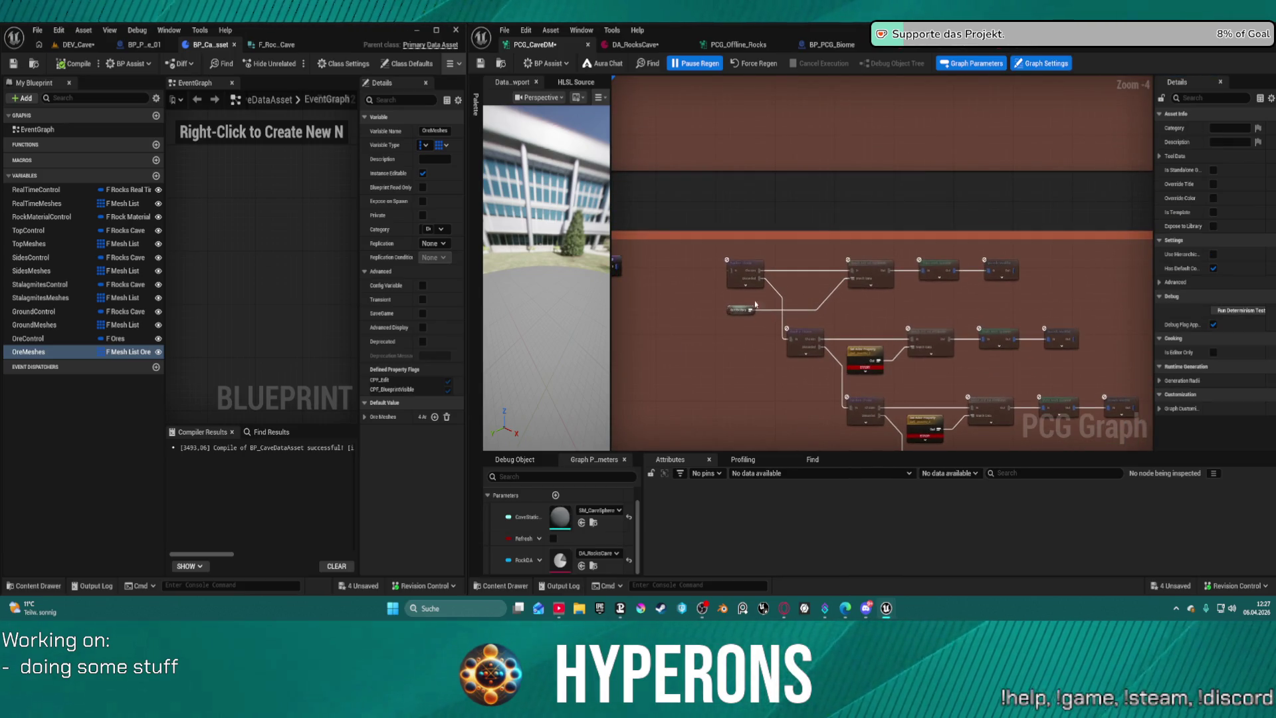
# Expand the Advanced options of the ore Match And Set Attributes node, then switch to PCG_Offline_Rocks.
pyautogui.click(751, 308)
pyautogui.scroll(5, 748, 309)
pyautogui.click(868, 346)
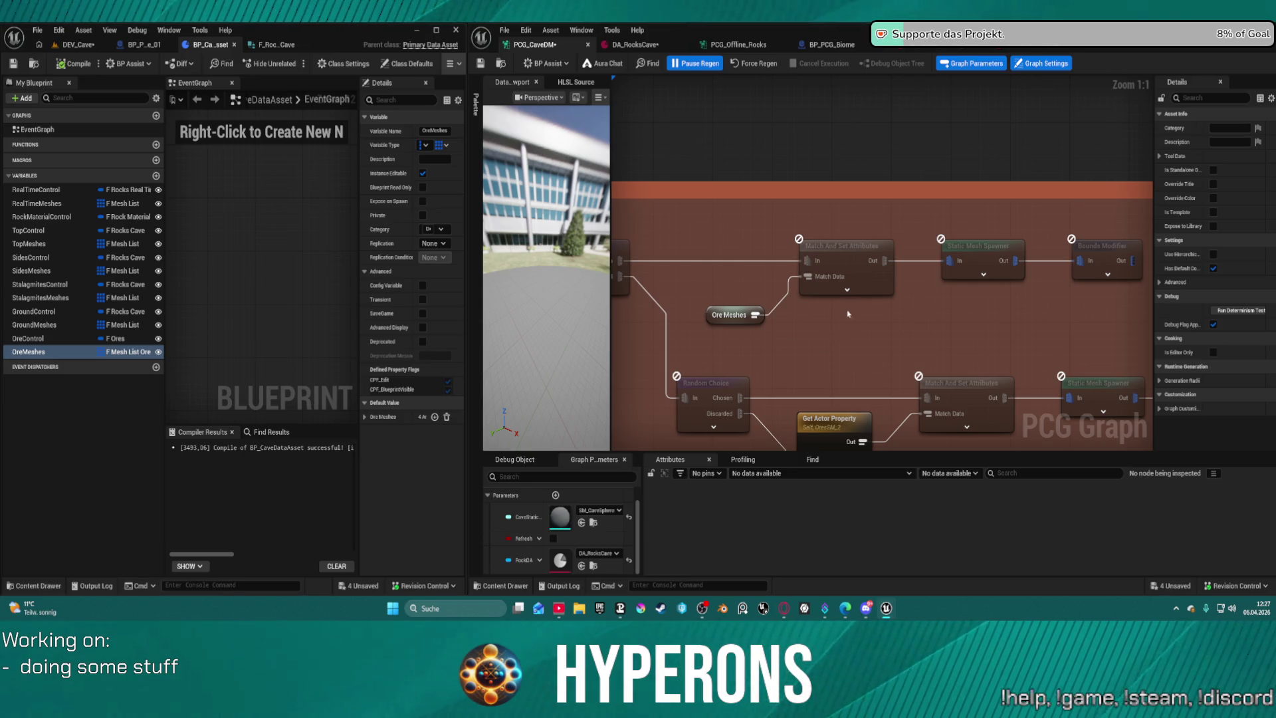
pyautogui.click(867, 258)
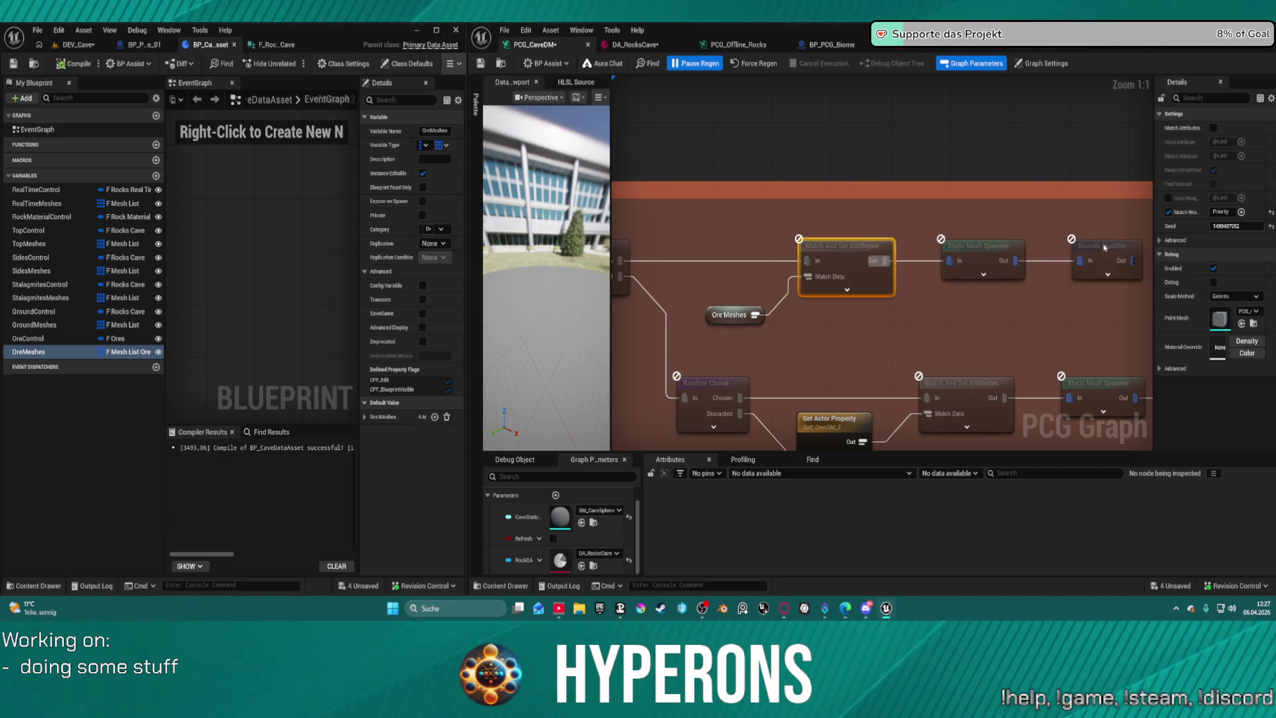
pyautogui.click(1160, 240)
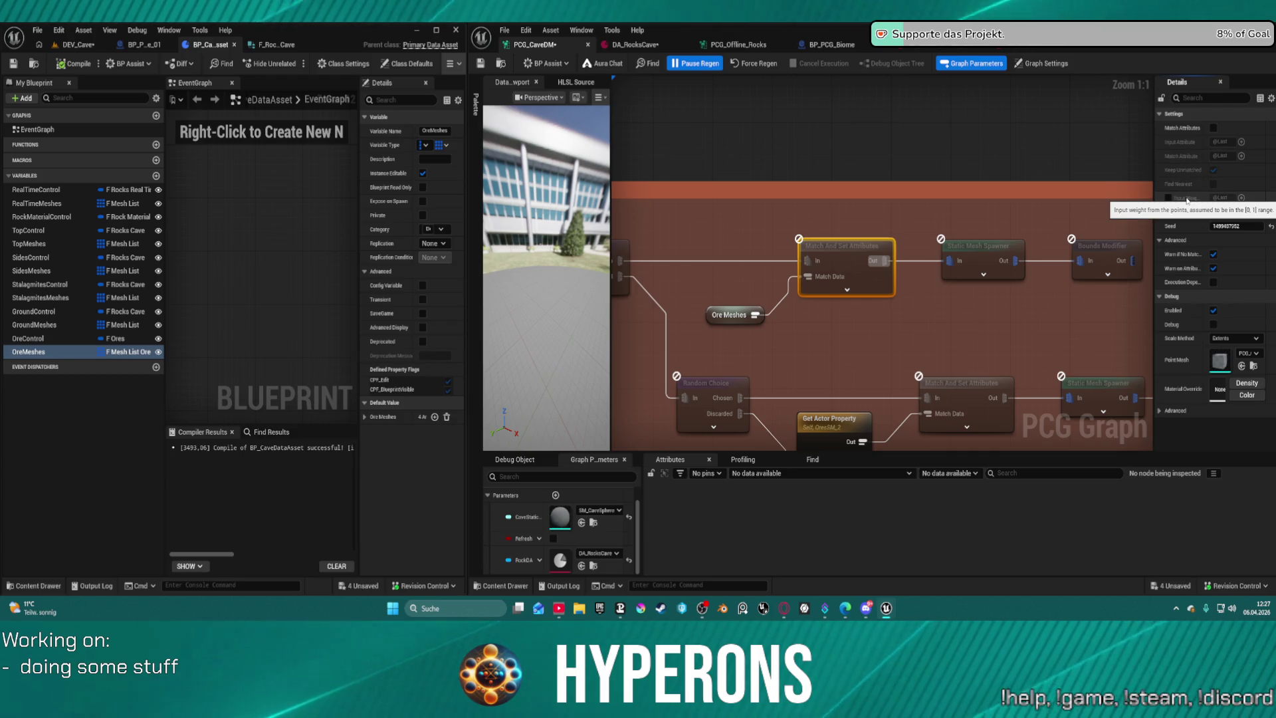
pyautogui.click(1168, 211)
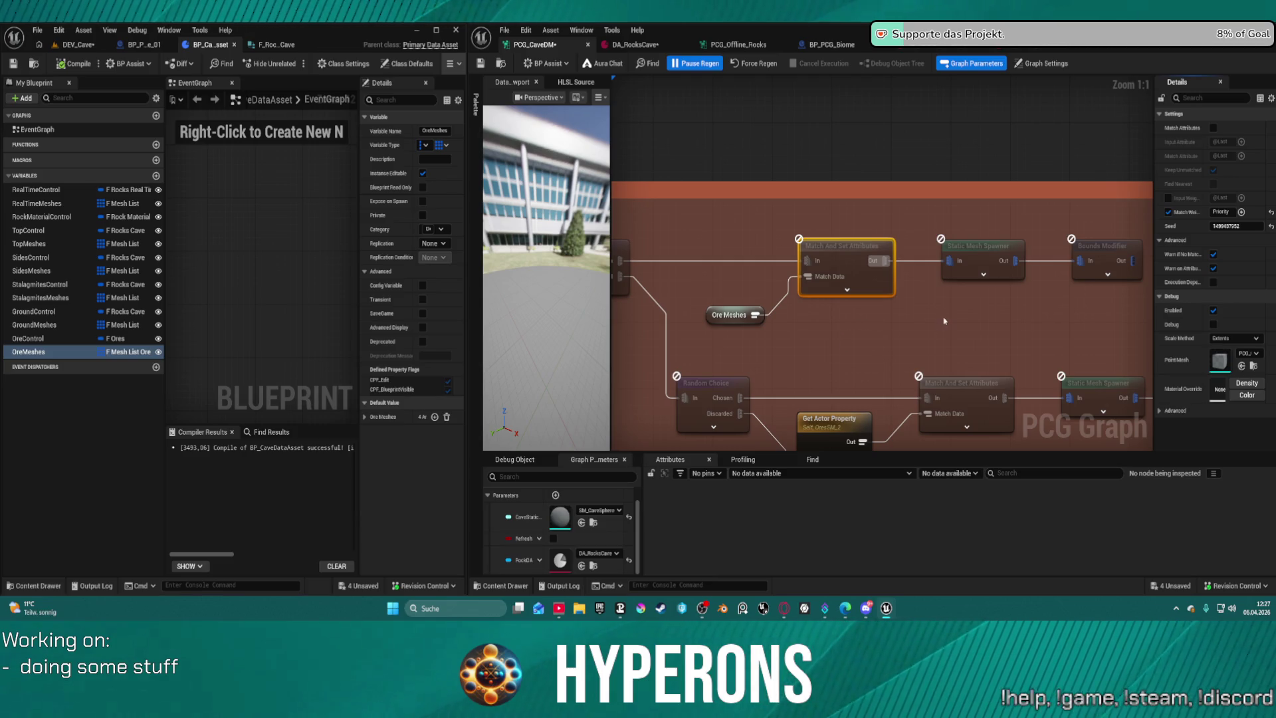
pyautogui.click(764, 44)
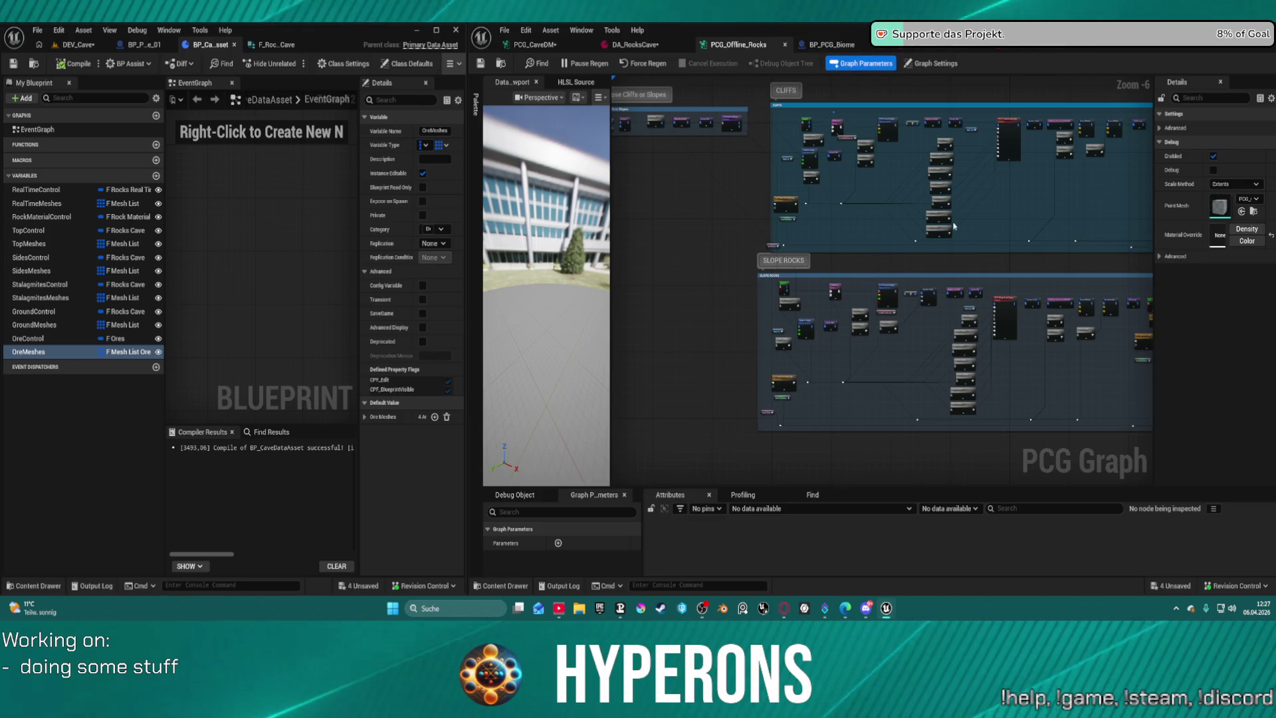
# Survey the FALLEN ROCKS Secondary and TERRACE Top Rocks groups, then go back to PCG_CaveDM.
pyautogui.scroll(-4, 978, 273)
pyautogui.moveTo(978, 272); pyautogui.dragTo(791, 171)
pyautogui.scroll(1, 786, 169)
pyautogui.scroll(10, 787, 168)
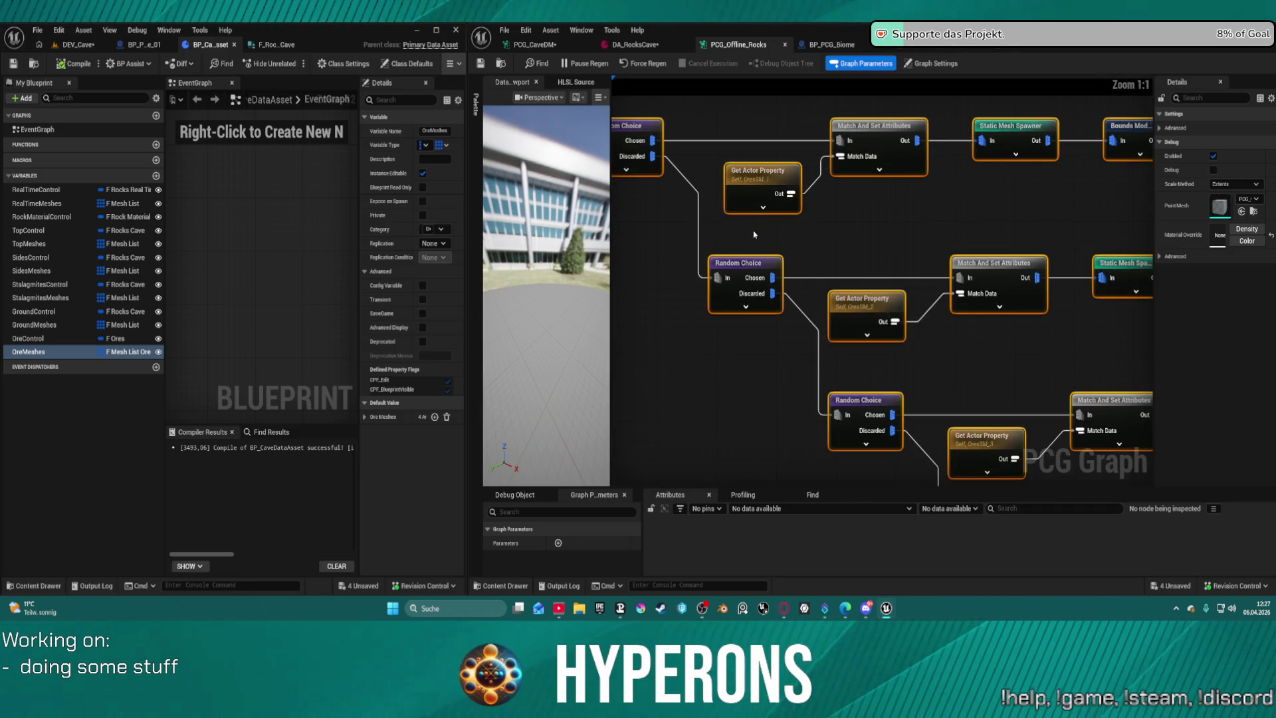
pyautogui.scroll(-3, 882, 281)
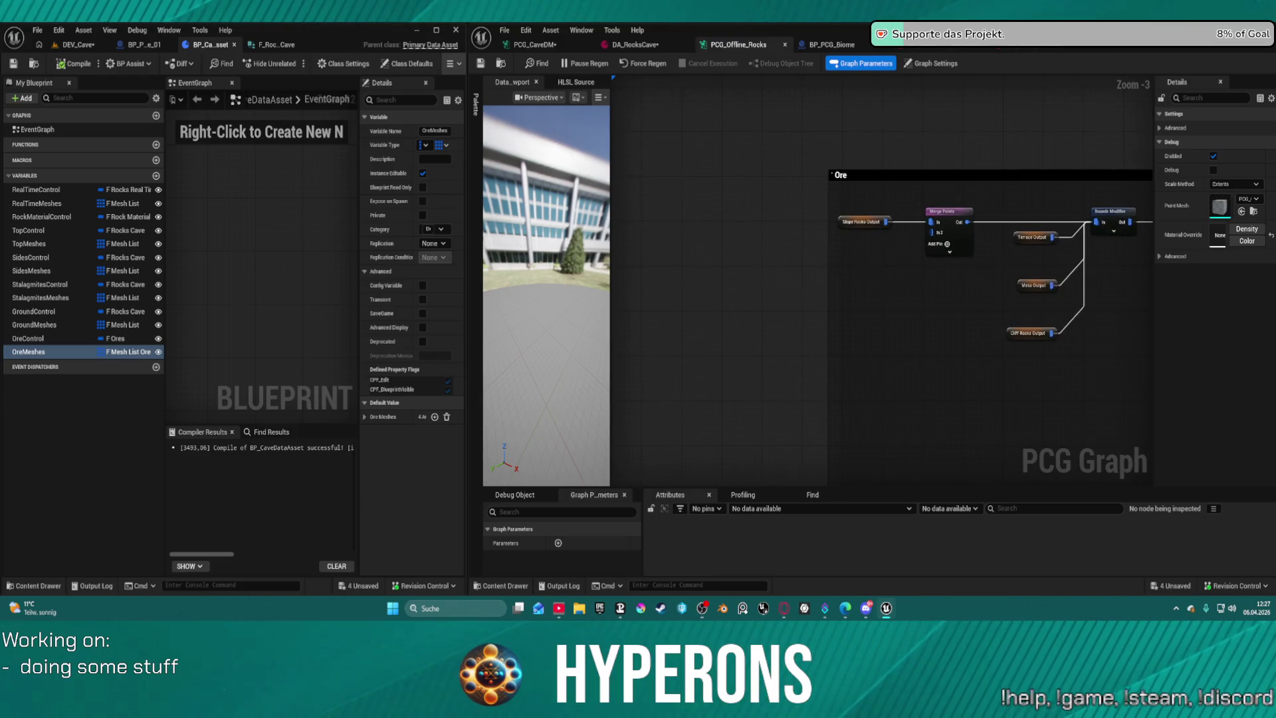
pyautogui.scroll(-7, 863, 277)
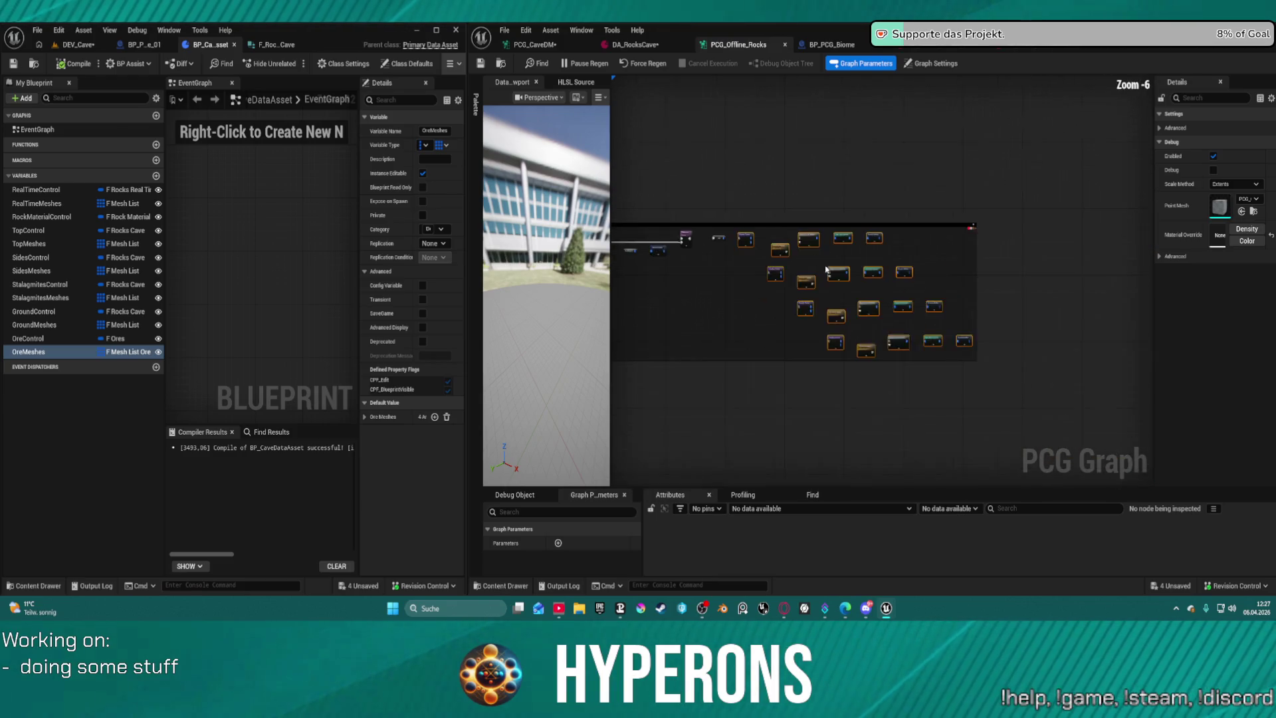
pyautogui.moveTo(1060, 287); pyautogui.dragTo(1179, 448)
pyautogui.moveTo(808, 163)
pyautogui.mouseDown()
pyautogui.moveTo(976, 346)
pyautogui.moveTo(995, 145)
pyautogui.moveTo(613, 79)
pyautogui.mouseUp()
pyautogui.scroll(-2, 976, 345)
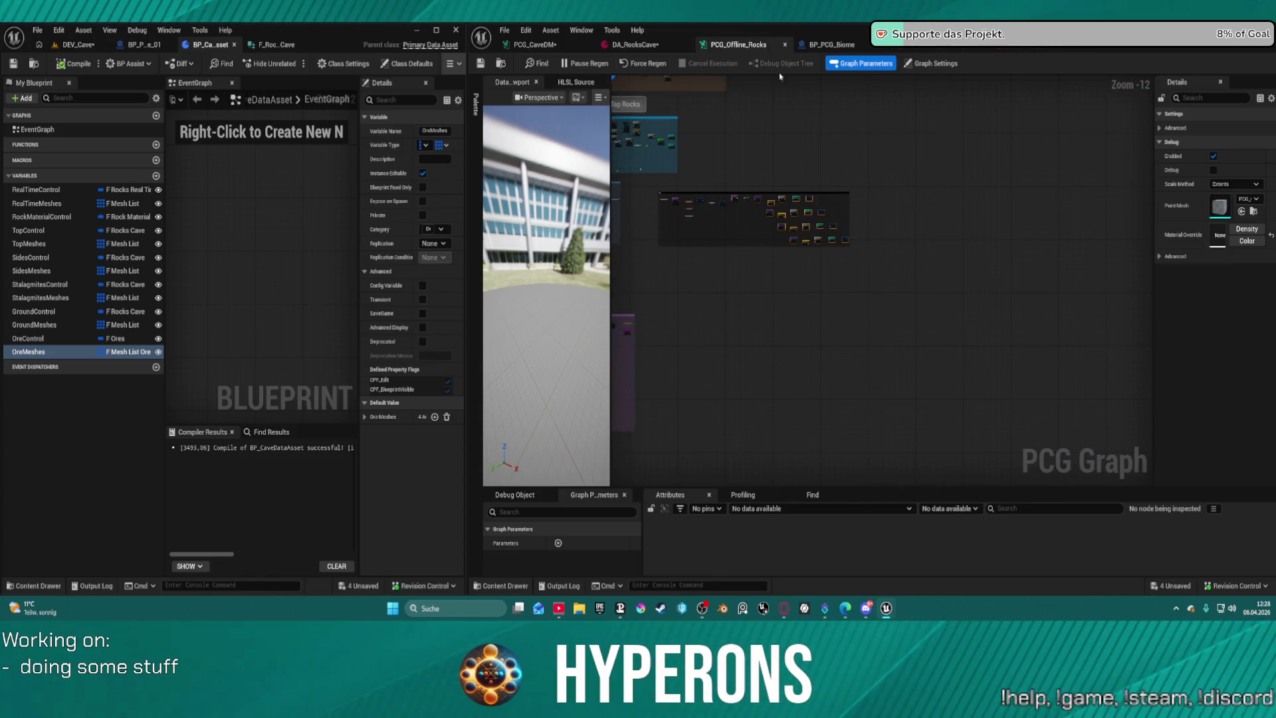
pyautogui.scroll(12, 766, 260)
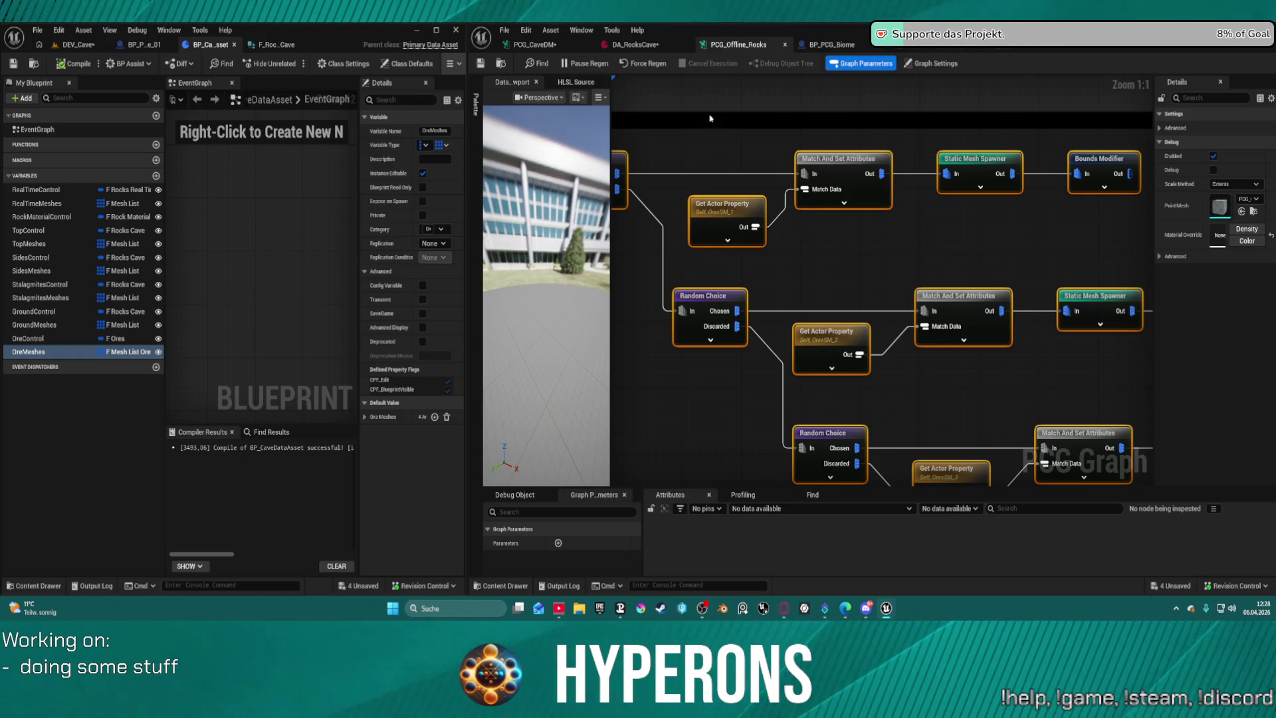
pyautogui.click(552, 44)
pyautogui.click(824, 338)
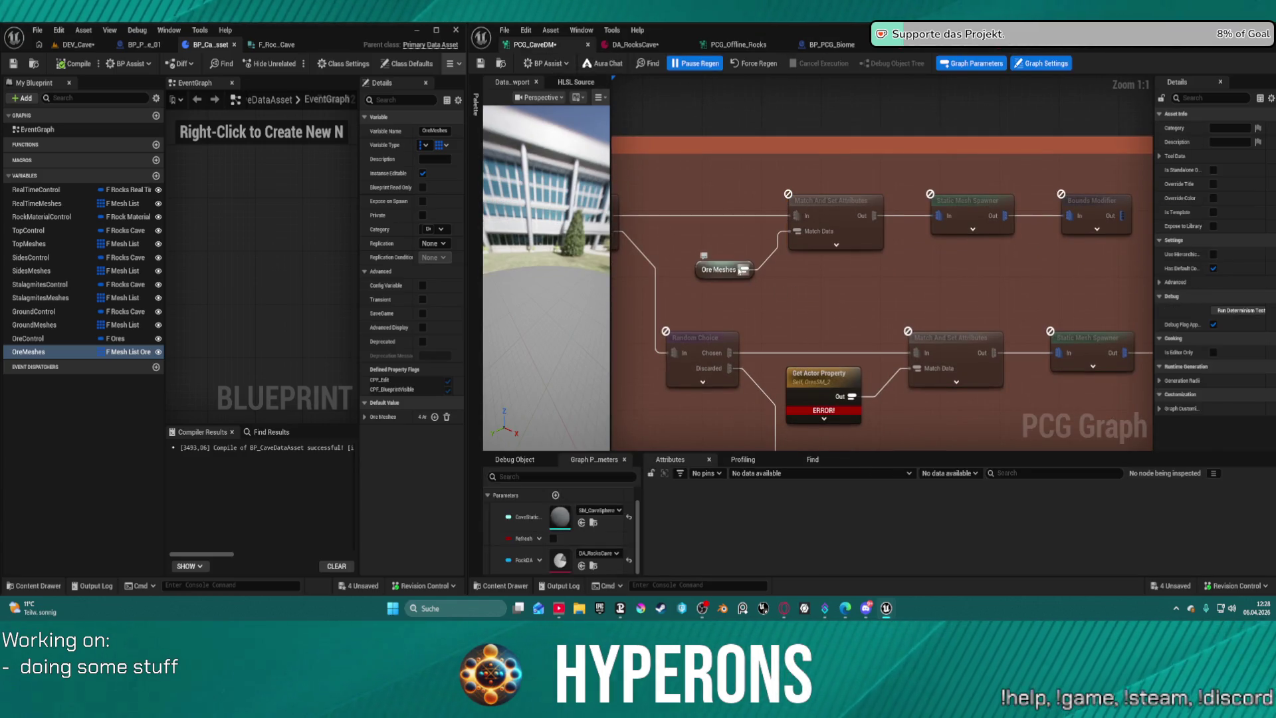
# Add an Attribute Select node off Ore Meshes' output using the 'attri' search.
pyautogui.moveTo(741, 271); pyautogui.dragTo(800, 281)
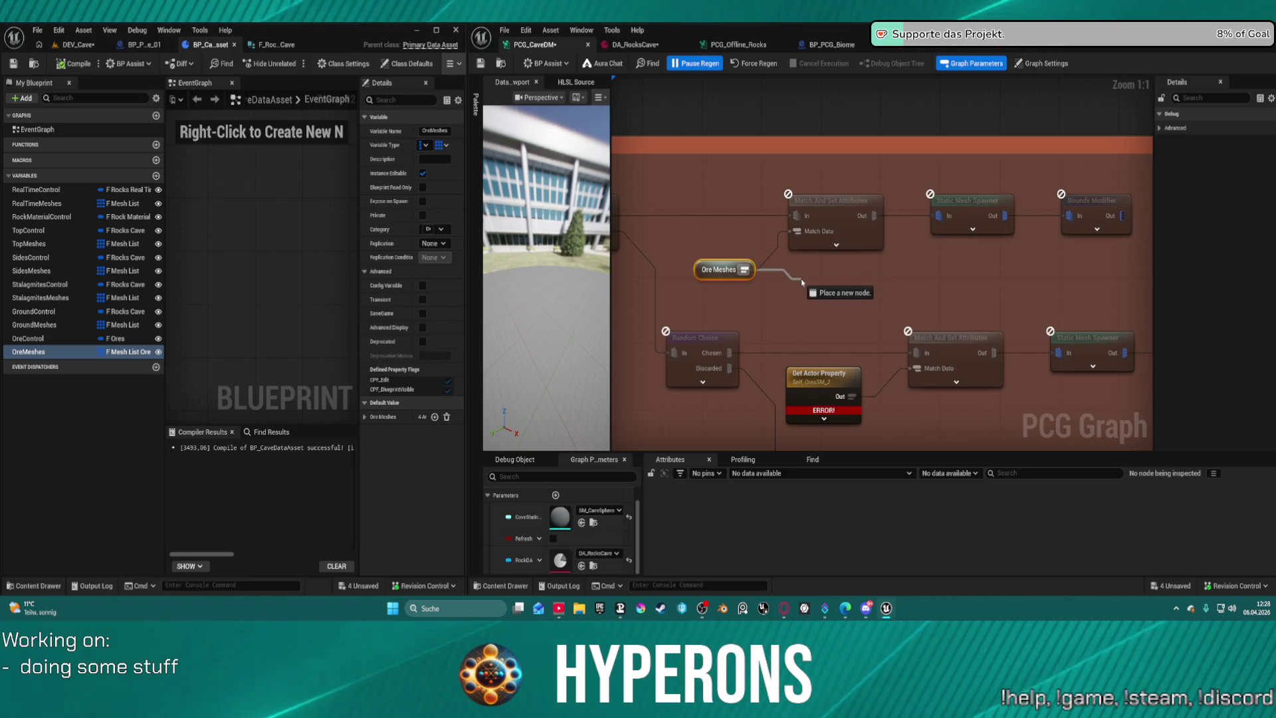
pyautogui.moveTo(801, 281); pyautogui.dragTo(800, 279)
pyautogui.write('a')
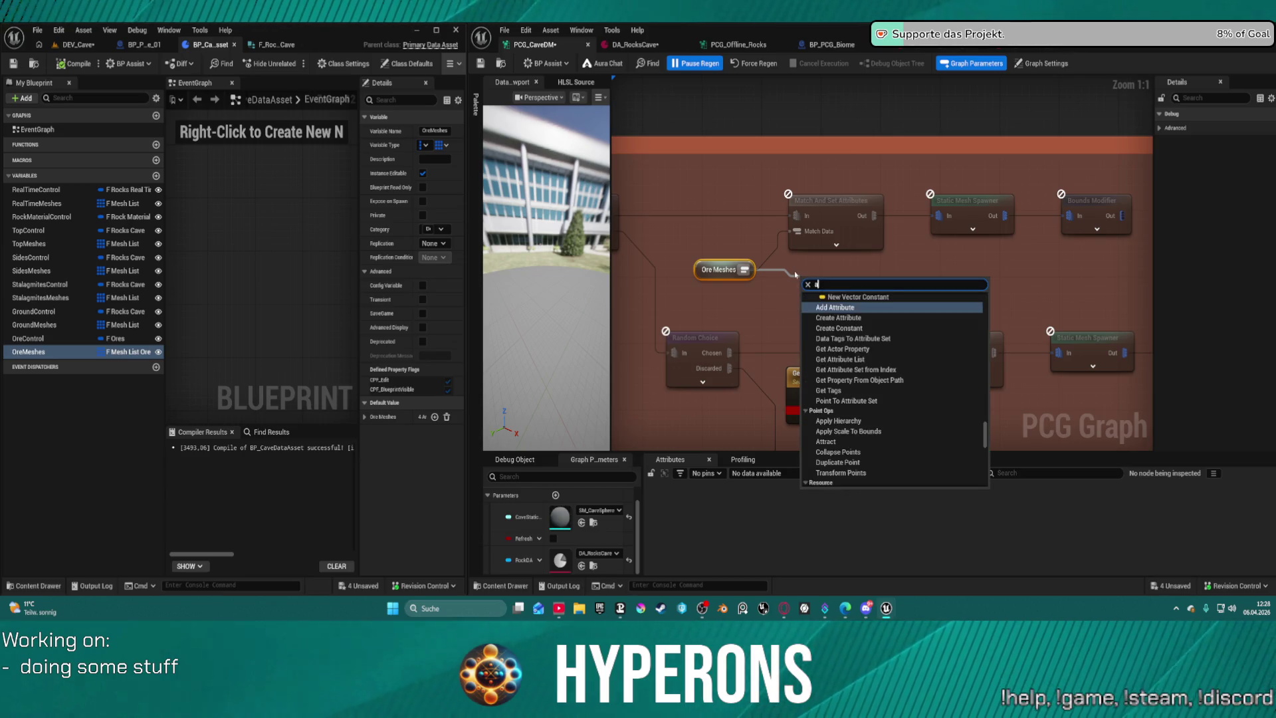
pyautogui.write('ttri')
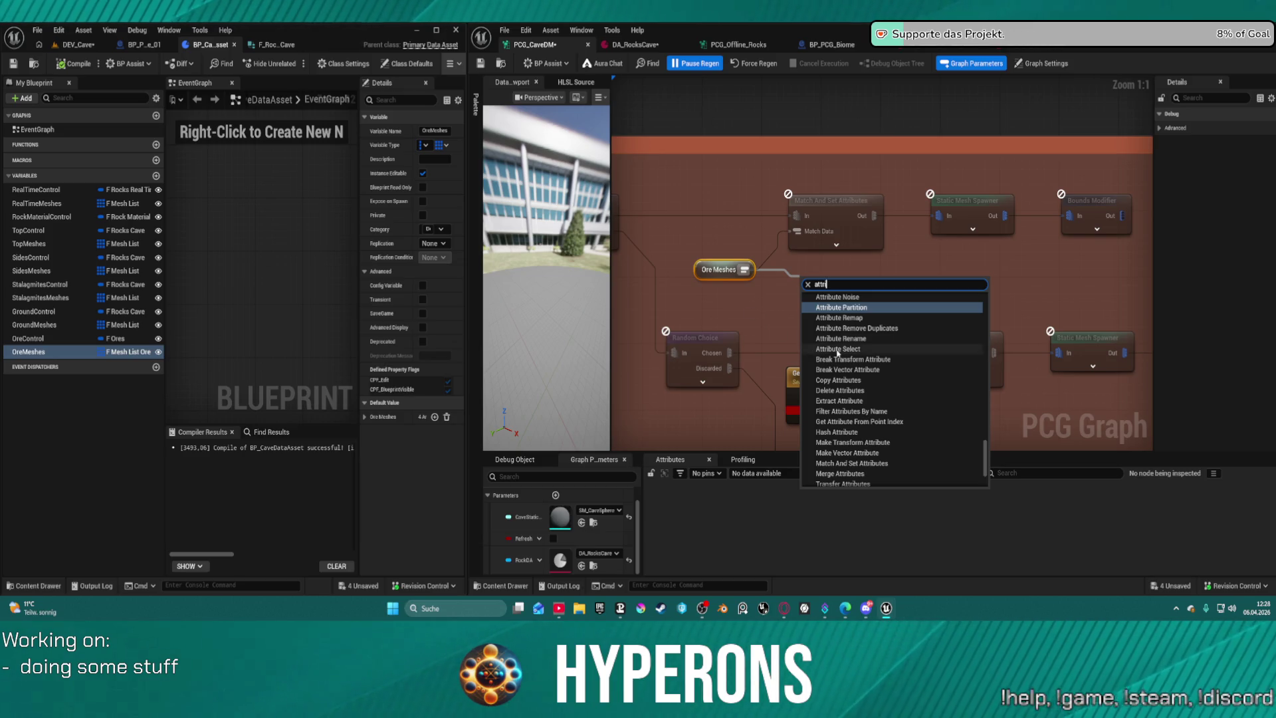
pyautogui.click(839, 349)
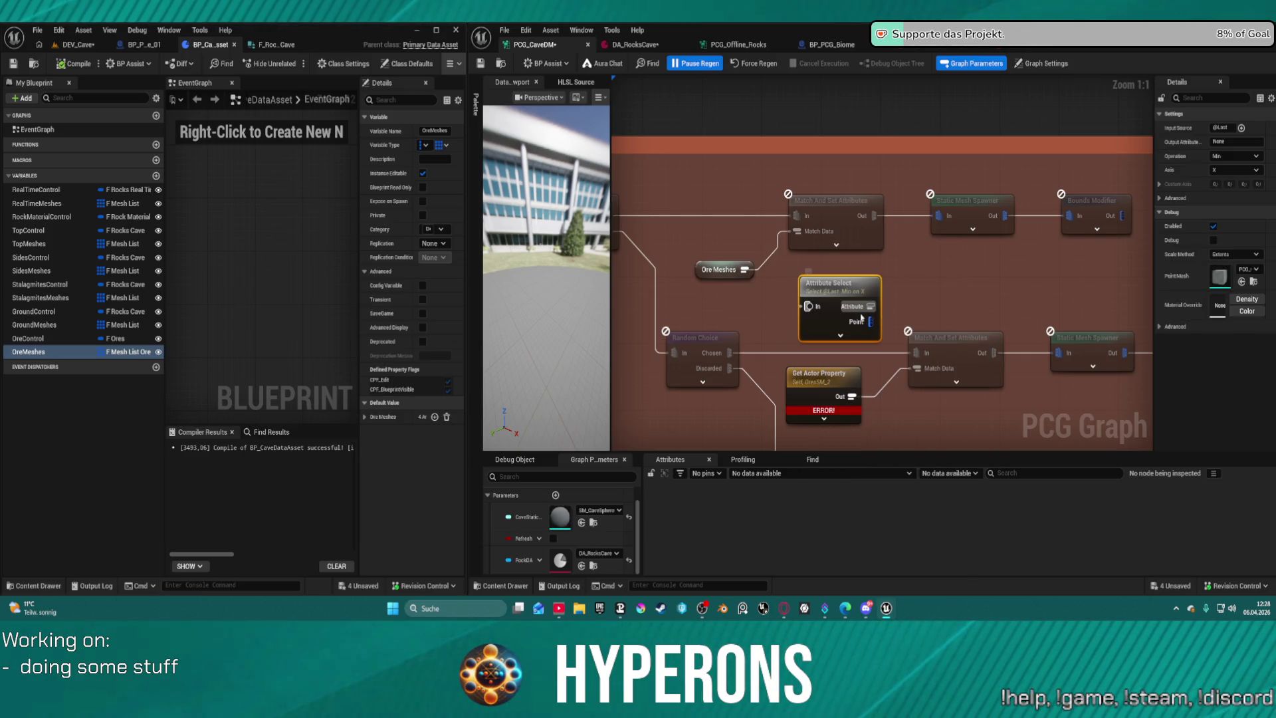
# Set the Attribute Select node's Input Source to $Index.
pyautogui.moveTo(808, 306); pyautogui.dragTo(745, 269)
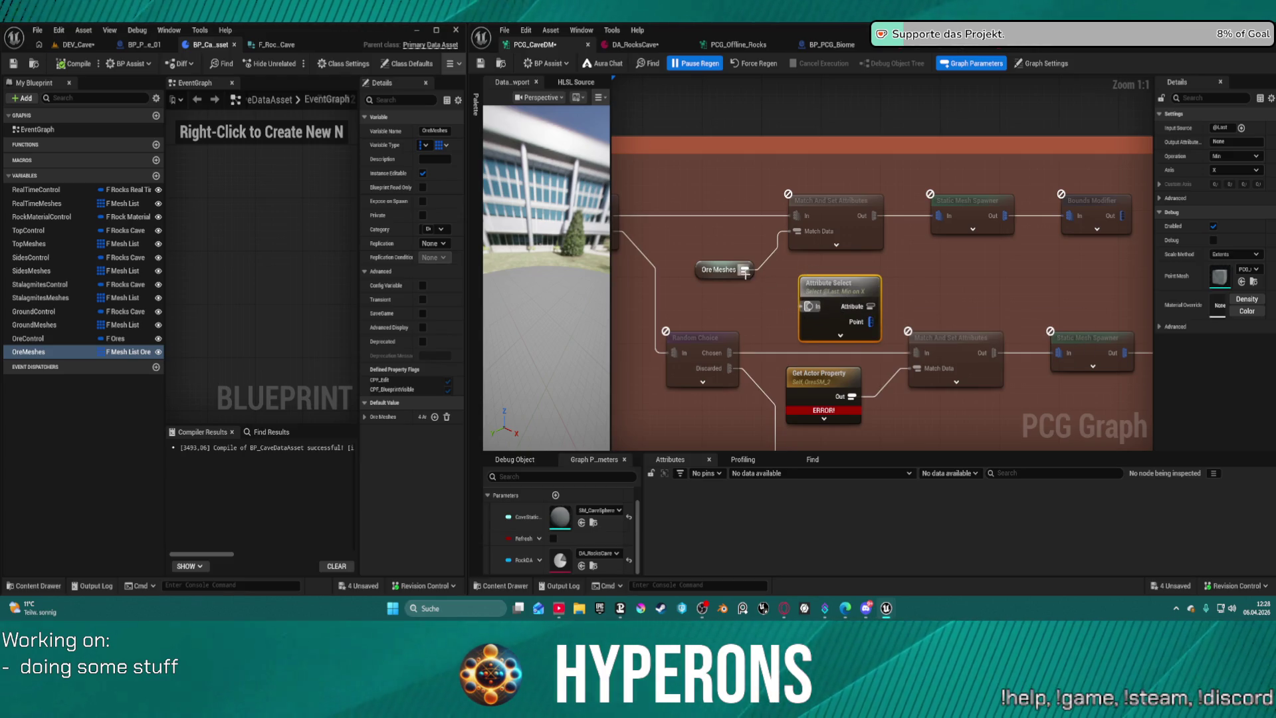
pyautogui.moveTo(810, 309); pyautogui.dragTo(810, 309)
pyautogui.click(830, 286)
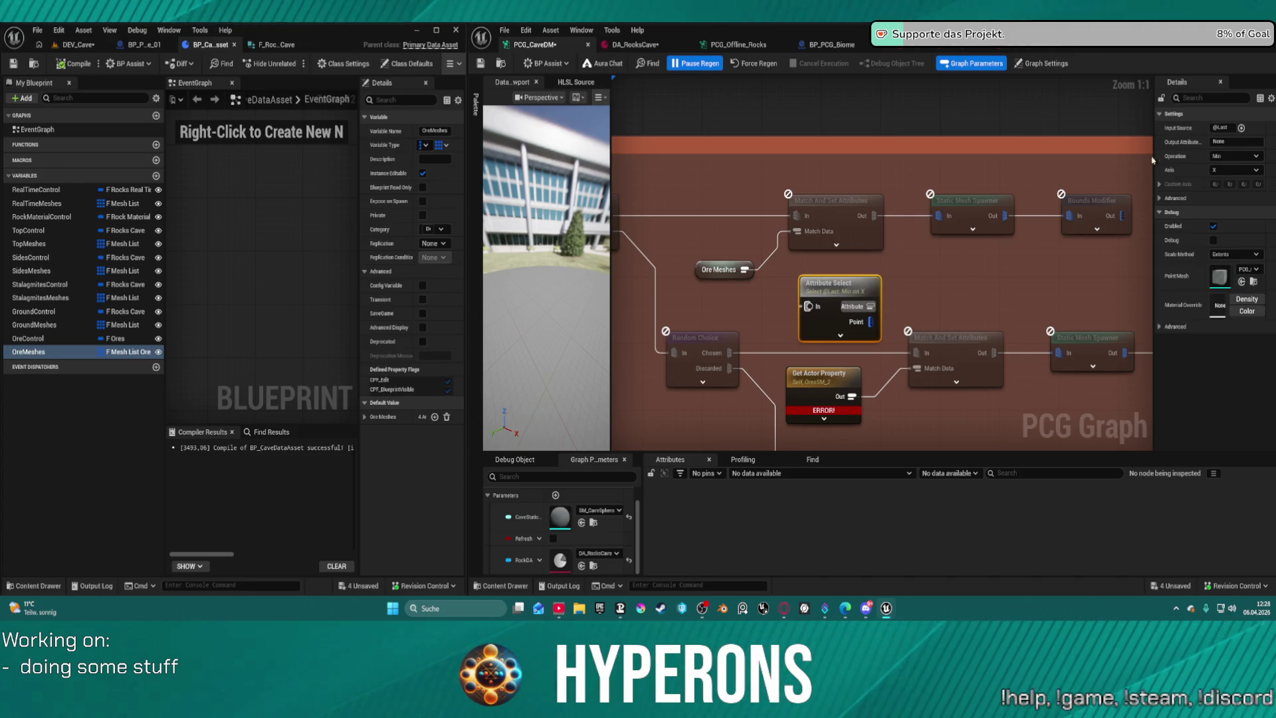
pyautogui.click(1240, 128)
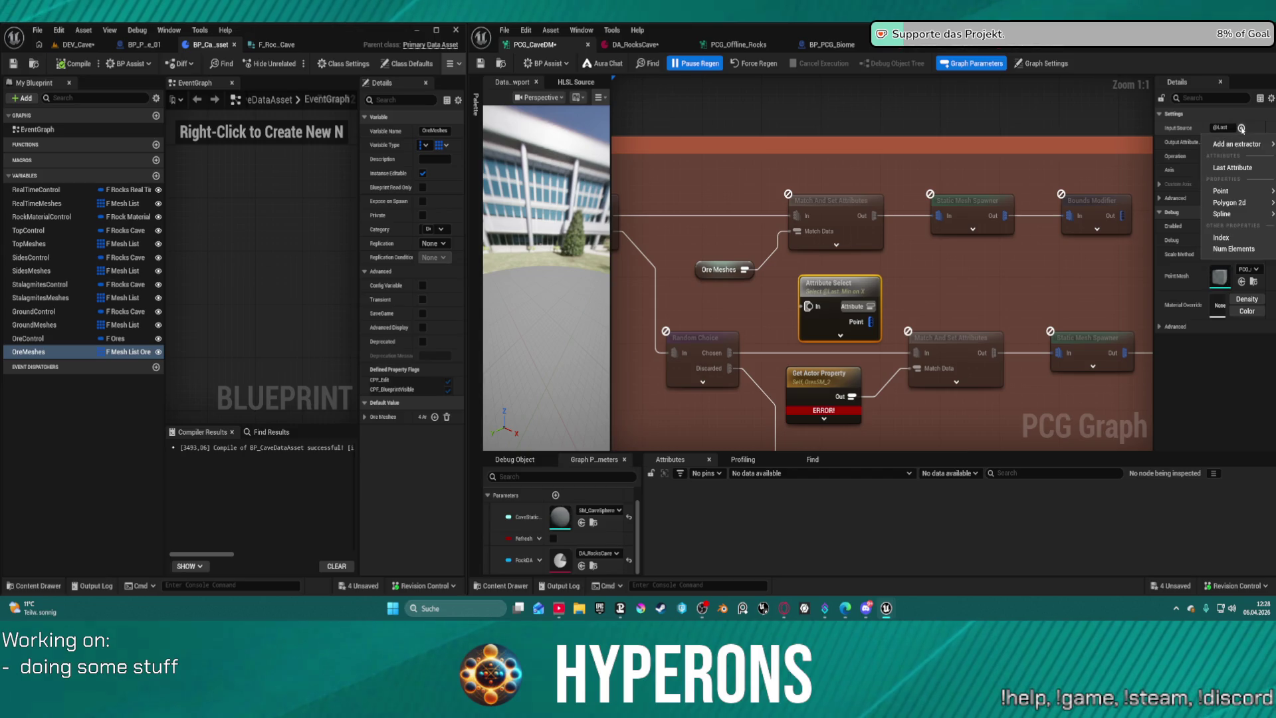
pyautogui.click(1221, 237)
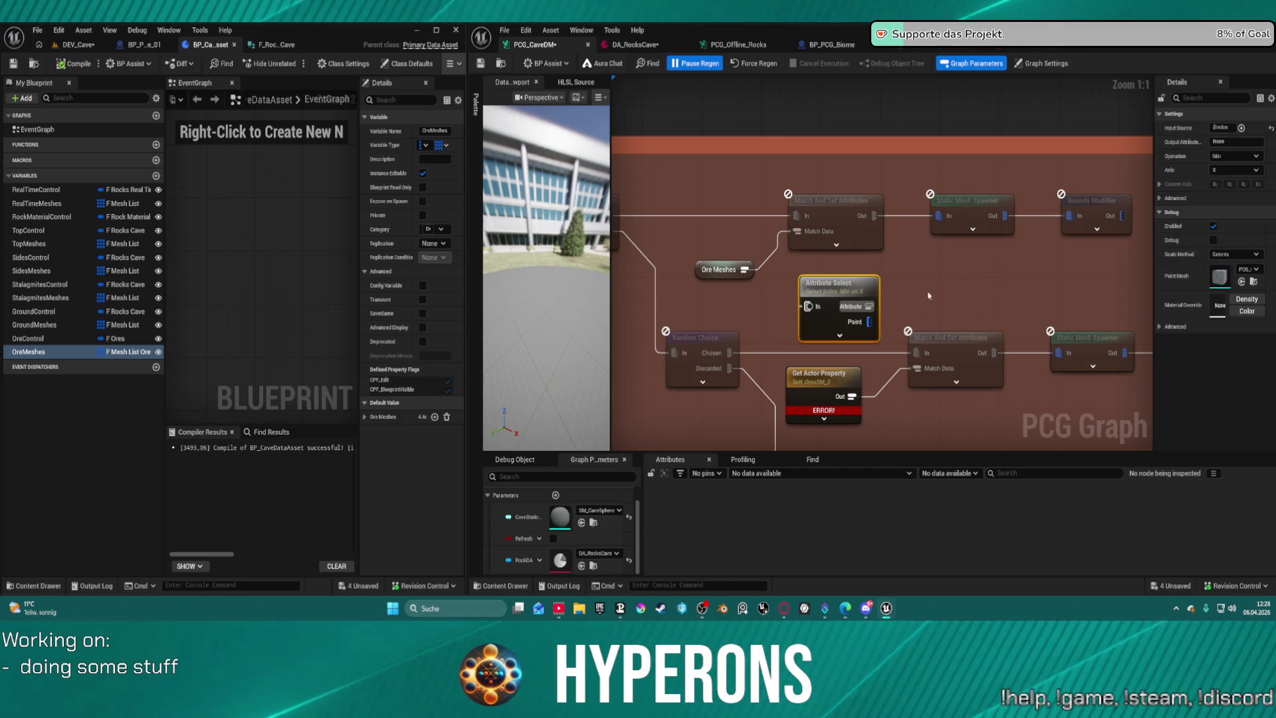
# Disconnect Ore Meshes from Attribute Select and select the Attribute Select node.
pyautogui.moveTo(751, 264); pyautogui.dragTo(754, 266)
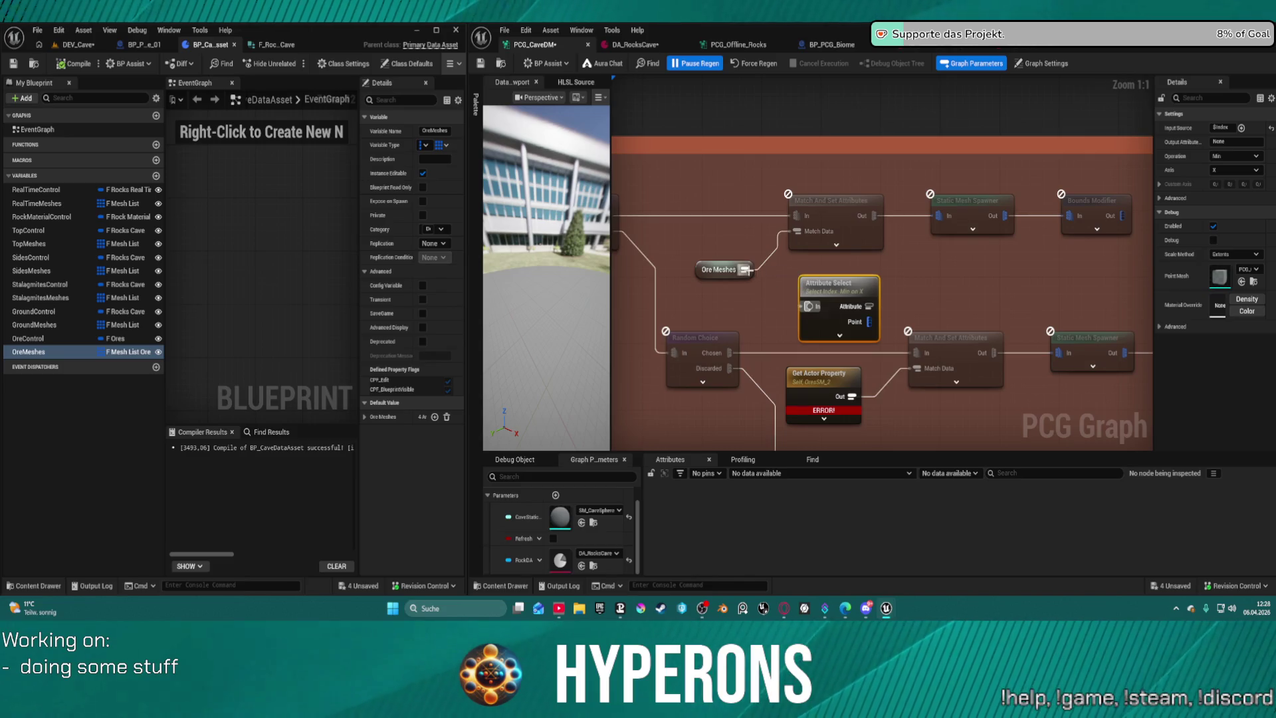
pyautogui.click(967, 201)
pyautogui.moveTo(945, 267); pyautogui.dragTo(945, 316)
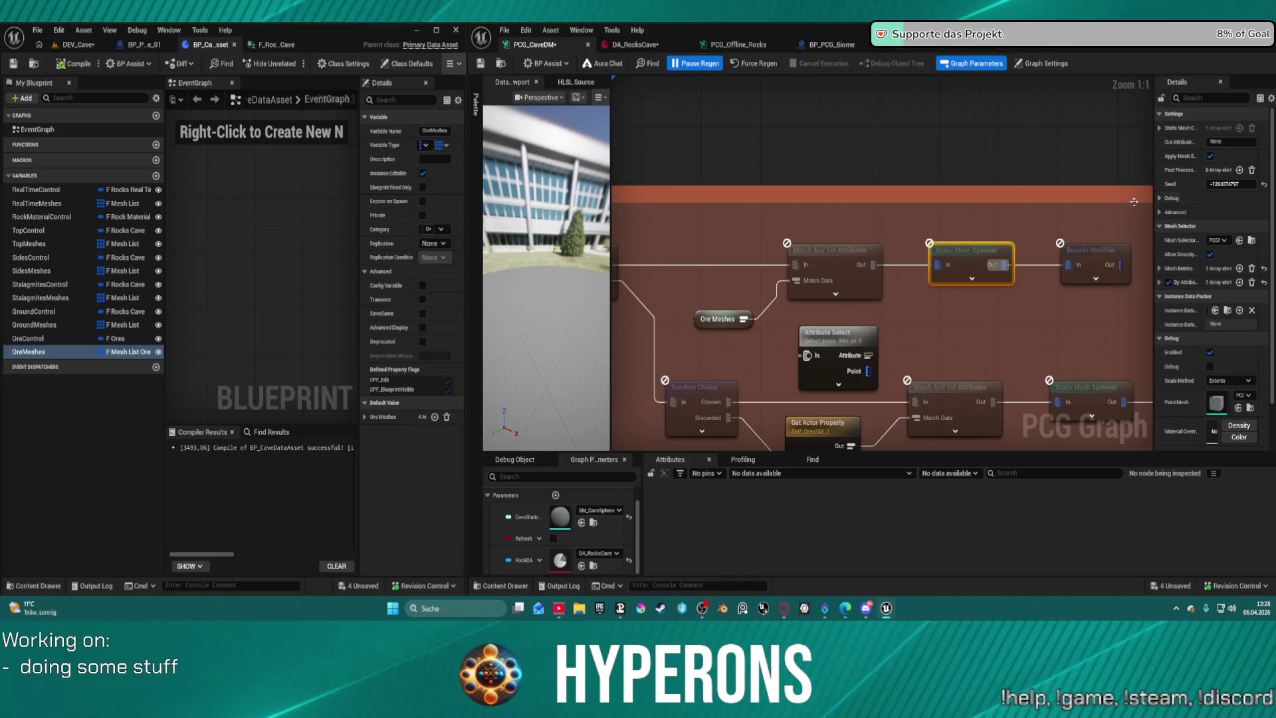
pyautogui.click(830, 359)
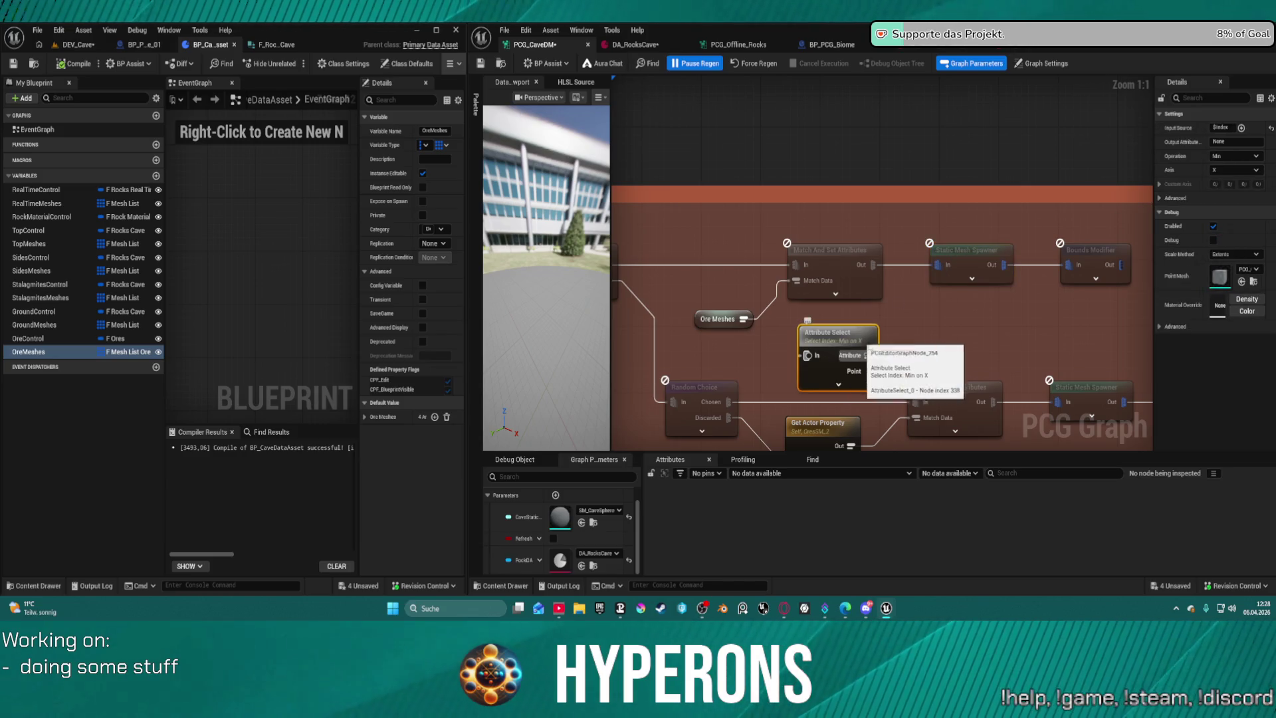
# Delete the Attribute Select node and add a Filter Data By Index node via an 'inde' search.
pyautogui.press('Delete')
pyautogui.rightClick(828, 326)
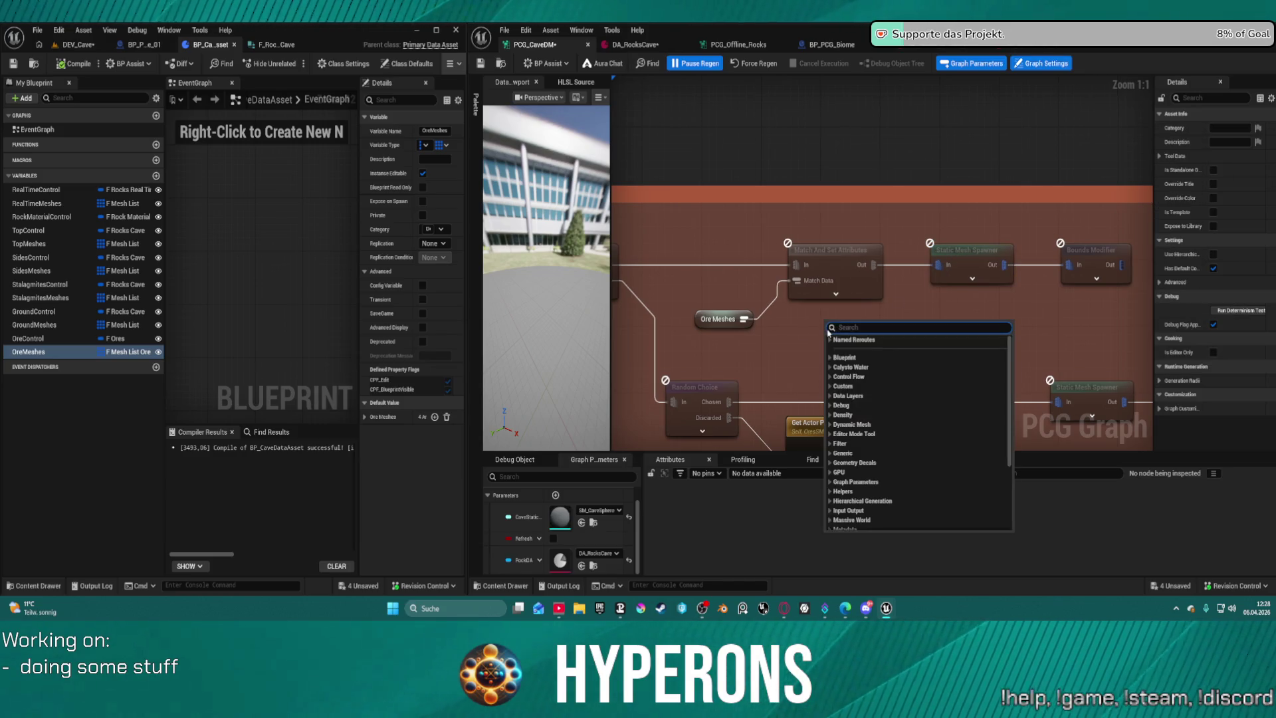
pyautogui.write('a')
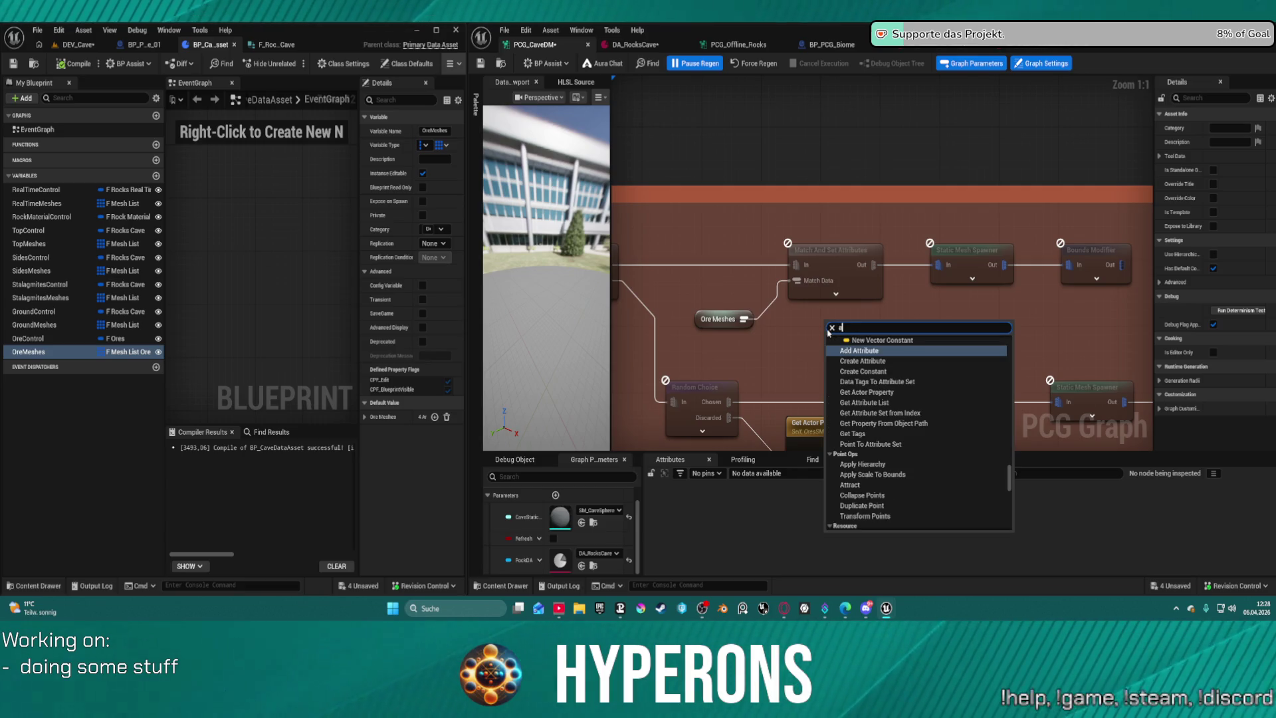
pyautogui.press('BackSpace')
pyautogui.write('inde')
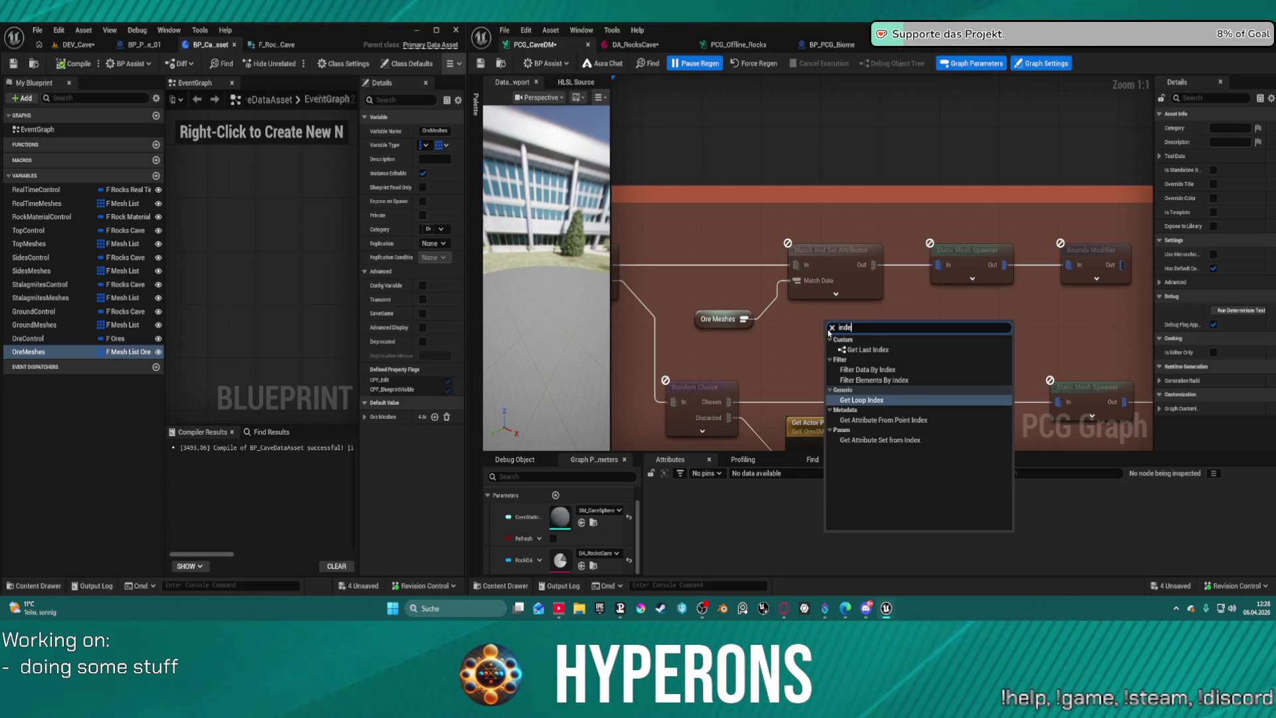
pyautogui.click(866, 370)
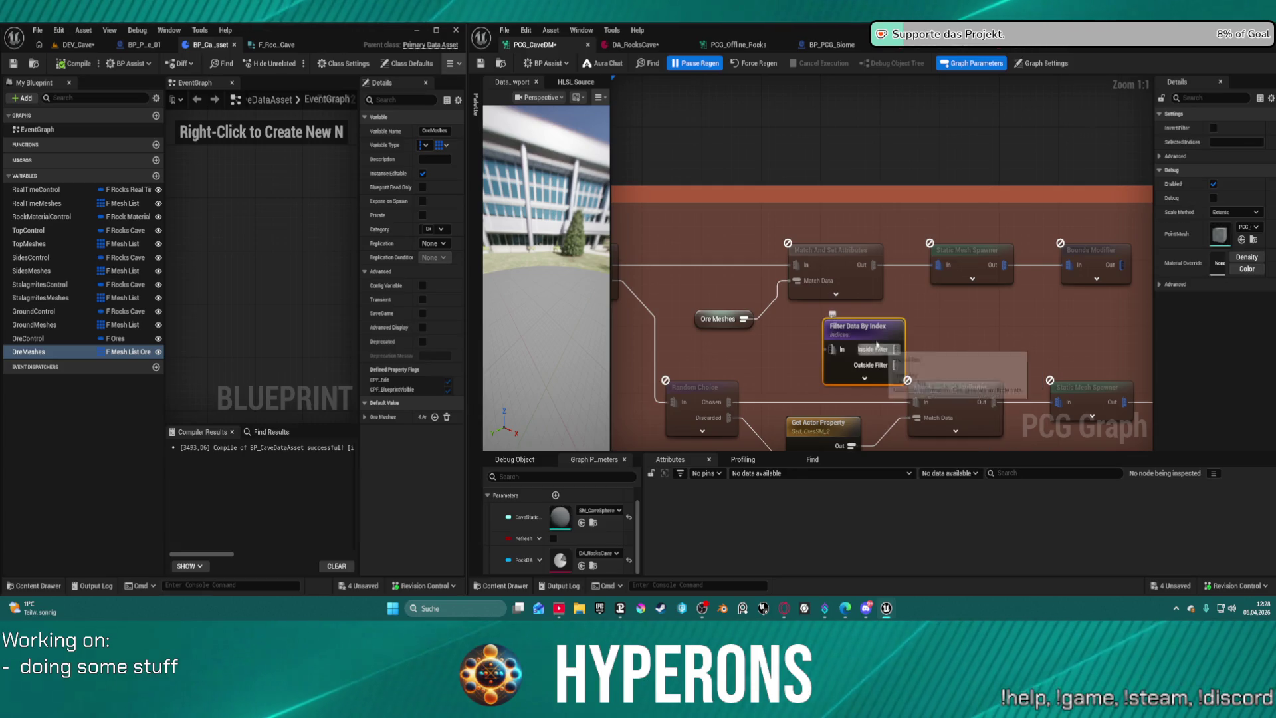
# Feed Ore Meshes into the filter, wire its inside output to Match Data, and commit indices 1.
pyautogui.moveTo(743, 319)
pyautogui.mouseDown()
pyautogui.moveTo(833, 349)
pyautogui.moveTo(824, 330)
pyautogui.moveTo(848, 330)
pyautogui.mouseUp()
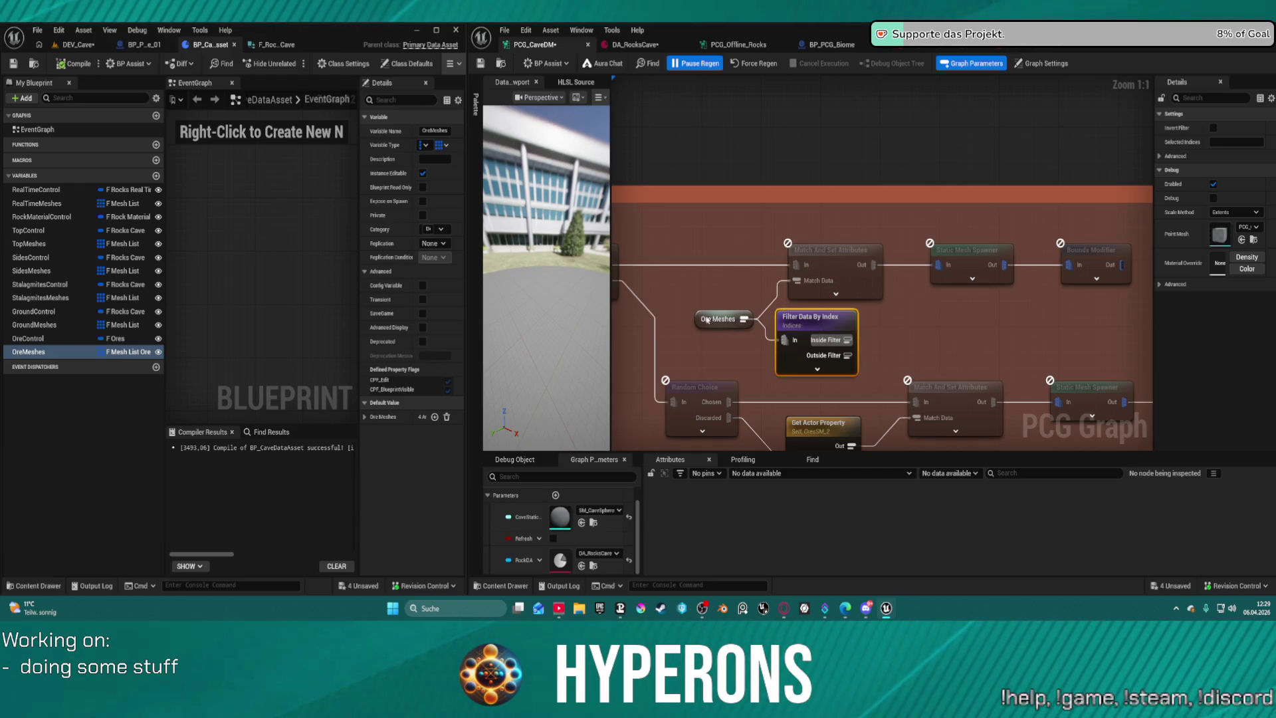
pyautogui.moveTo(718, 319); pyautogui.dragTo(710, 327)
pyautogui.moveTo(843, 337); pyautogui.dragTo(795, 286)
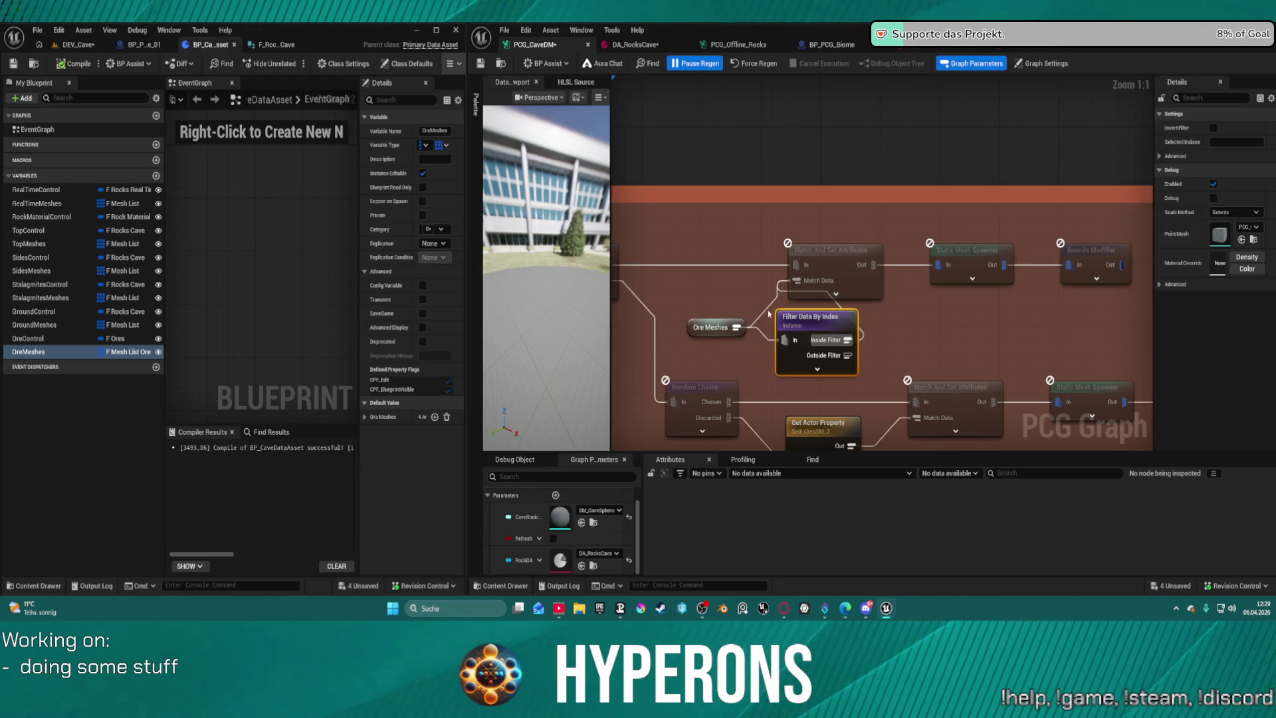
pyautogui.click(766, 309)
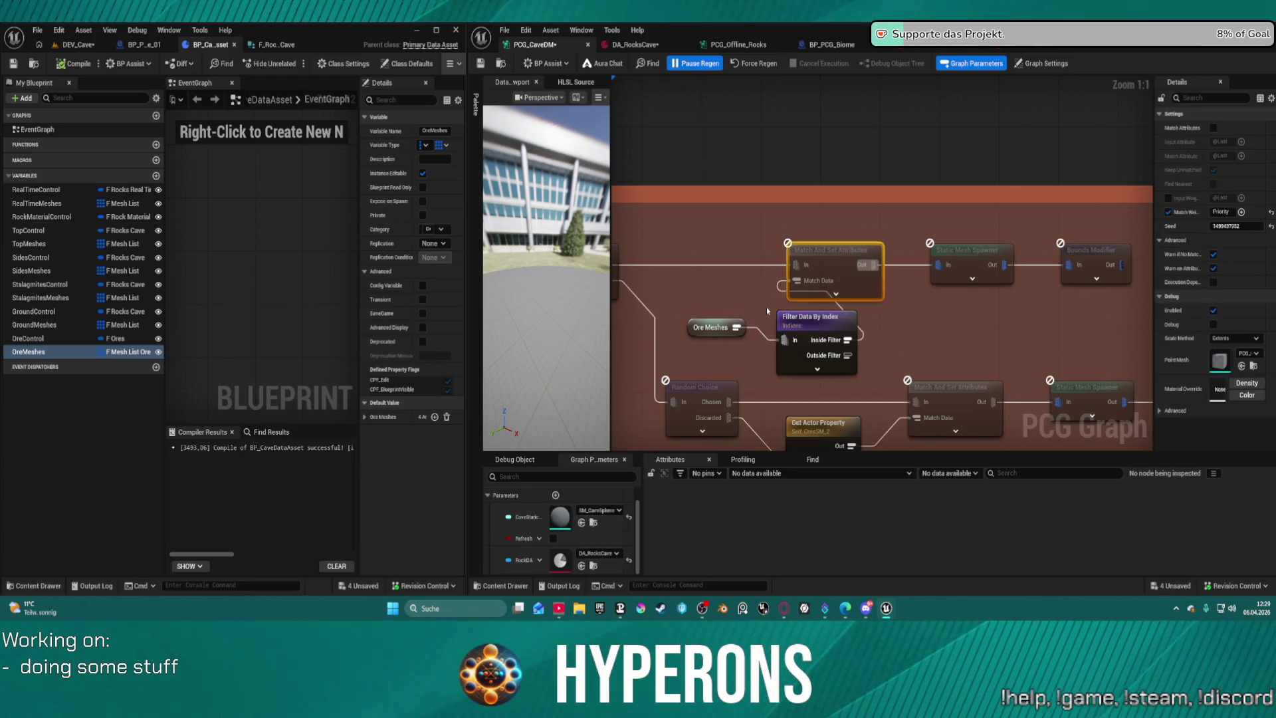
pyautogui.click(810, 317)
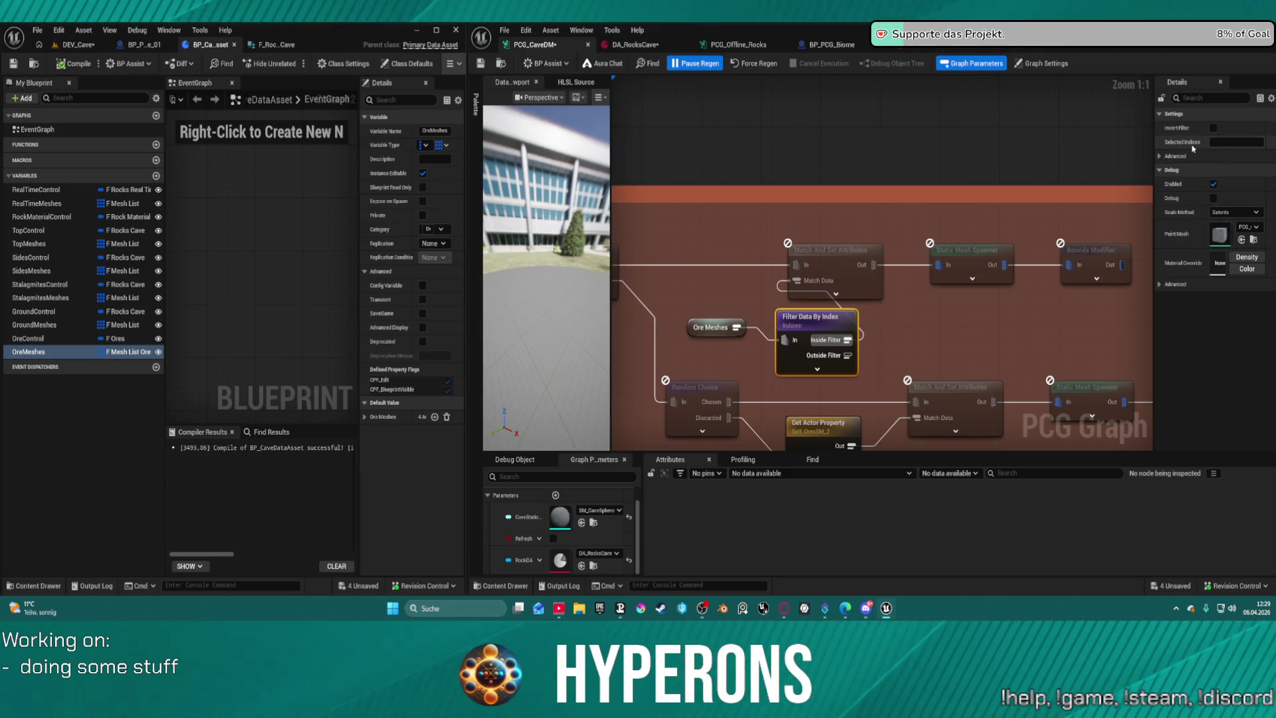
pyautogui.press('Return')
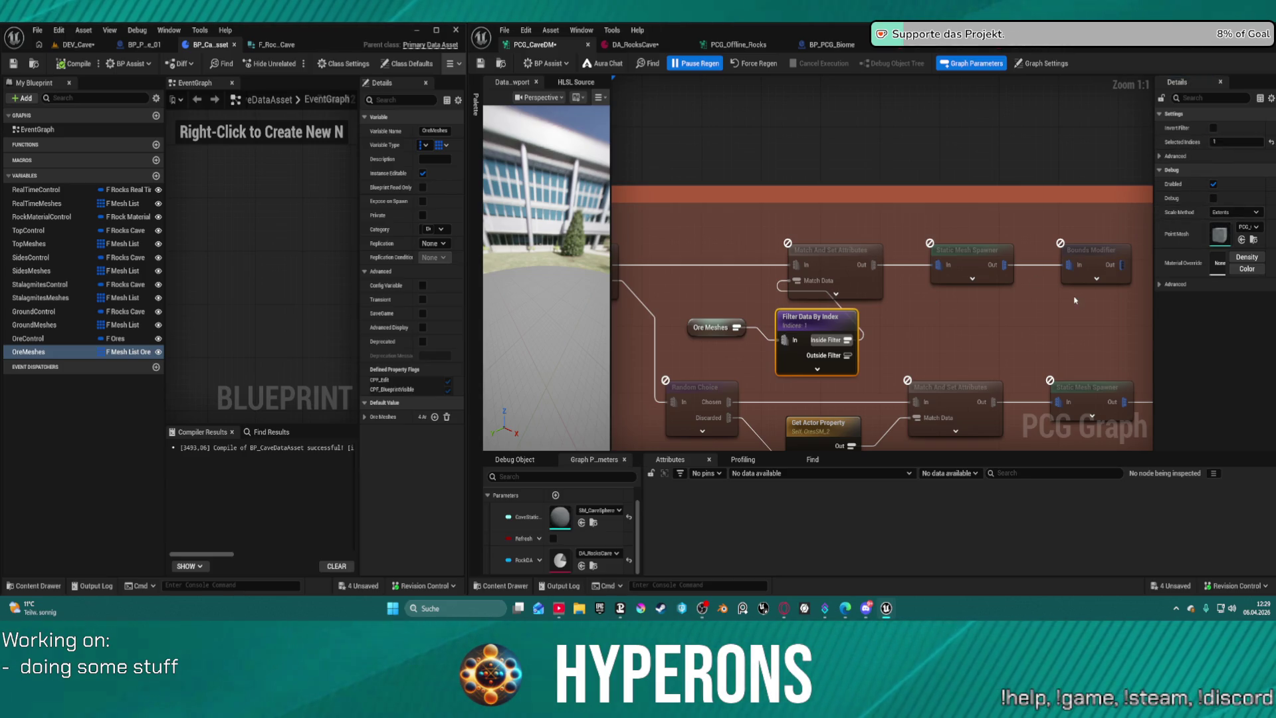
pyautogui.click(997, 312)
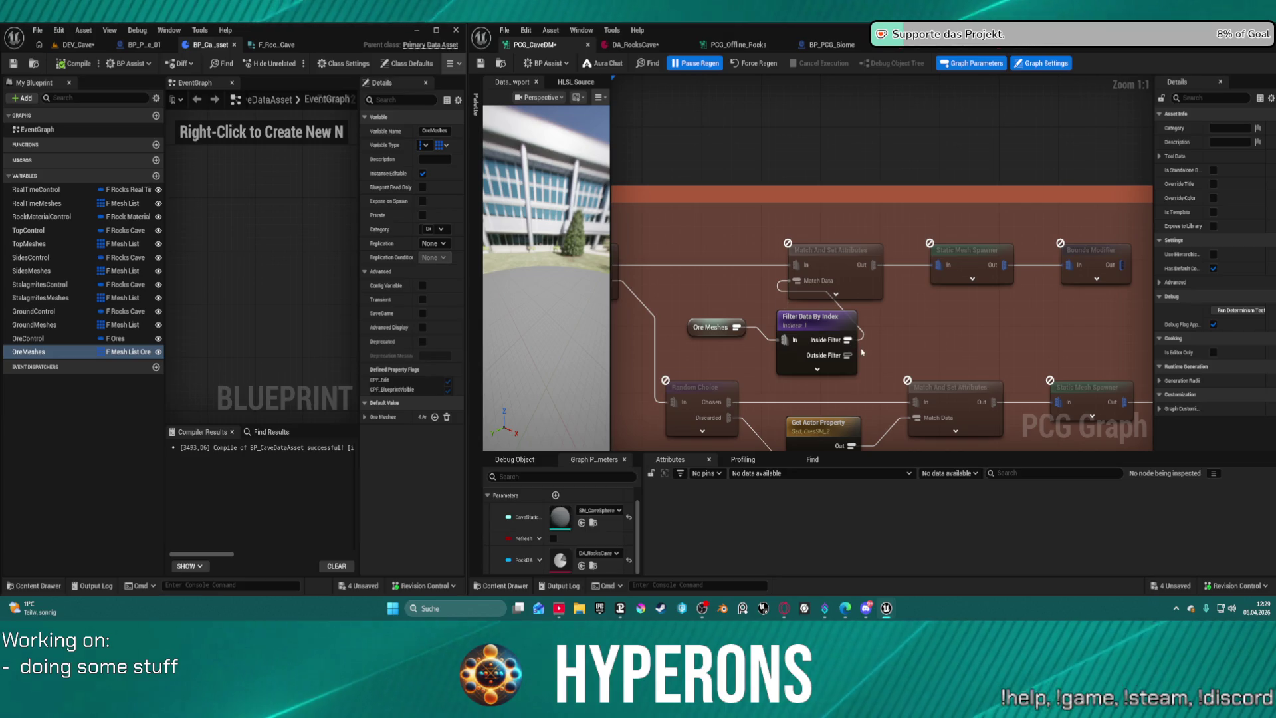
pyautogui.scroll(-2, 961, 323)
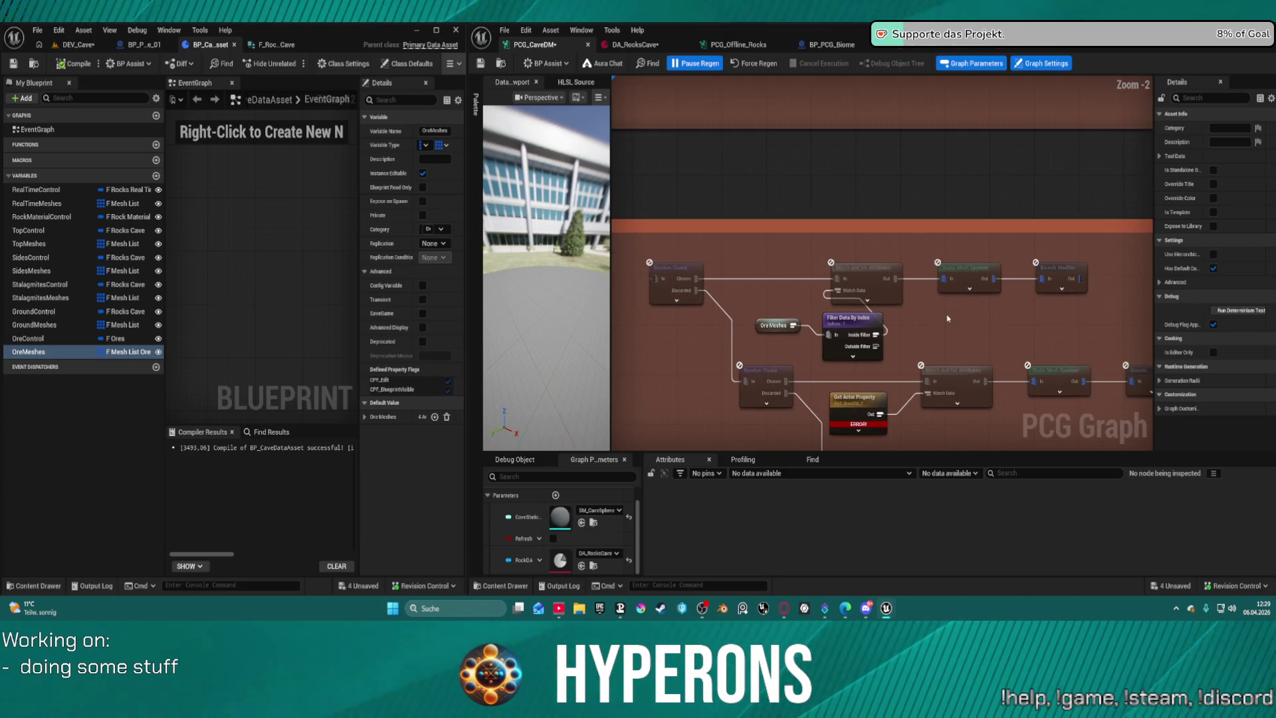
# Set Filter Data By Index's Selected Indices to 1.
pyautogui.moveTo(1096, 314)
pyautogui.mouseDown()
pyautogui.moveTo(866, 286)
pyautogui.moveTo(851, 265)
pyautogui.mouseUp()
pyautogui.moveTo(774, 271); pyautogui.dragTo(783, 280)
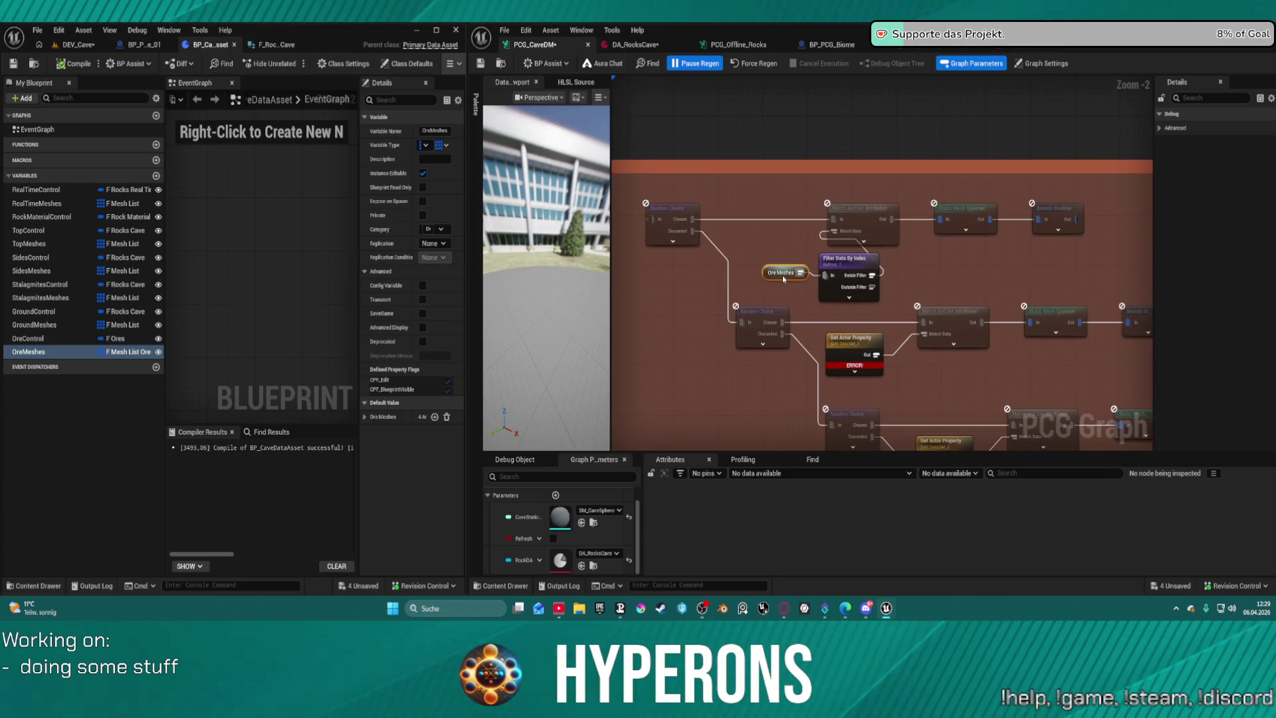
pyautogui.click(842, 260)
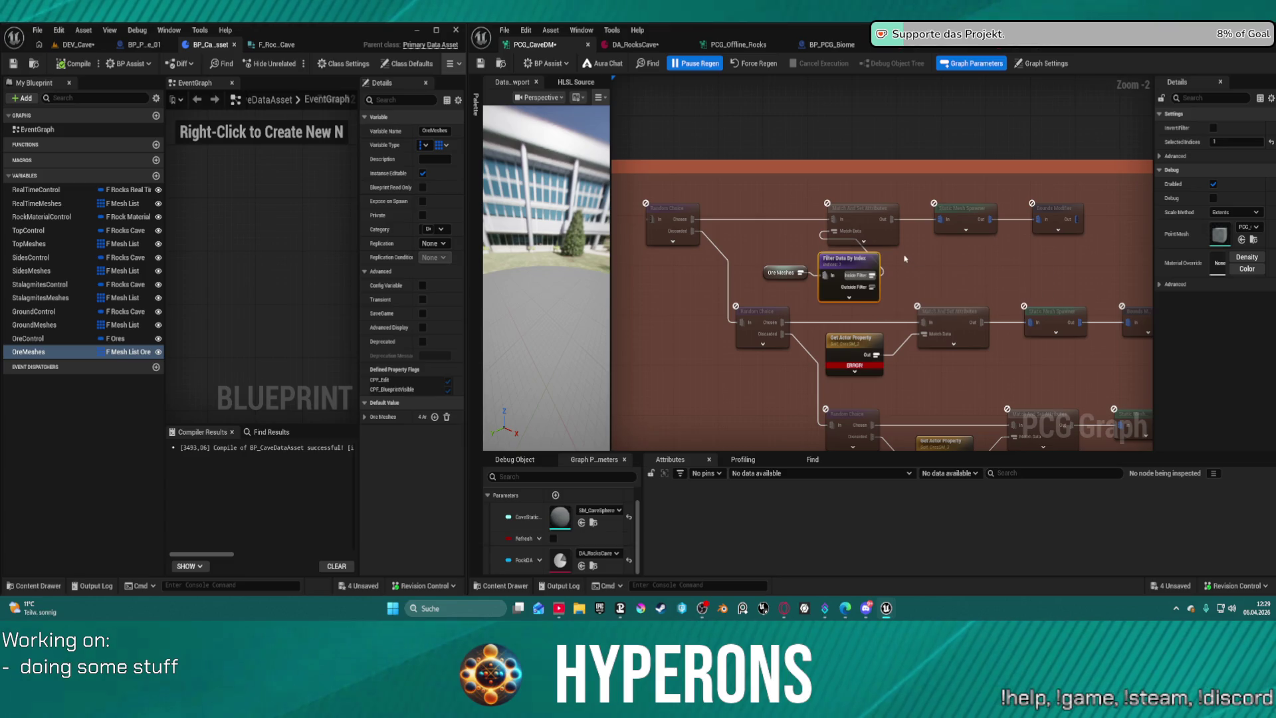
pyautogui.click(1233, 142)
pyautogui.write('1')
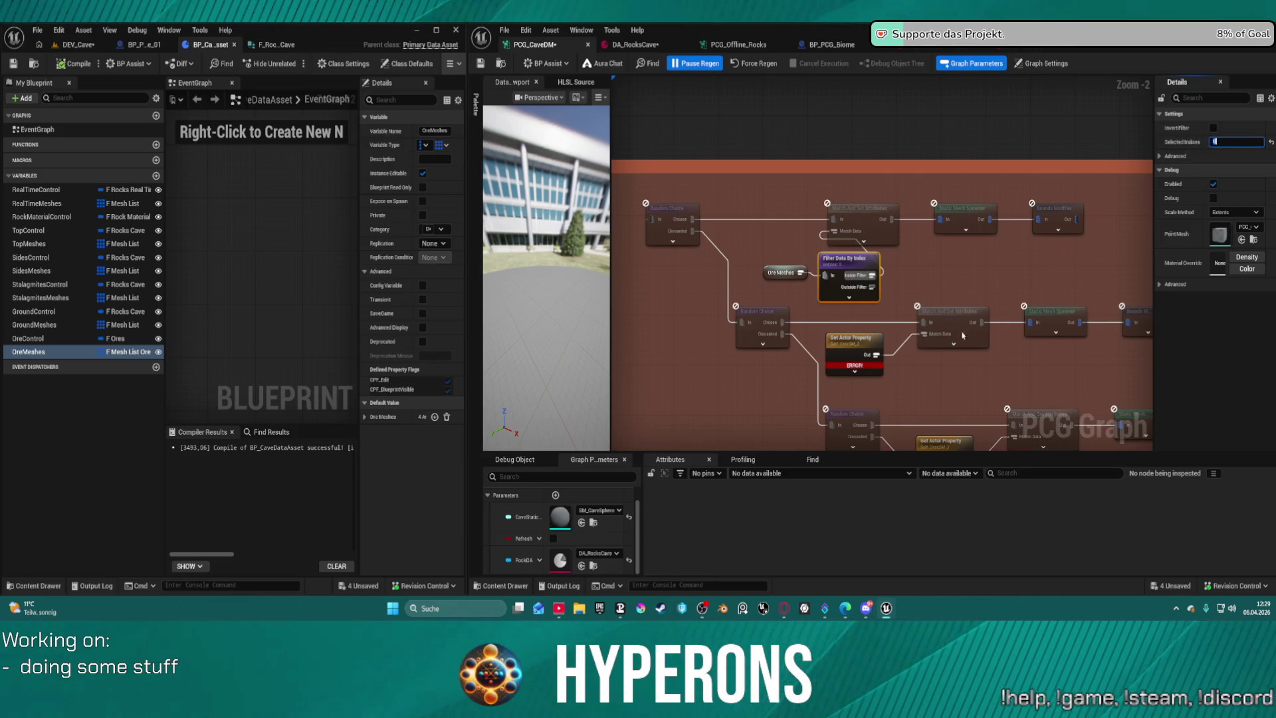
pyautogui.click(847, 198)
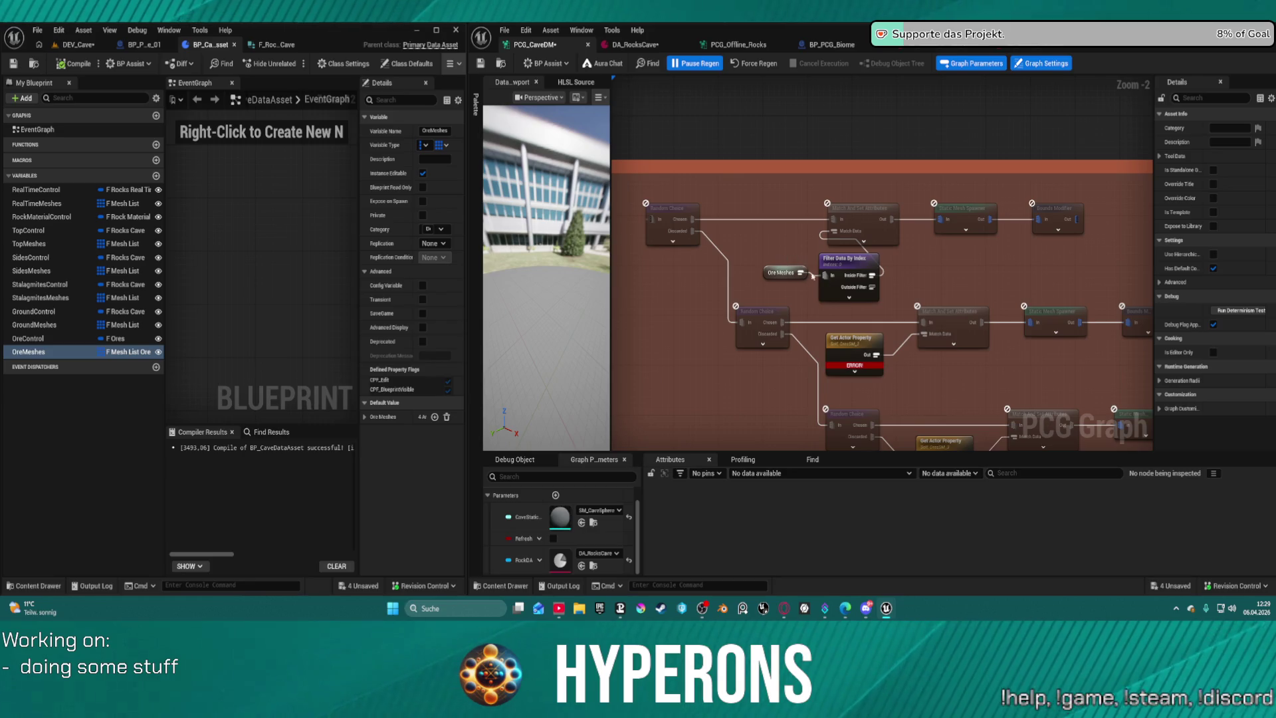
# Break the wire leaving Random Choice's Discarded output.
pyautogui.moveTo(812, 276); pyautogui.dragTo(853, 285)
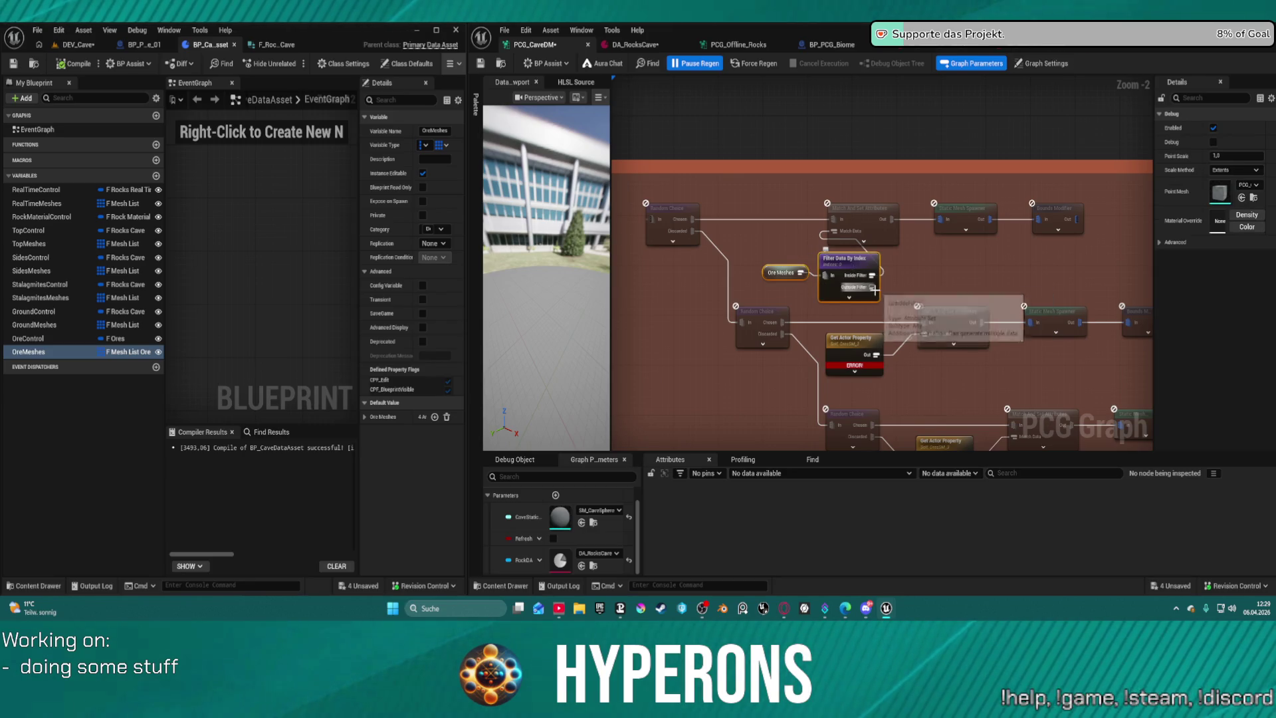
pyautogui.click(862, 346)
pyautogui.moveTo(932, 384)
pyautogui.mouseDown()
pyautogui.moveTo(897, 319)
pyautogui.moveTo(968, 322)
pyautogui.moveTo(1064, 394)
pyautogui.moveTo(1118, 410)
pyautogui.mouseUp()
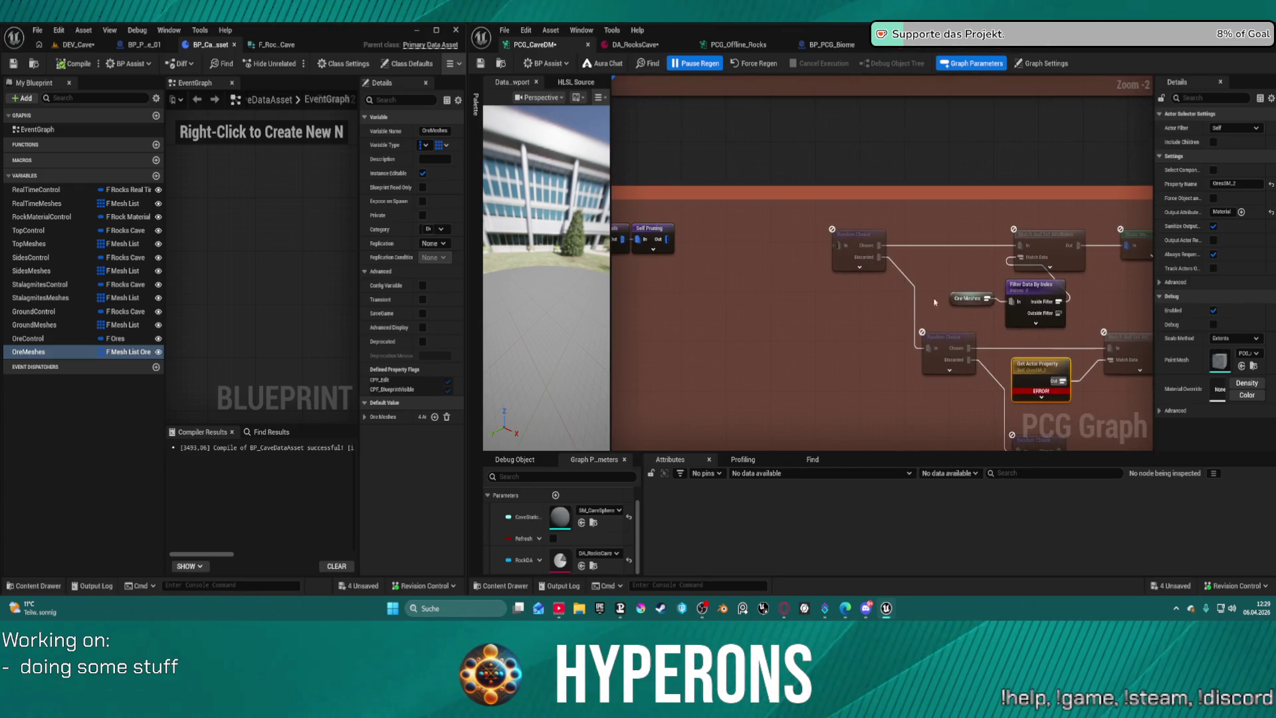
pyautogui.keyDown('alt'); pyautogui.click(900, 271); pyautogui.keyUp('alt')
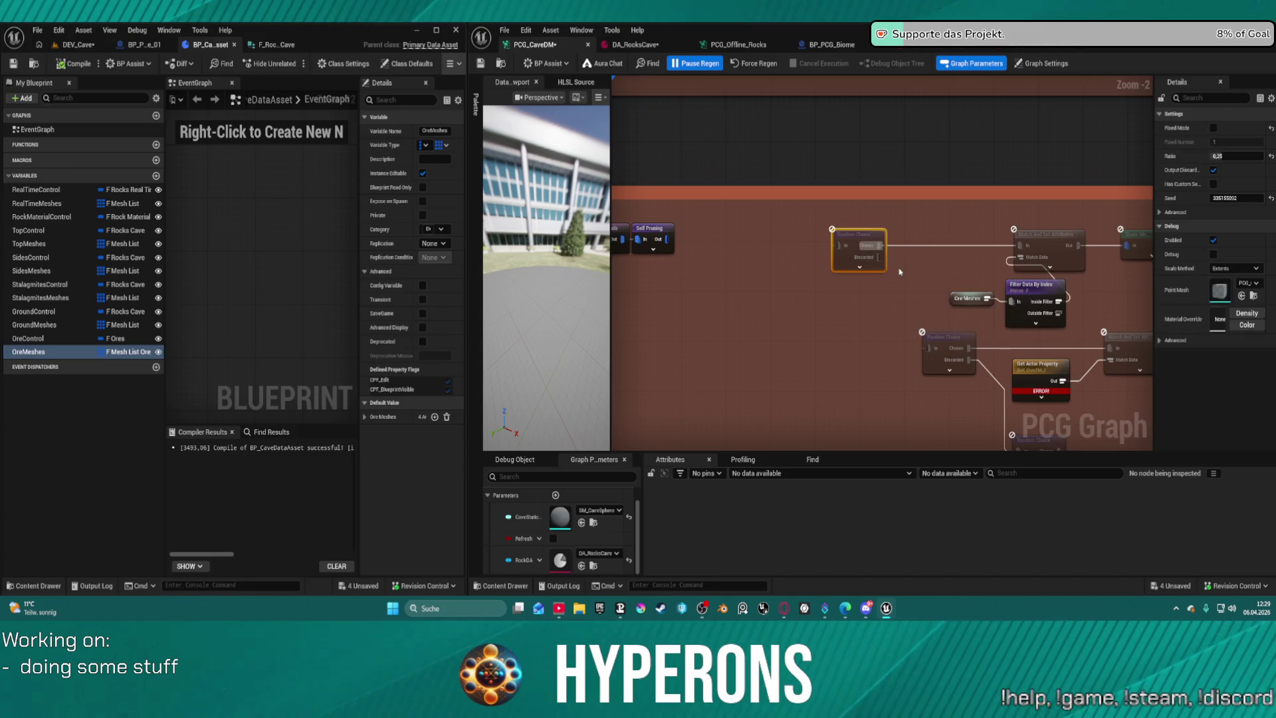
pyautogui.moveTo(826, 246)
pyautogui.mouseDown()
pyautogui.moveTo(914, 179)
pyautogui.moveTo(1099, 268)
pyautogui.mouseUp()
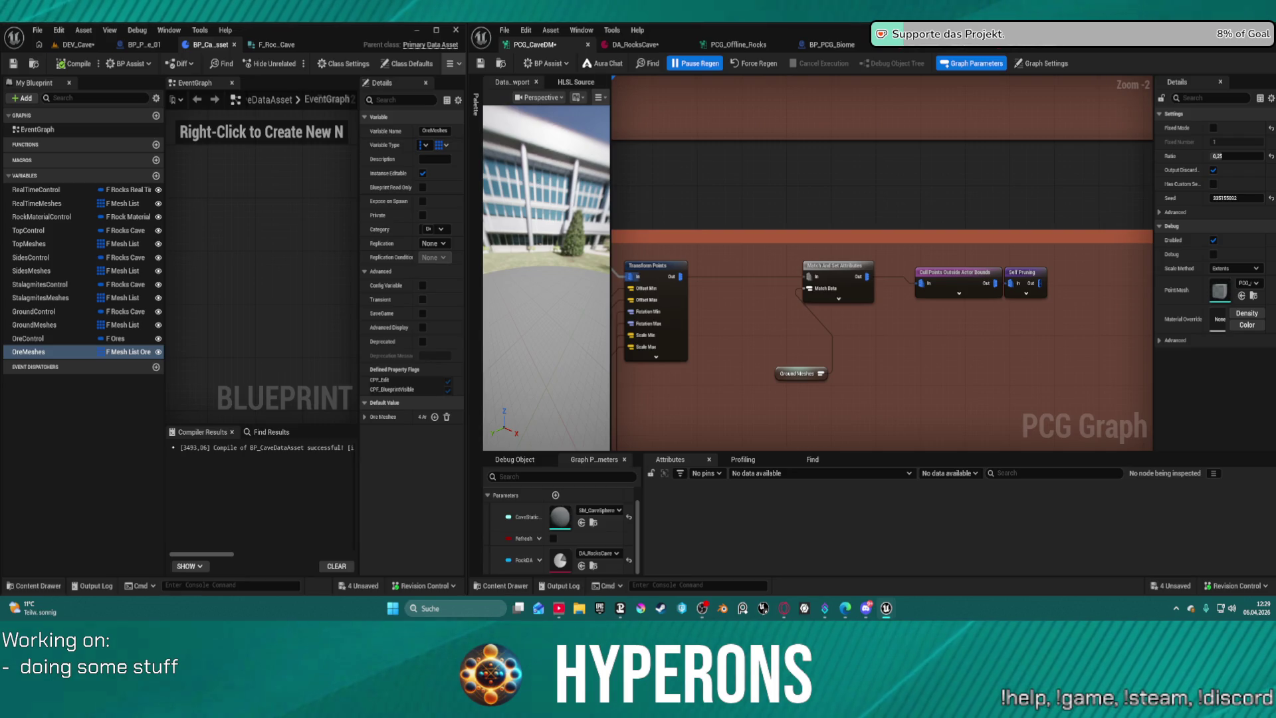
# Add a Get Property From Object Path node off Ground Meshes via a 'get pcg' search and arrange both.
pyautogui.moveTo(786, 377); pyautogui.dragTo(741, 325)
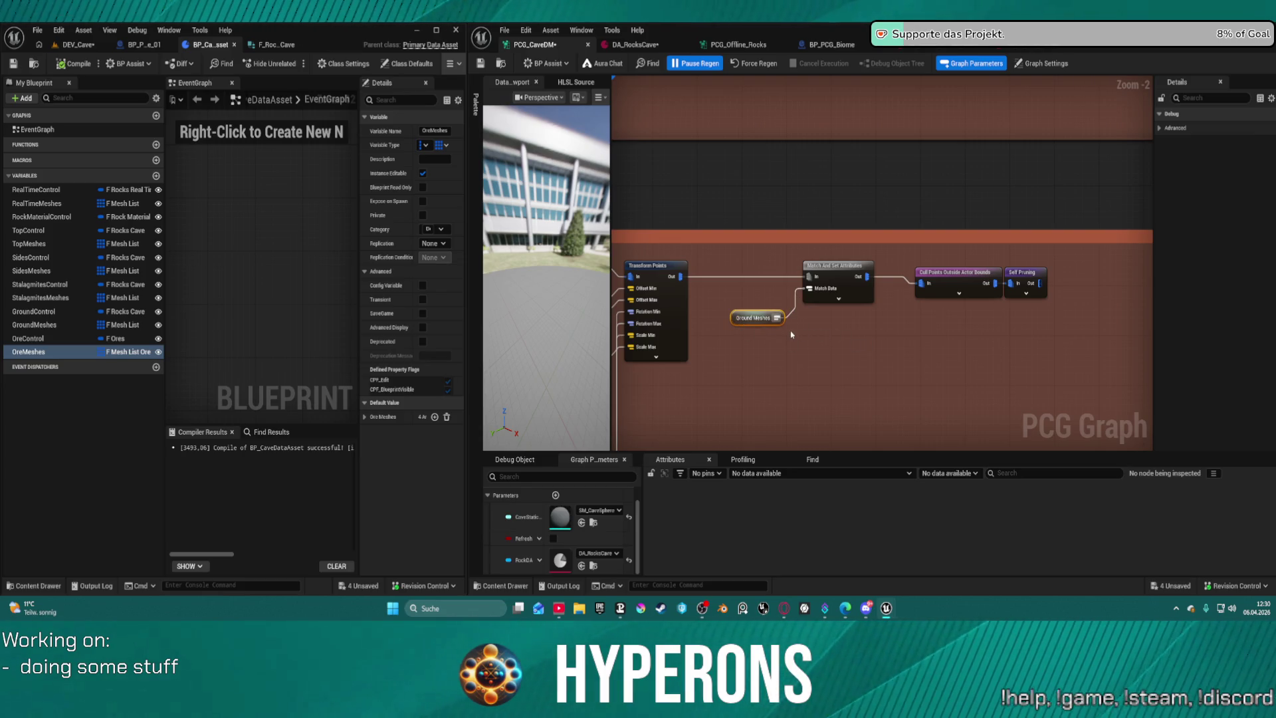
pyautogui.moveTo(775, 320); pyautogui.dragTo(876, 365)
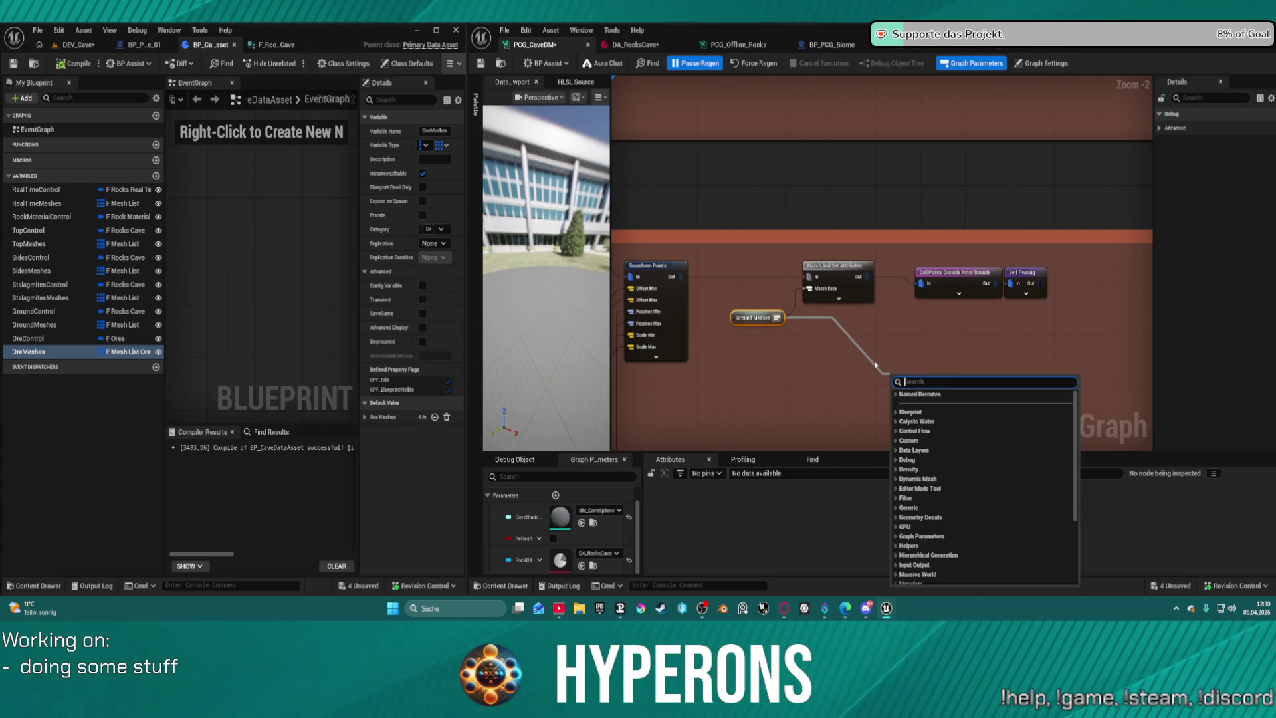
pyautogui.write('get')
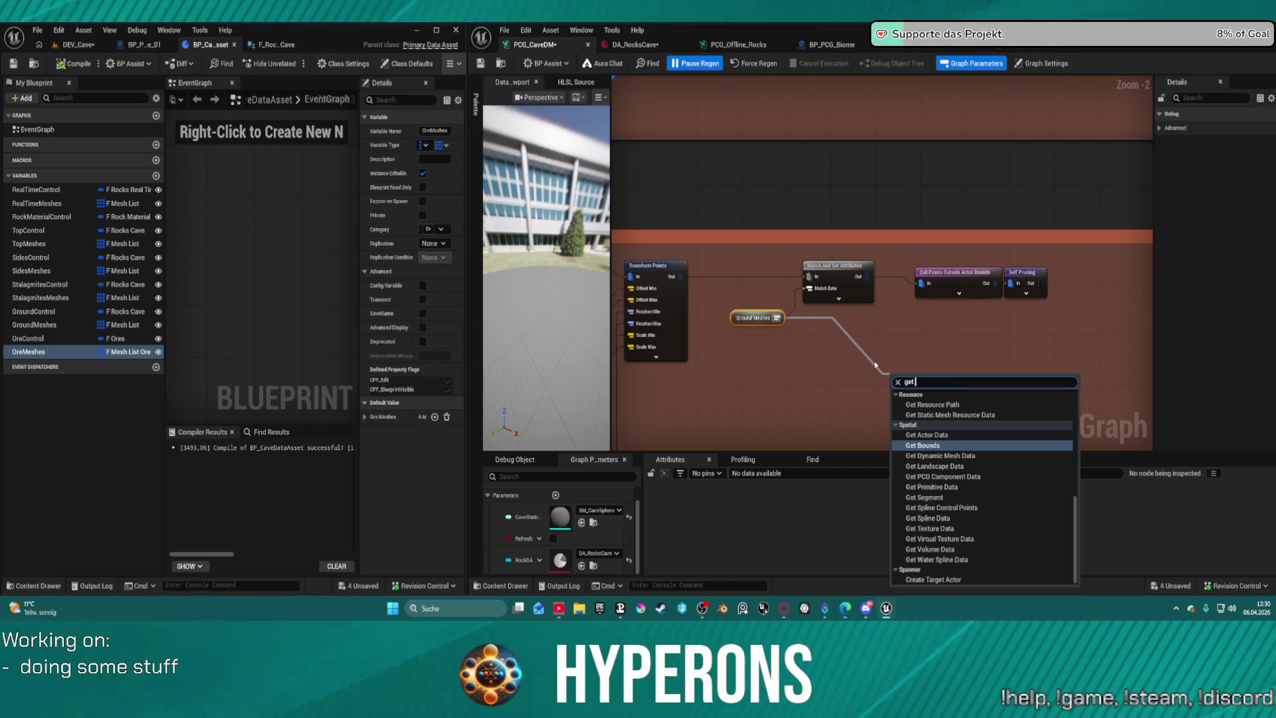
pyautogui.write(' pcg')
pyautogui.press('Escape')
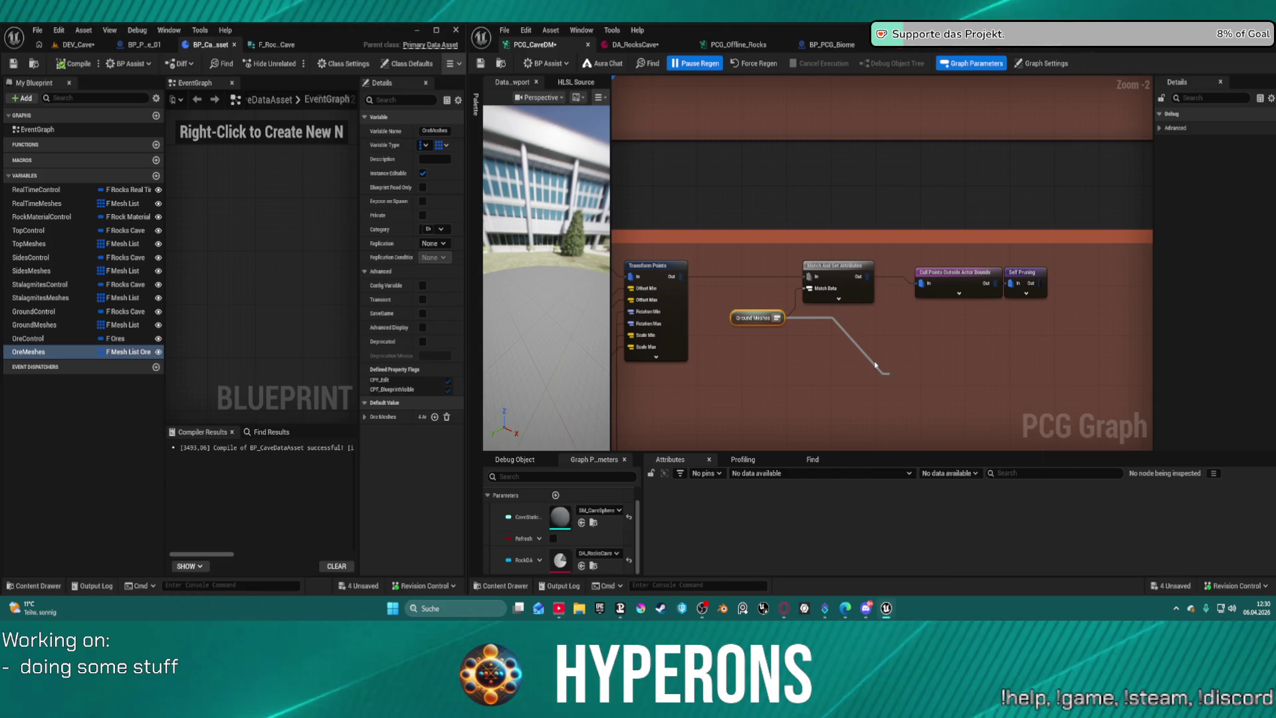
pyautogui.moveTo(946, 391)
pyautogui.mouseDown()
pyautogui.moveTo(832, 357)
pyautogui.moveTo(848, 359)
pyautogui.mouseUp()
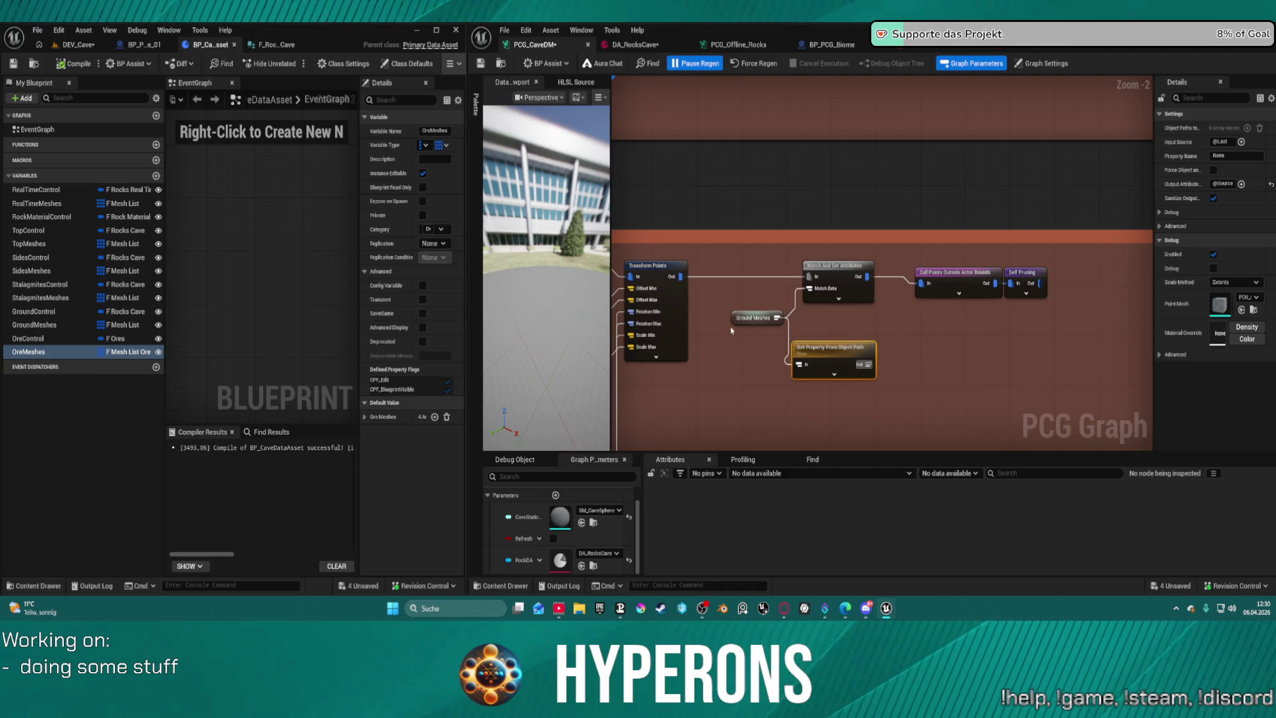
pyautogui.moveTo(739, 324); pyautogui.dragTo(722, 350)
pyautogui.click(841, 360)
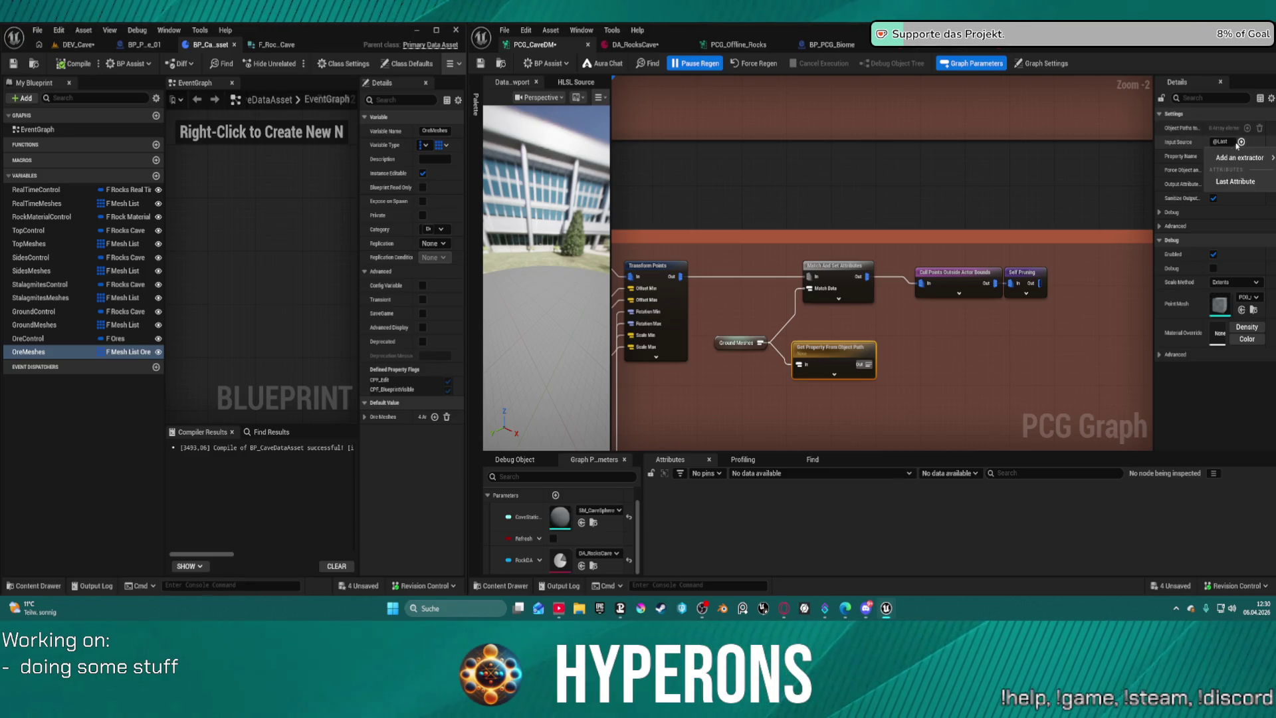
# Check its Input Source options, delete and restore the node, then save the PCG graph.
pyautogui.click(1242, 142)
pyautogui.moveTo(1235, 162)
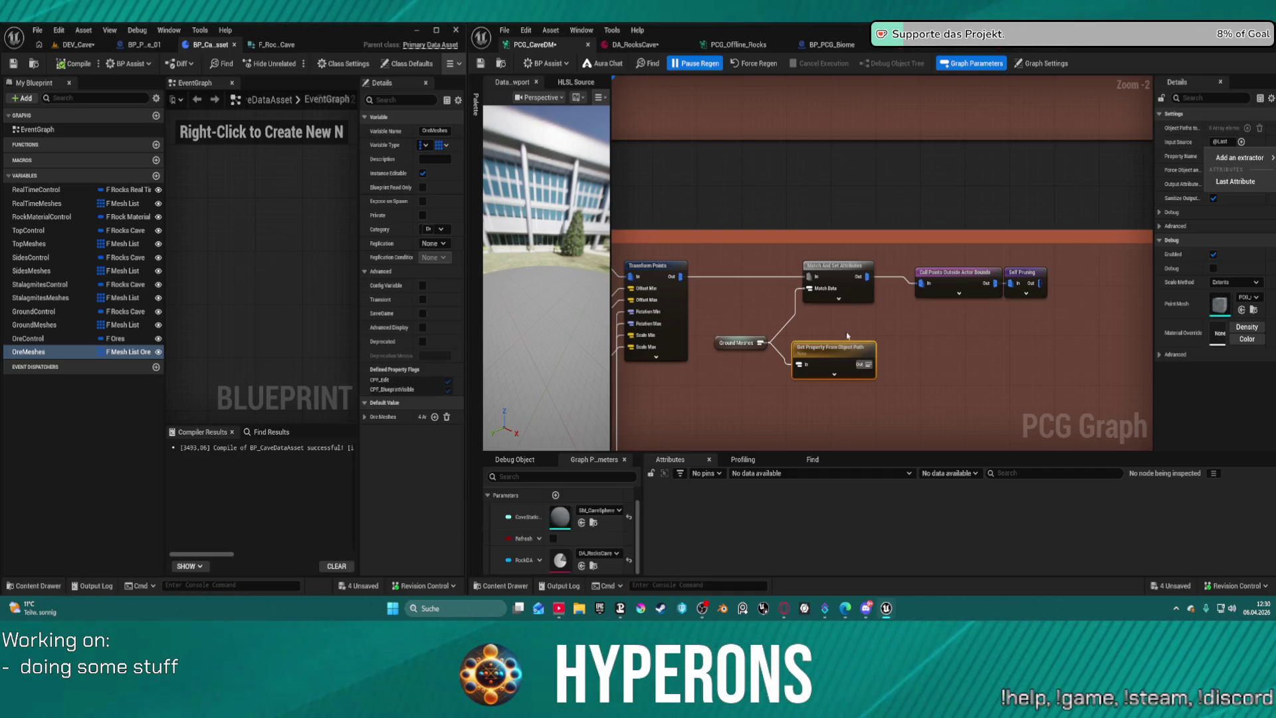
pyautogui.press('Escape')
pyautogui.press('Delete')
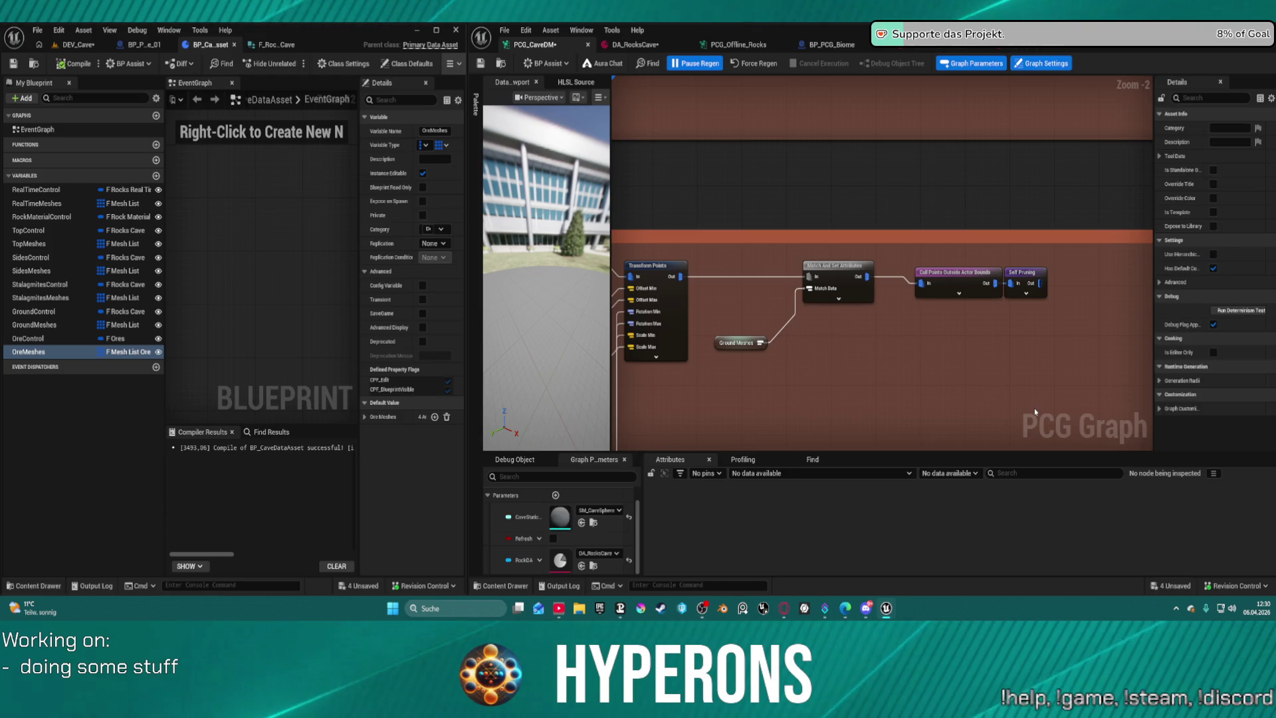
pyautogui.hotkey('ctrl', 'z')
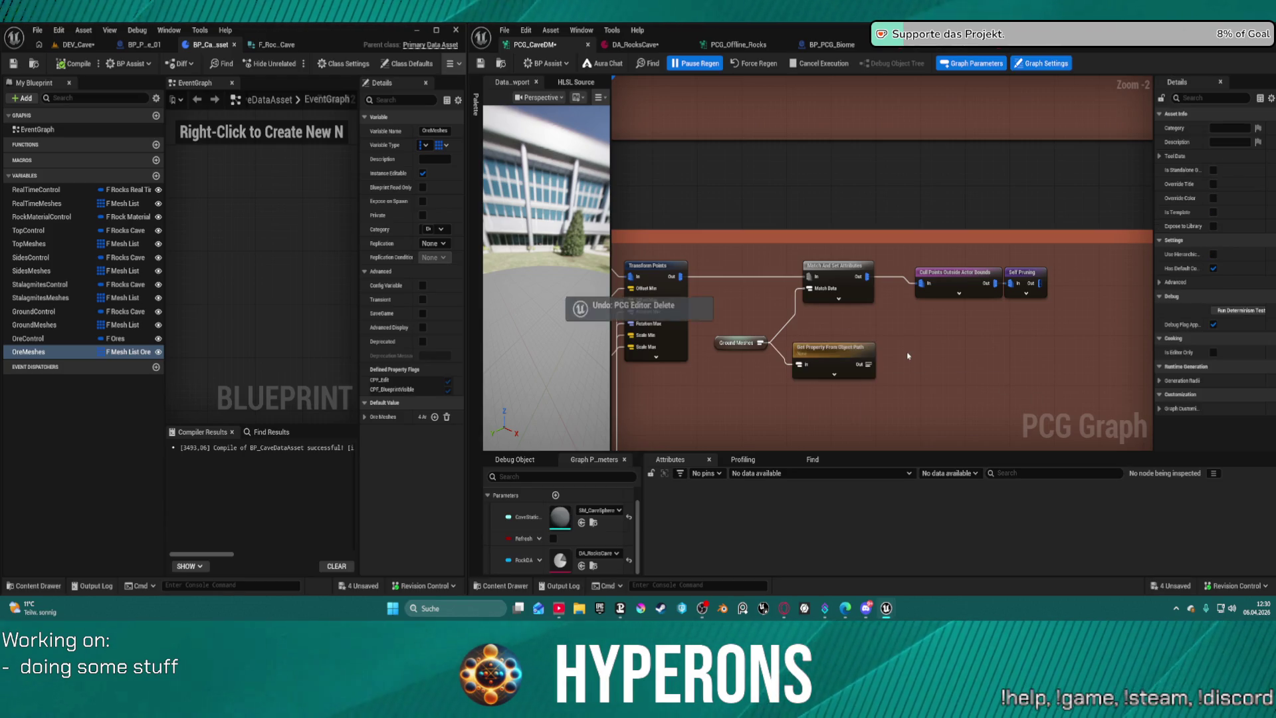
pyautogui.hotkey('ctrl', 's')
pyautogui.click(843, 356)
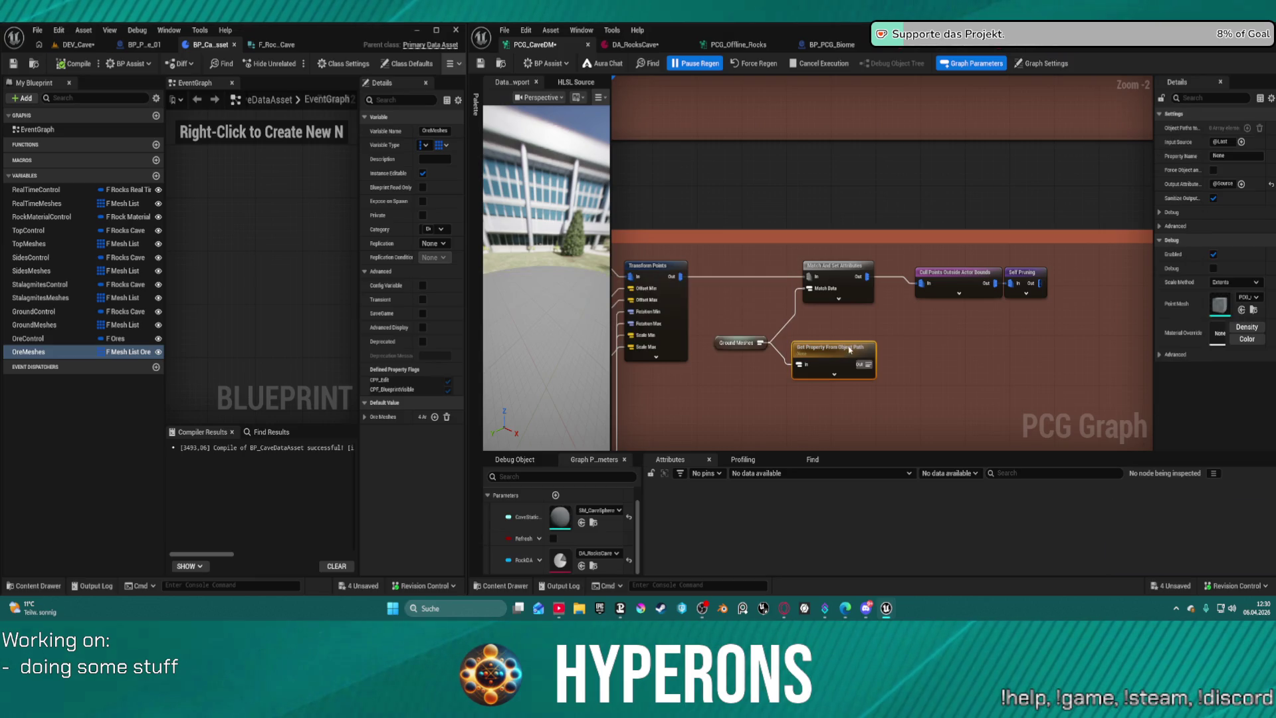
pyautogui.click(853, 336)
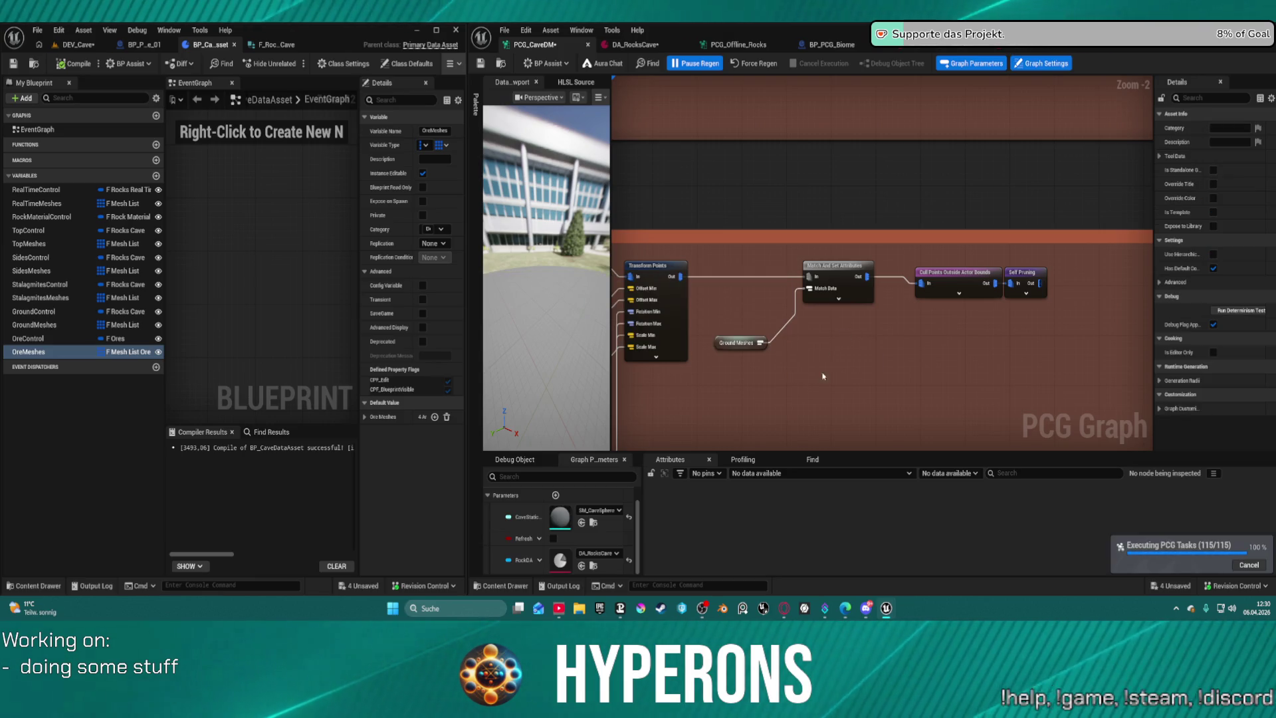
pyautogui.scroll(-7, 923, 381)
pyautogui.moveTo(922, 380); pyautogui.dragTo(950, 359)
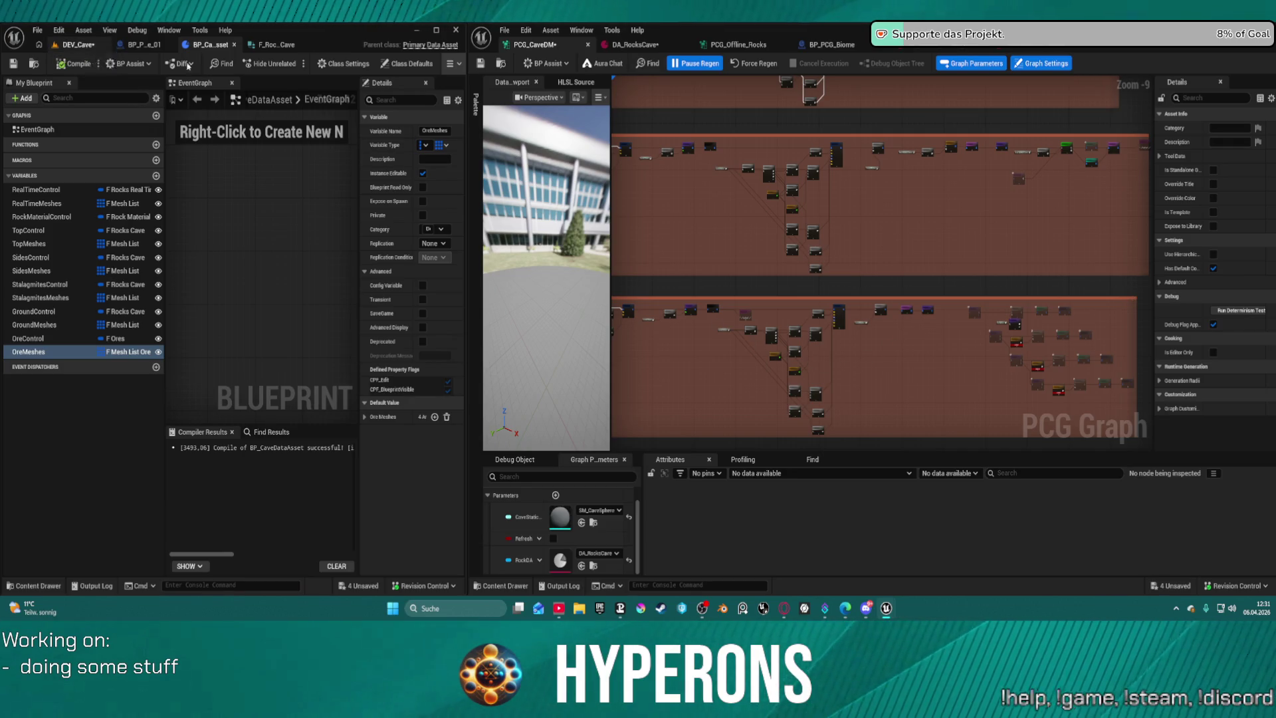
pyautogui.moveTo(816, 204); pyautogui.dragTo(948, 297)
pyautogui.moveTo(884, 266)
pyautogui.mouseDown()
pyautogui.moveTo(884, 113)
pyautogui.moveTo(870, 123)
pyautogui.moveTo(877, 448)
pyautogui.mouseUp()
pyautogui.moveTo(877, 373); pyautogui.dragTo(877, 438)
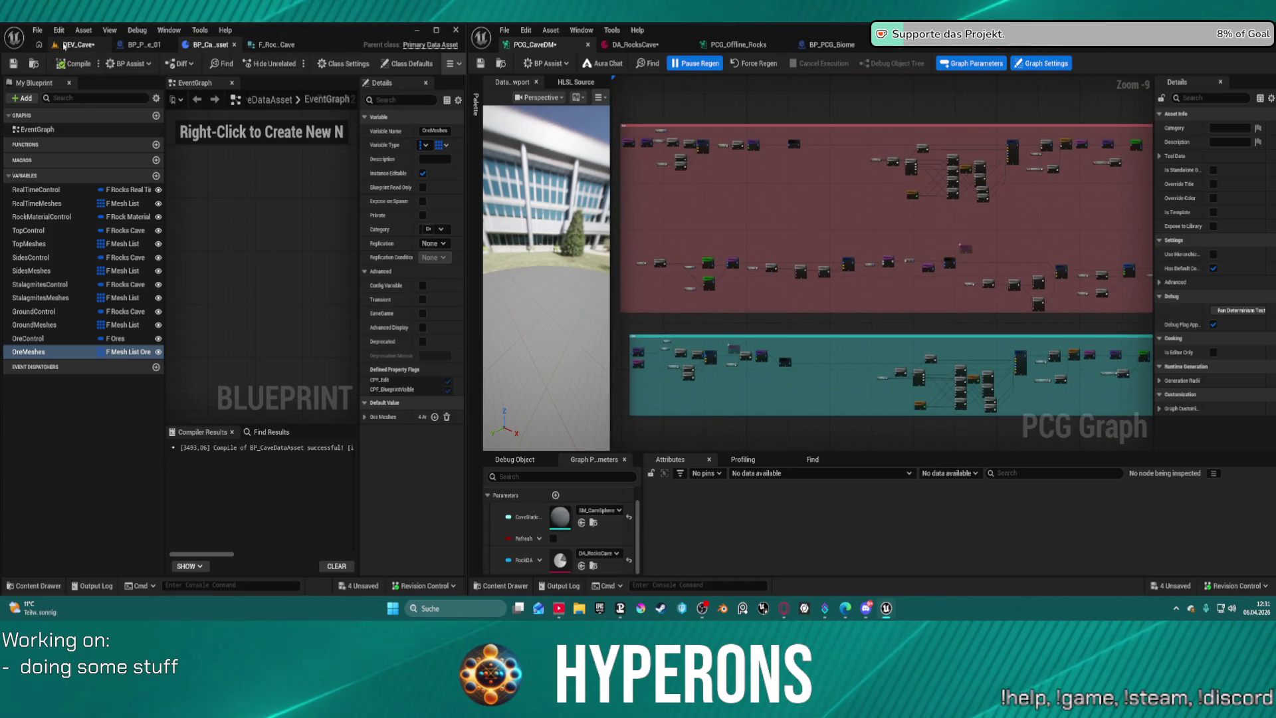
pyautogui.moveTo(779, 323); pyautogui.dragTo(943, 218)
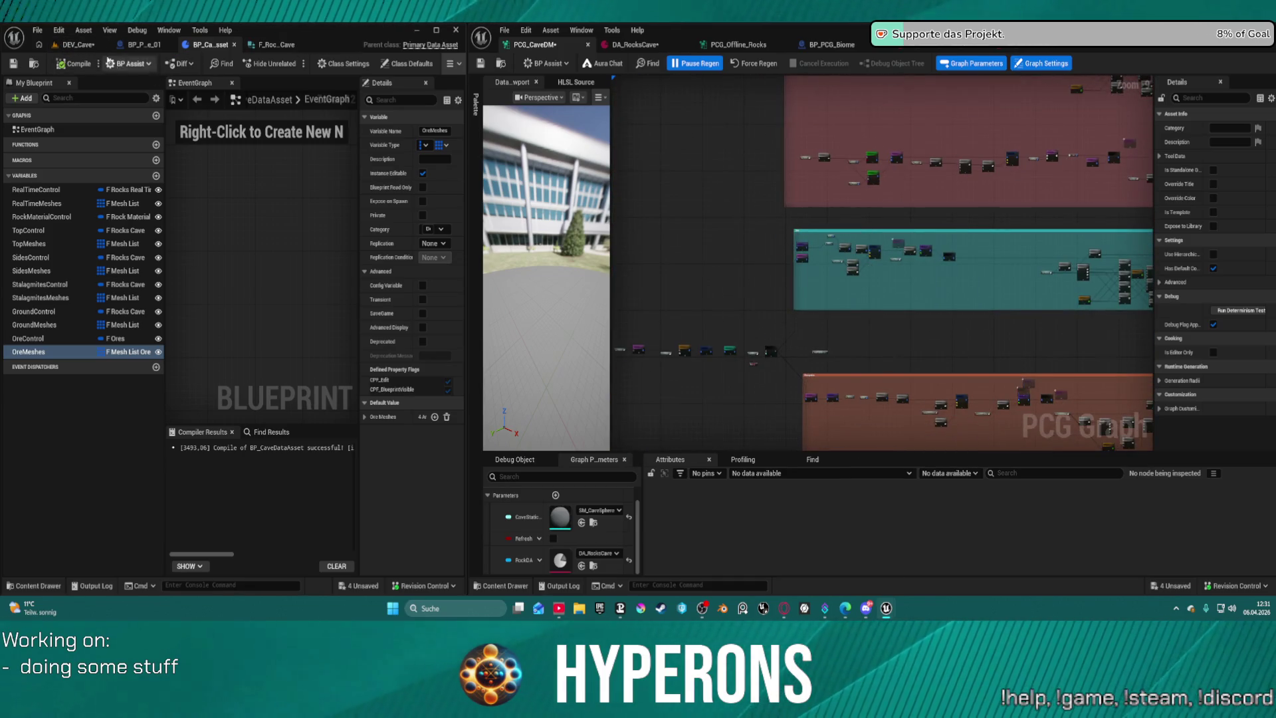
# Show the DEV_Cave level in the left window beside the PCG graph.
pyautogui.click(78, 45)
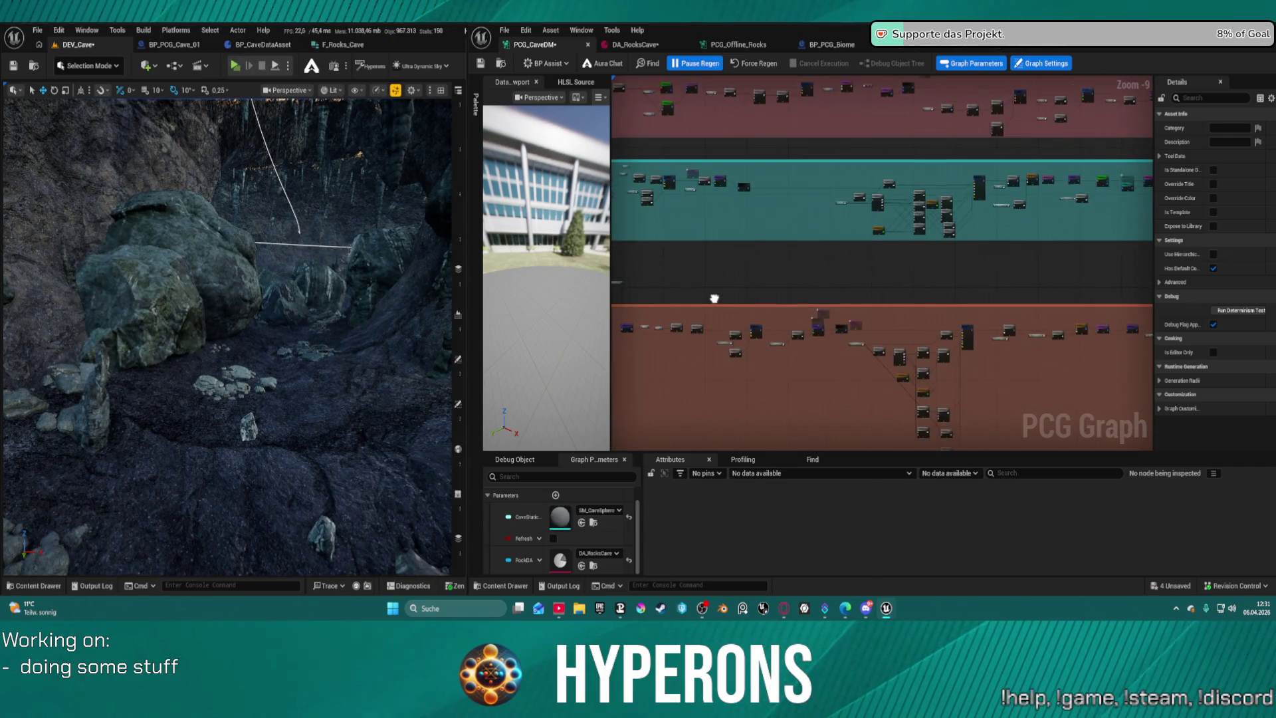
pyautogui.scroll(4, 824, 319)
pyautogui.scroll(-5, 771, 303)
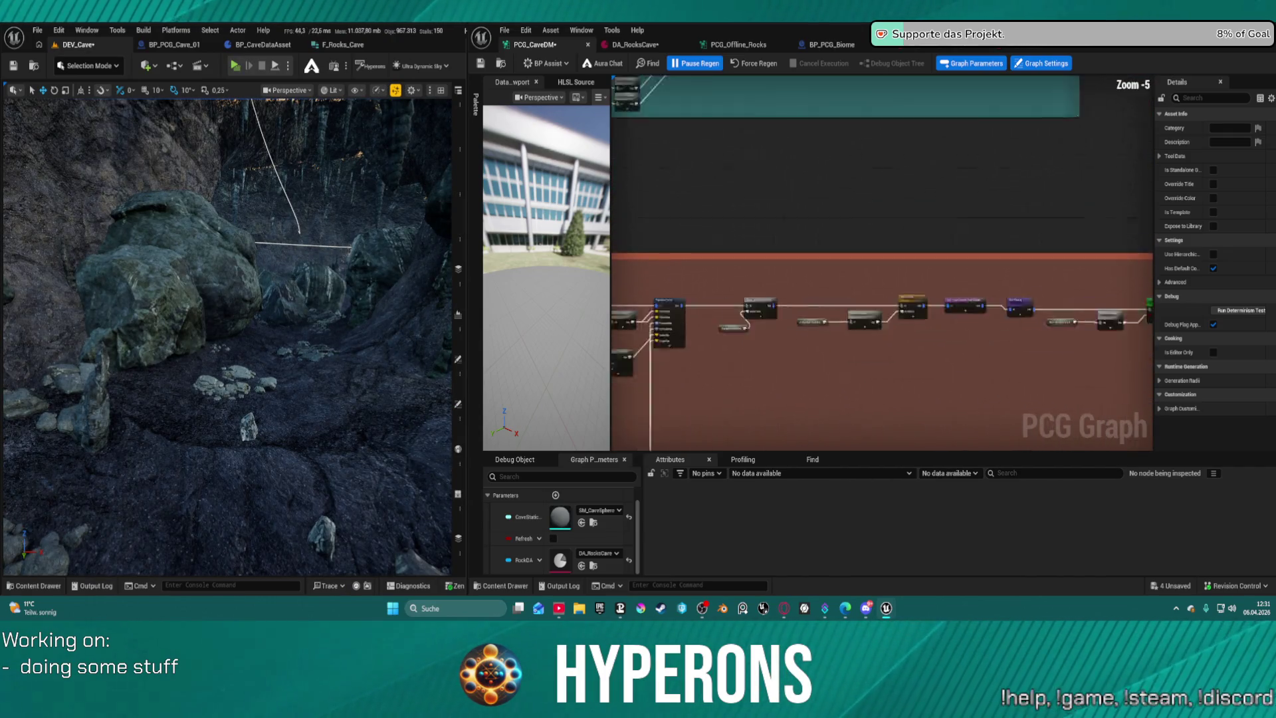
pyautogui.scroll(2, 695, 198)
pyautogui.scroll(1, 695, 198)
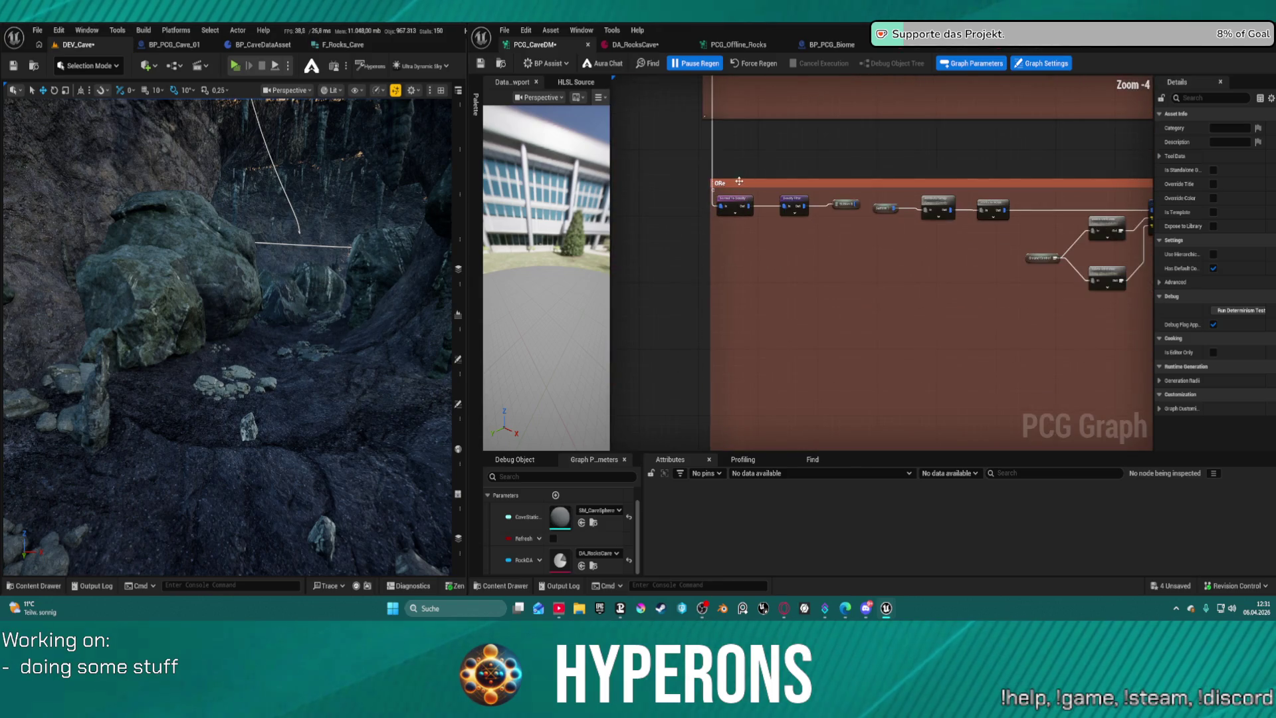
# Change the Ore comment box colour to yellow and save the PCG graph.
pyautogui.click(744, 180)
pyautogui.click(1233, 127)
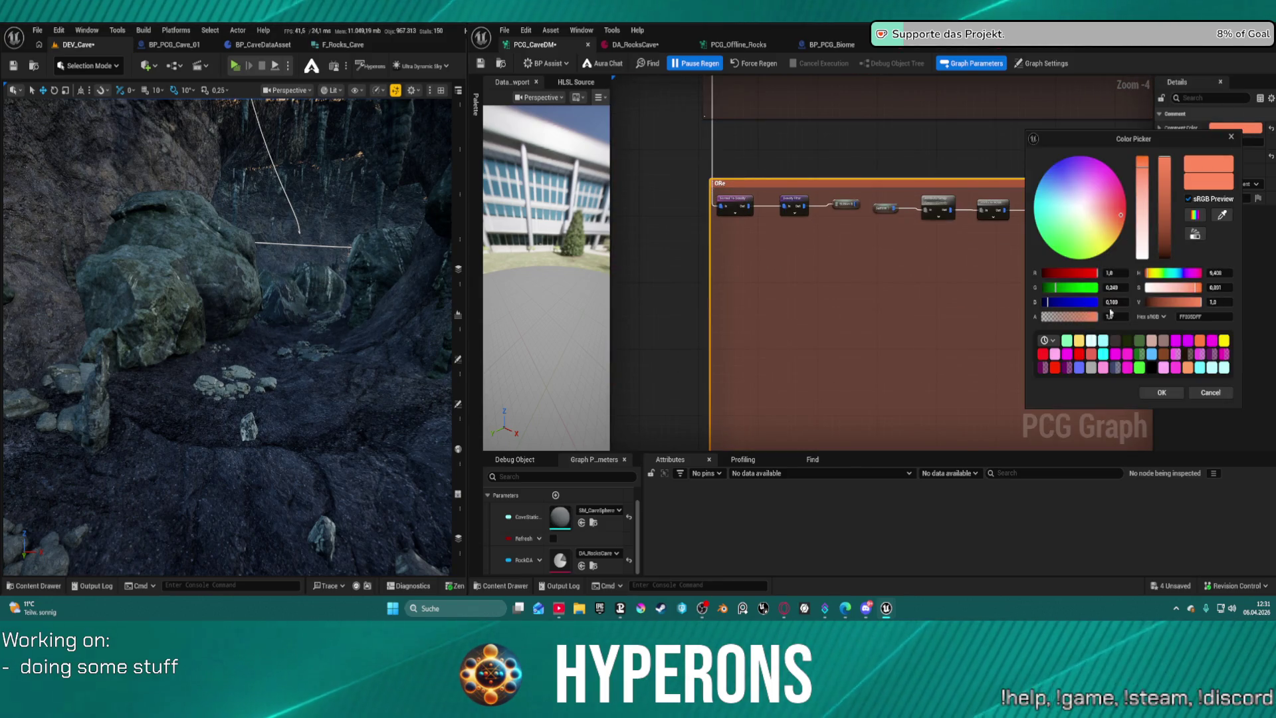
pyautogui.click(1223, 341)
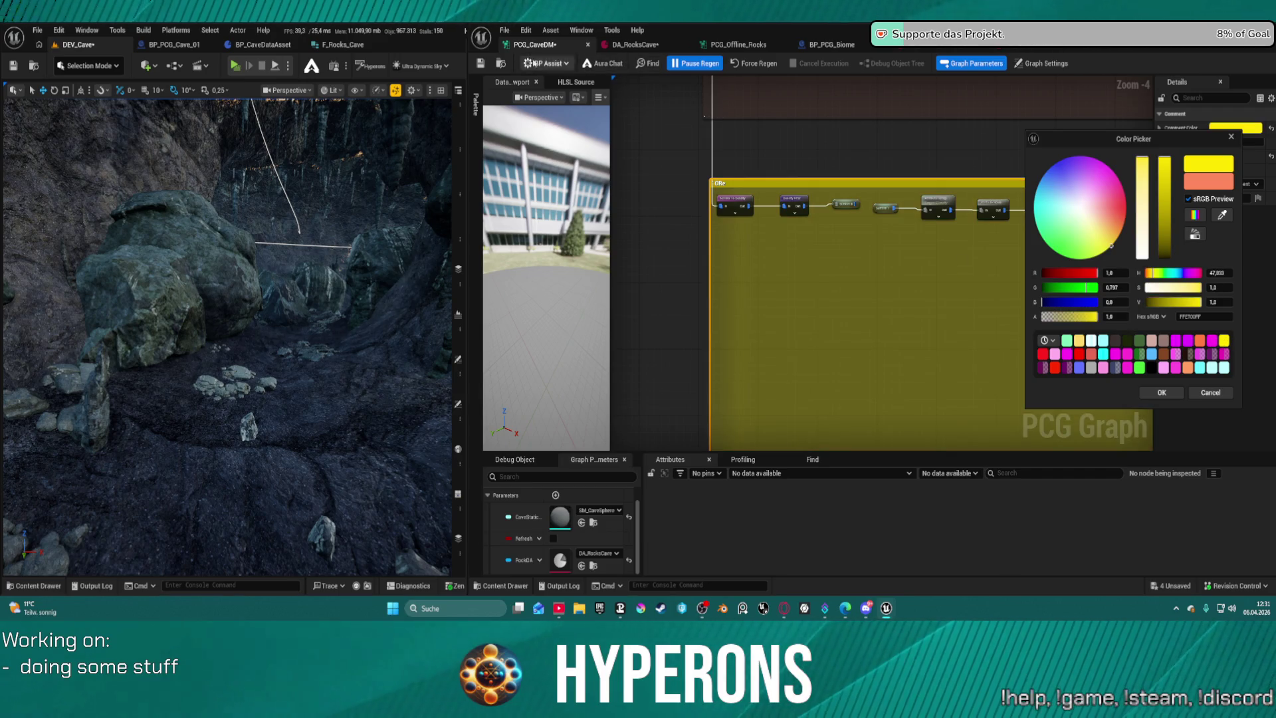
pyautogui.click(483, 64)
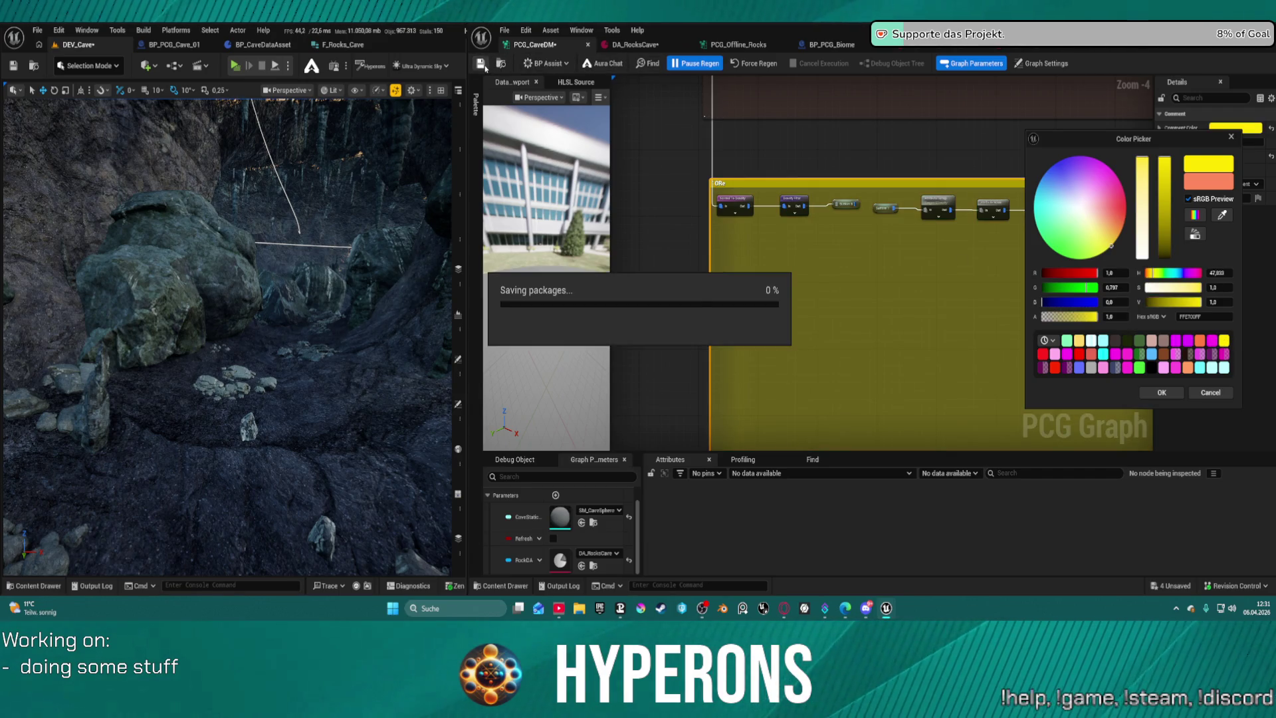
pyautogui.click(937, 142)
# Select the Ground Control node and bring up node search on the empty graph.
pyautogui.scroll(4, 937, 141)
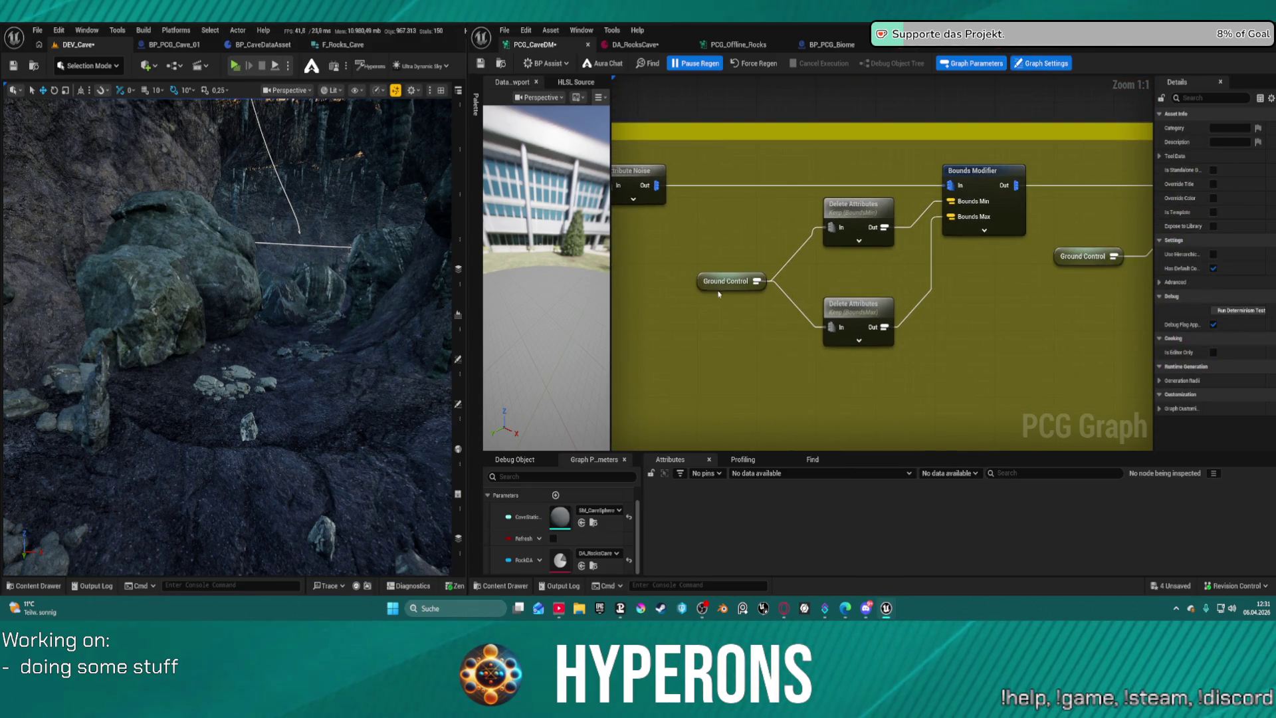
pyautogui.click(727, 282)
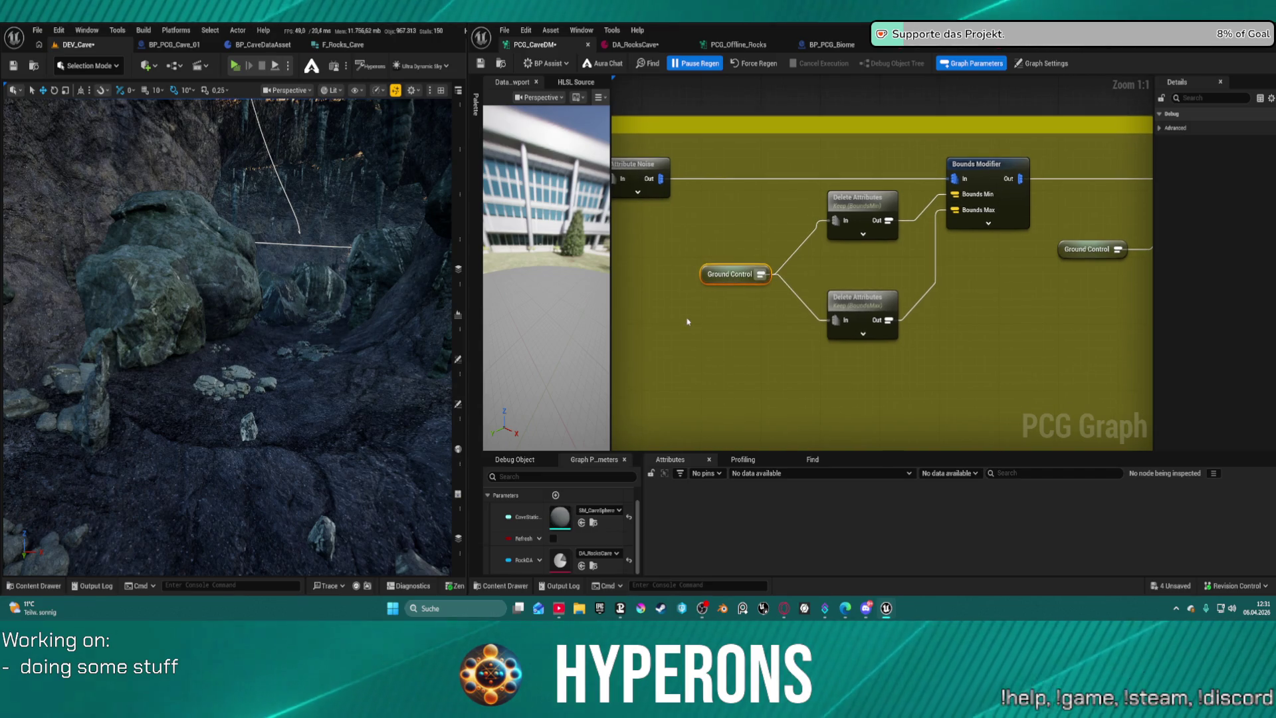
pyautogui.rightClick(725, 315)
# Add an Ore Control reroute node and move both Delete Attributes inputs onto it.
pyautogui.write('Ore')
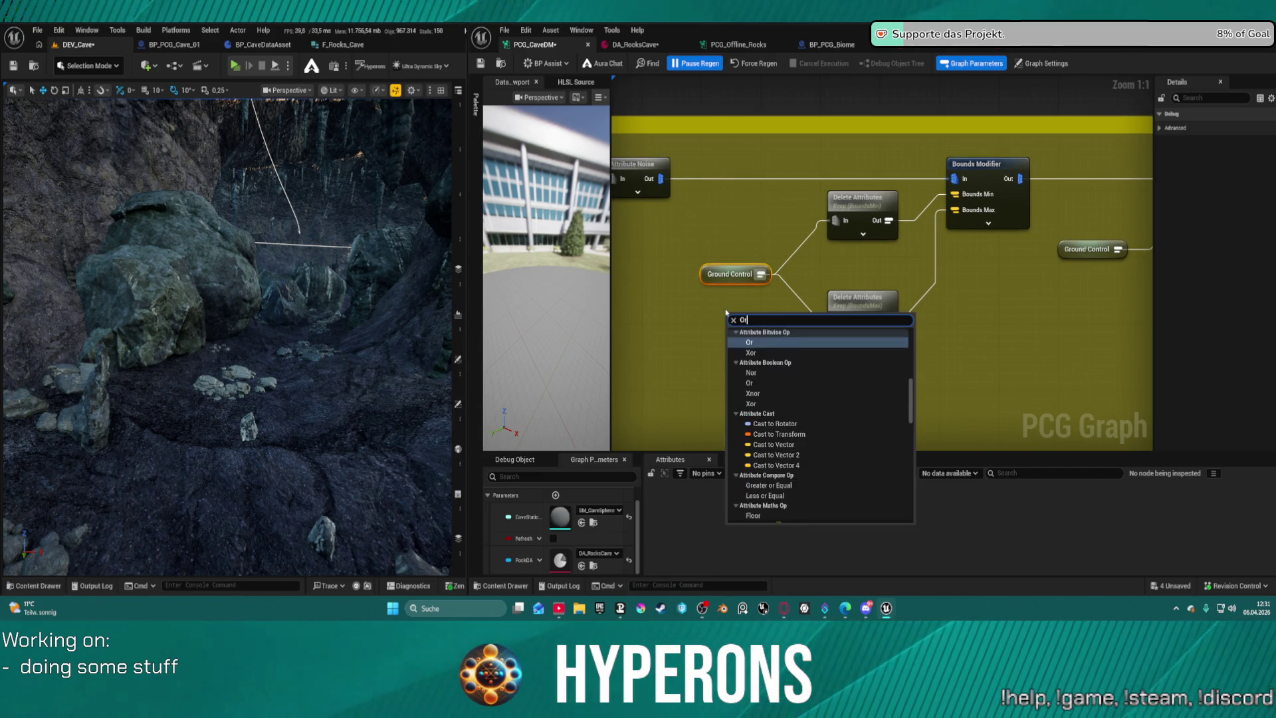
pyautogui.click(760, 342)
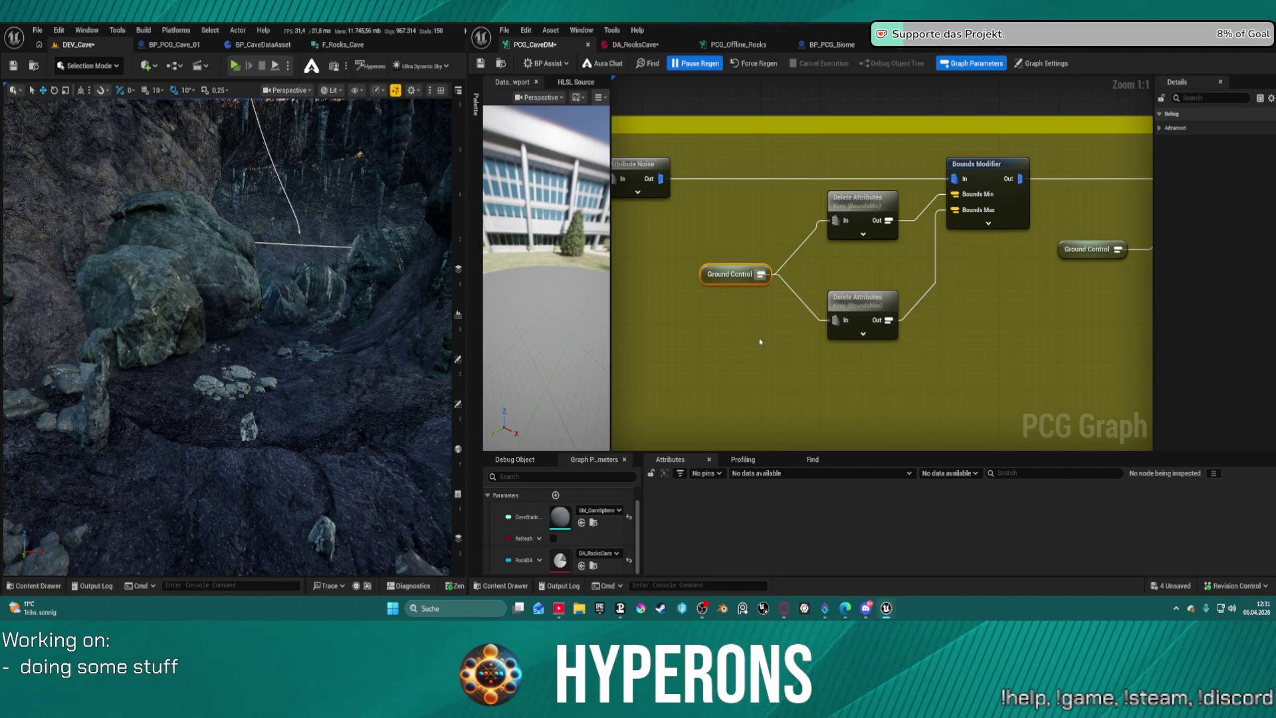
pyautogui.moveTo(763, 271); pyautogui.dragTo(775, 324)
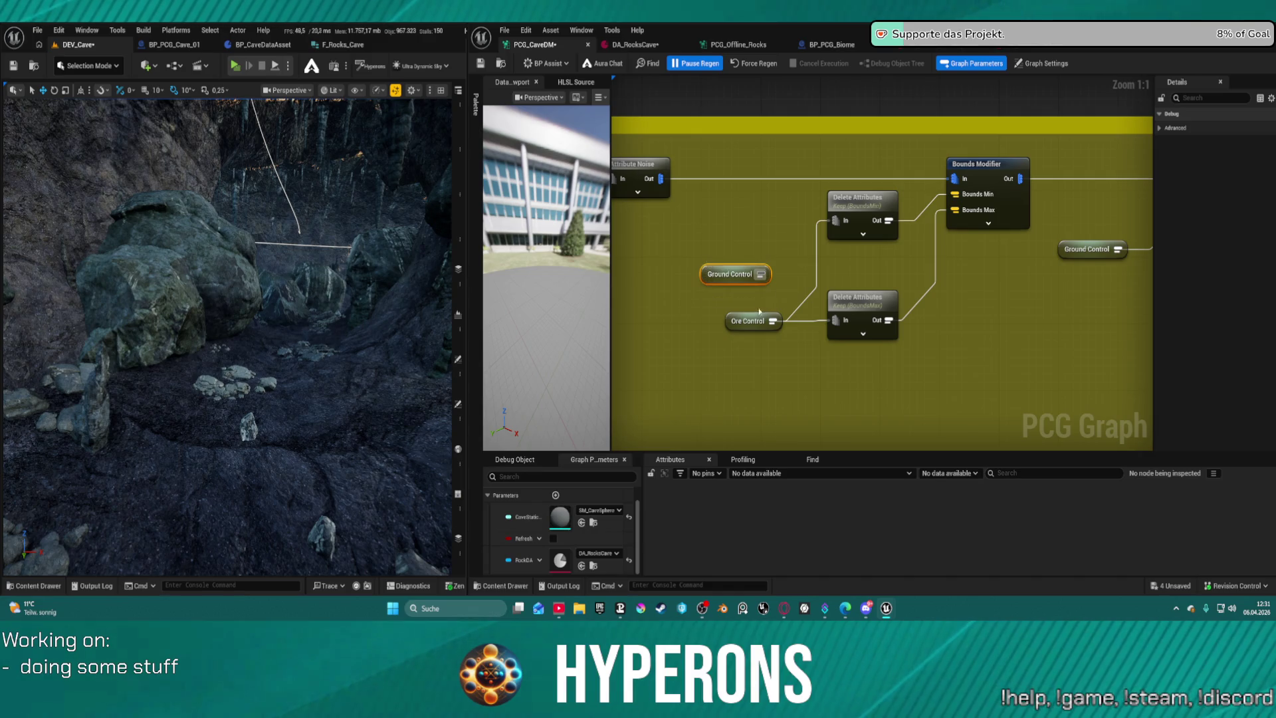
# Paste a second Ore Control node and wire it into the other Delete Attributes input.
pyautogui.moveTo(1153, 312); pyautogui.dragTo(802, 305)
pyautogui.hotkey('ctrl', 'v')
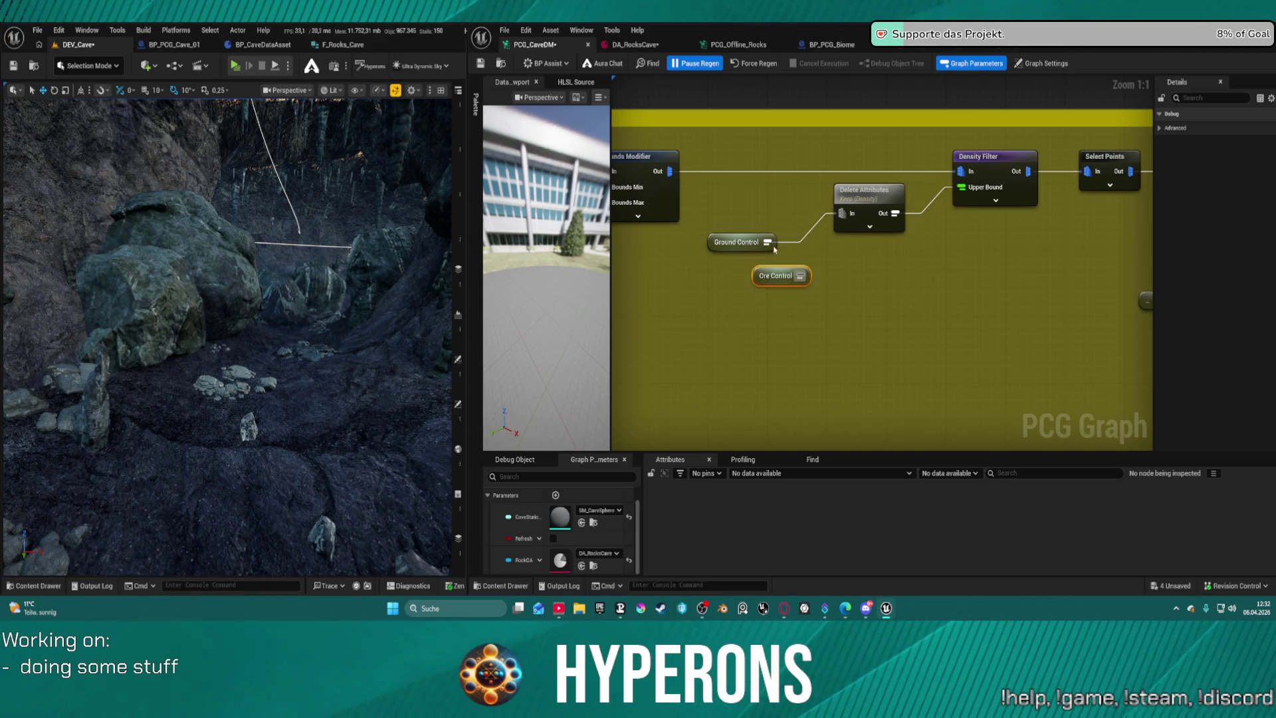
pyautogui.moveTo(842, 213)
pyautogui.mouseDown()
pyautogui.moveTo(812, 286)
pyautogui.moveTo(800, 276)
pyautogui.mouseUp()
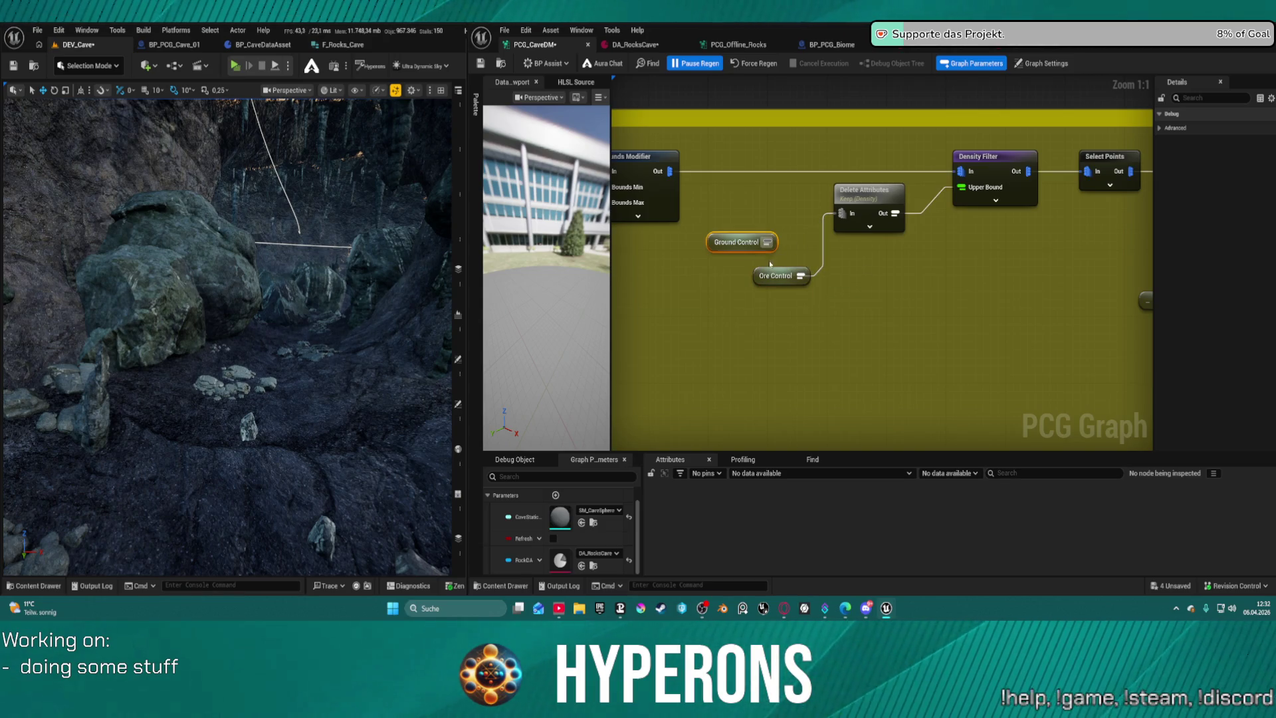
# Check the leftover Ground Control node near Select Points and Debug, then clear the selection.
pyautogui.moveTo(1002, 279)
pyautogui.mouseDown()
pyautogui.moveTo(826, 242)
pyautogui.moveTo(873, 286)
pyautogui.moveTo(902, 285)
pyautogui.mouseUp()
pyautogui.click(920, 273)
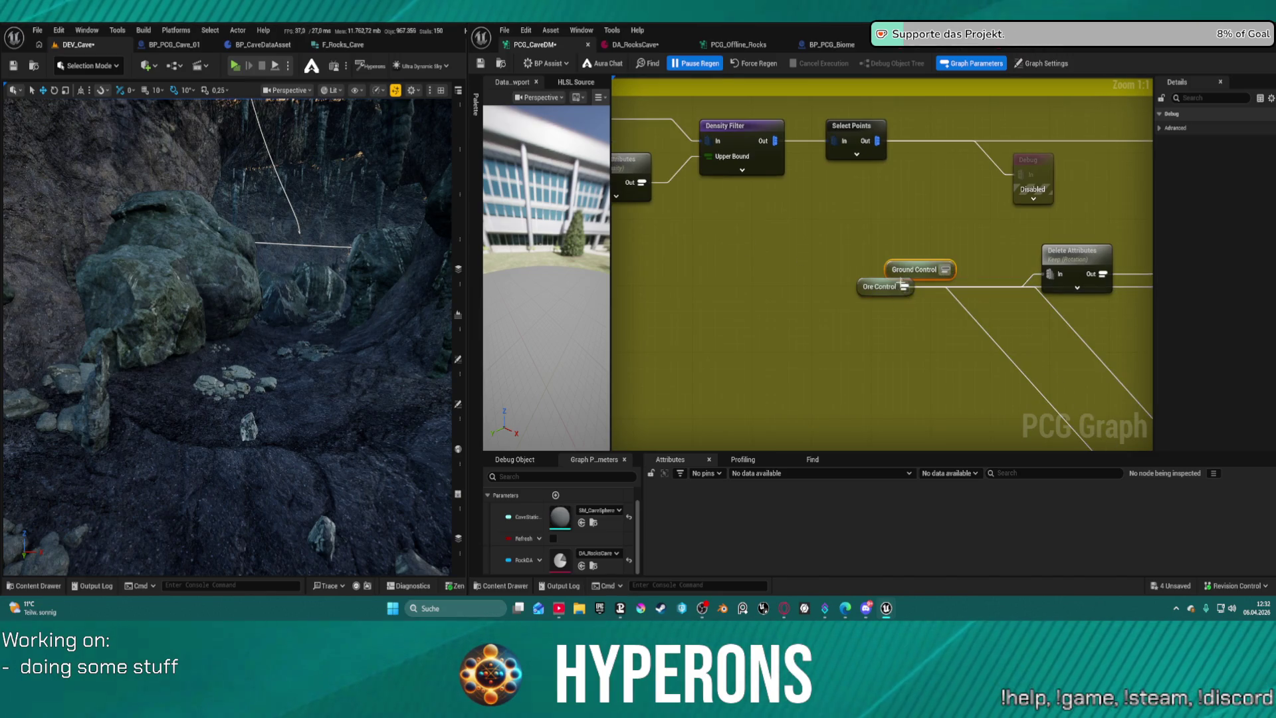
pyautogui.click(889, 252)
pyautogui.scroll(-5, 930, 245)
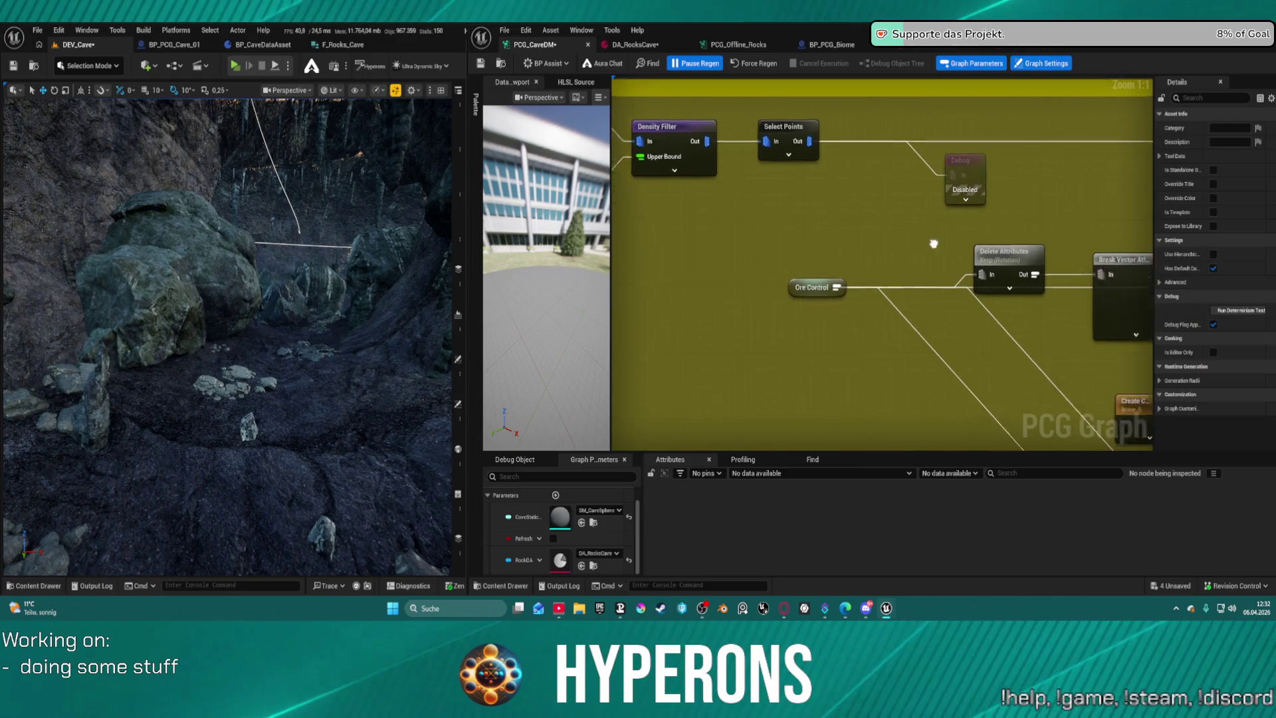
pyautogui.scroll(4, 847, 278)
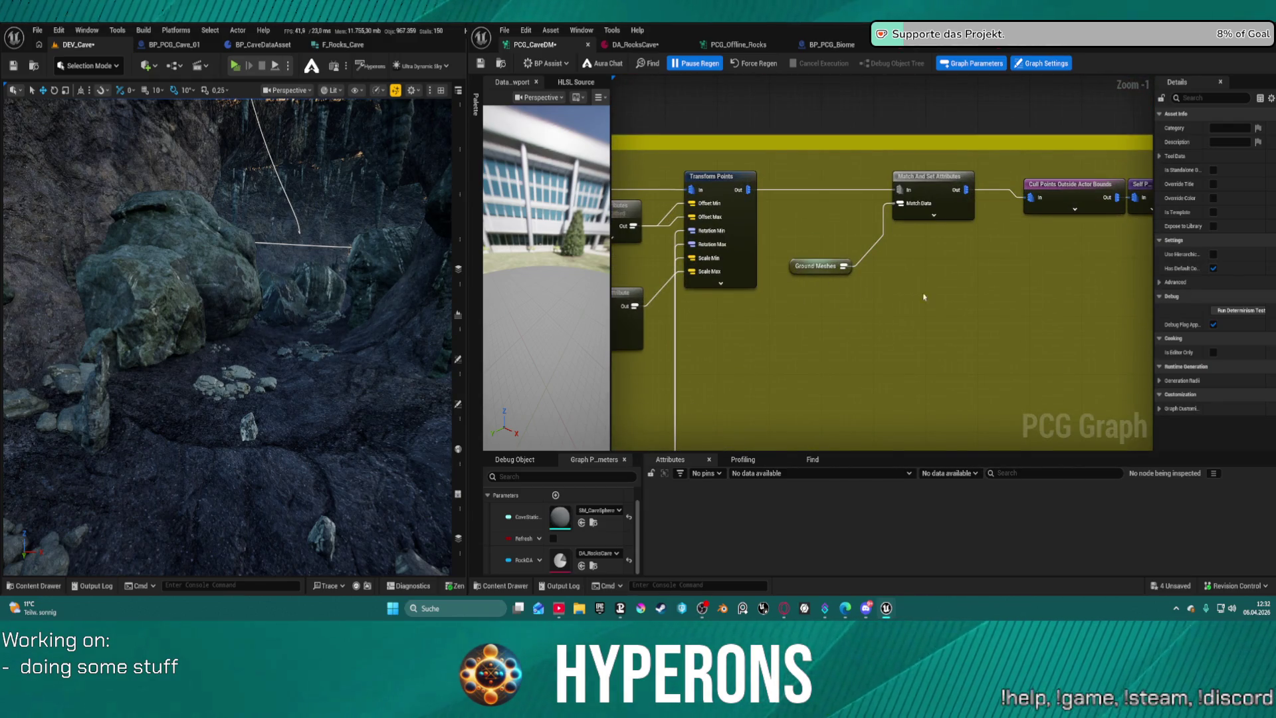
# Add an Ore Meshes reroute node and wire it into Match And Set Attributes.
pyautogui.click(808, 268)
pyautogui.rightClick(806, 312)
pyautogui.write('ore m')
pyautogui.press('Return')
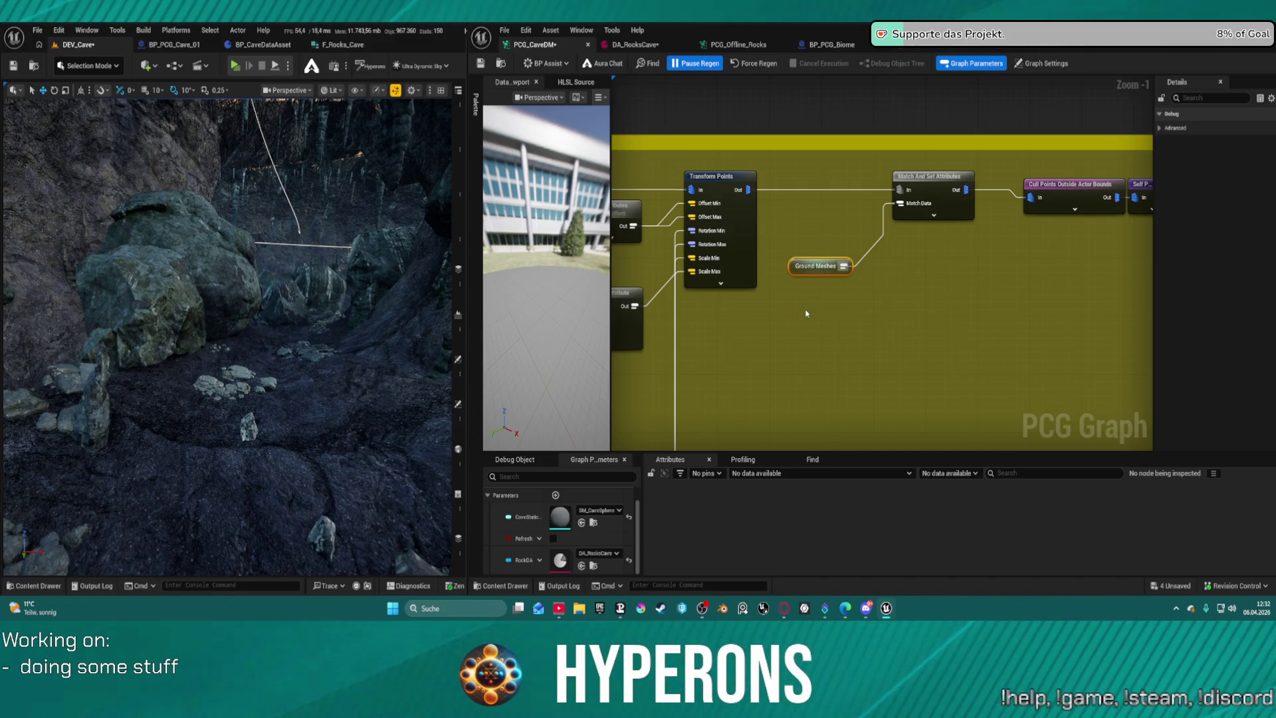
pyautogui.moveTo(848, 317)
pyautogui.mouseDown()
pyautogui.moveTo(908, 233)
pyautogui.moveTo(901, 203)
pyautogui.mouseUp()
pyautogui.click(837, 266)
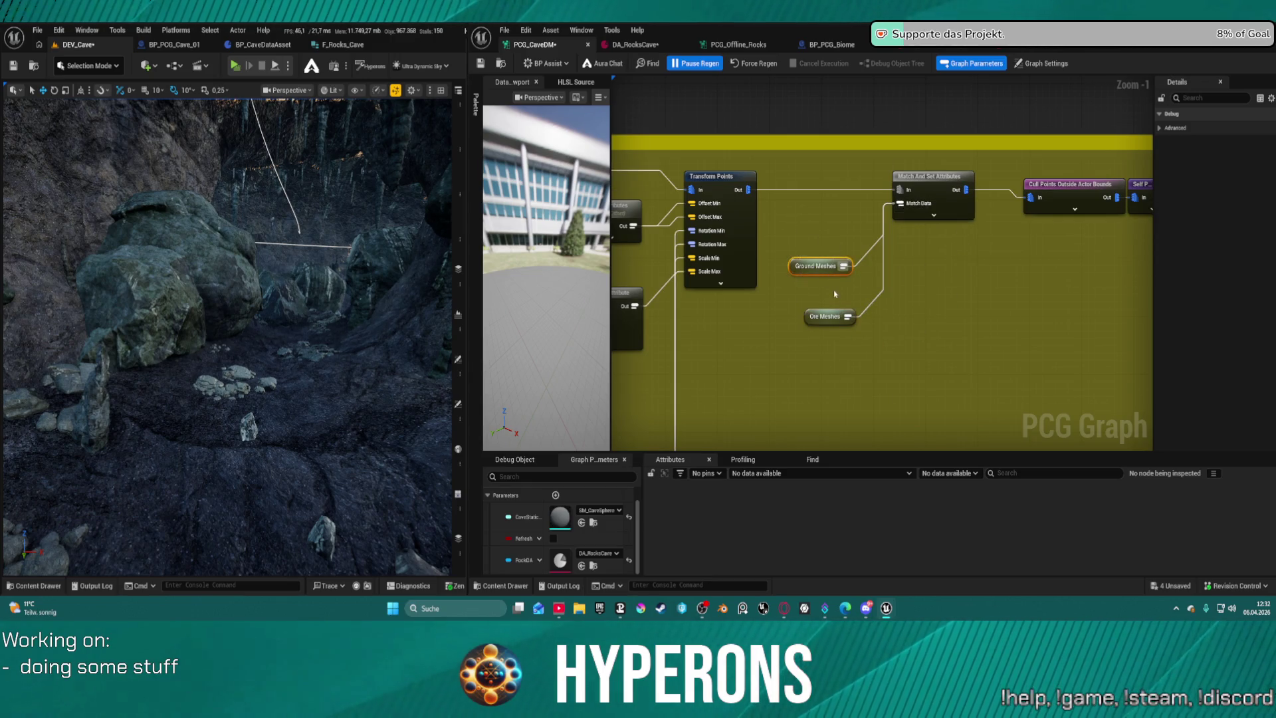
pyautogui.click(927, 290)
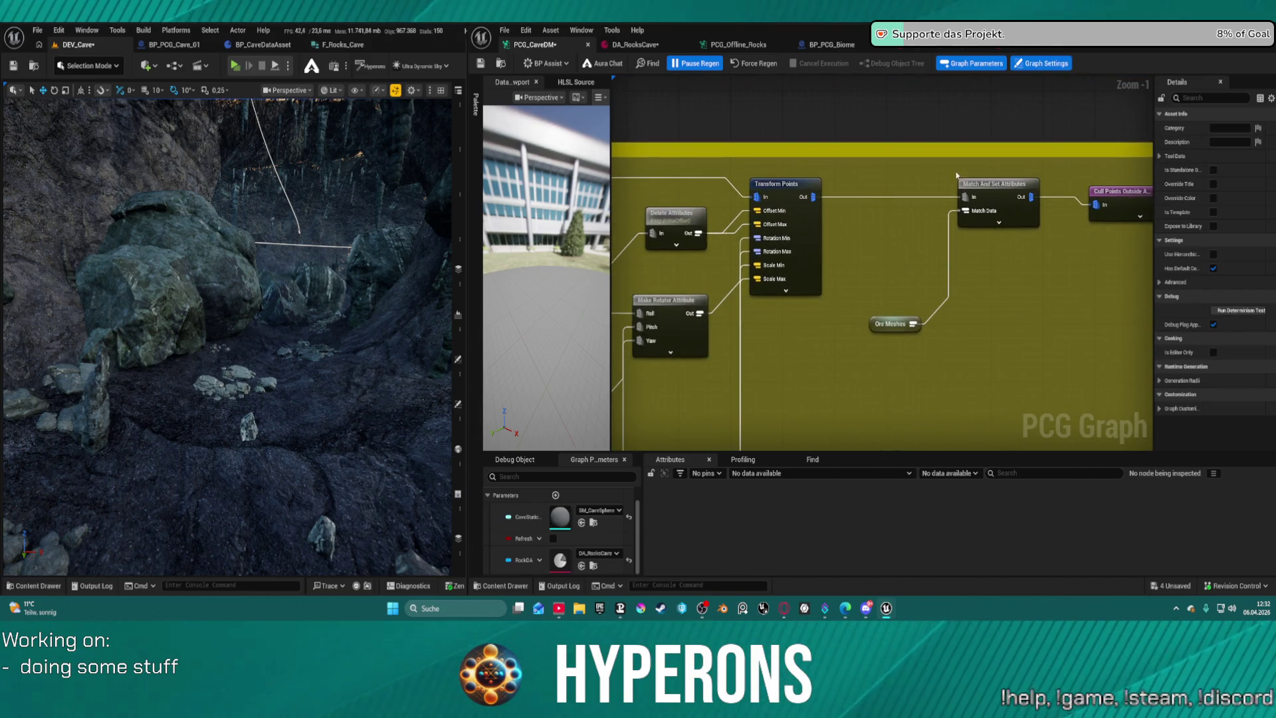
# Delete Match And Set Attributes and Ore Meshes, wiring Transform Points directly into Cull Points.
pyautogui.moveTo(977, 229)
pyautogui.mouseDown()
pyautogui.moveTo(997, 242)
pyautogui.moveTo(1003, 361)
pyautogui.mouseUp()
pyautogui.press('Delete')
pyautogui.moveTo(813, 197); pyautogui.dragTo(1101, 205)
pyautogui.click(1117, 200)
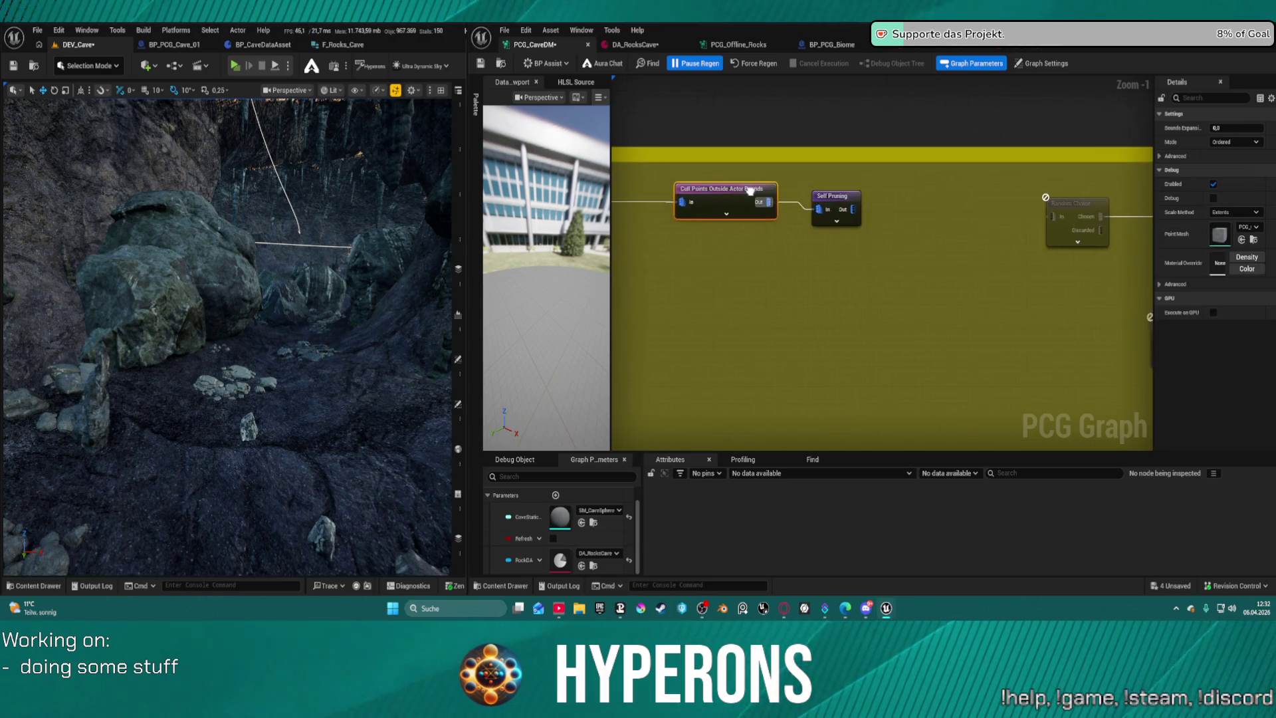
# Inspect the Self Pruning node's settings in the ore chain.
pyautogui.moveTo(699, 190); pyautogui.dragTo(643, 193)
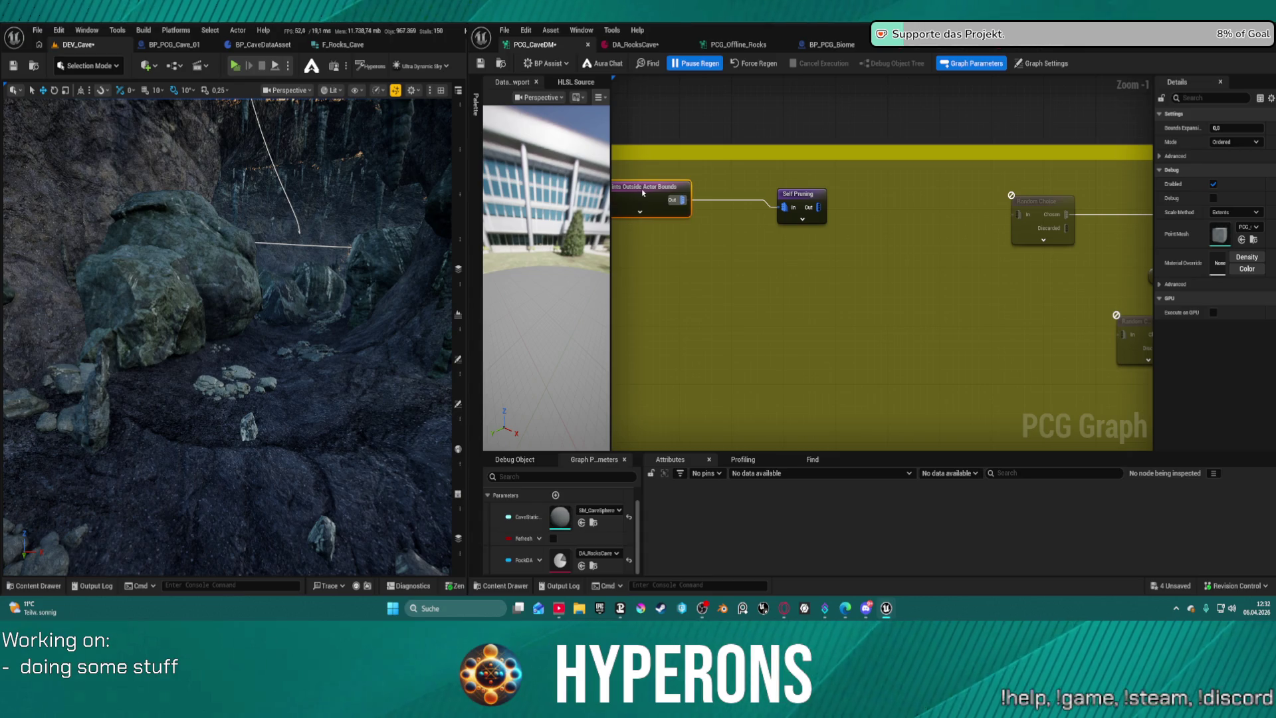
pyautogui.click(809, 200)
pyautogui.scroll(-1, 921, 186)
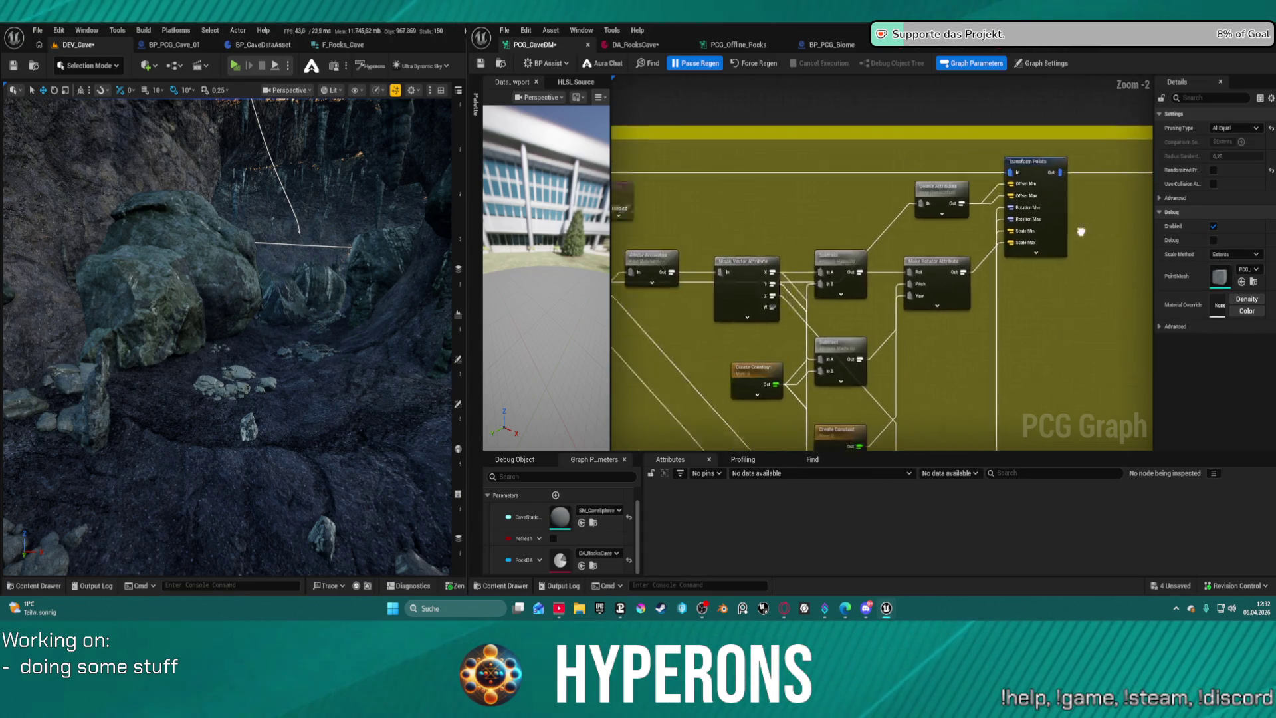
# Enable the ore branch's Debug node and resume automatic graph regeneration.
pyautogui.moveTo(1081, 231); pyautogui.dragTo(1262, 226)
pyautogui.click(926, 180)
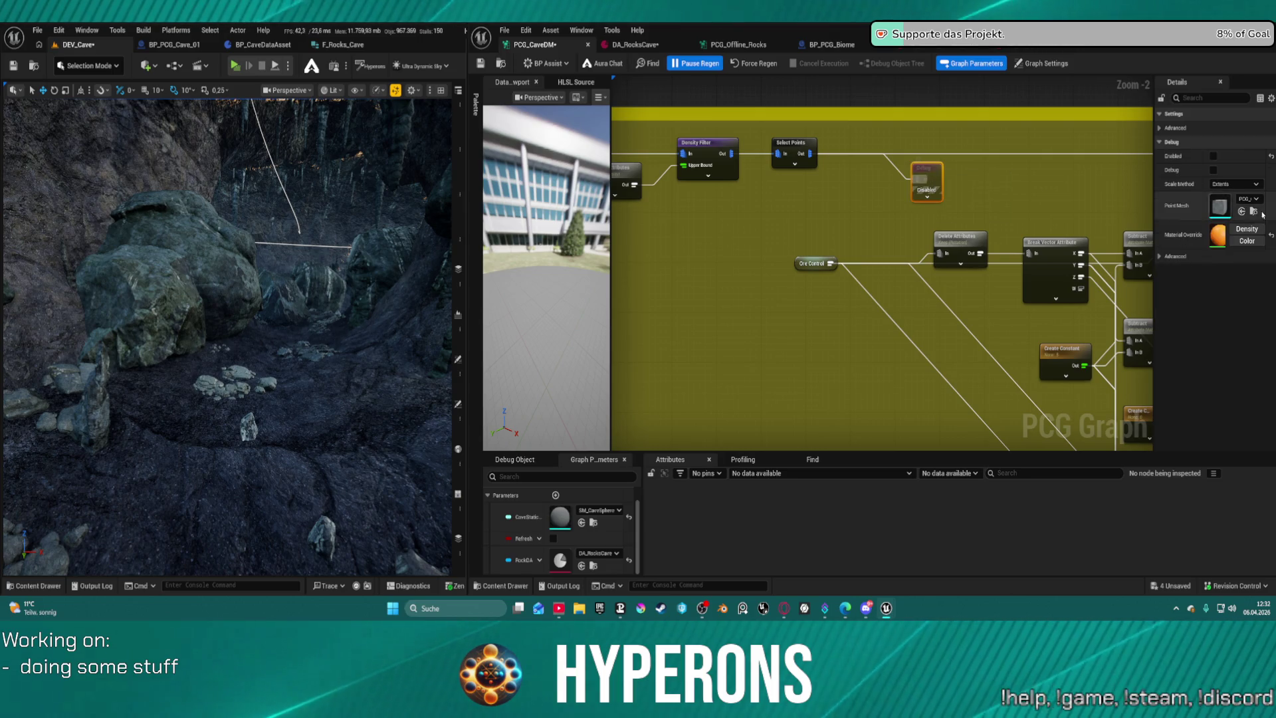
pyautogui.click(1213, 155)
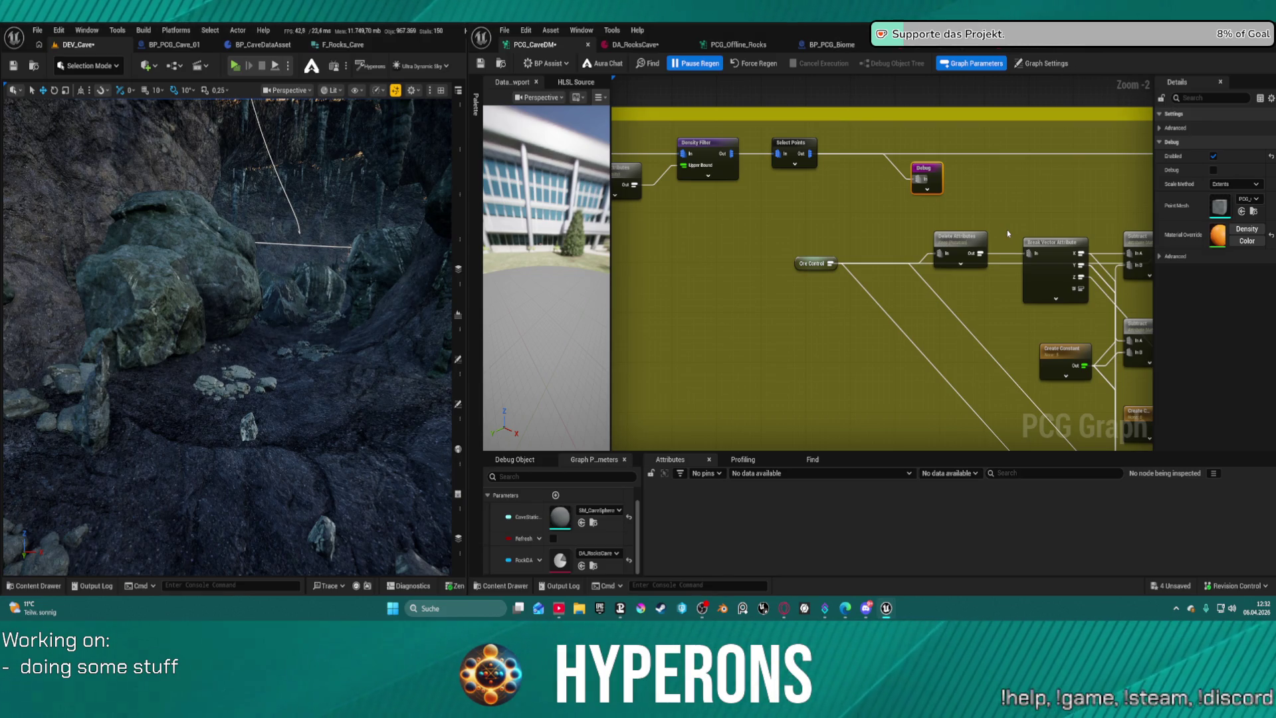
pyautogui.click(702, 64)
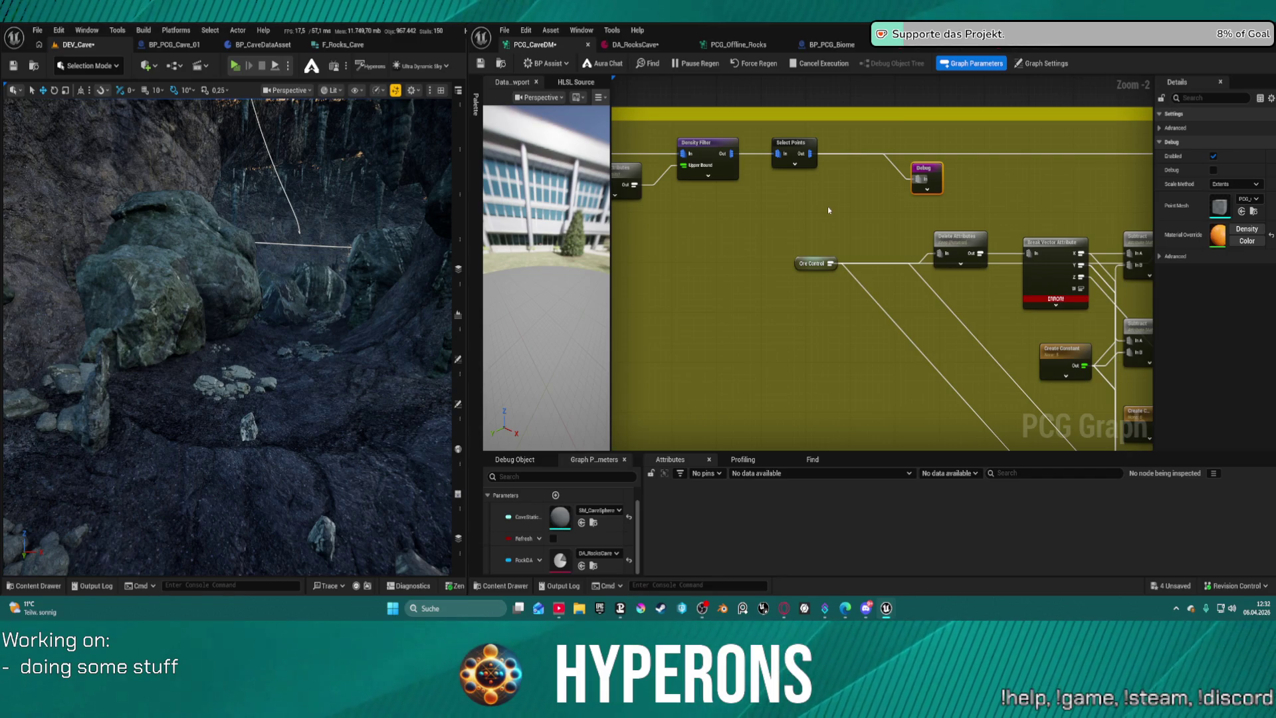
# Save the graph with Ctrl+S and wait for all 114 PCG tasks to finish.
pyautogui.rightClick(941, 199)
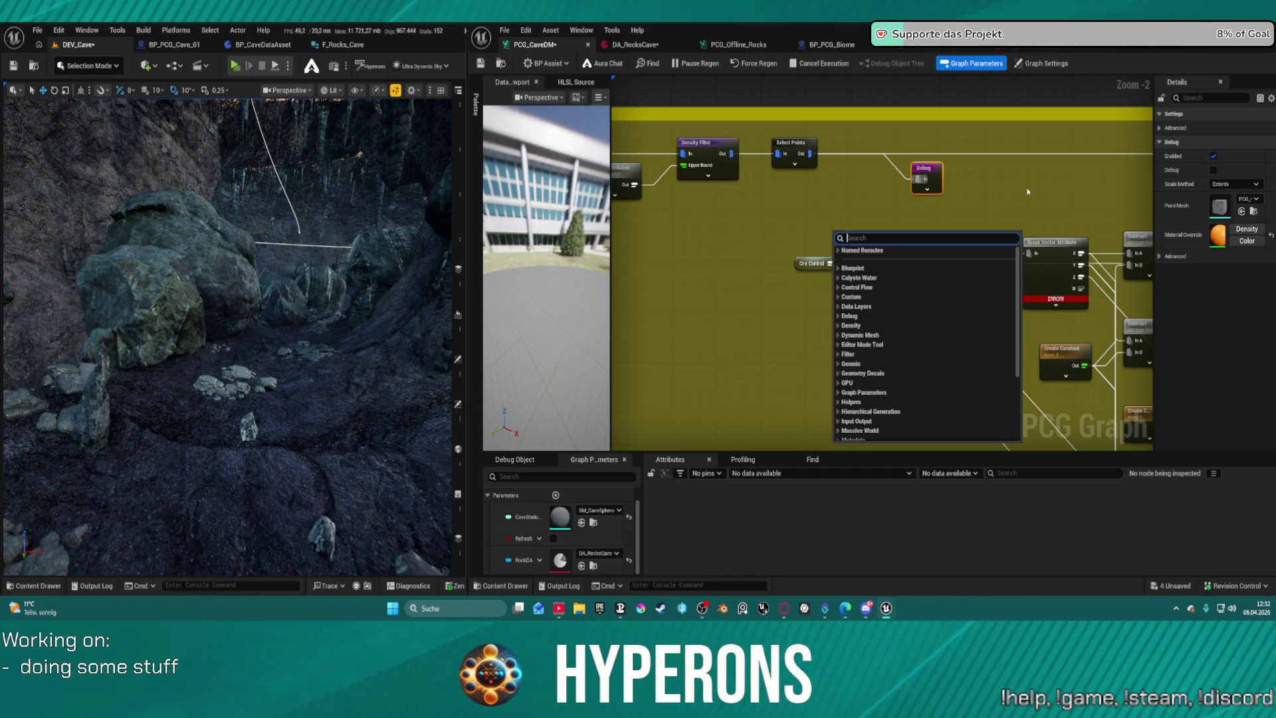
pyautogui.click(986, 208)
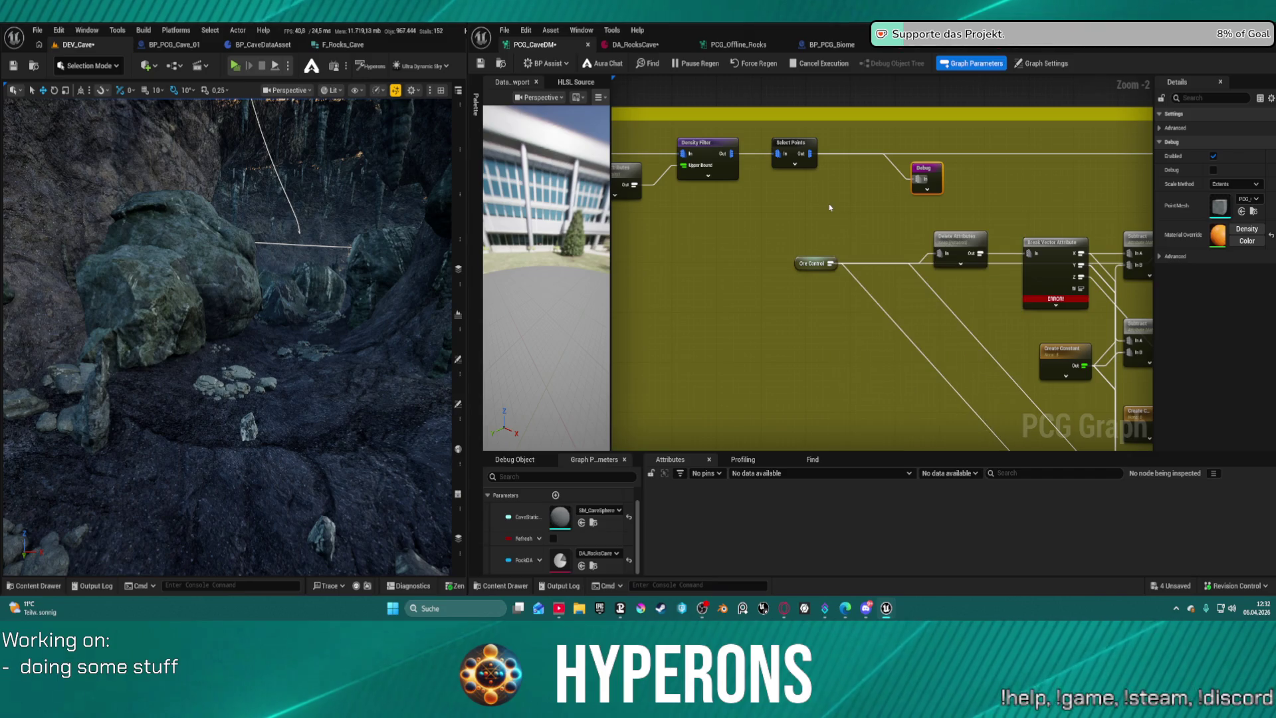
pyautogui.hotkey('ctrl', 's')
pyautogui.rightClick(950, 212)
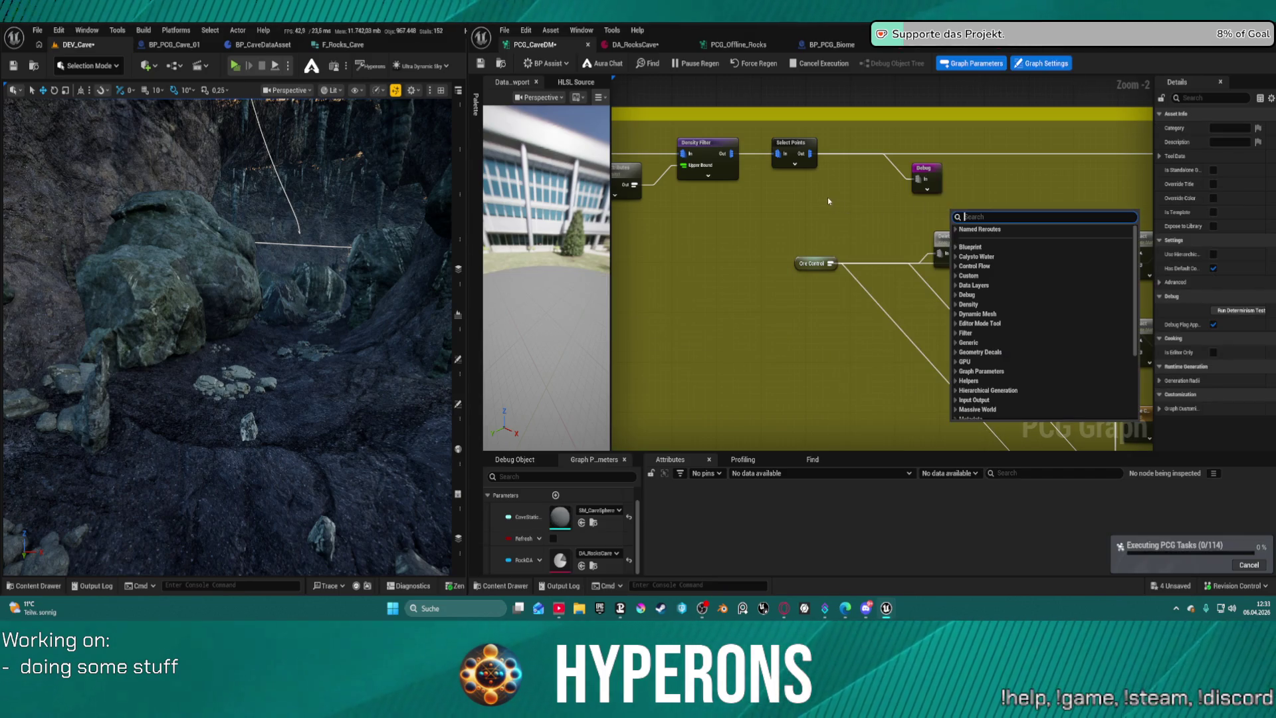
pyautogui.scroll(-3, 827, 198)
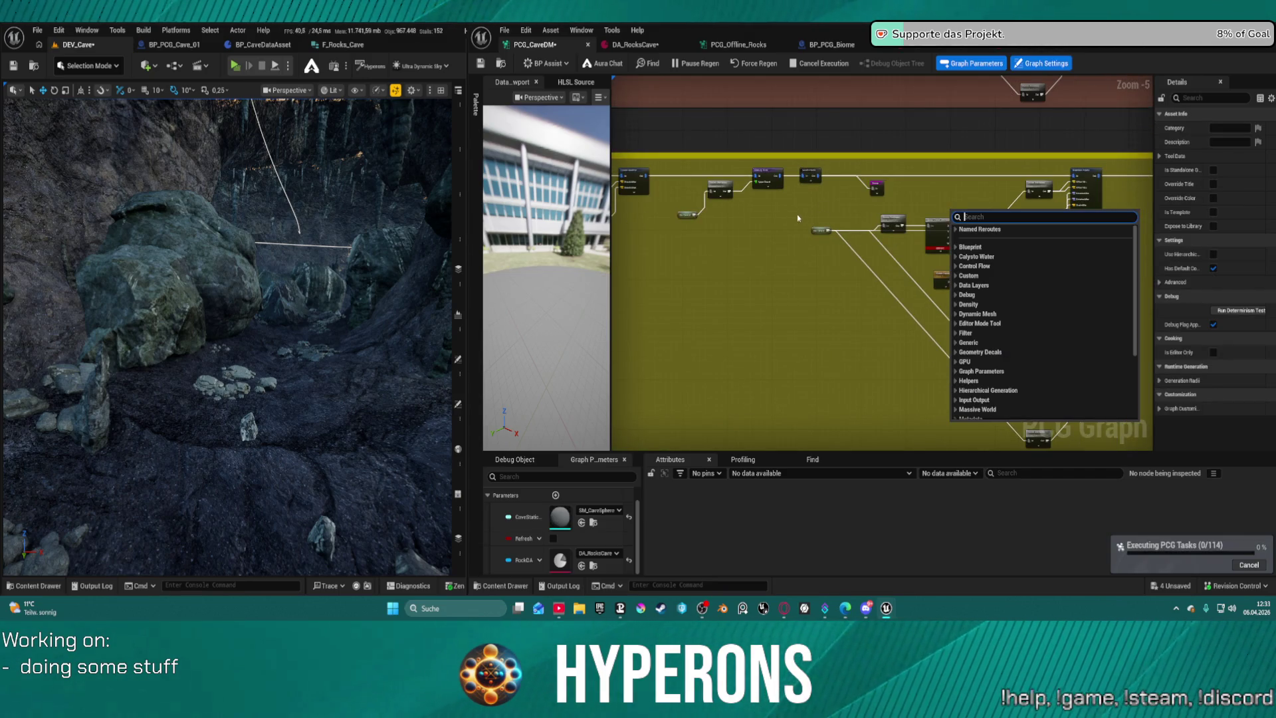
pyautogui.click(786, 274)
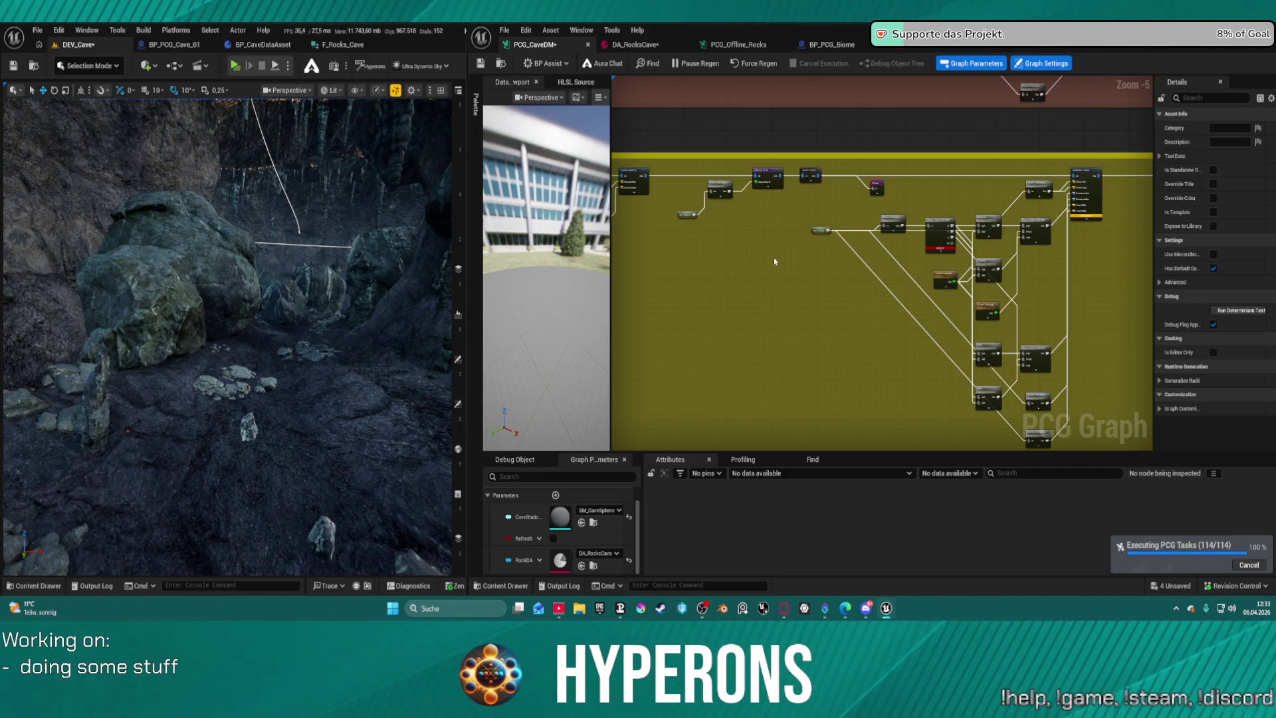
pyautogui.scroll(5, 950, 240)
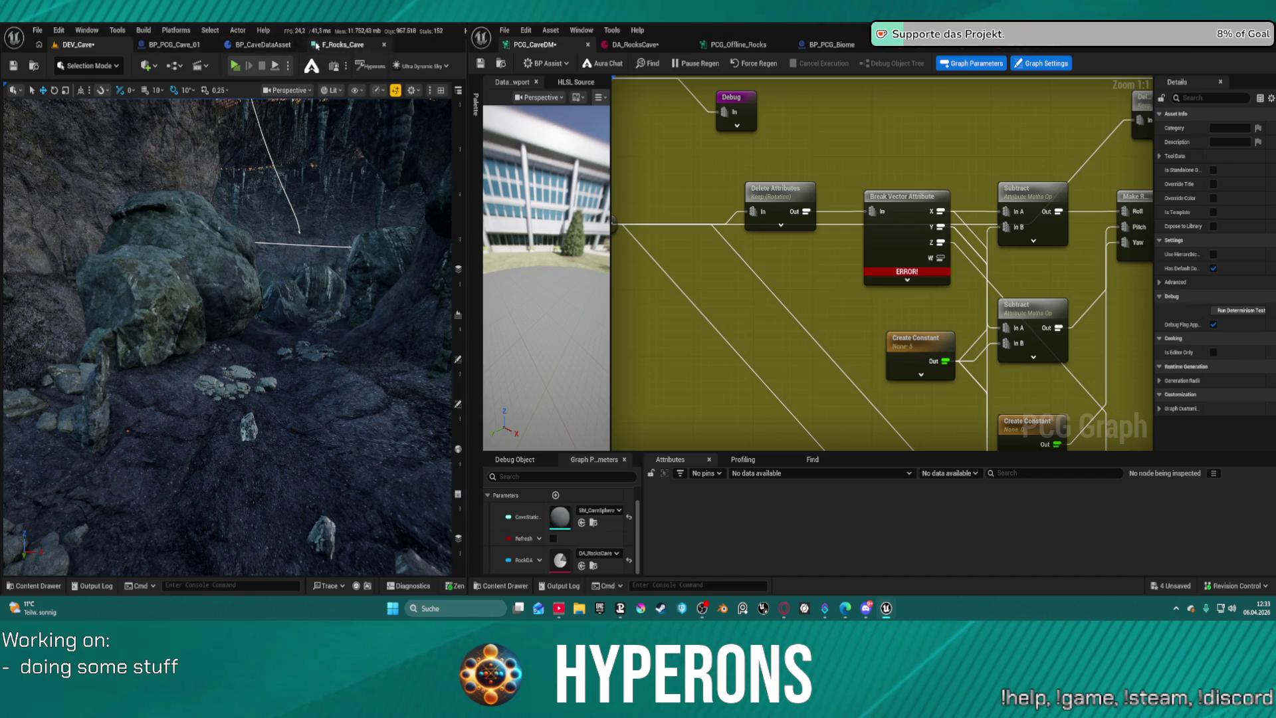
# Check the OreControl variable in BP_CaveDataAsset and its values in DA_RocksCave, then return to PCG_CaveDM.
pyautogui.click(265, 45)
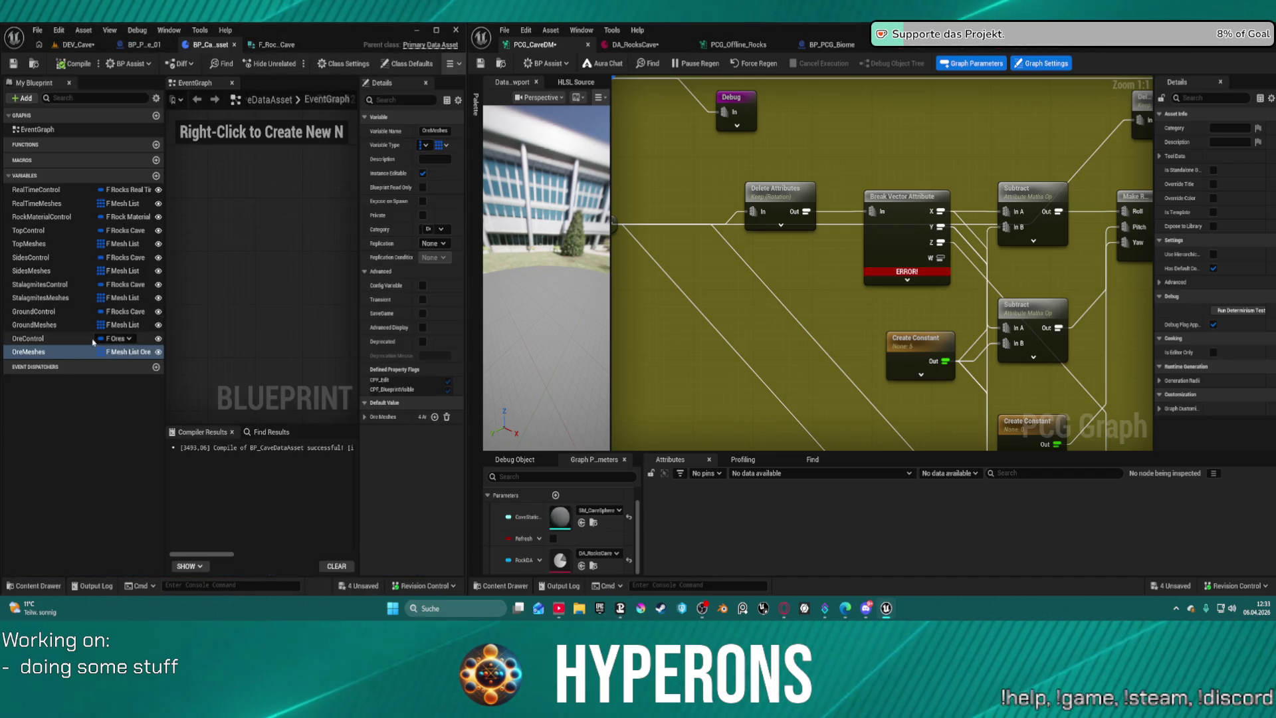
pyautogui.press('Up')
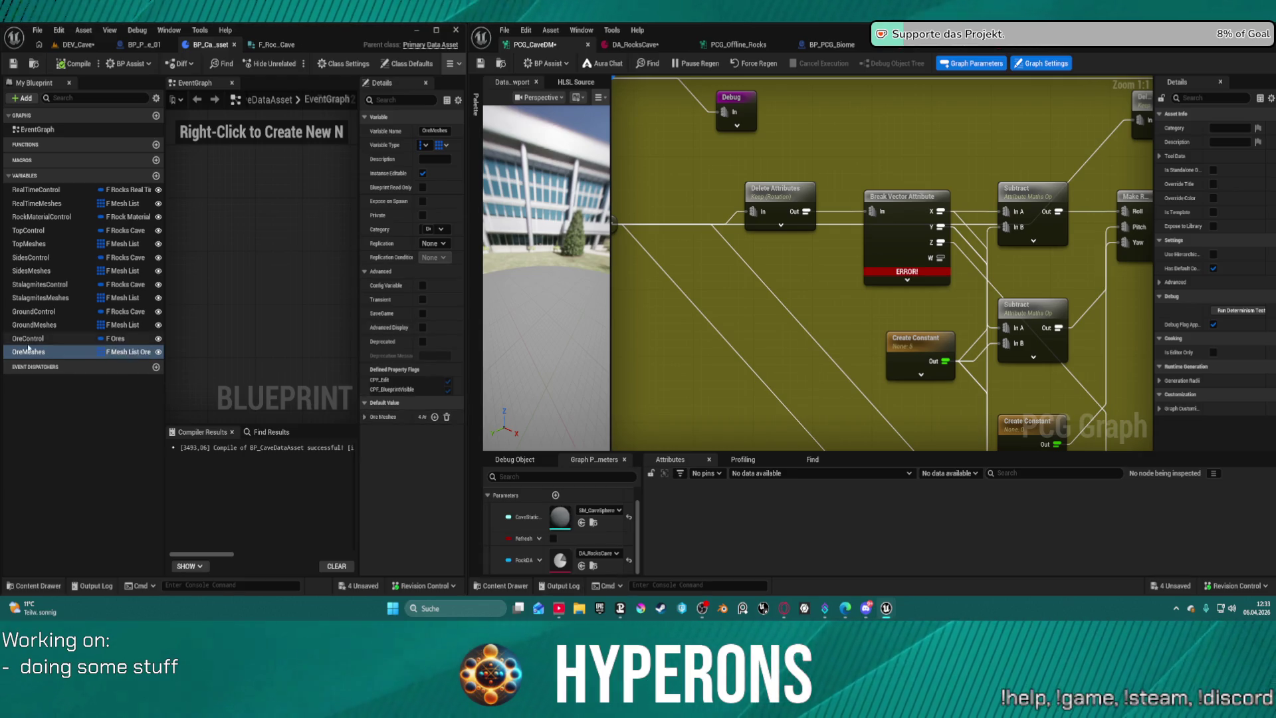
pyautogui.click(412, 445)
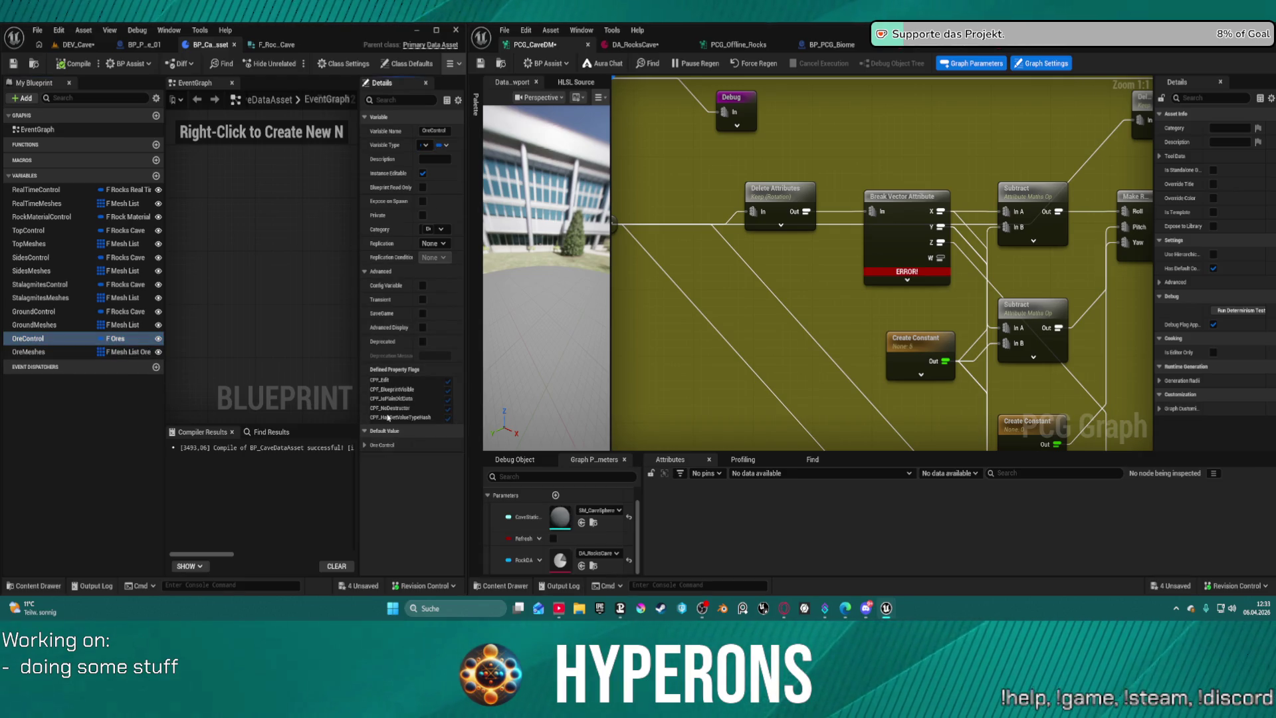
pyautogui.click(634, 45)
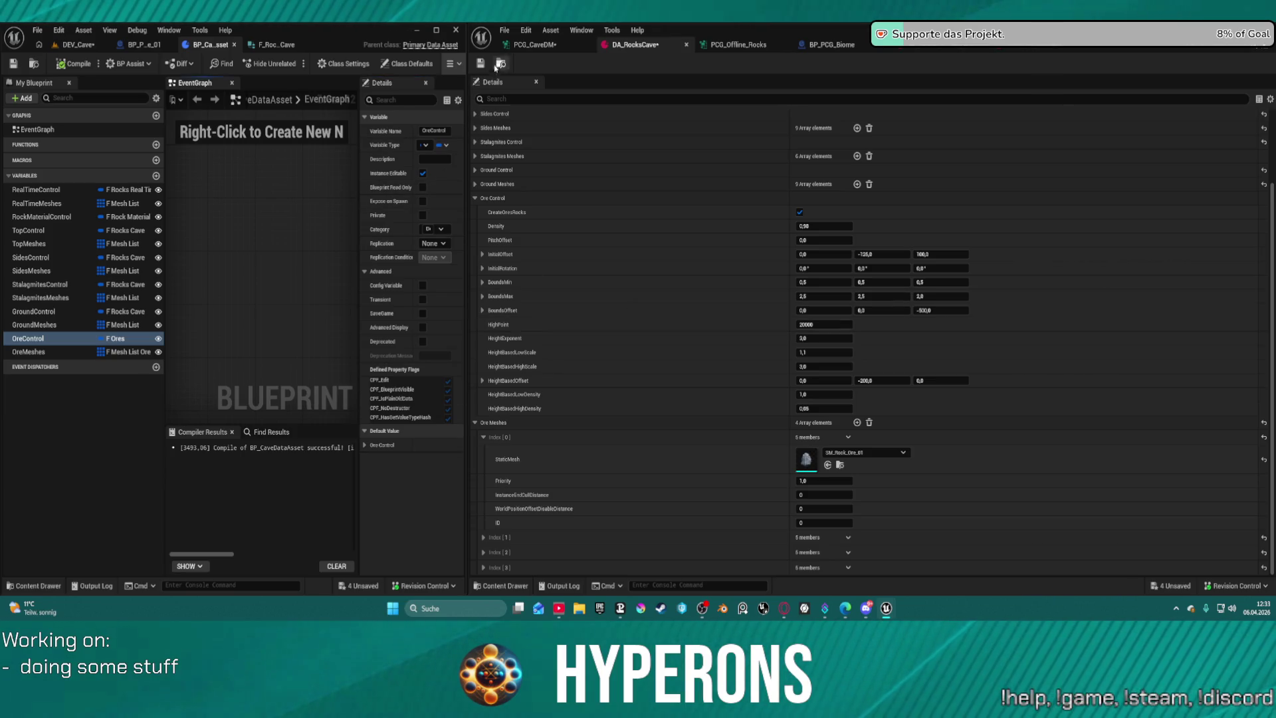
pyautogui.click(523, 47)
pyautogui.moveTo(1069, 261)
pyautogui.mouseDown()
pyautogui.moveTo(928, 266)
pyautogui.moveTo(1017, 278)
pyautogui.mouseUp()
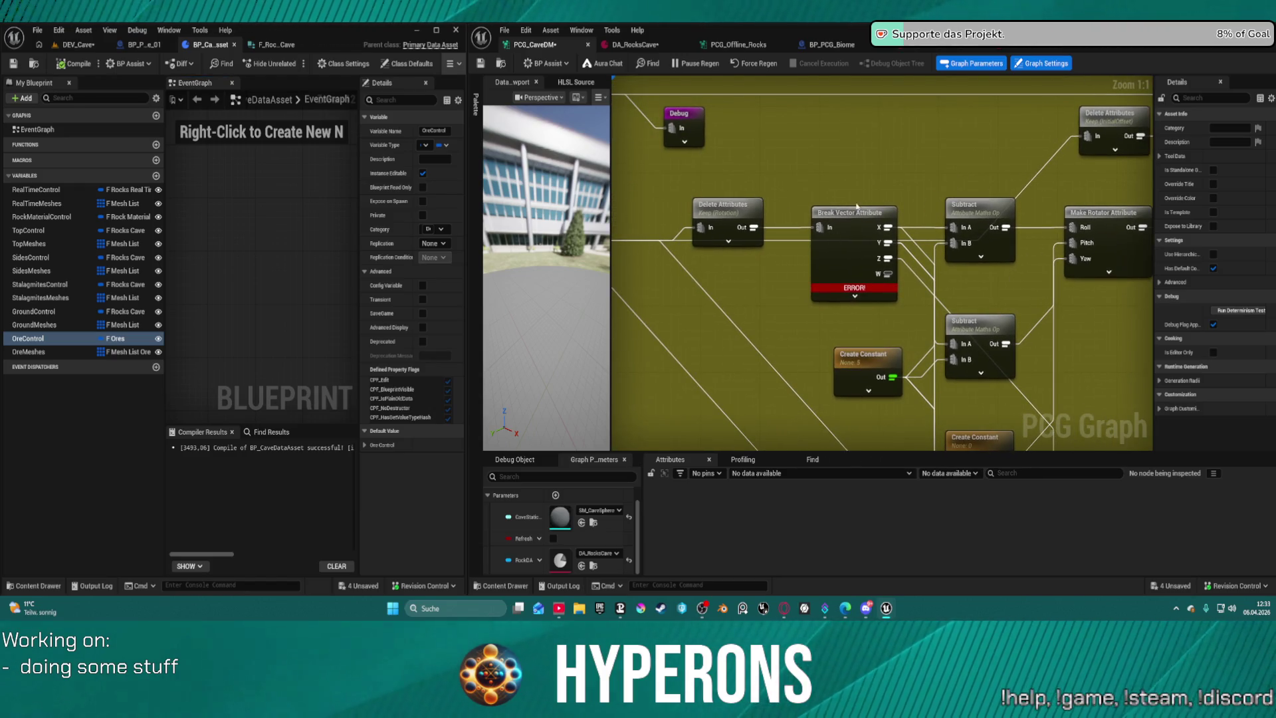
# Set the Delete Attributes node before Break Vector to keep only InitialRotation.
pyautogui.click(736, 208)
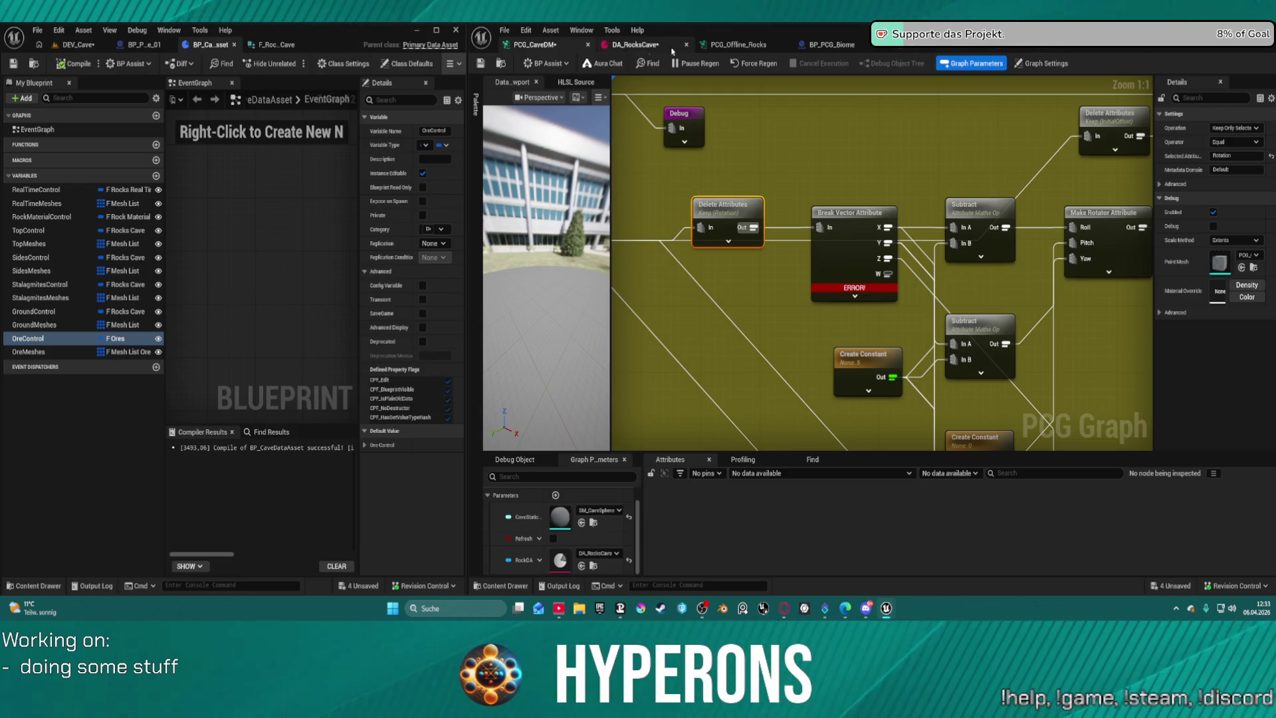
pyautogui.click(631, 45)
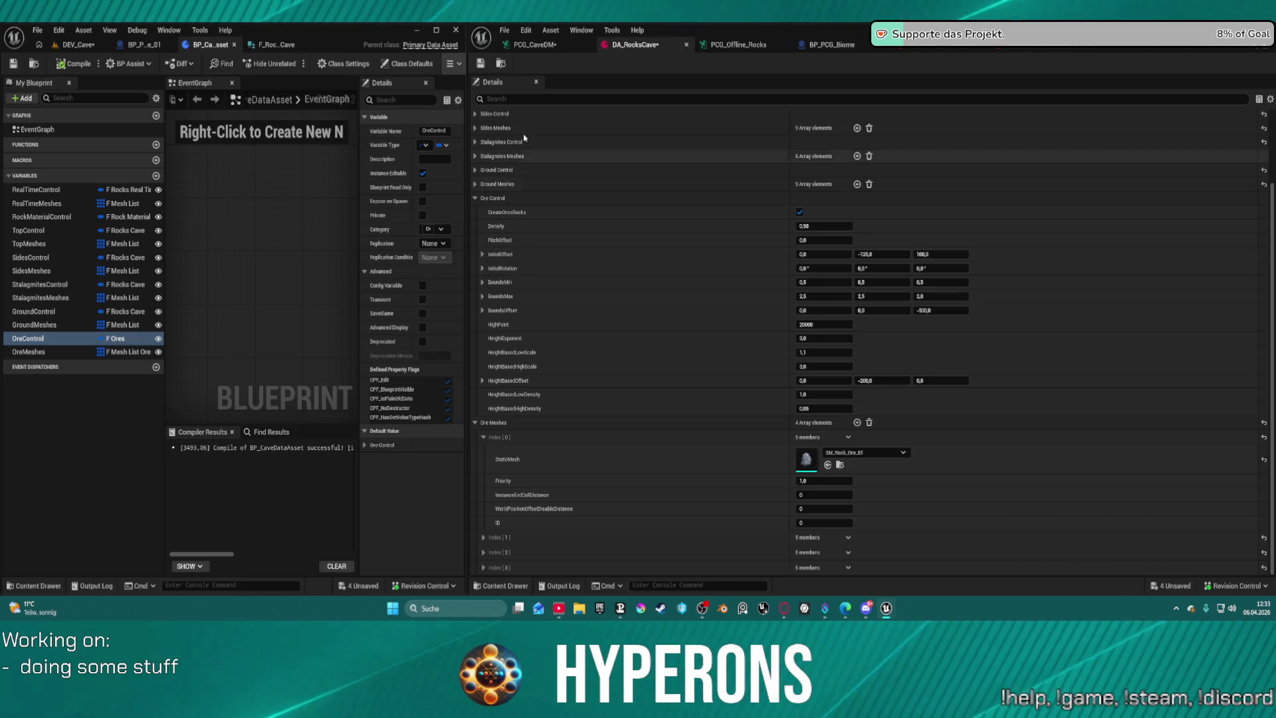
pyautogui.click(550, 46)
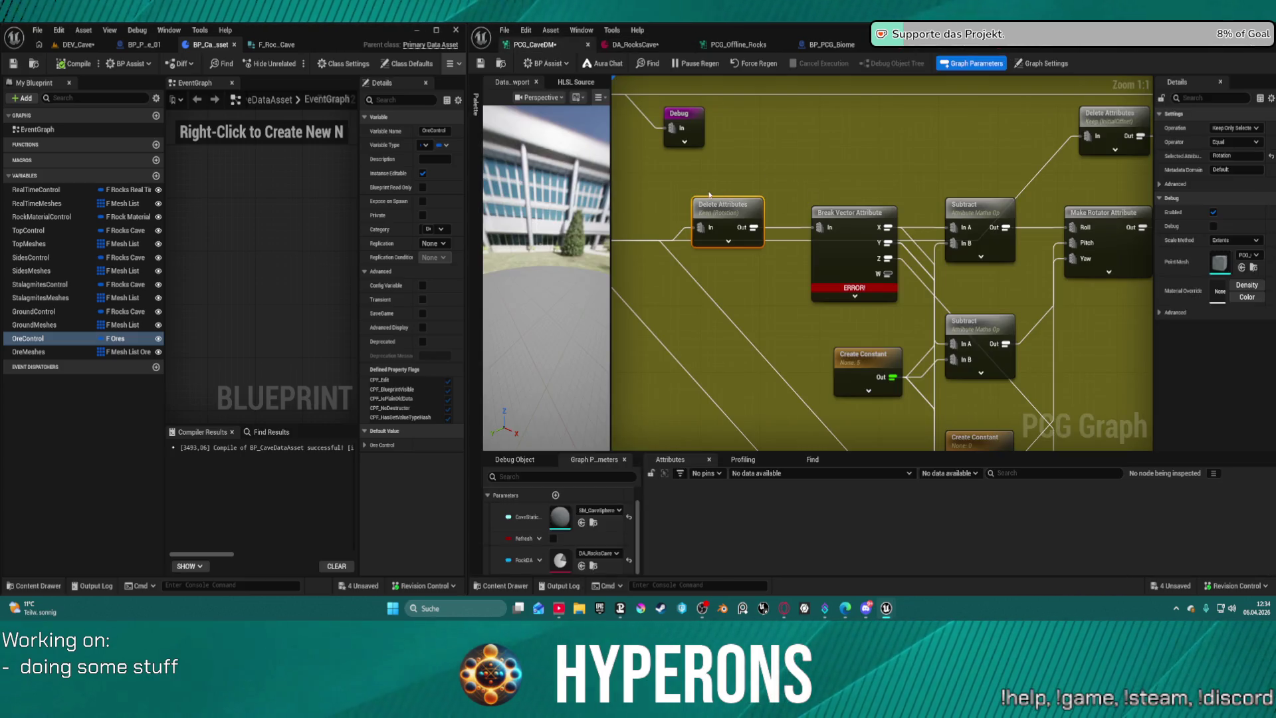
pyautogui.click(1214, 156)
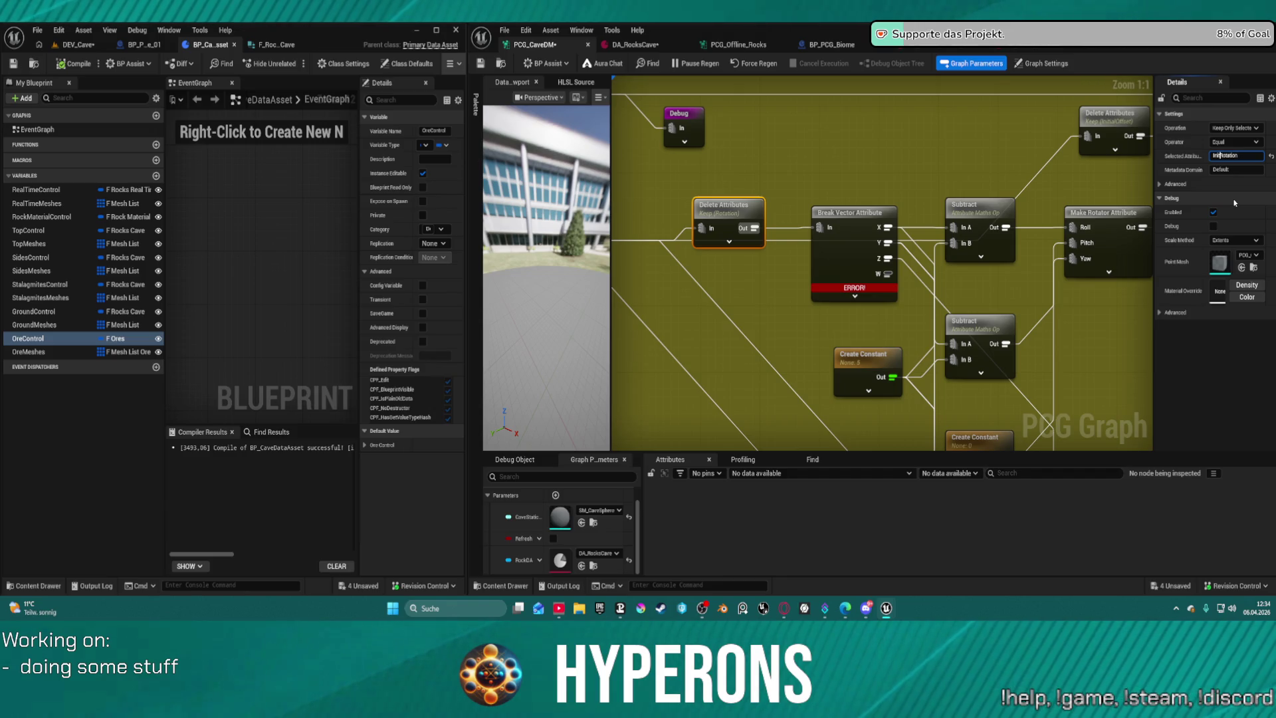
pyautogui.write('ial')
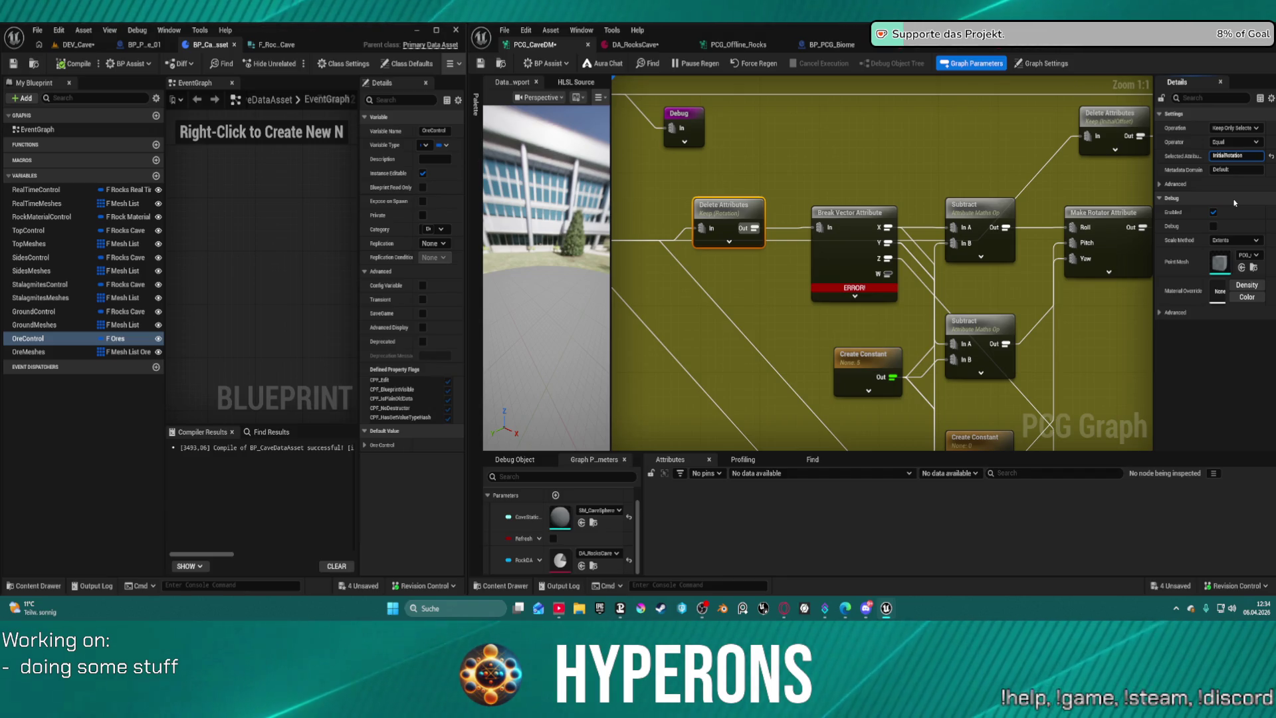
pyautogui.press('Return')
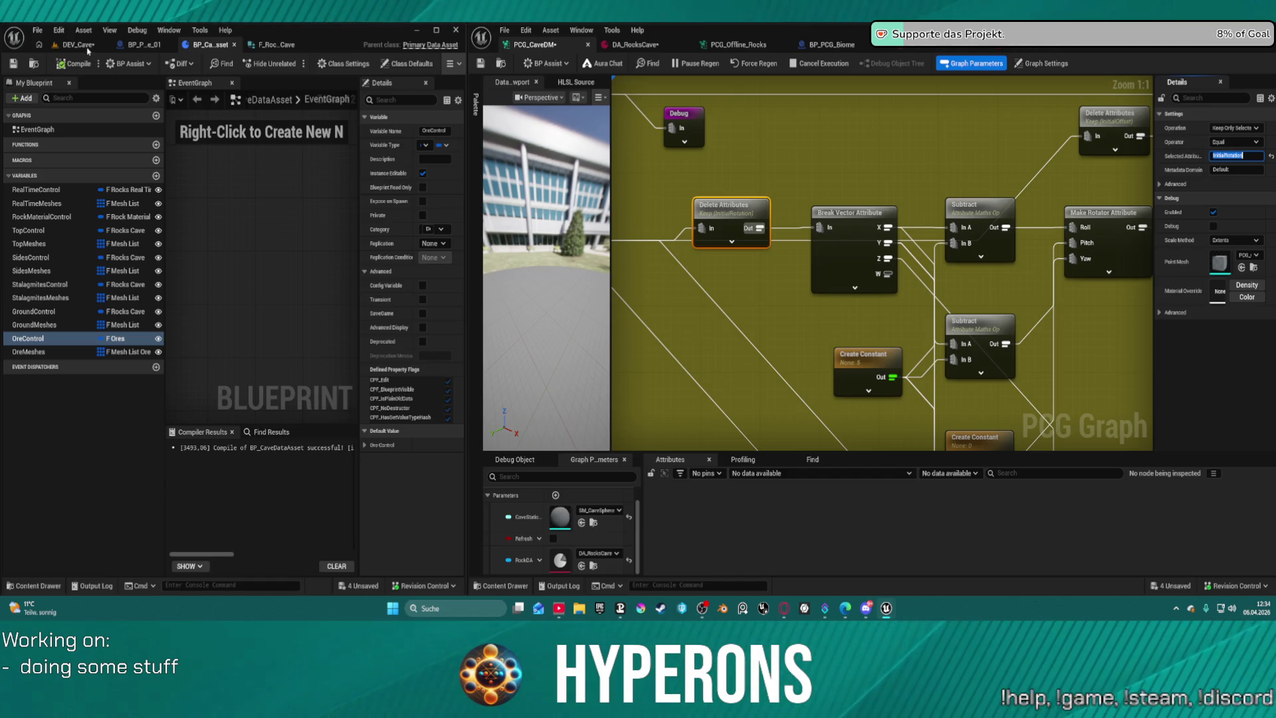
# Save the assets and show the DEV_Cave level beside the graph, panning to Density Filter and Debug.
pyautogui.hotkey('ctrl', 's')
pyautogui.click(77, 44)
pyautogui.moveTo(220, 222)
pyautogui.mouseDown()
pyautogui.moveTo(228, 285)
pyautogui.moveTo(223, 223)
pyautogui.mouseUp()
pyautogui.moveTo(714, 127); pyautogui.dragTo(1030, 176)
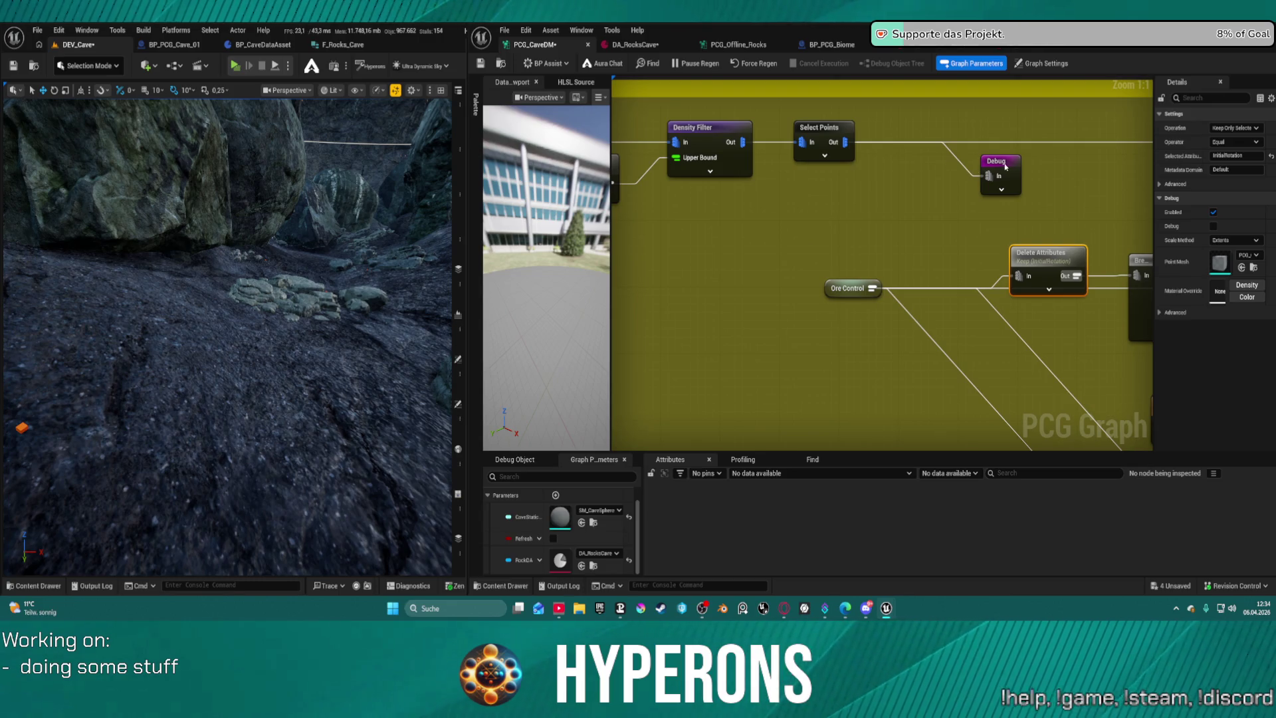
# Set the Debug node to Absolute scale method with point scale 1.0, save, and frame the graph.
pyautogui.click(1005, 166)
pyautogui.click(1235, 184)
pyautogui.click(1229, 212)
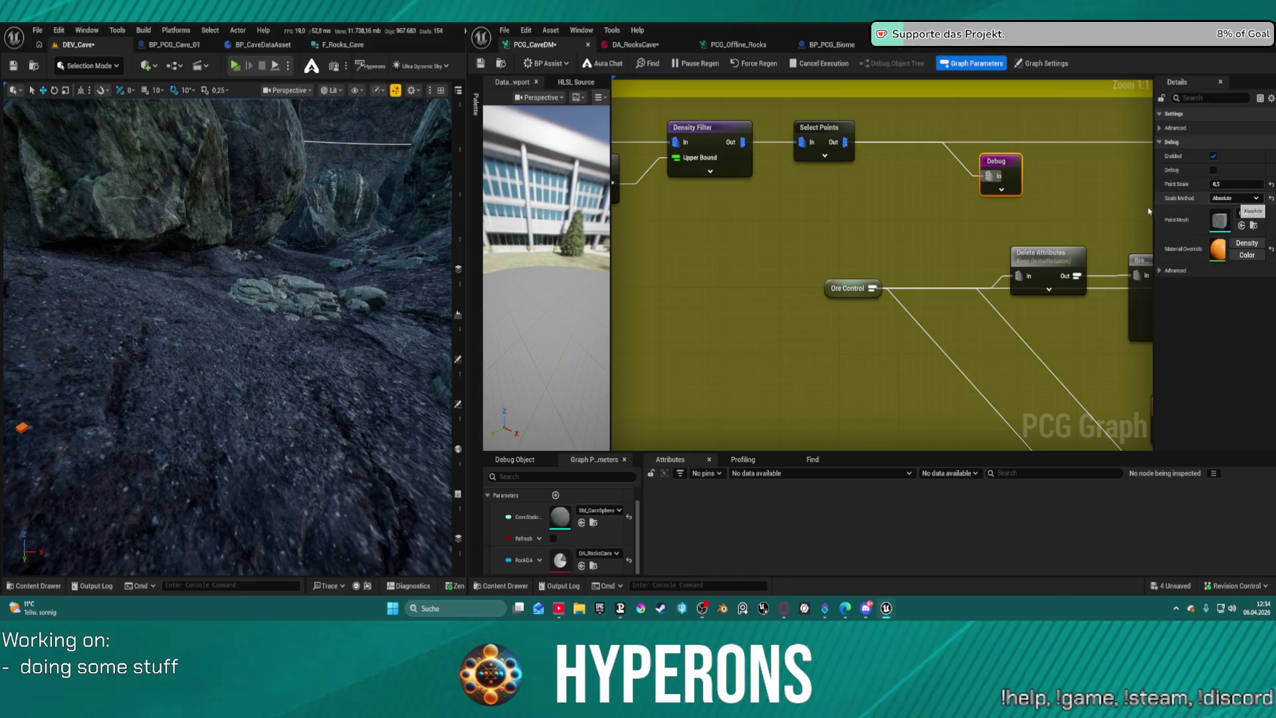
pyautogui.click(1239, 184)
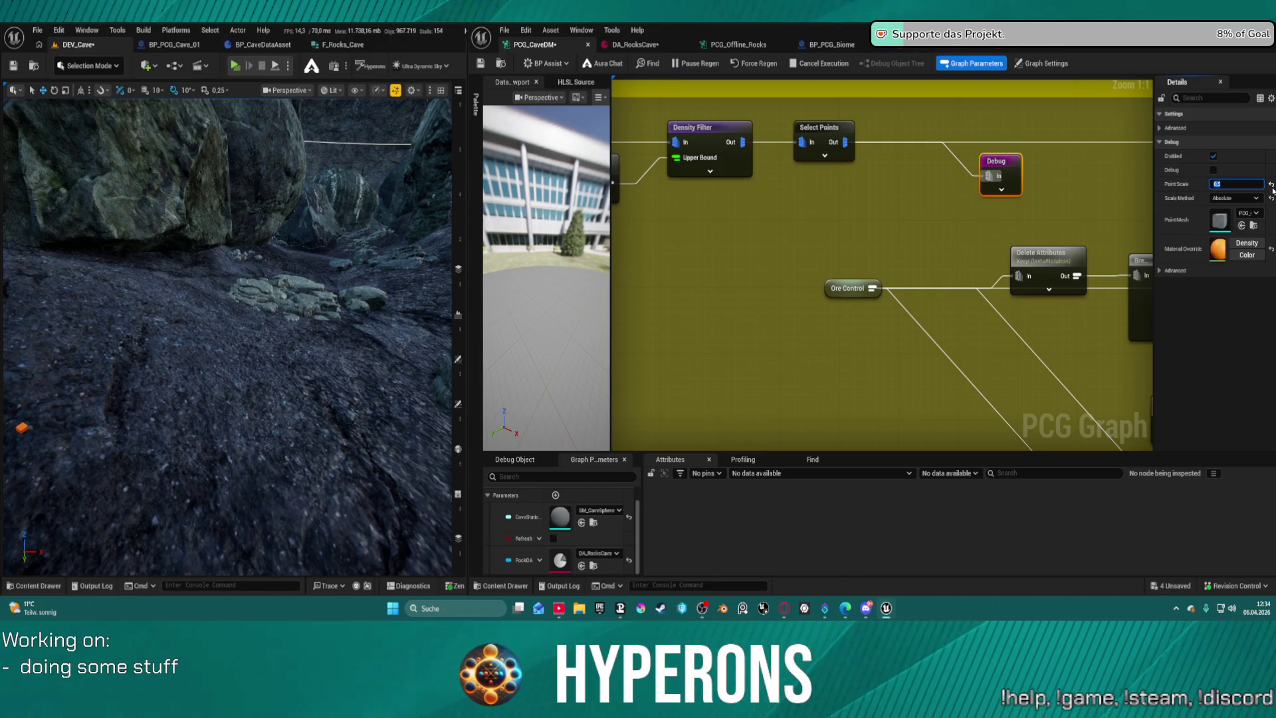
pyautogui.click(1271, 187)
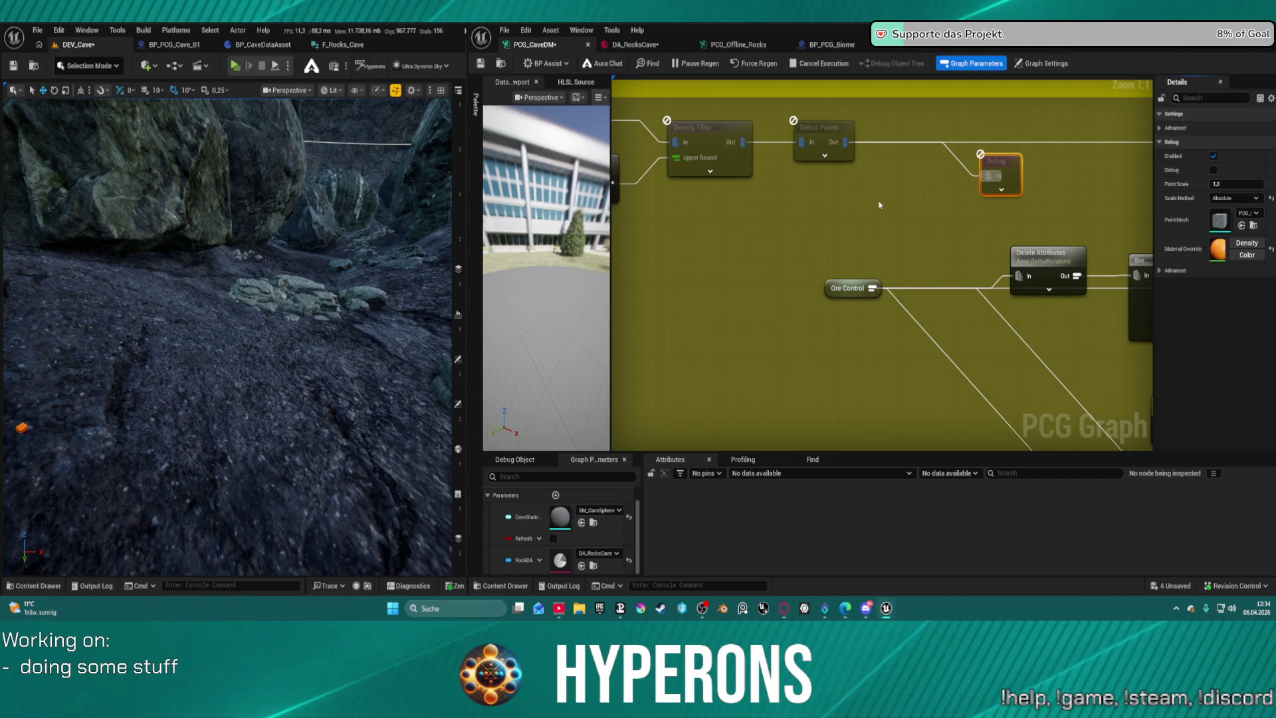
pyautogui.hotkey('ctrl', 's')
pyautogui.press('Home')
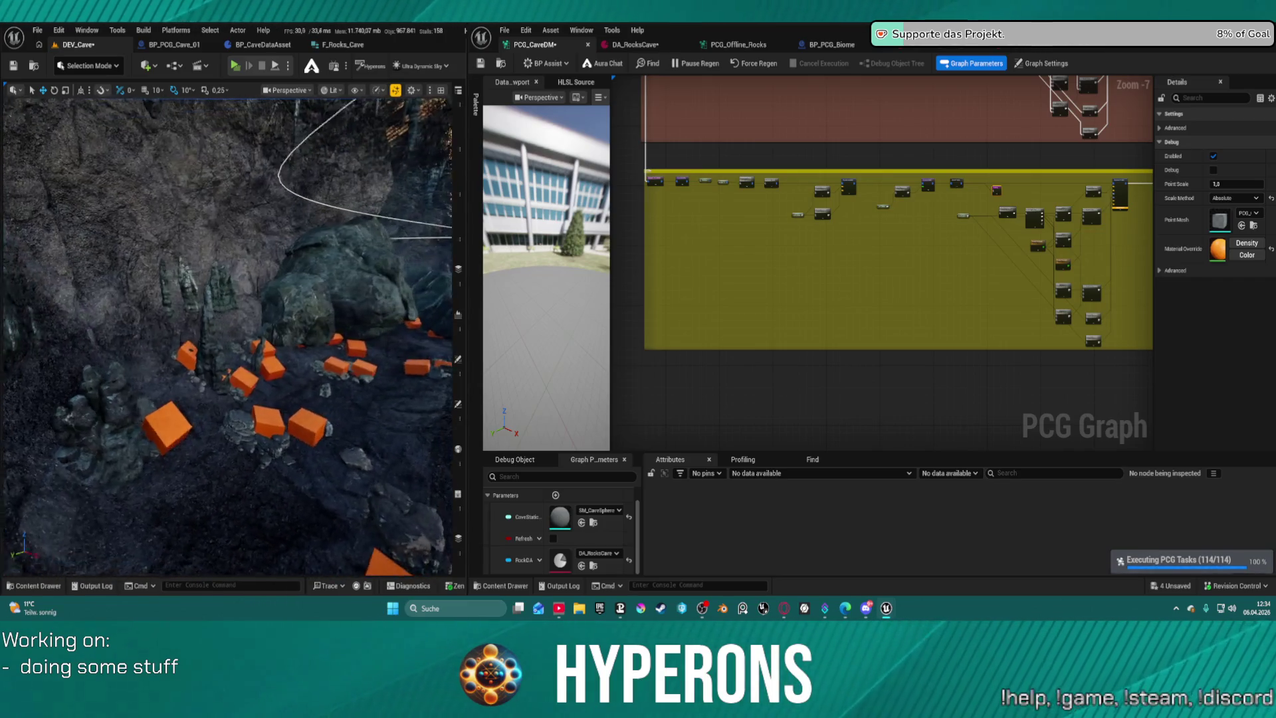
pyautogui.scroll(8, 763, 196)
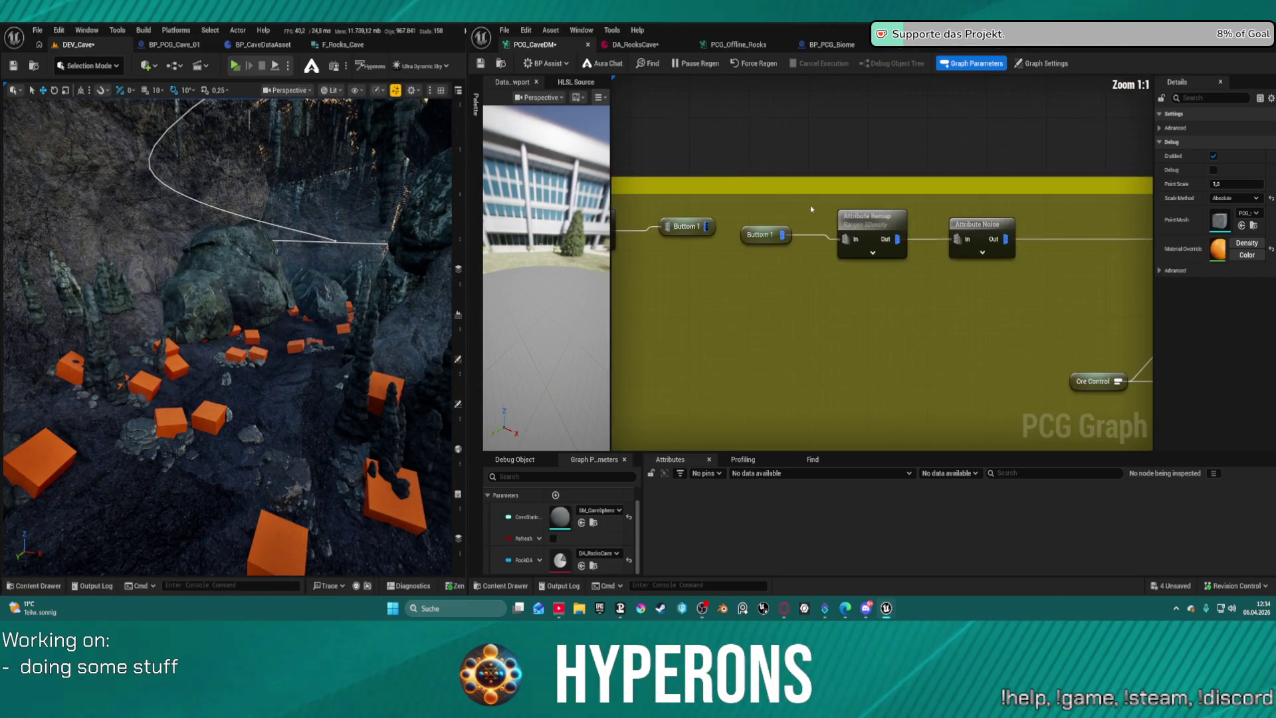
# Set the Normal To Density offset to 1.0 and save the graph.
pyautogui.scroll(-4, 1053, 190)
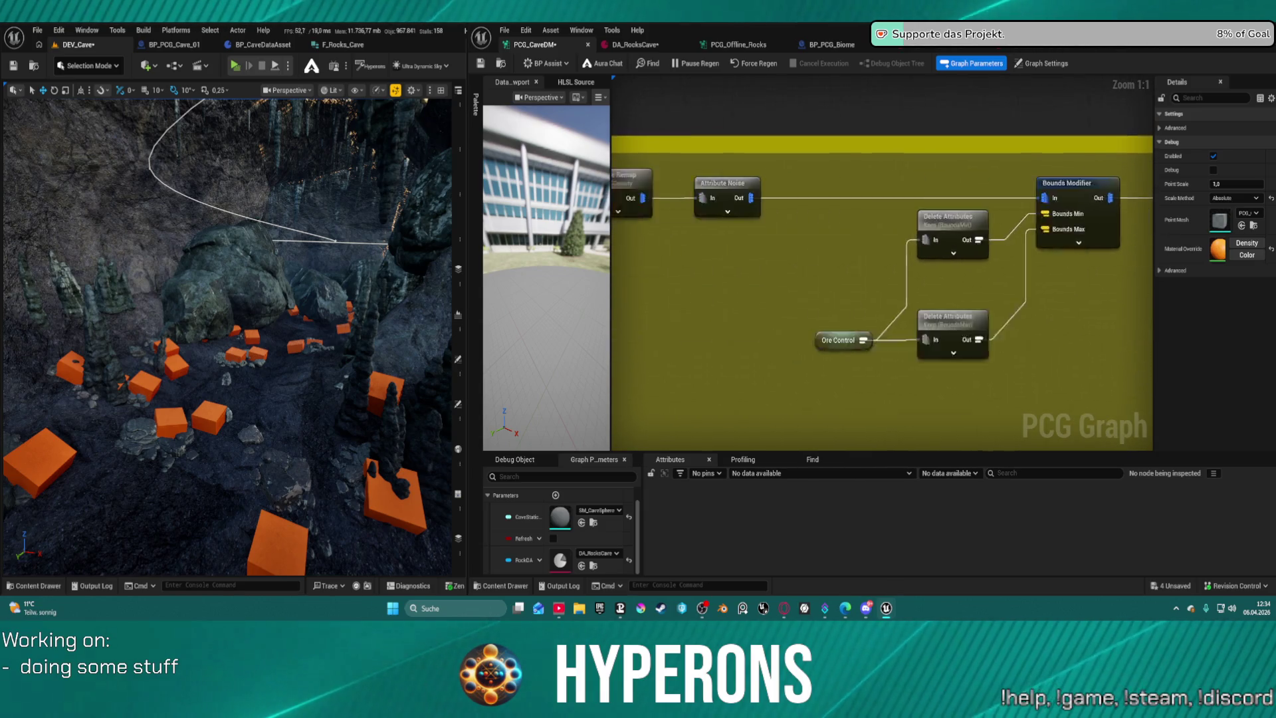
pyautogui.scroll(4, 1053, 191)
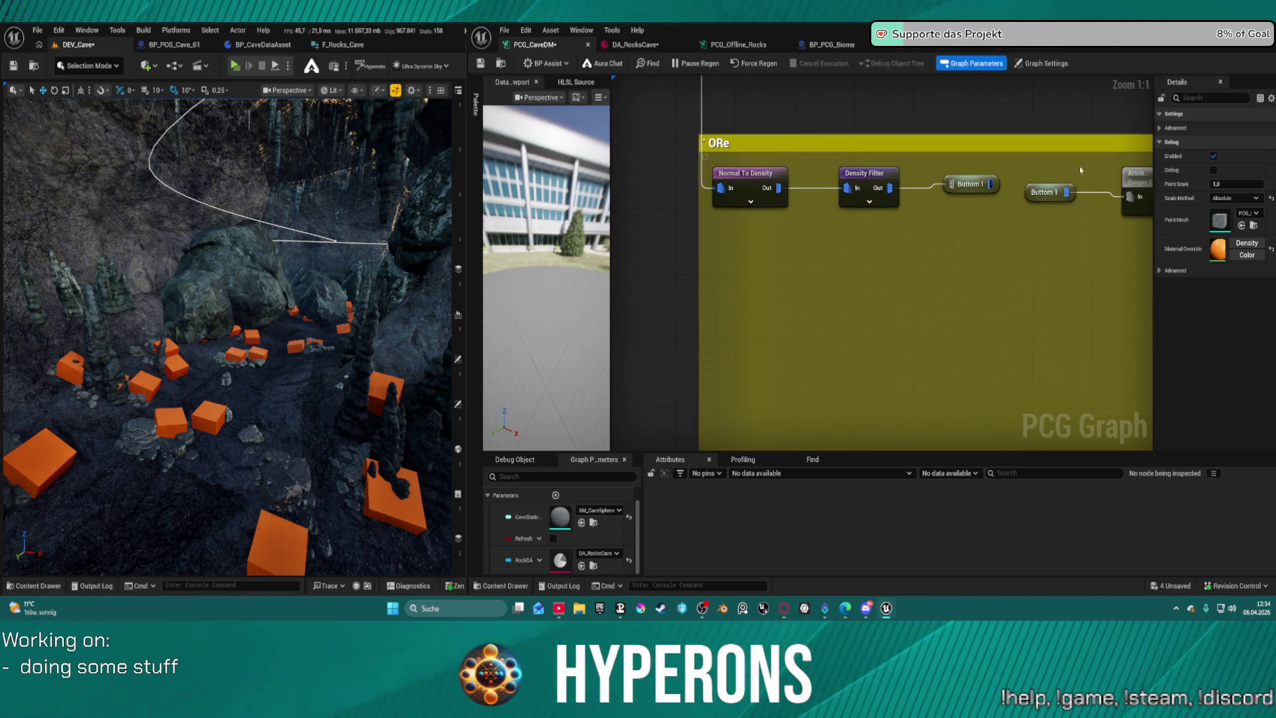
pyautogui.click(867, 174)
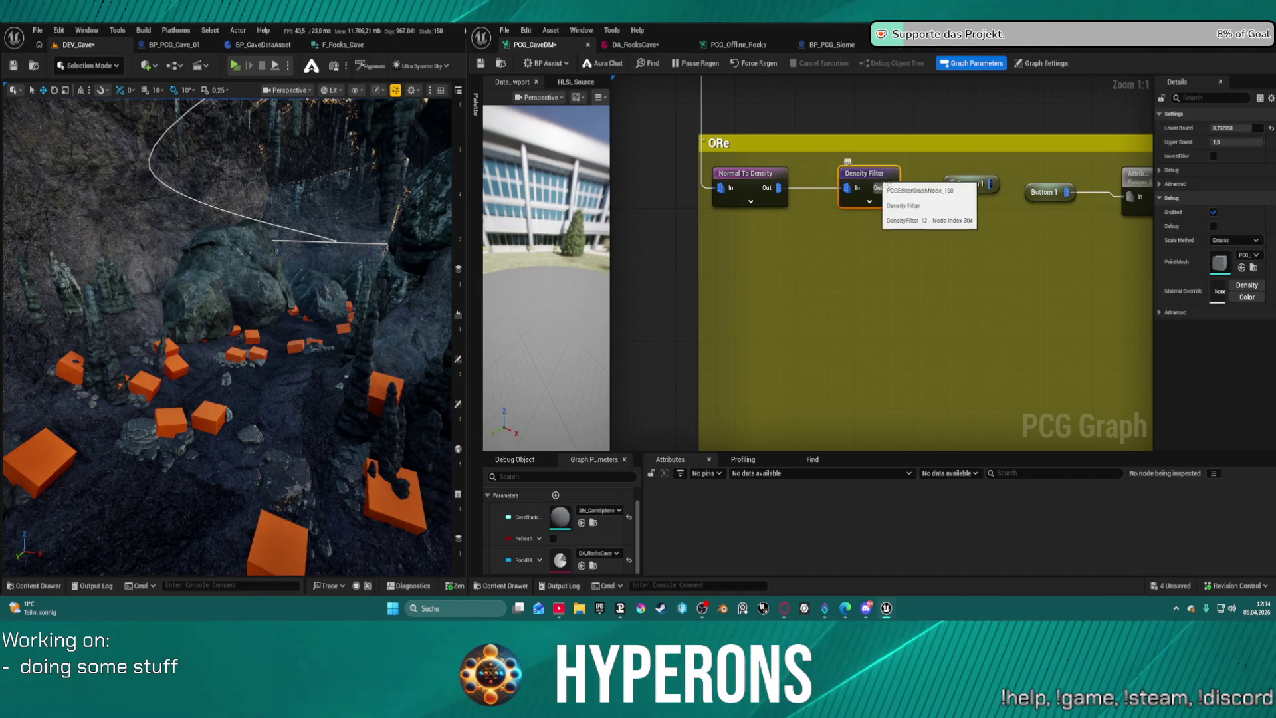
pyautogui.click(1248, 127)
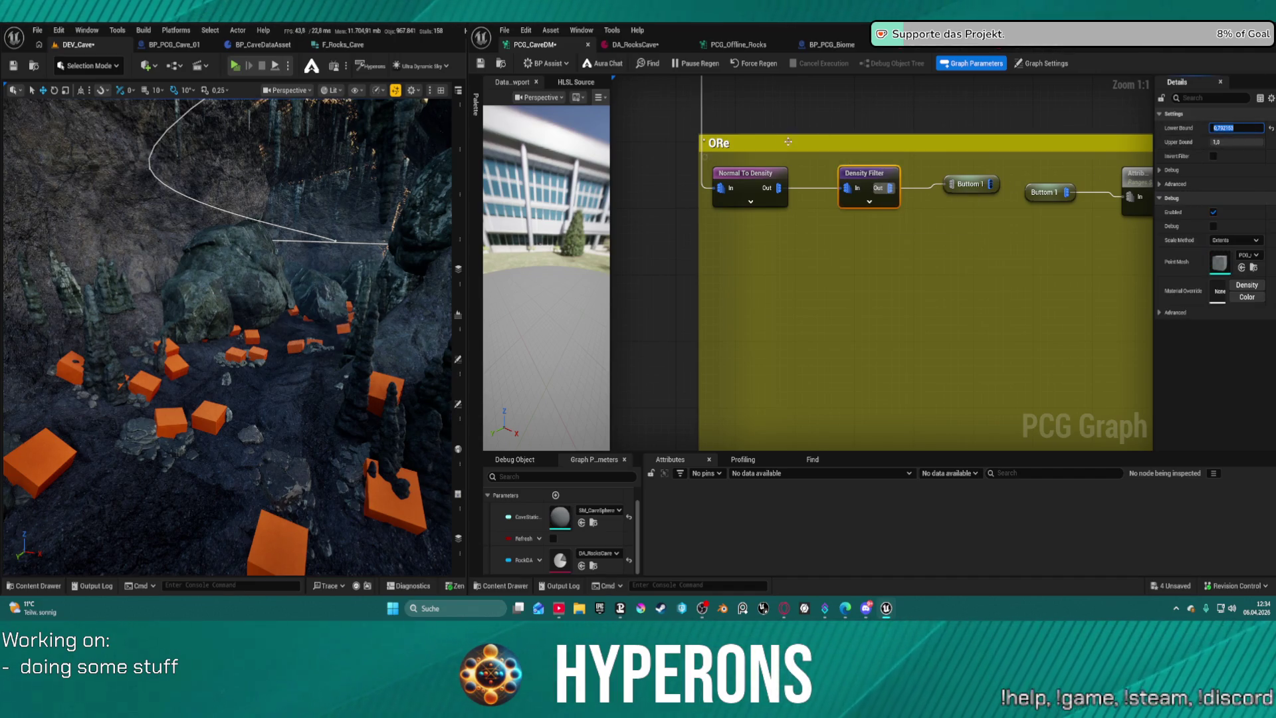
pyautogui.click(745, 173)
pyautogui.write('1')
pyautogui.press('Return')
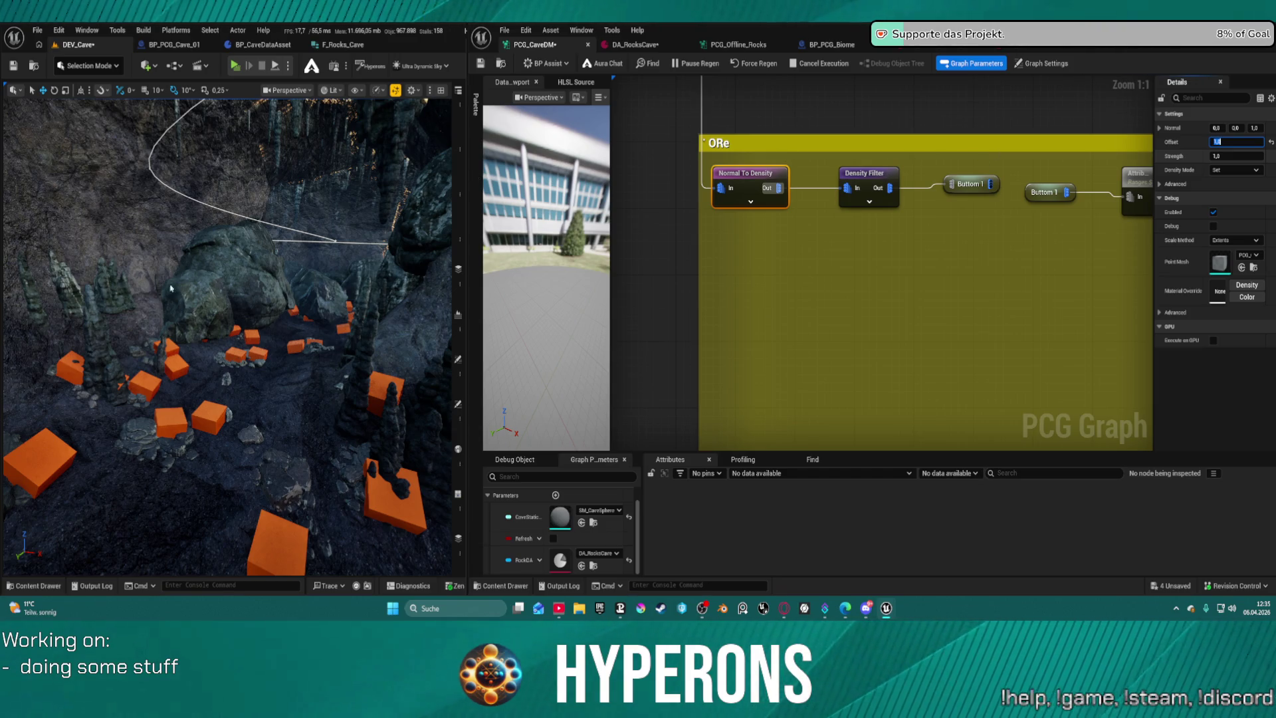
pyautogui.hotkey('ctrl', 's')
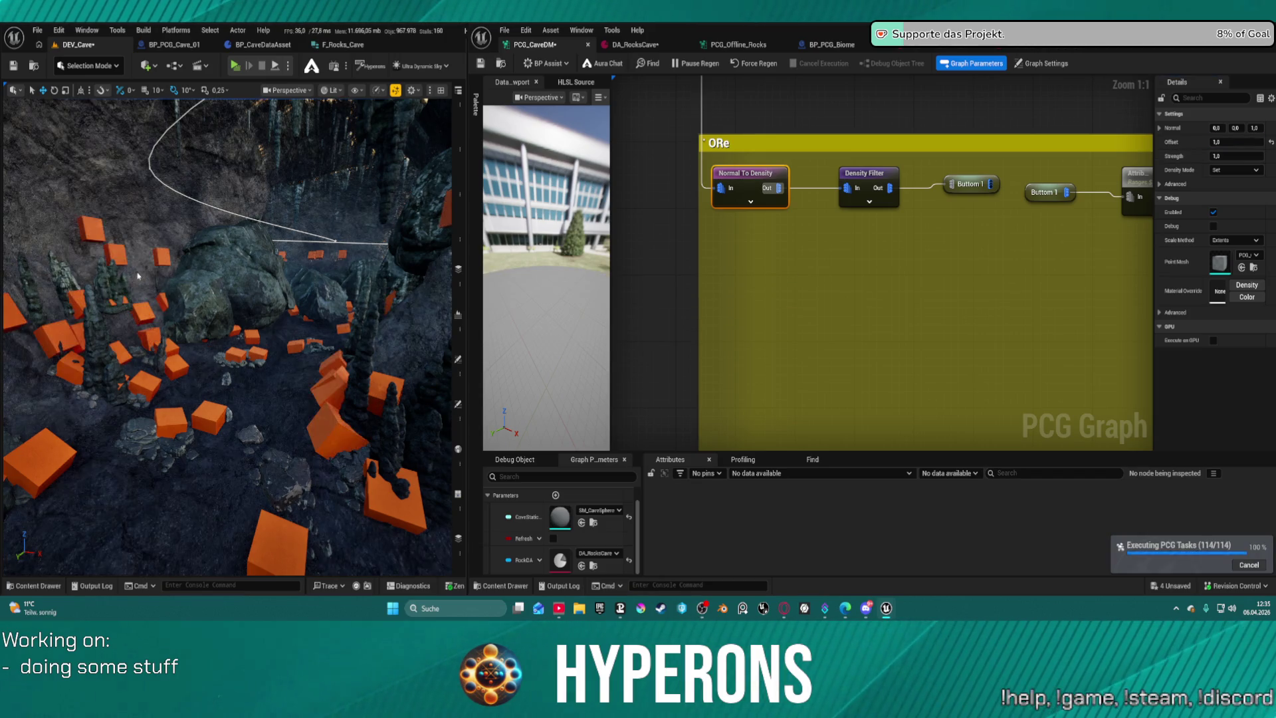
# Narrow the Density Filter to an upper bound near 0.30 and lower bound near 0.24.
pyautogui.click(874, 183)
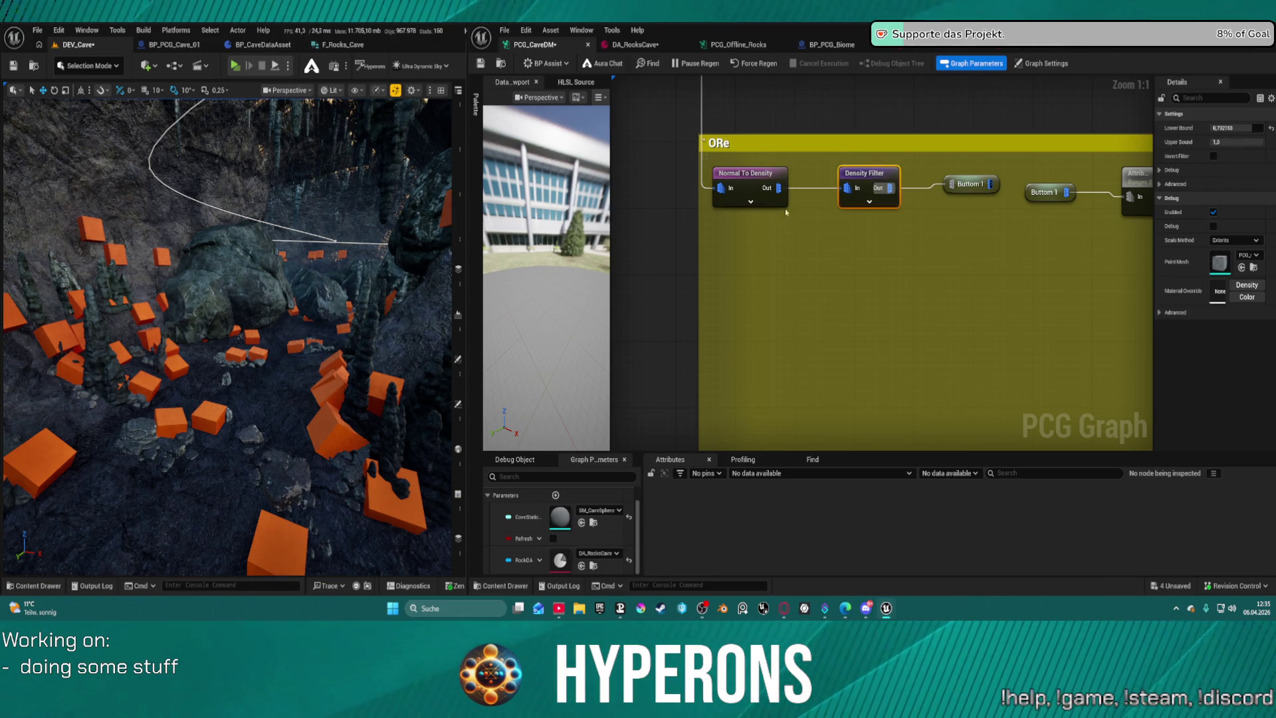
pyautogui.moveTo(1255, 143)
pyautogui.mouseDown()
pyautogui.moveTo(1229, 143)
pyautogui.moveTo(1259, 145)
pyautogui.mouseUp()
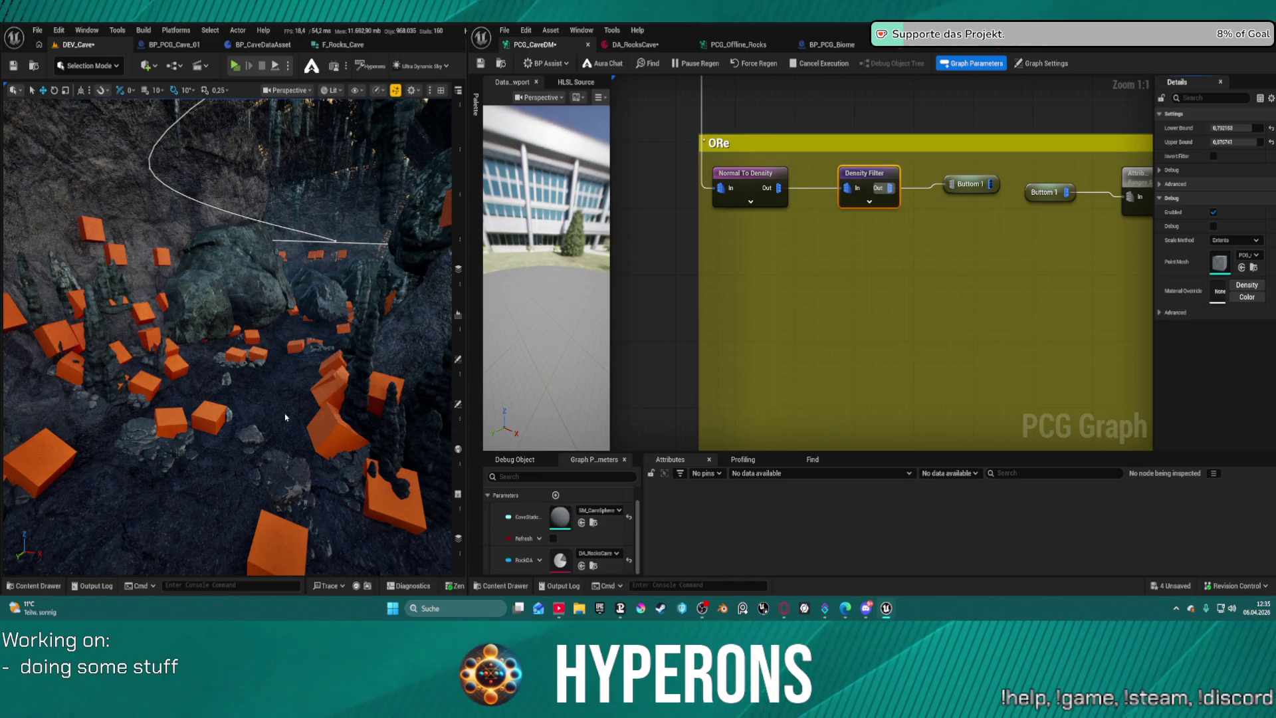
pyautogui.hotkey('ctrl', 's')
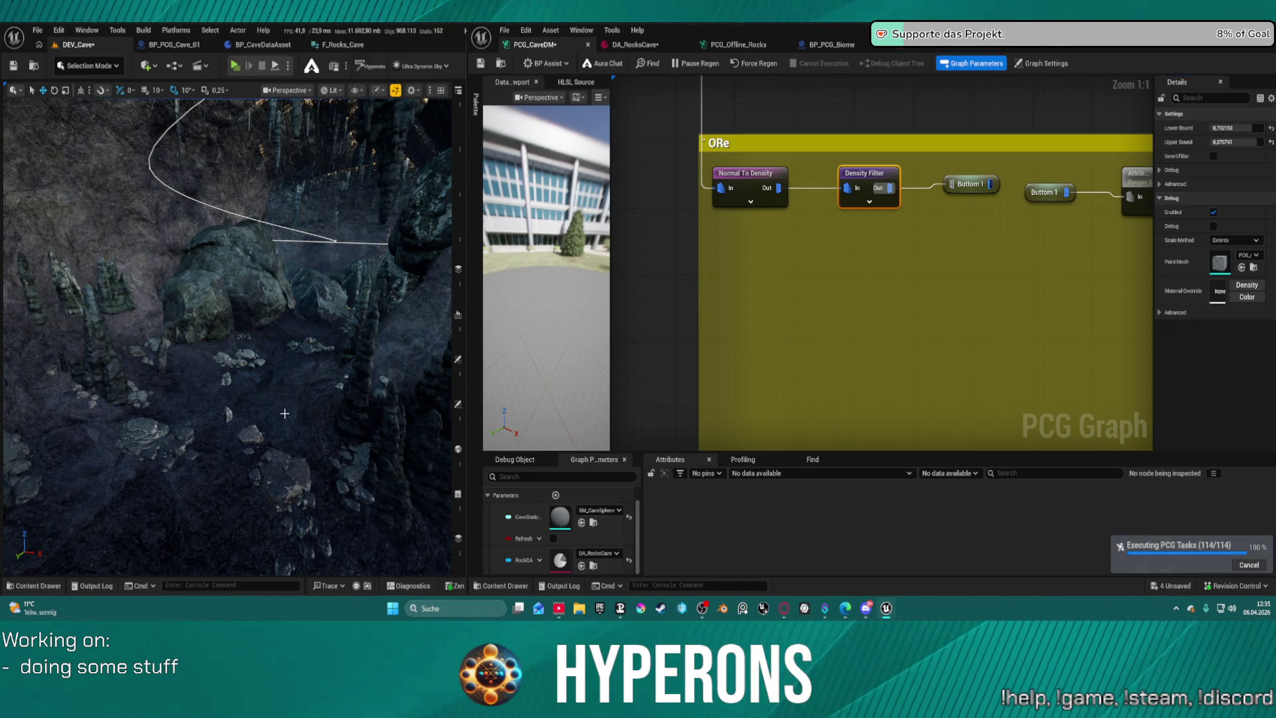
pyautogui.moveTo(1232, 141)
pyautogui.mouseDown()
pyautogui.moveTo(1196, 141)
pyautogui.moveTo(1200, 125)
pyautogui.mouseUp()
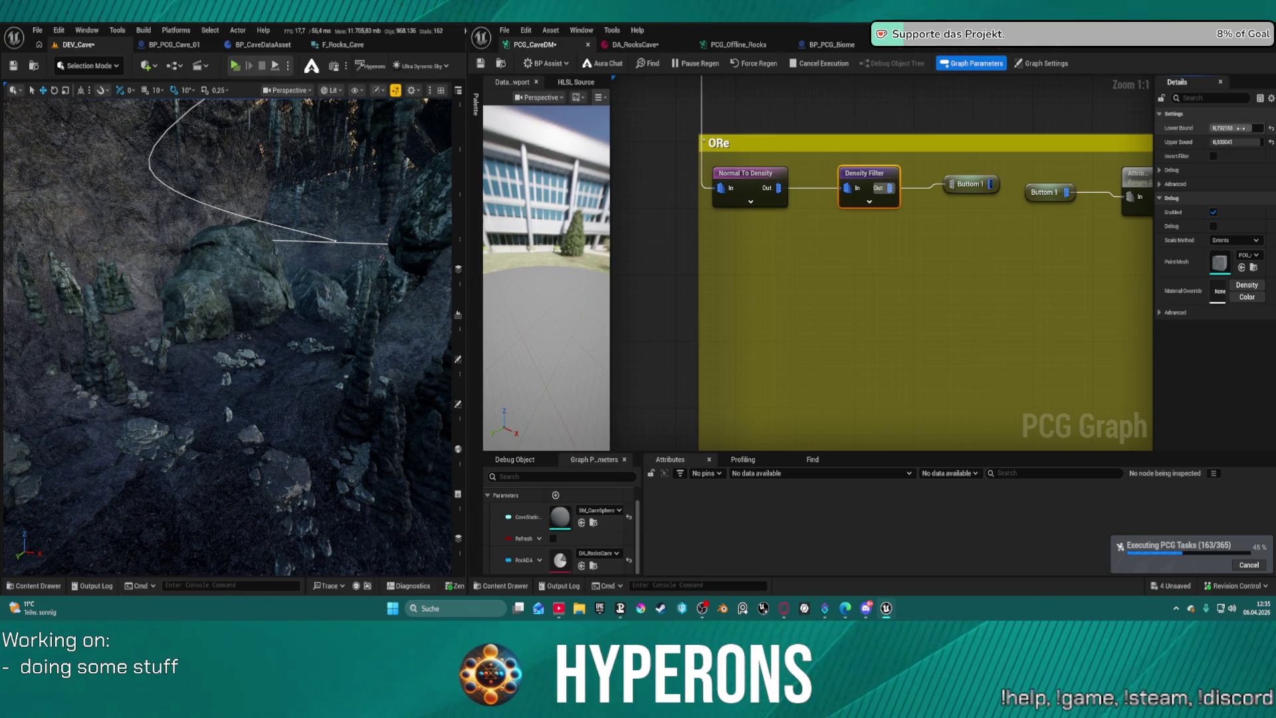
pyautogui.moveTo(1240, 128); pyautogui.dragTo(1226, 128)
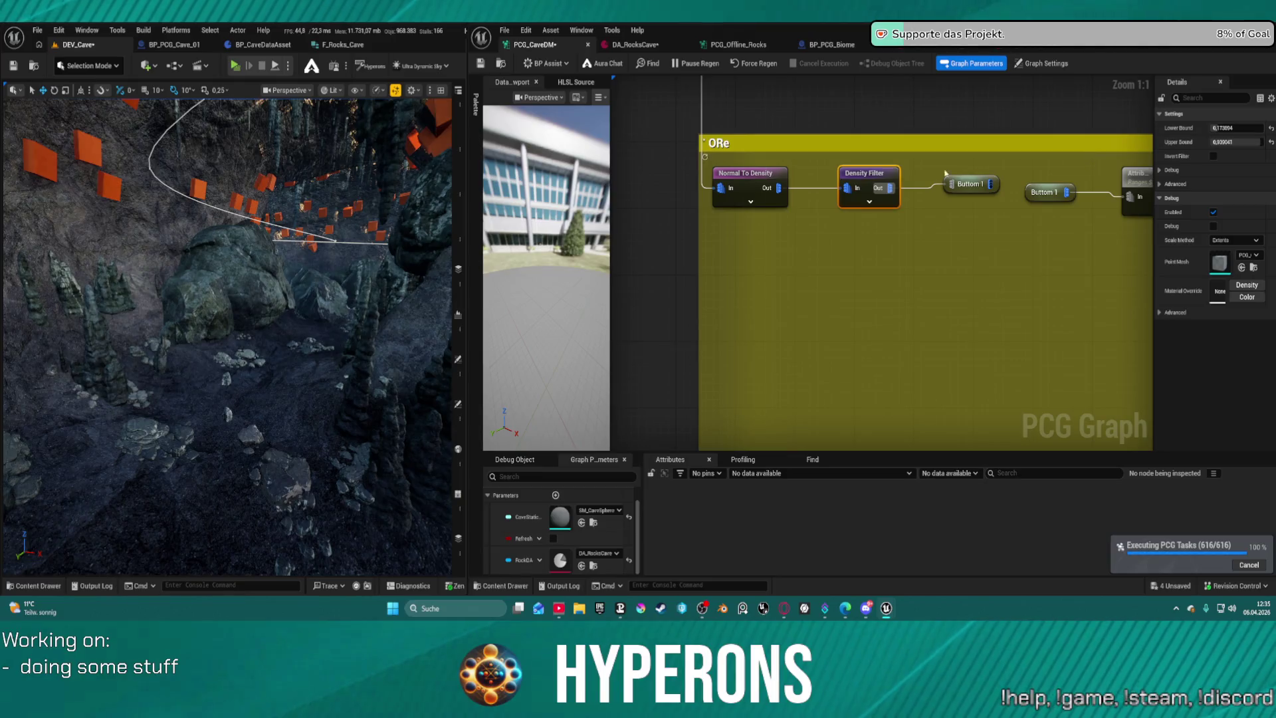
pyautogui.moveTo(1218, 135); pyautogui.dragTo(1230, 127)
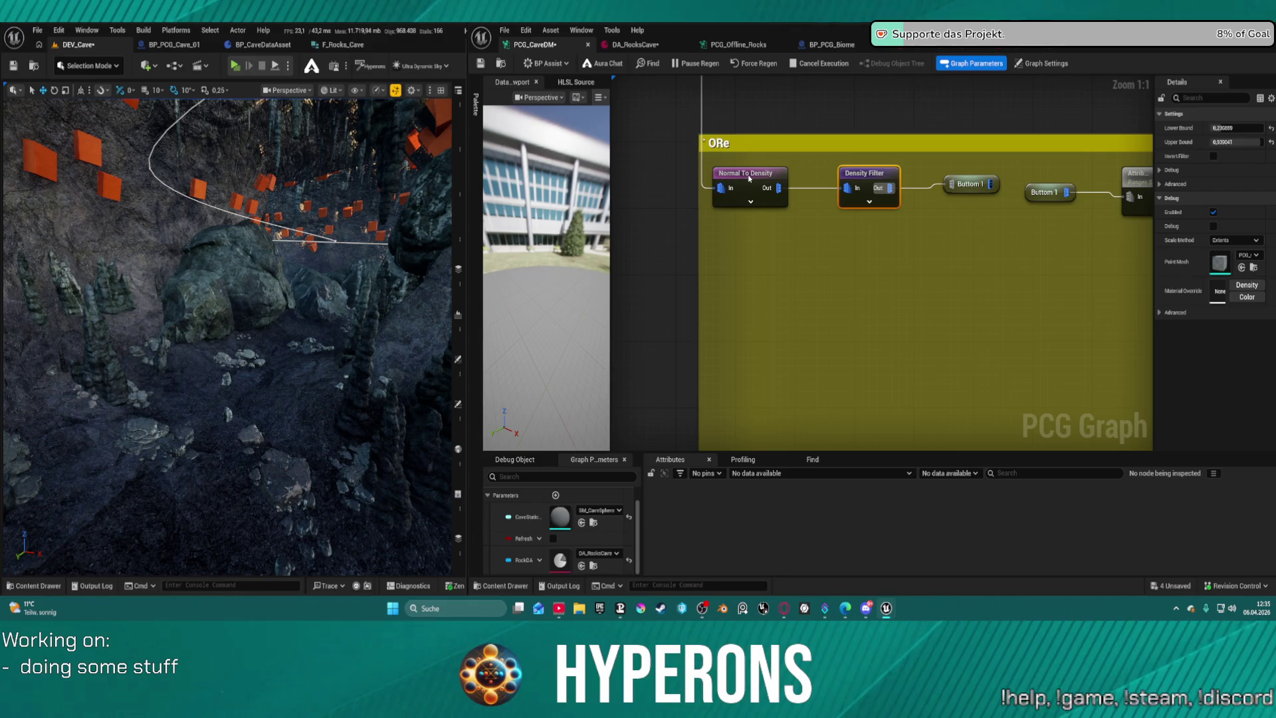
# Reset the Normal To Density offset to 0.0 and raise the Density Filter bounds to about 0.27 and 0.98.
pyautogui.click(749, 179)
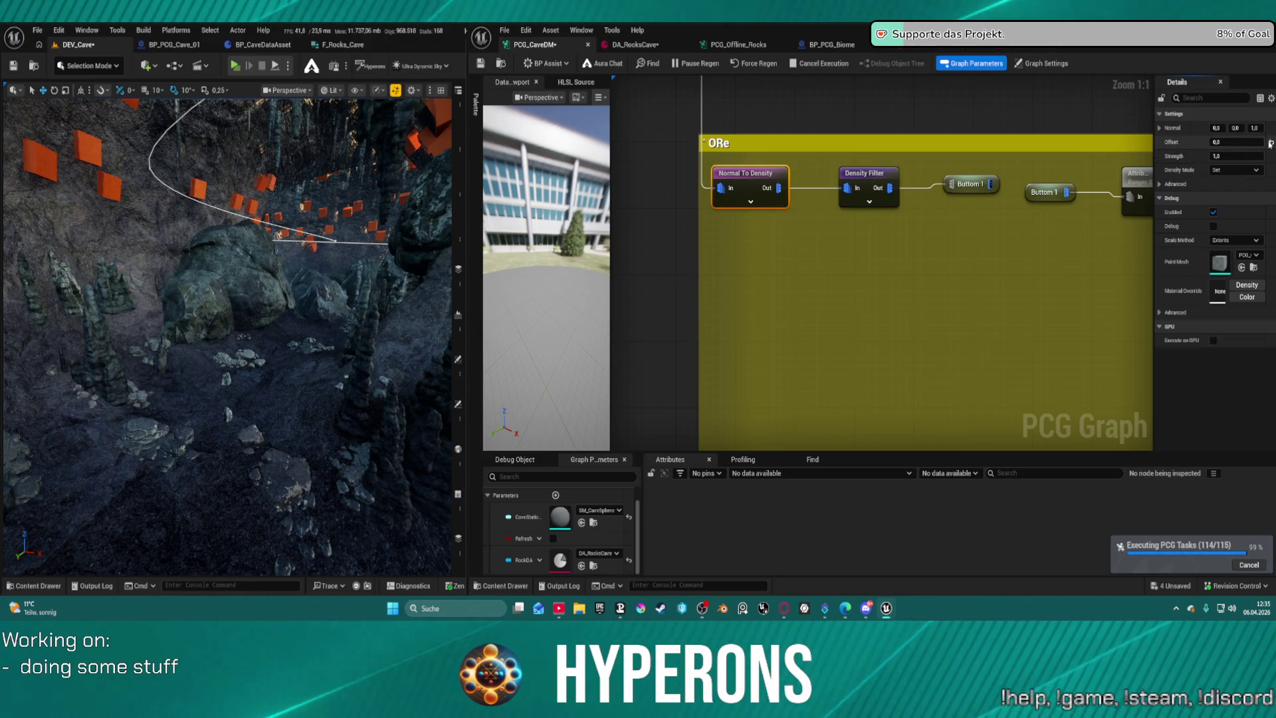
pyautogui.moveTo(1233, 144); pyautogui.dragTo(1189, 145)
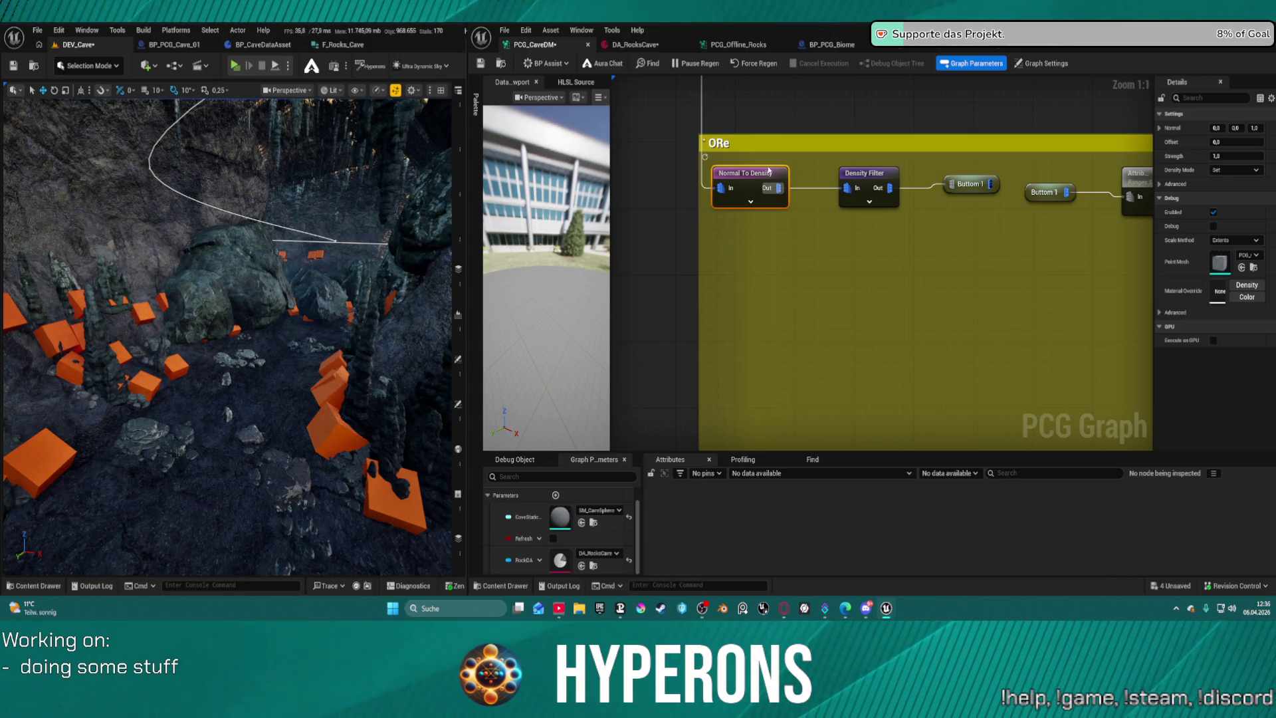
pyautogui.click(848, 178)
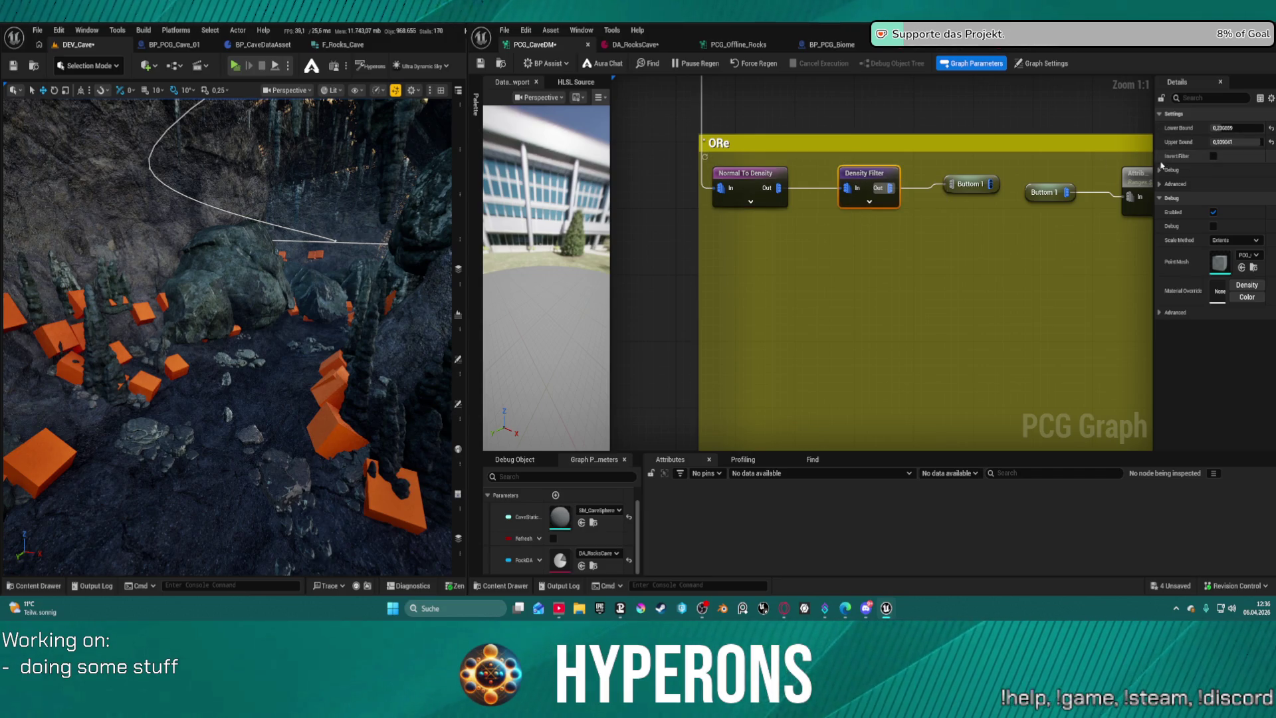
pyautogui.click(1236, 128)
pyautogui.moveTo(1225, 128); pyautogui.dragTo(1225, 128)
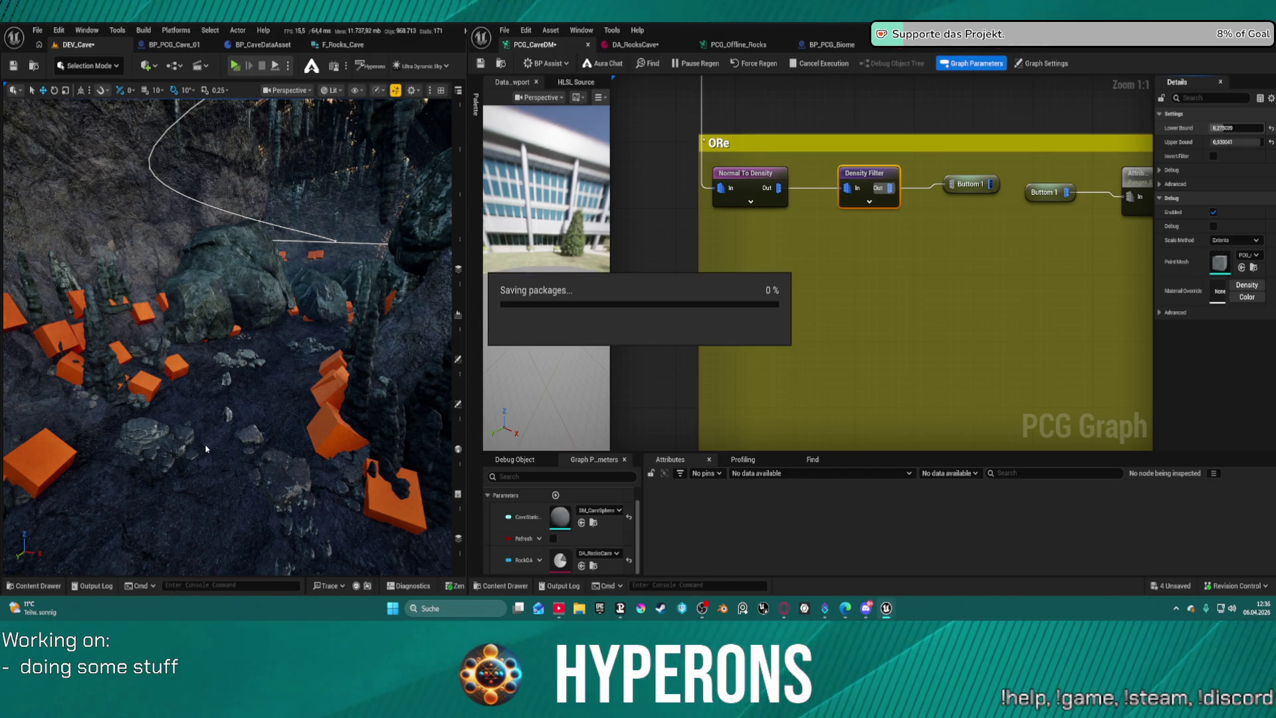
pyautogui.moveTo(1224, 142); pyautogui.dragTo(1228, 141)
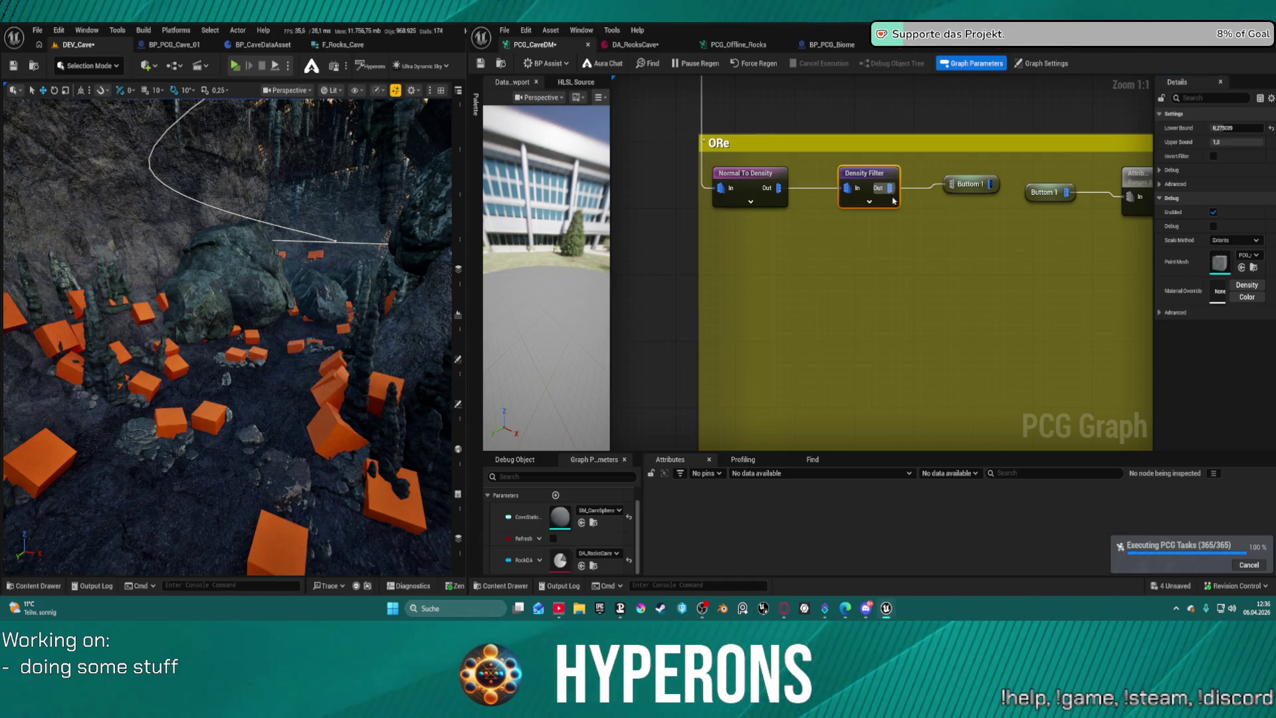
pyautogui.click(1236, 142)
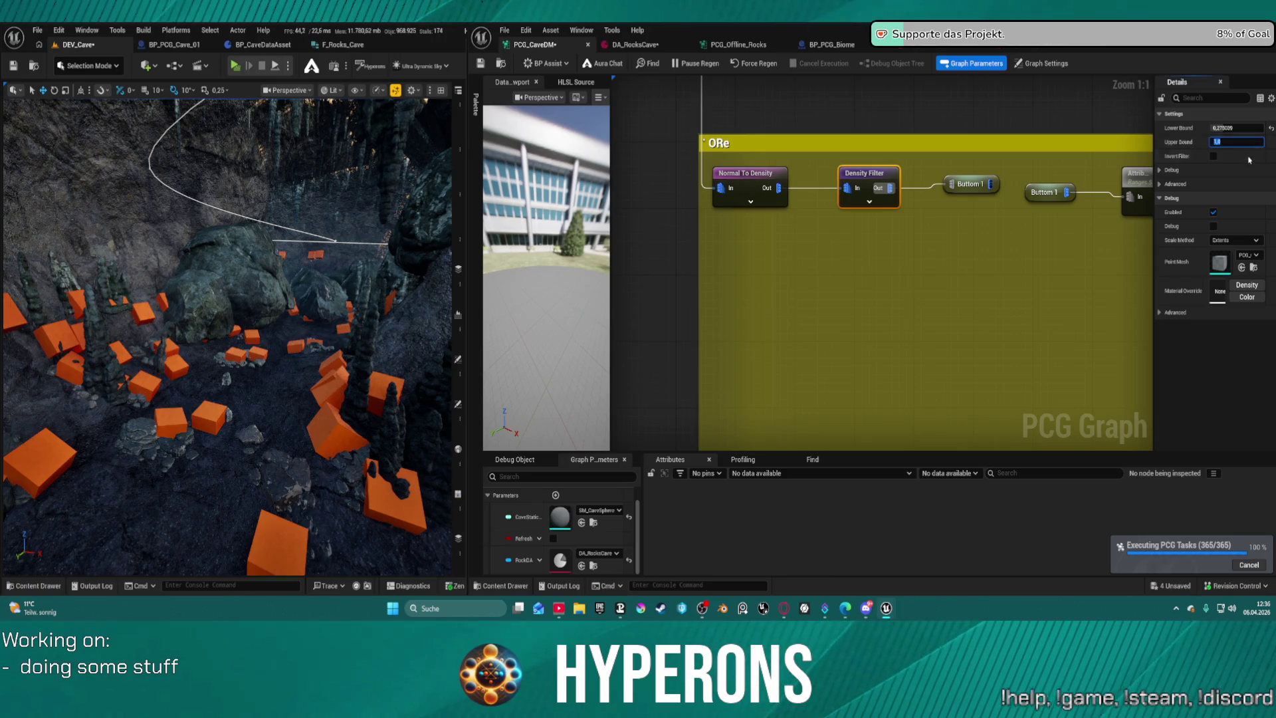
# Set the Density Filter upper bound to 0.8 (after trying 0.5) and the lower bound to 0,305851.
pyautogui.write('0.5')
pyautogui.press('Return')
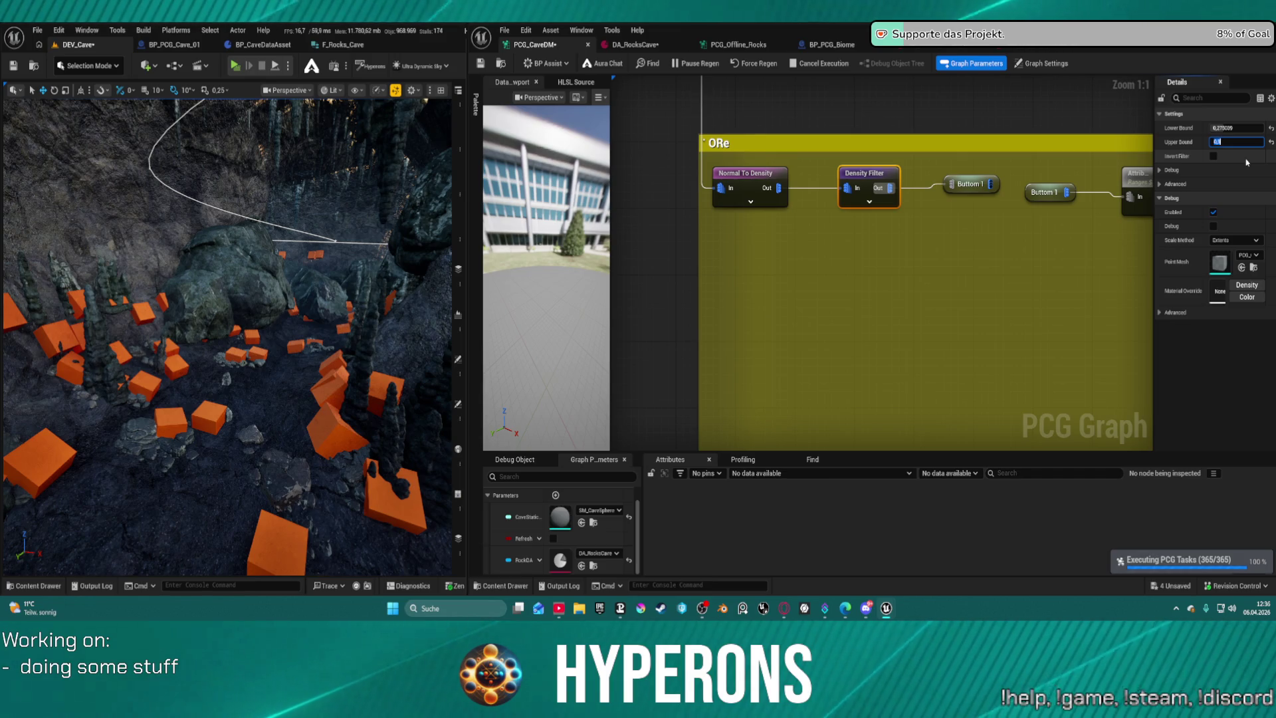
pyautogui.press('Return')
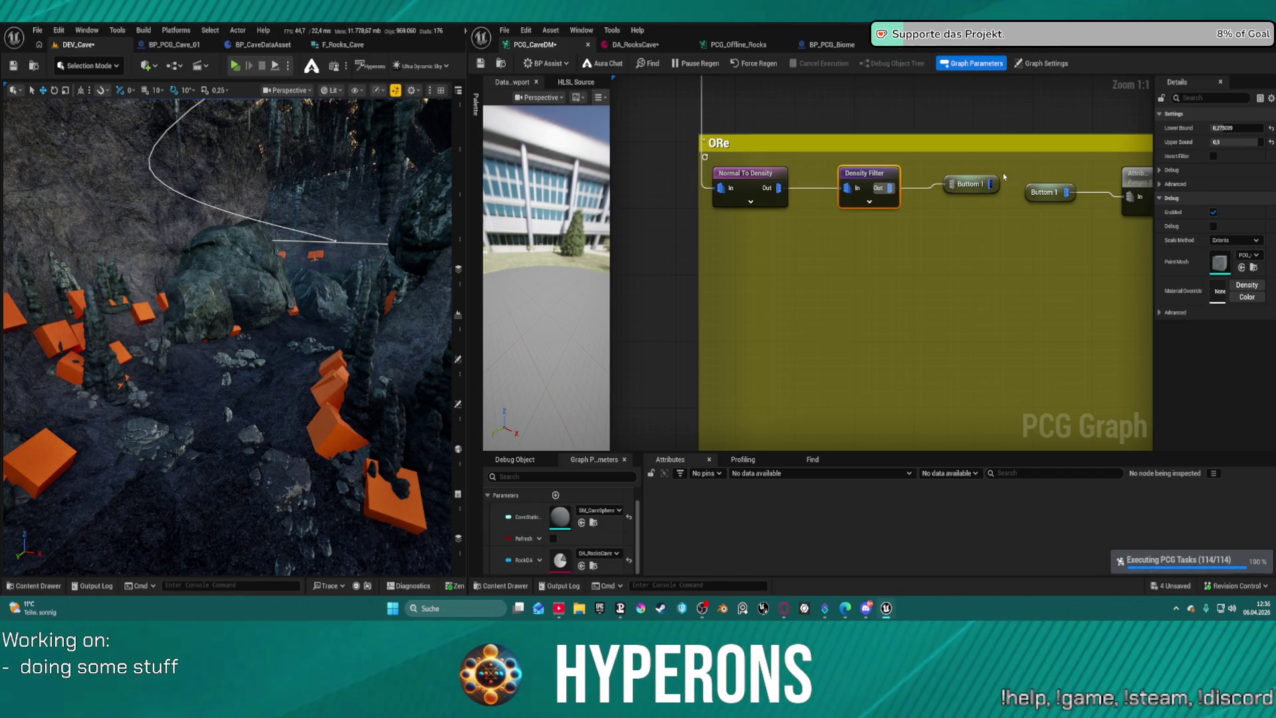
pyautogui.click(1244, 142)
pyautogui.write('0.8')
pyautogui.press('Return')
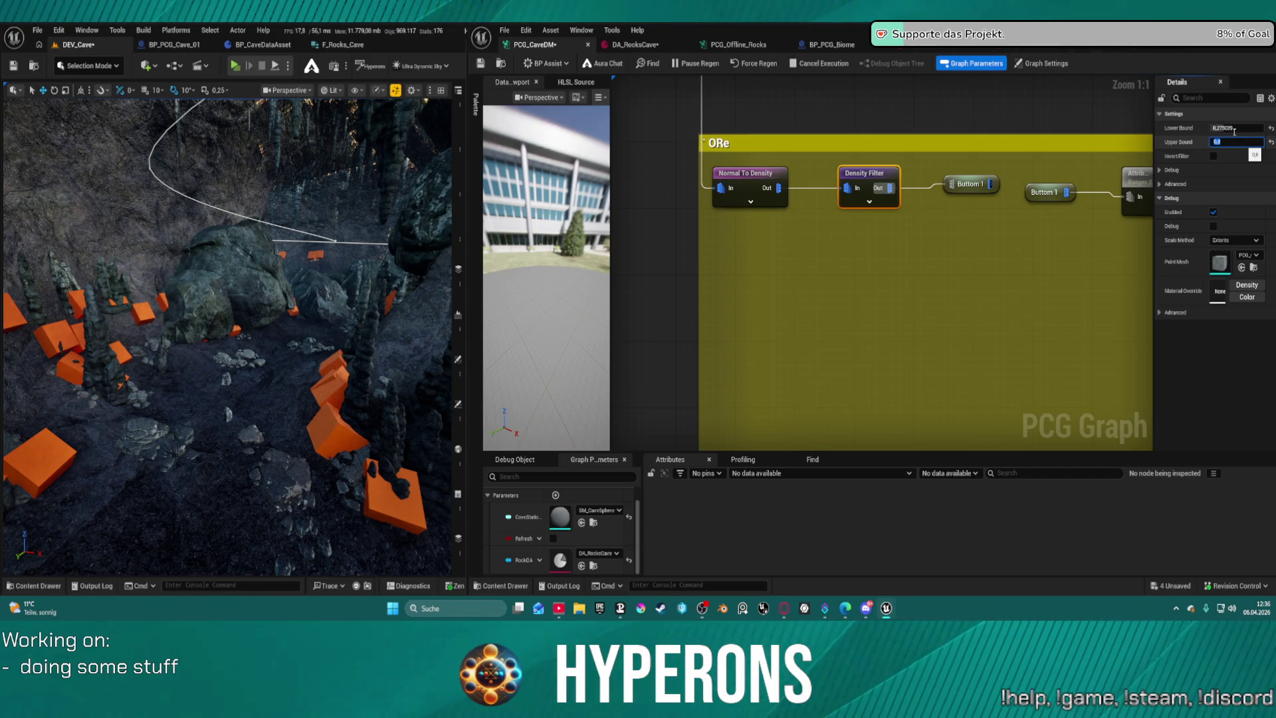
pyautogui.hotkey('ctrl', 's')
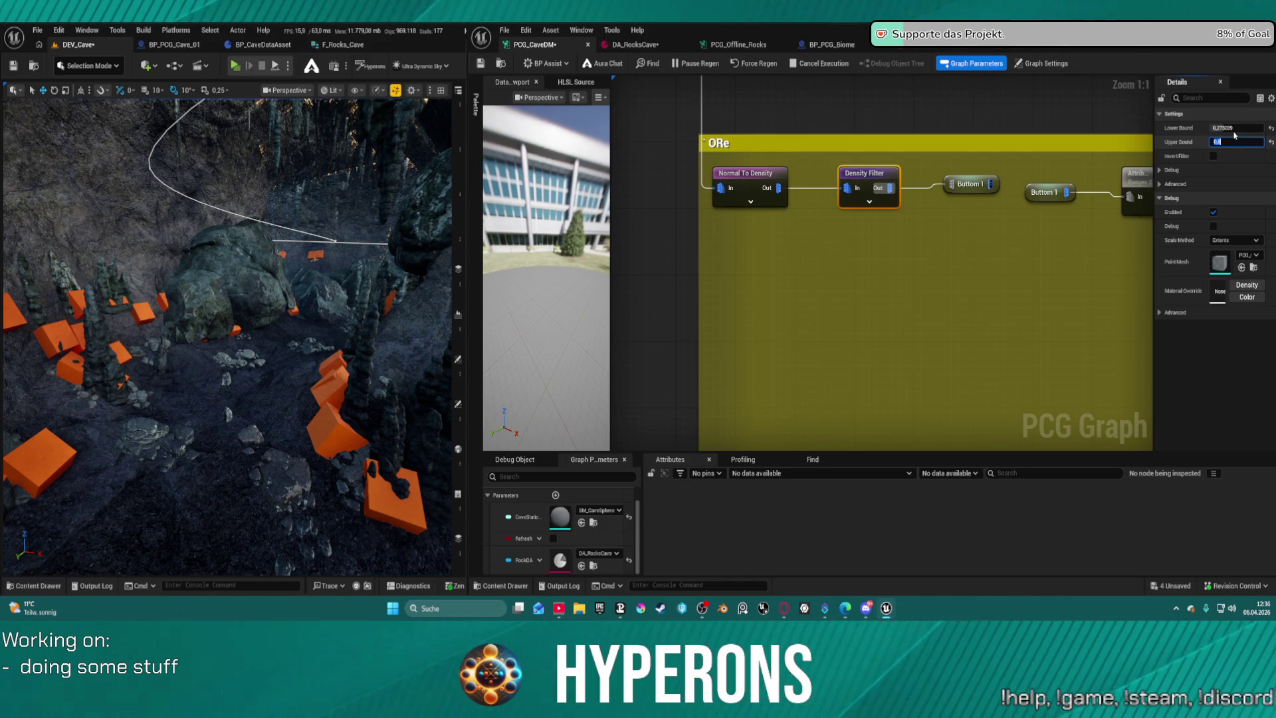
pyautogui.click(1233, 127)
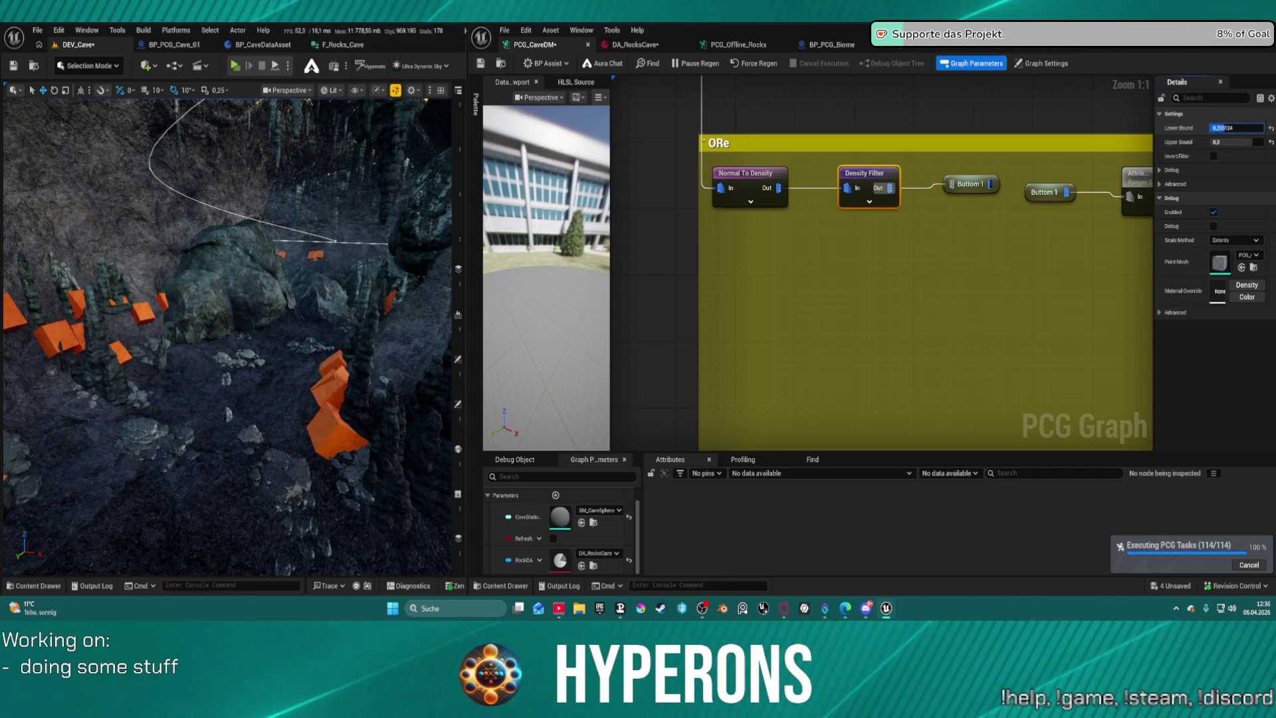
pyautogui.write('0,305851')
pyautogui.press('Return')
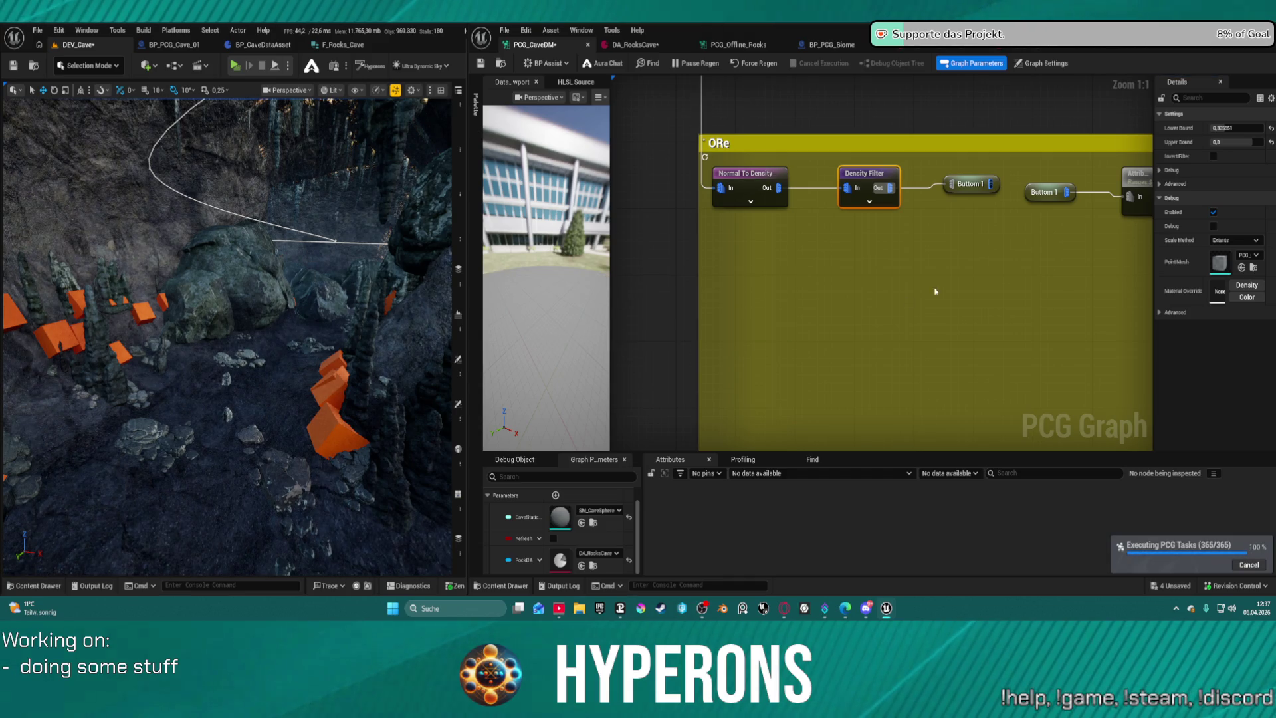
# Set the Normal To Density offset to 0,1 and save the graph.
pyautogui.click(746, 196)
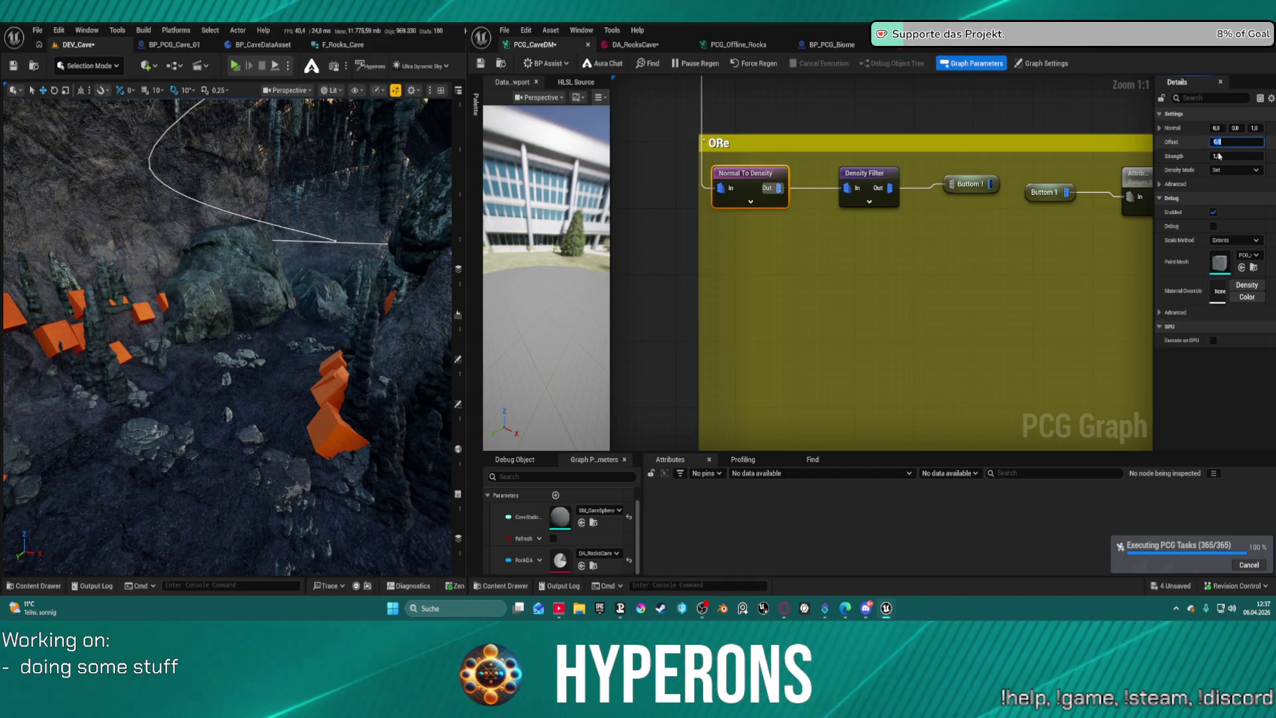
pyautogui.click(1235, 141)
pyautogui.write('0,1')
pyautogui.press('Return')
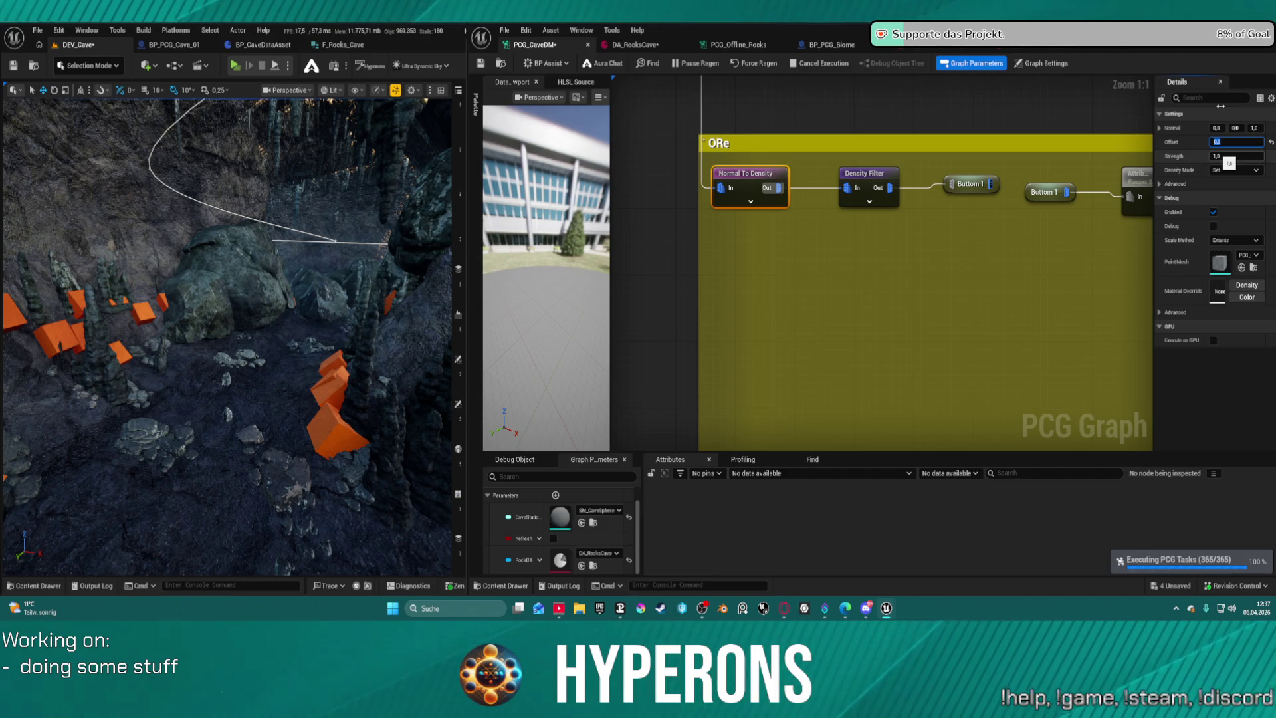
pyautogui.hotkey('ctrl', 's')
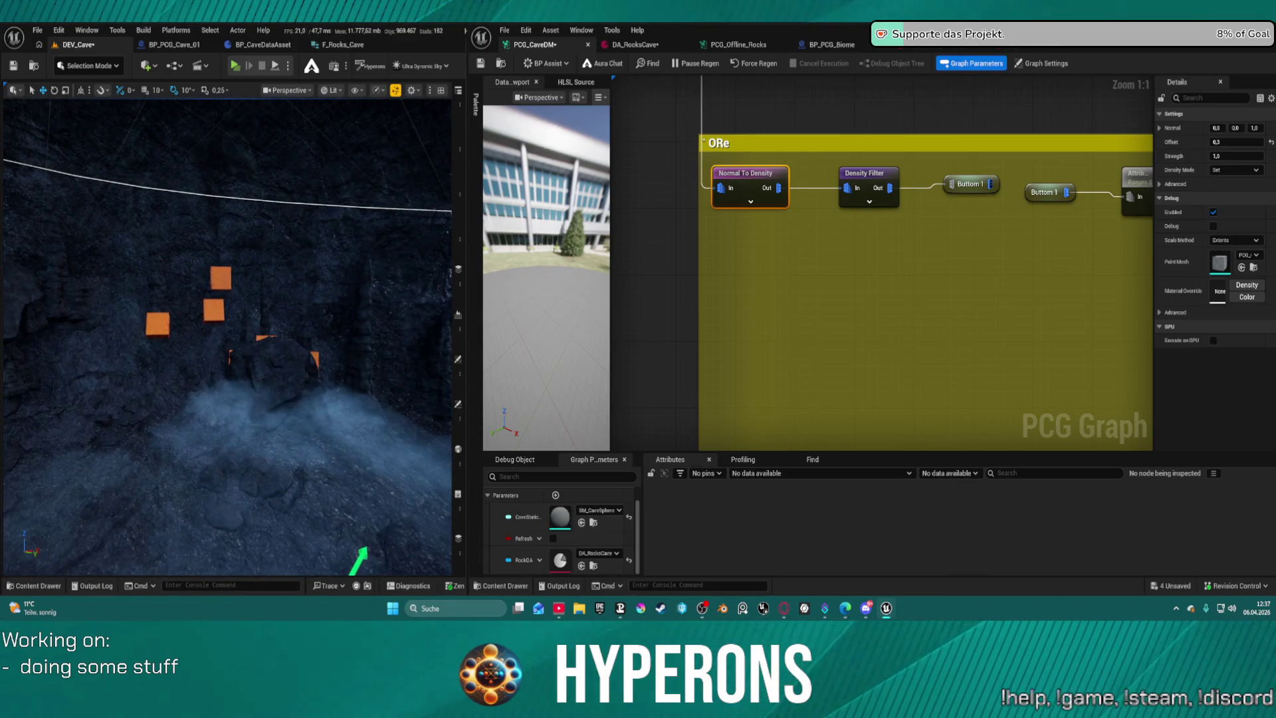
pyautogui.scroll(-10, 968, 244)
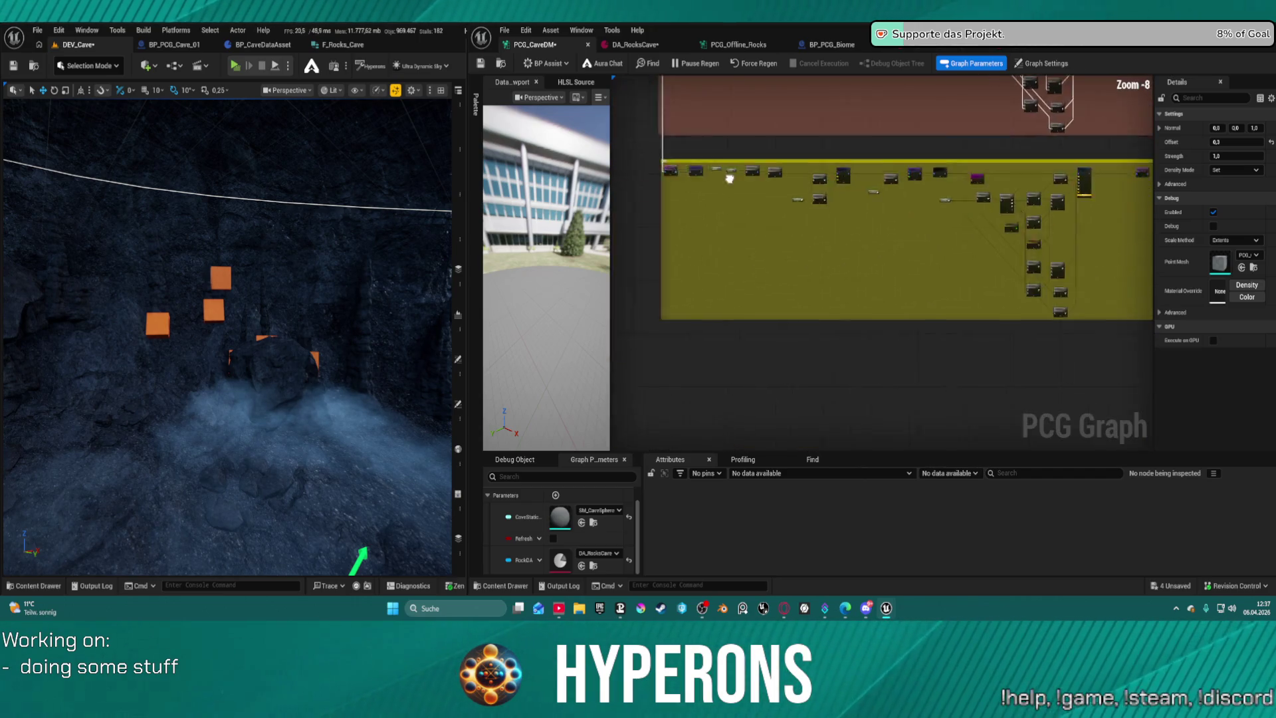
# Rename the Button 1 reroute node to 'Ore'.
pyautogui.scroll(6, 802, 182)
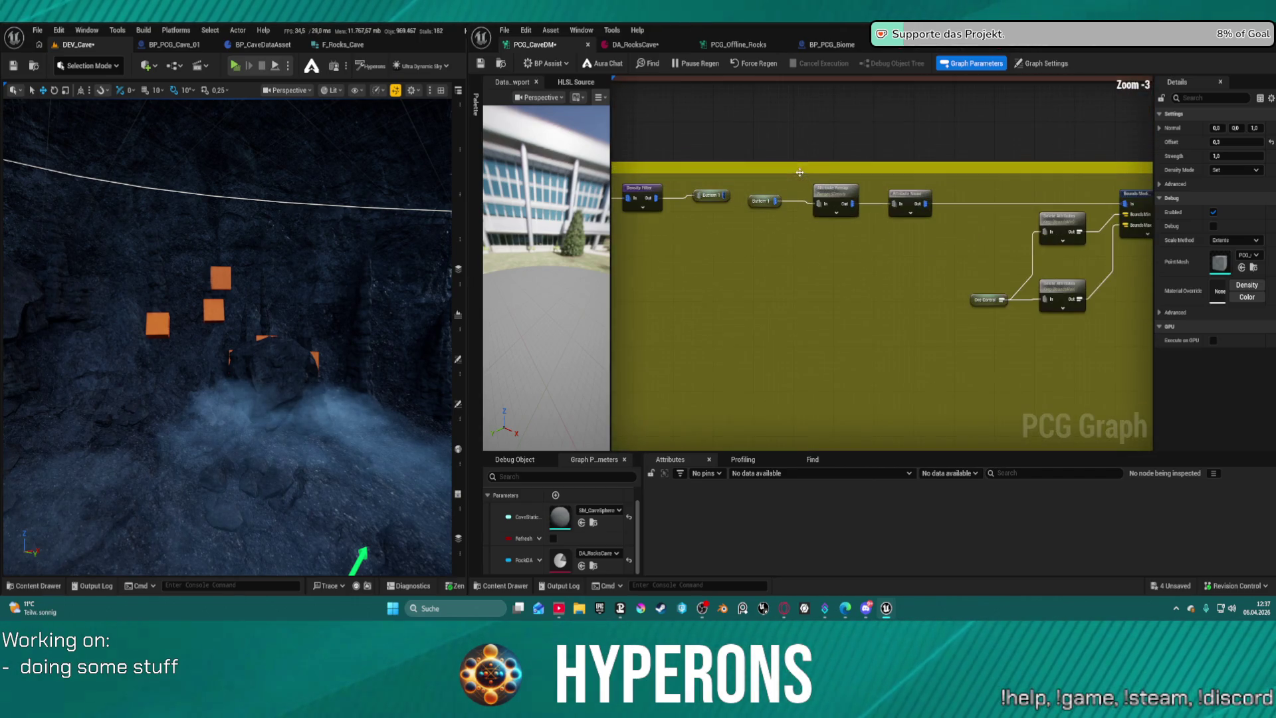
pyautogui.click(715, 197)
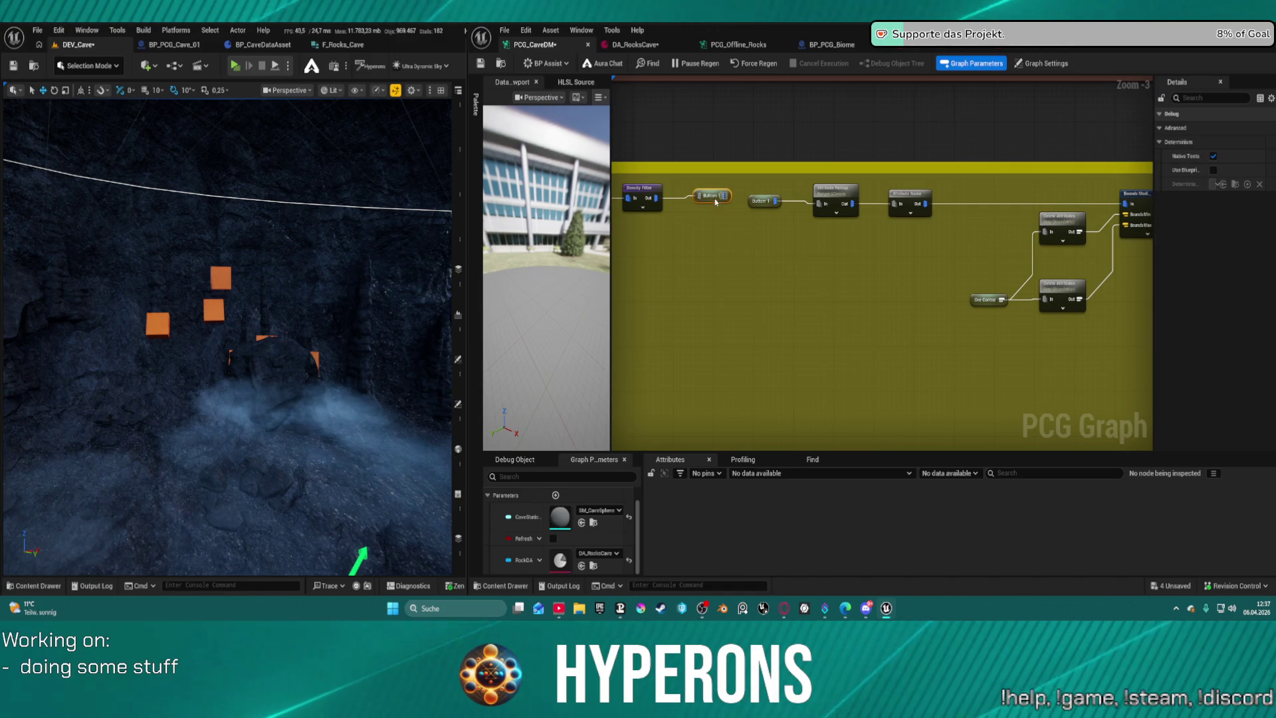
pyautogui.press('F2')
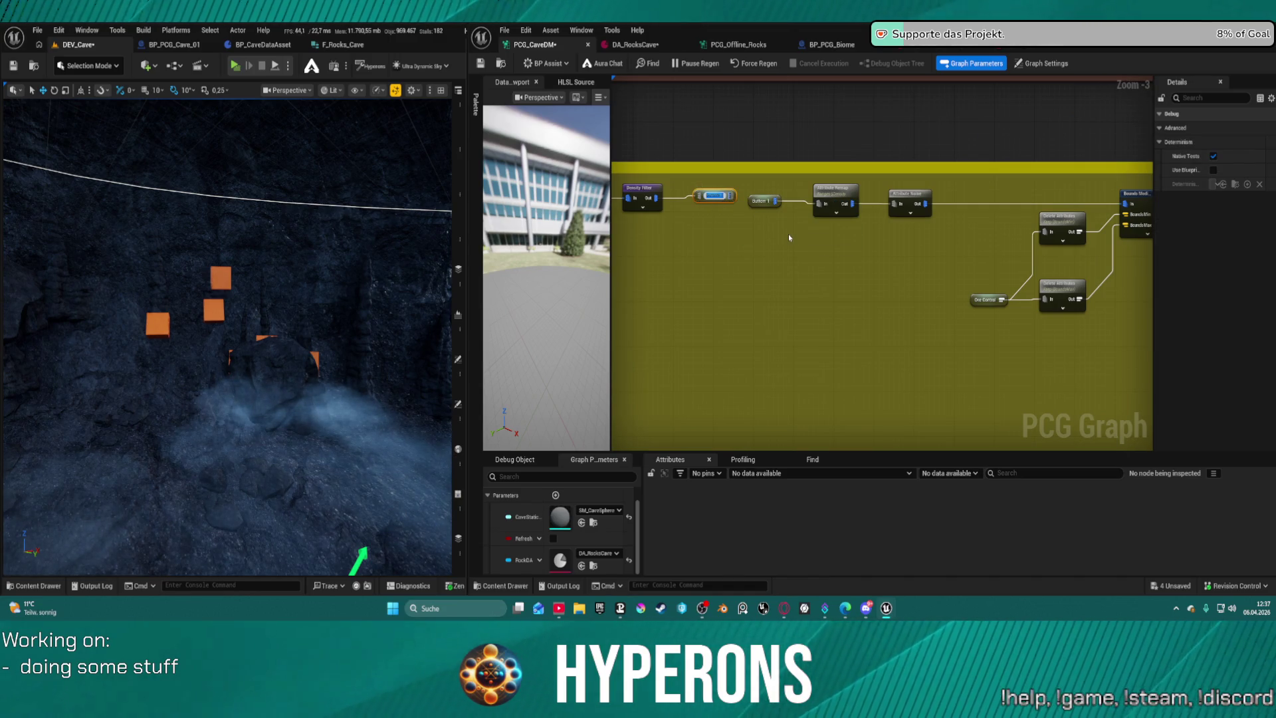
pyautogui.write('Ore')
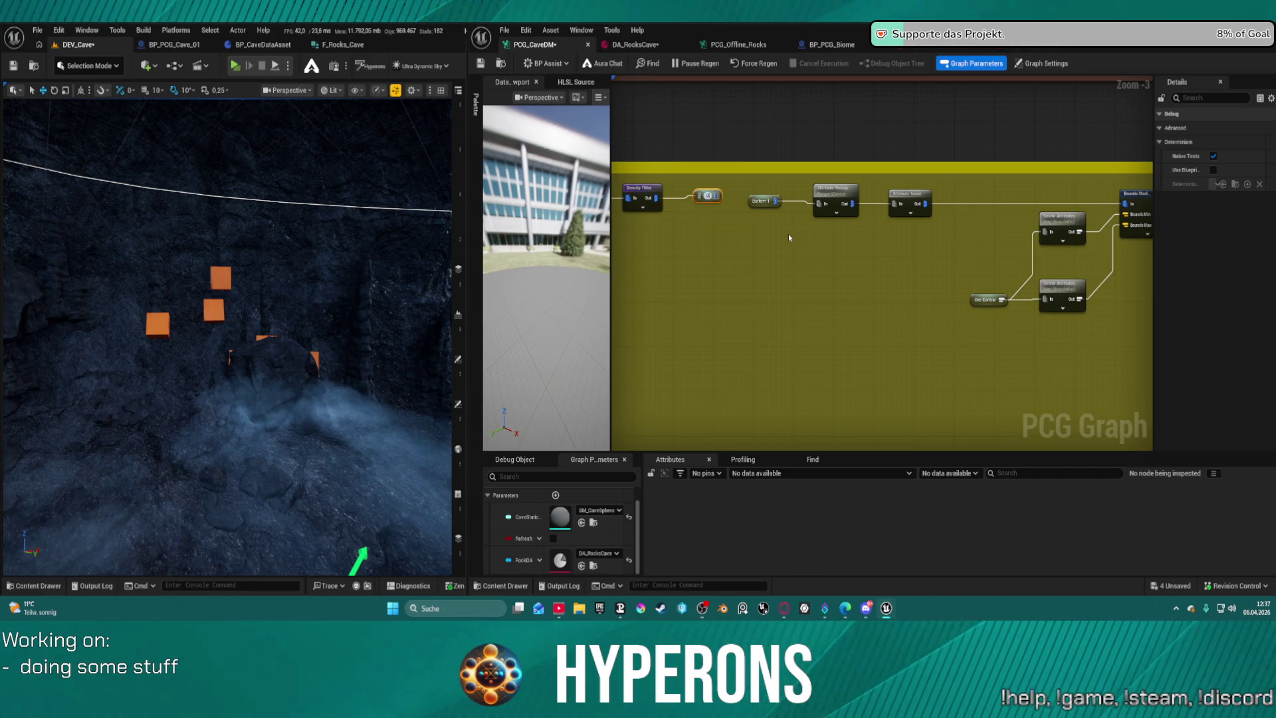
pyautogui.press('Return')
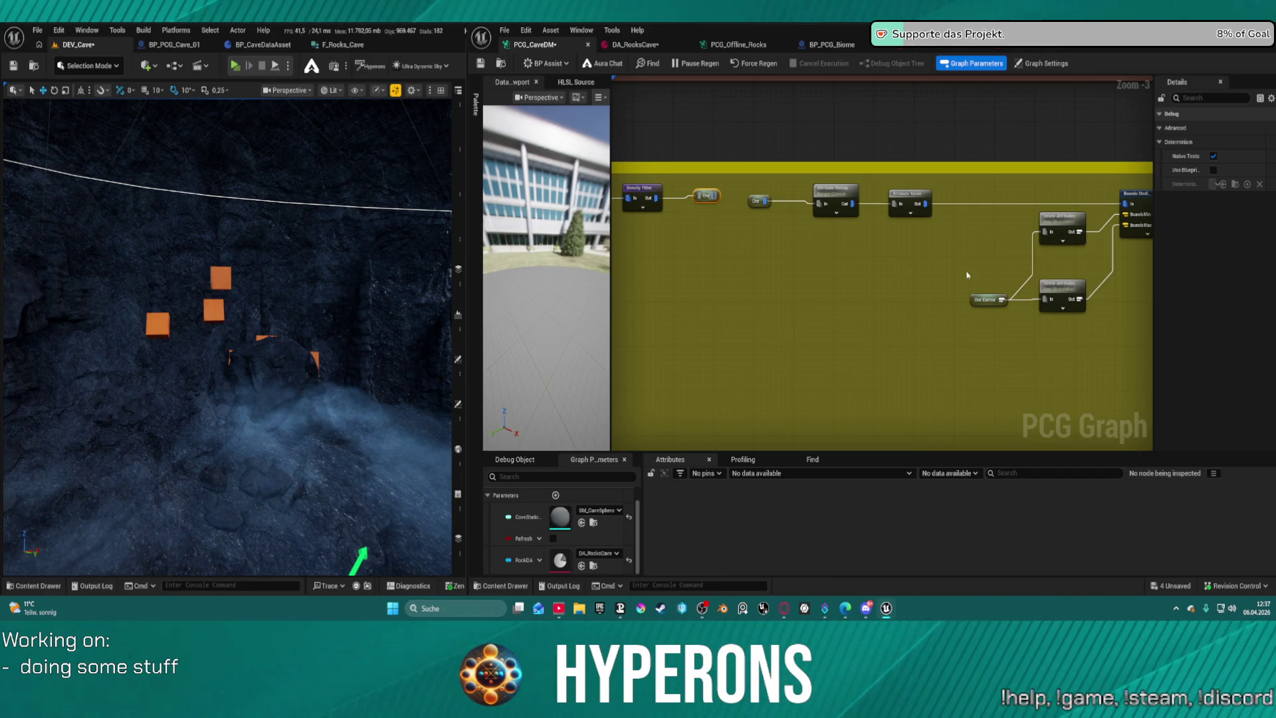
# Set the Select Points ratio to 0,25 and save the graph.
pyautogui.click(967, 274)
pyautogui.moveTo(980, 249); pyautogui.dragTo(653, 250)
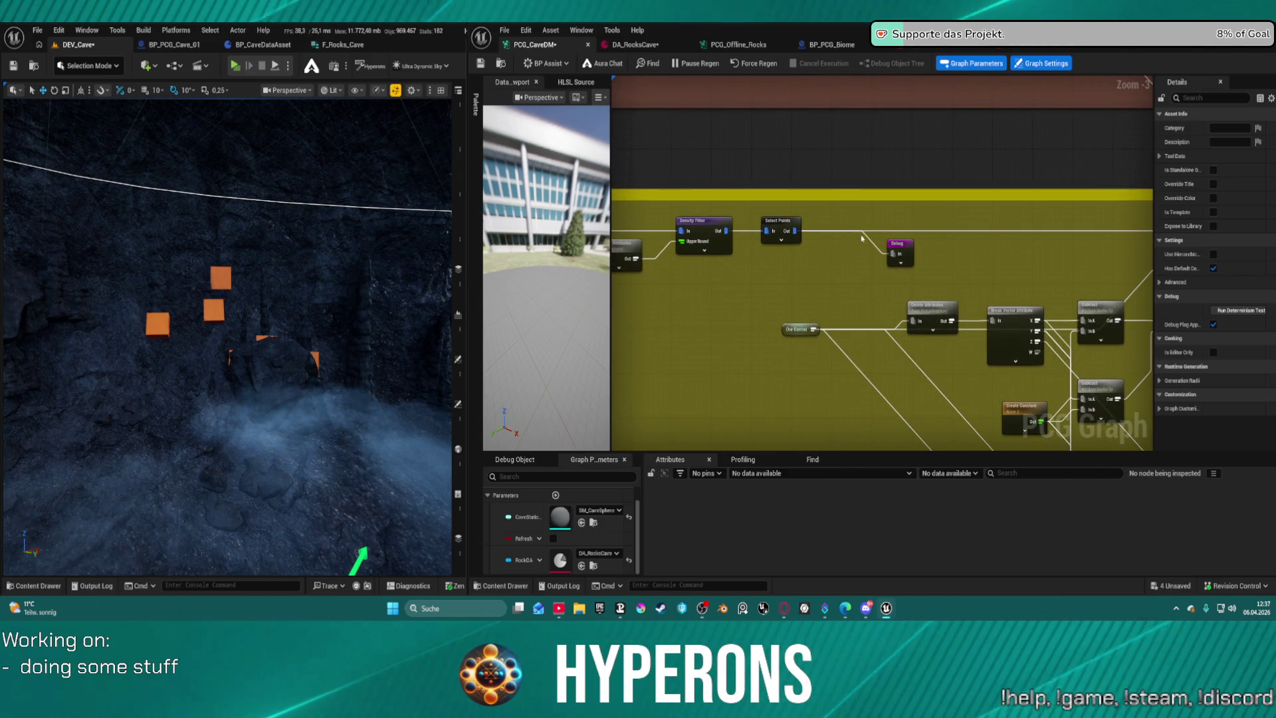
pyautogui.moveTo(1018, 238)
pyautogui.mouseDown()
pyautogui.moveTo(797, 210)
pyautogui.moveTo(1121, 235)
pyautogui.mouseUp()
pyautogui.click(960, 221)
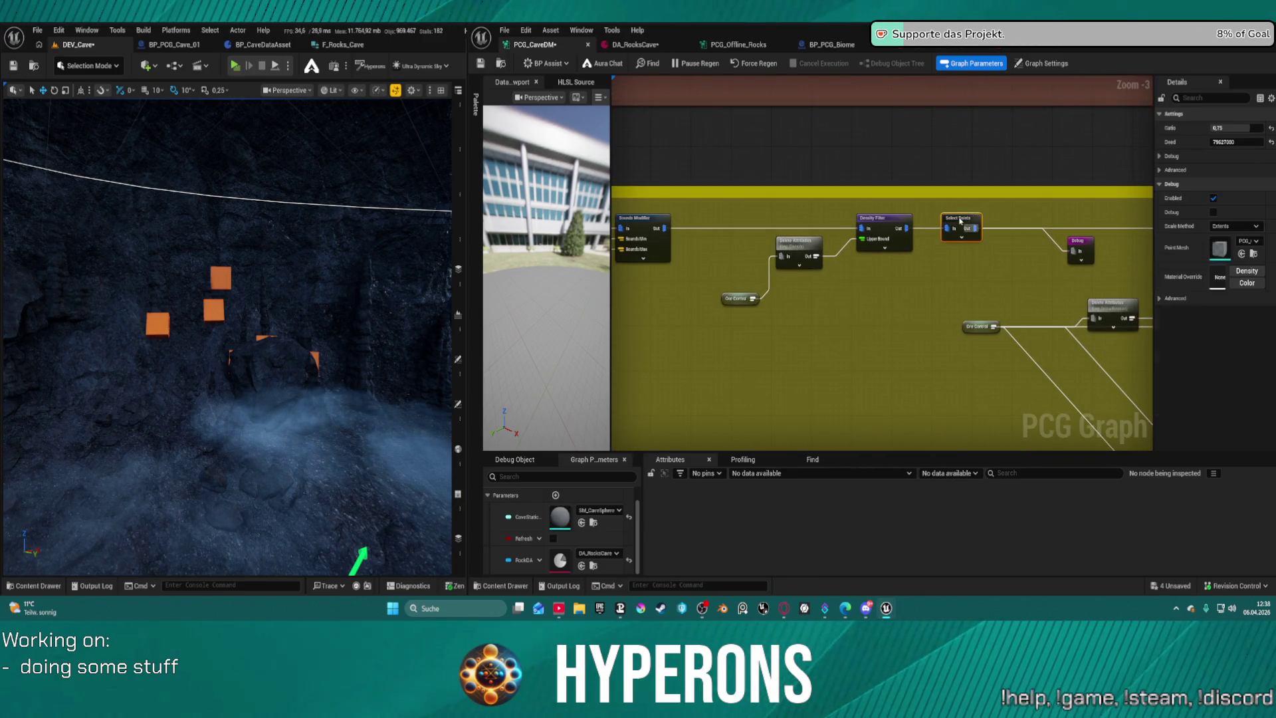
pyautogui.click(1235, 127)
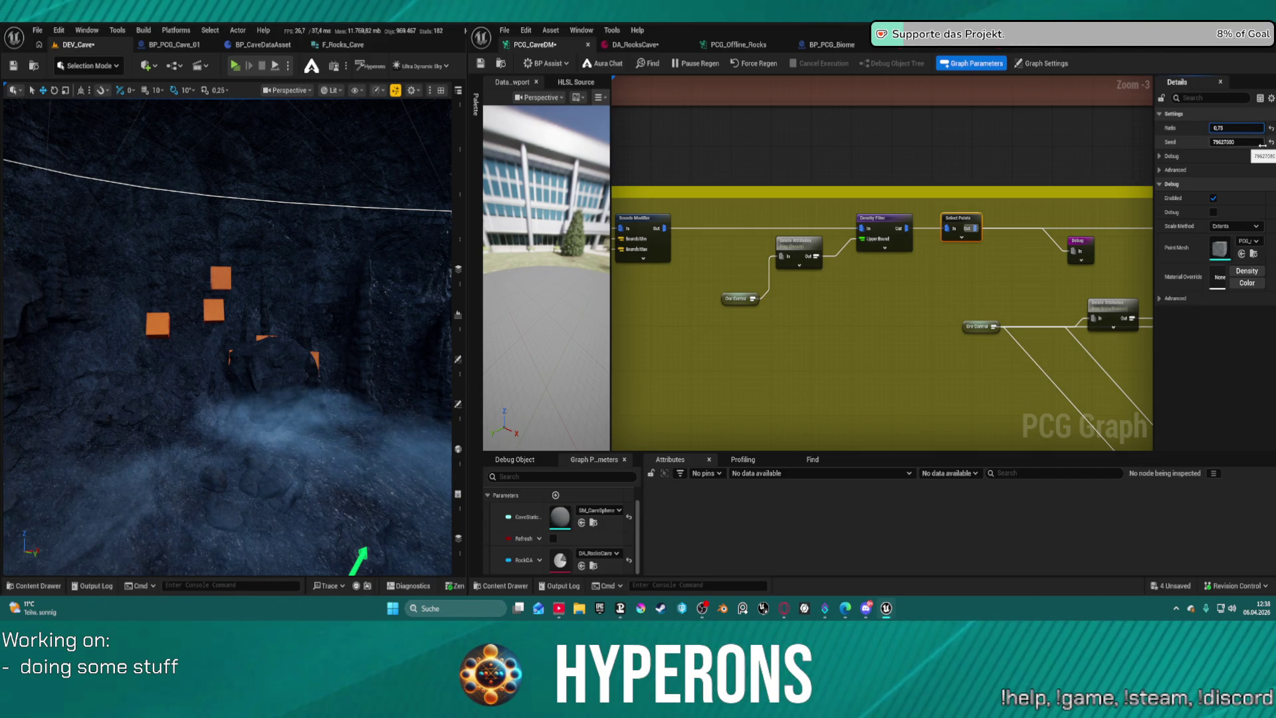
pyautogui.write('25')
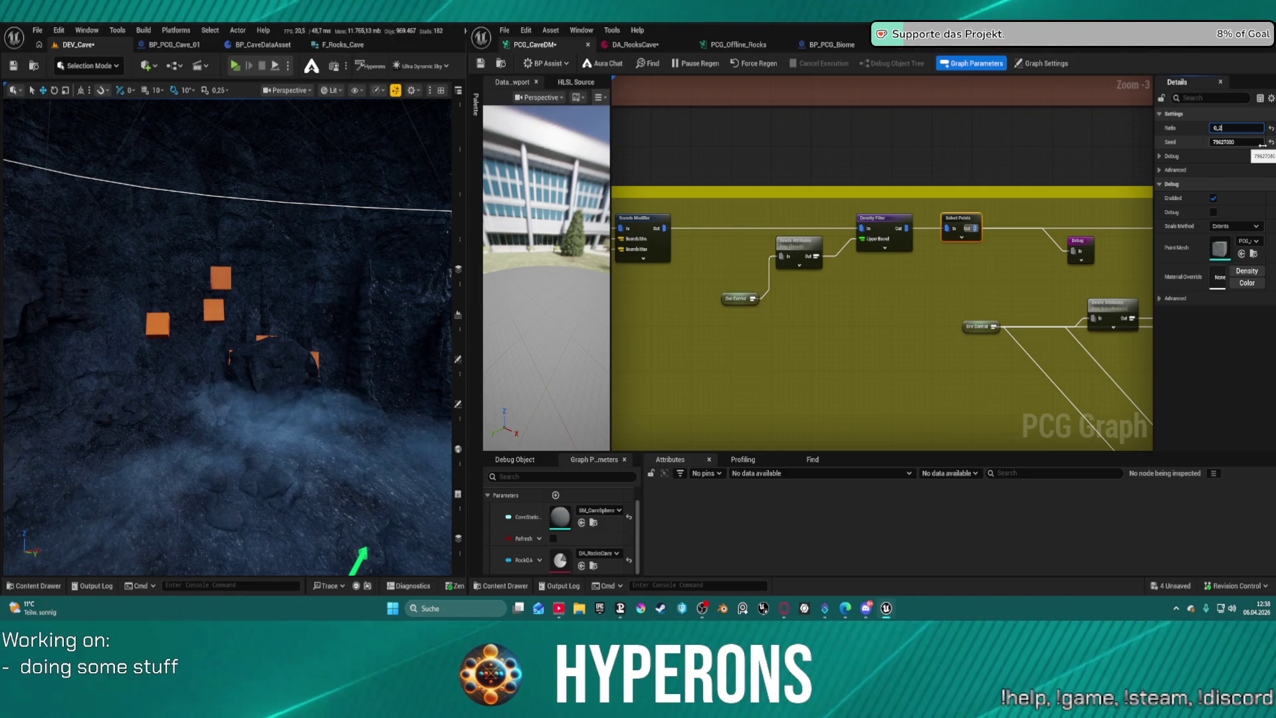
pyautogui.press('BackSpace')
pyautogui.press('BackSpace')
pyautogui.write('25')
pyautogui.press('Return')
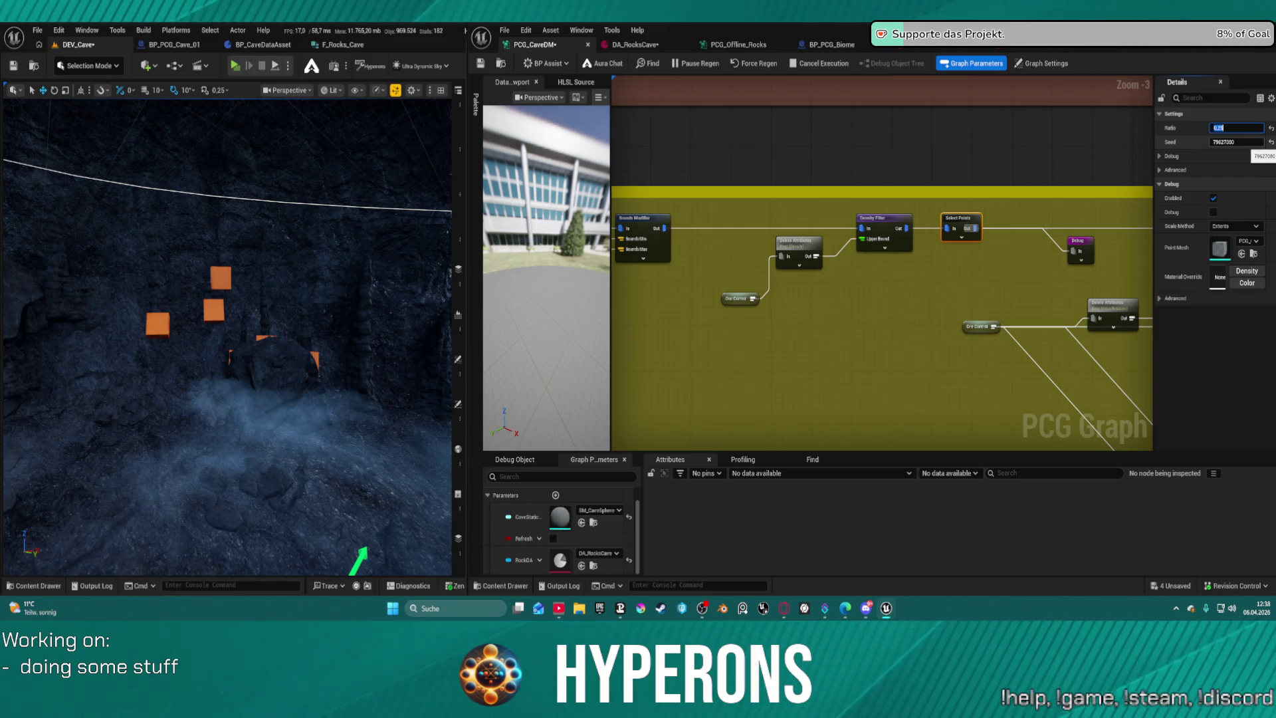
pyautogui.hotkey('ctrl', 's')
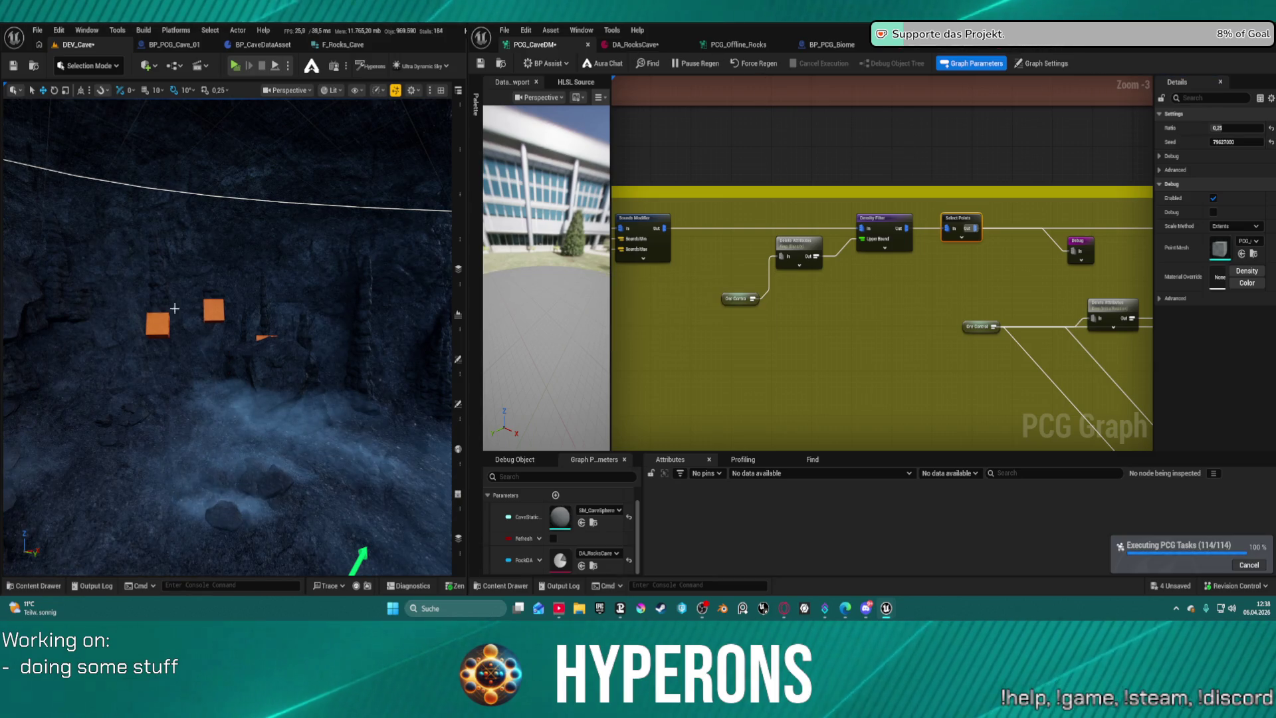
# Lower the Select Points ratio to 0.1 and save with the cave PCG actor selected.
pyautogui.moveTo(199, 299); pyautogui.dragTo(178, 248)
pyautogui.click(1232, 129)
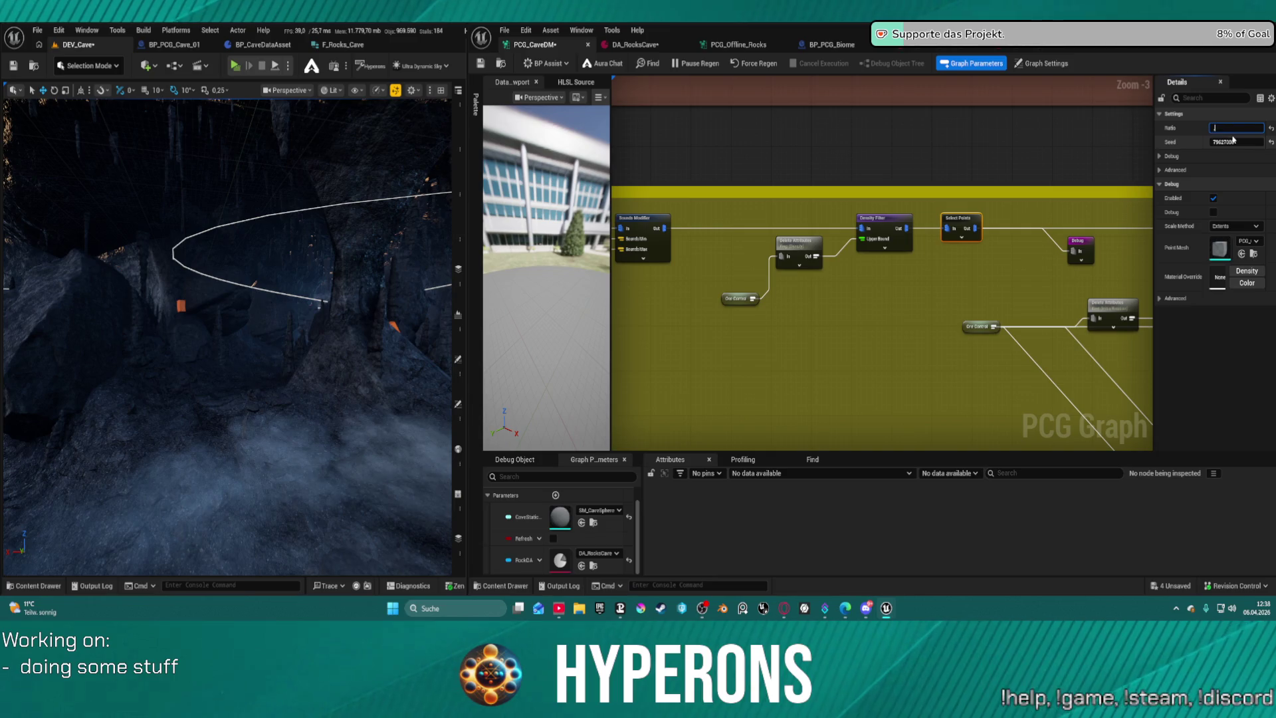
pyautogui.write('0.1')
pyautogui.press('Return')
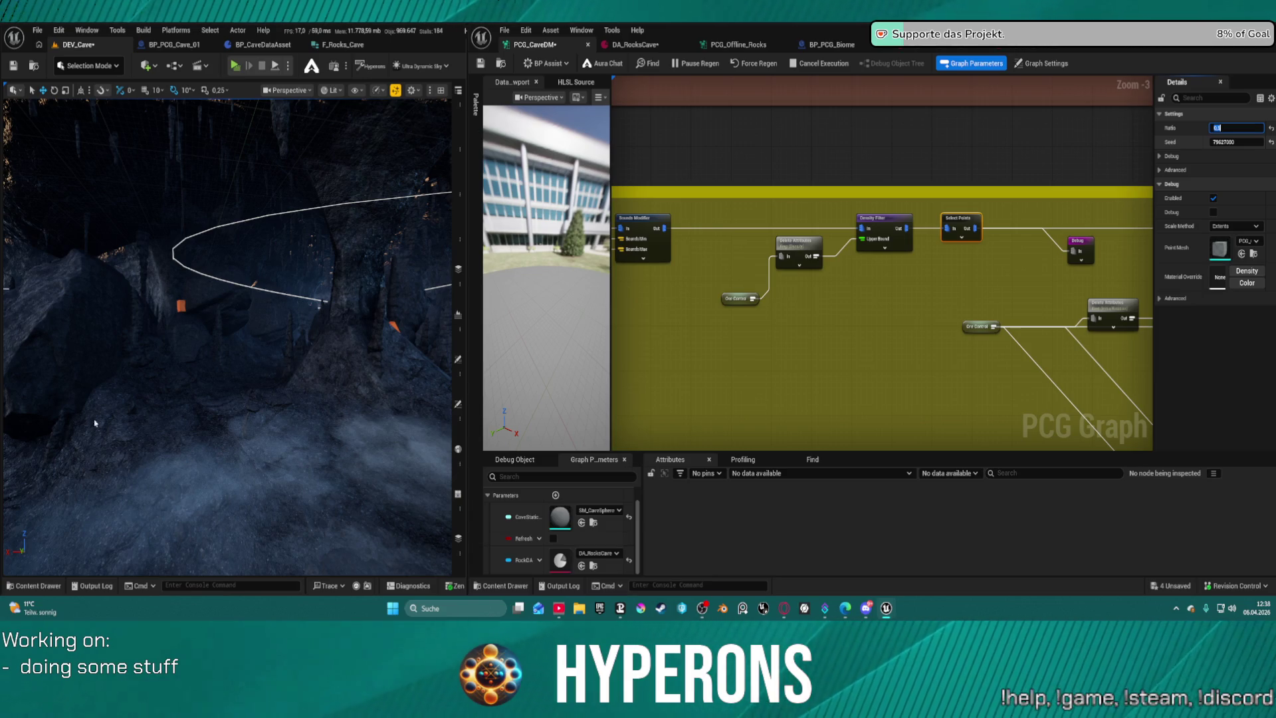
pyautogui.rightClick(450, 324)
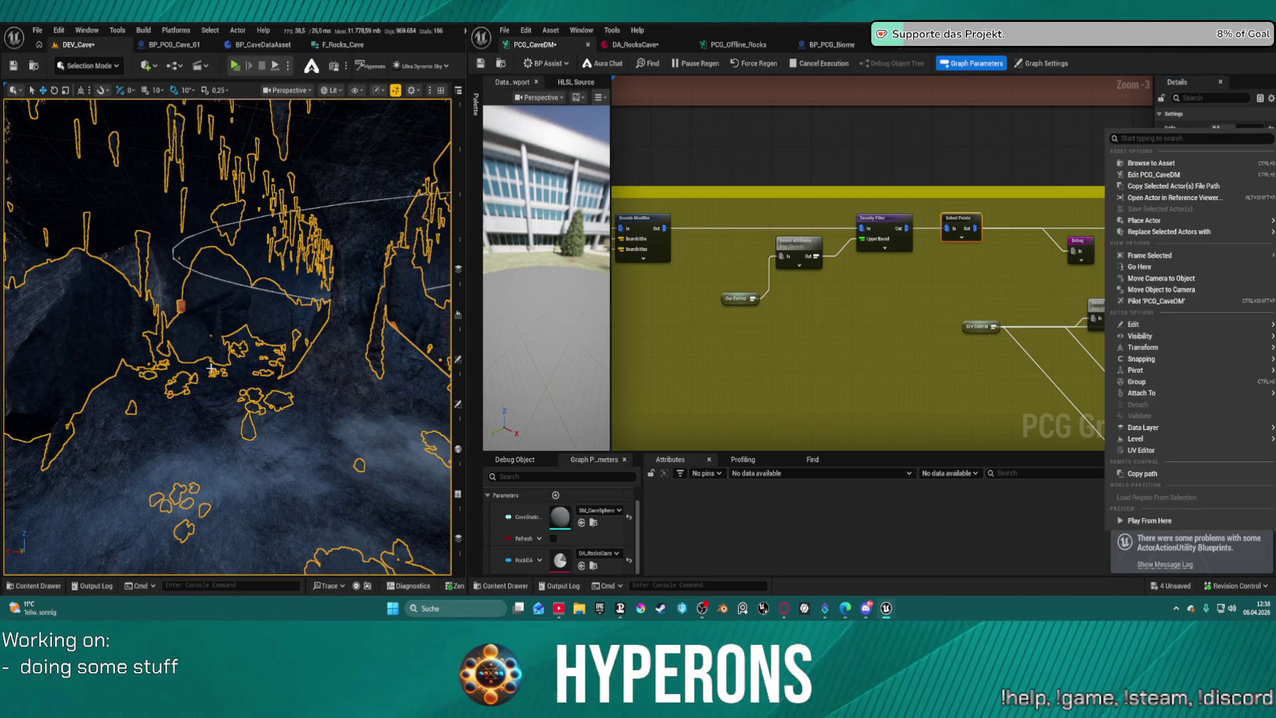
pyautogui.hotkey('ctrl', 's')
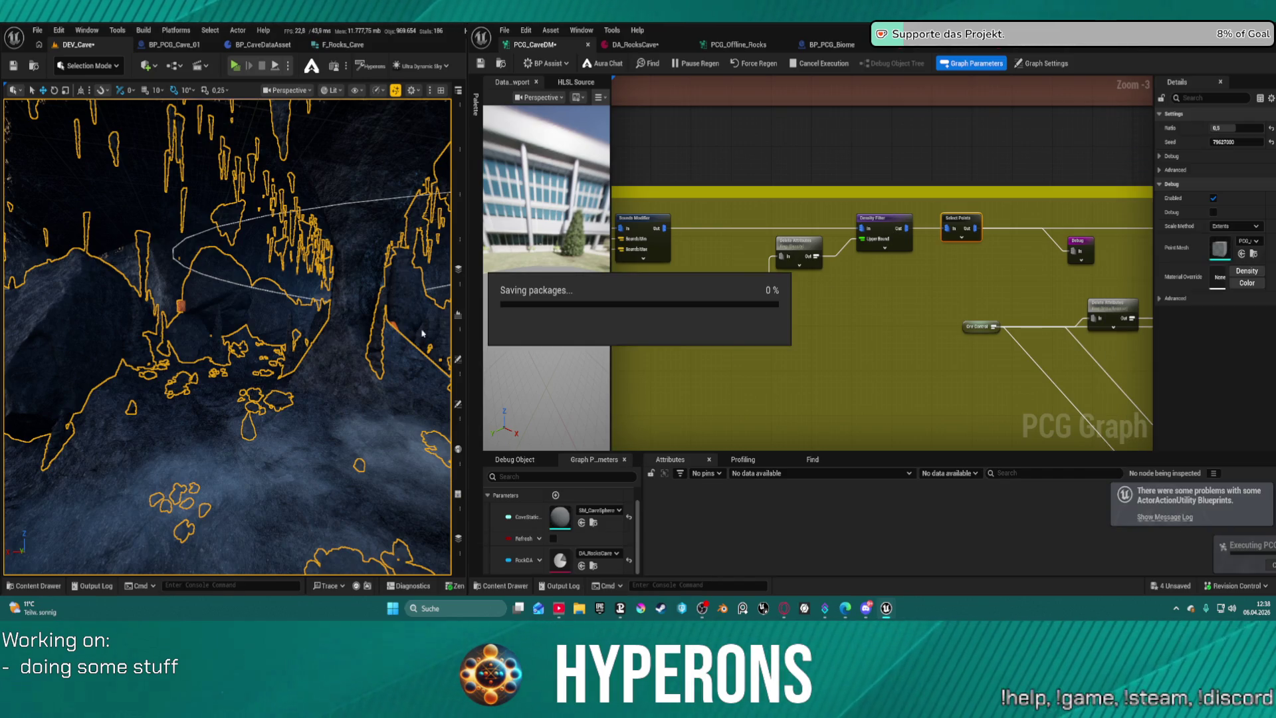
# Raise the Select Points ratio to 0.75 and save.
pyautogui.moveTo(422, 334)
pyautogui.mouseDown()
pyautogui.moveTo(288, 261)
pyautogui.moveTo(250, 271)
pyautogui.moveTo(222, 235)
pyautogui.mouseUp()
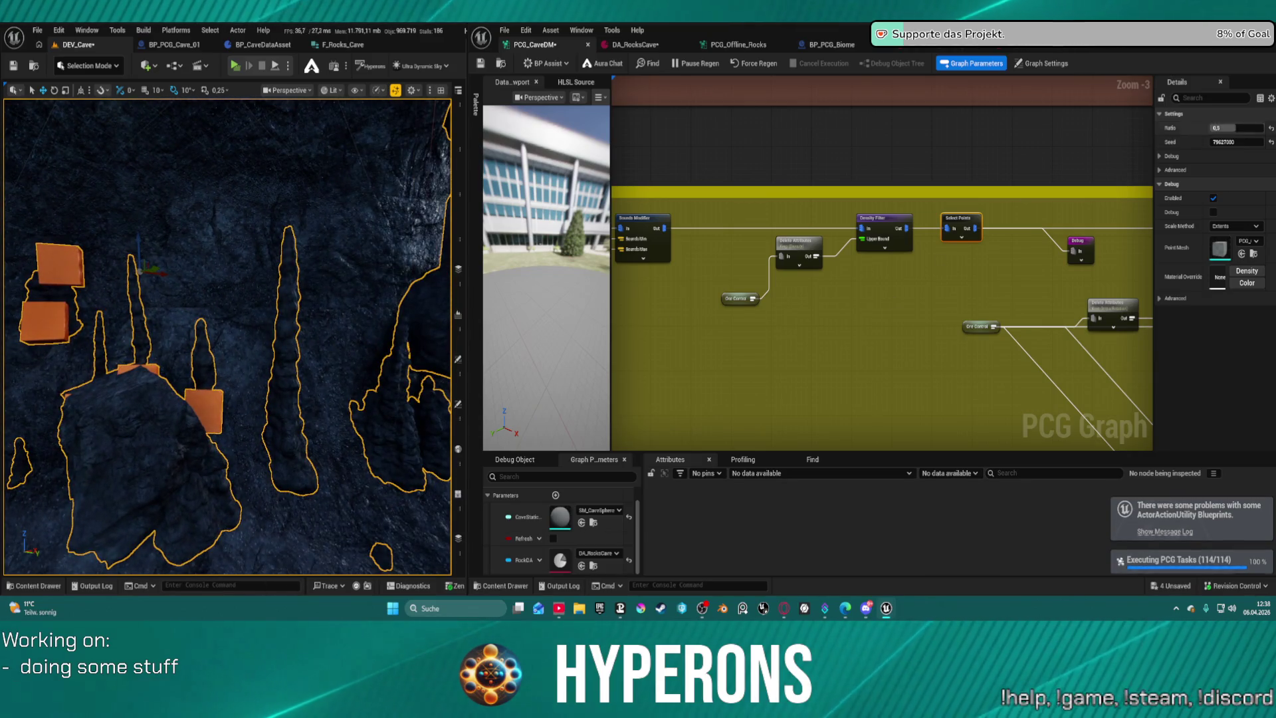
pyautogui.click(1223, 128)
pyautogui.write('.75')
pyautogui.press('Return')
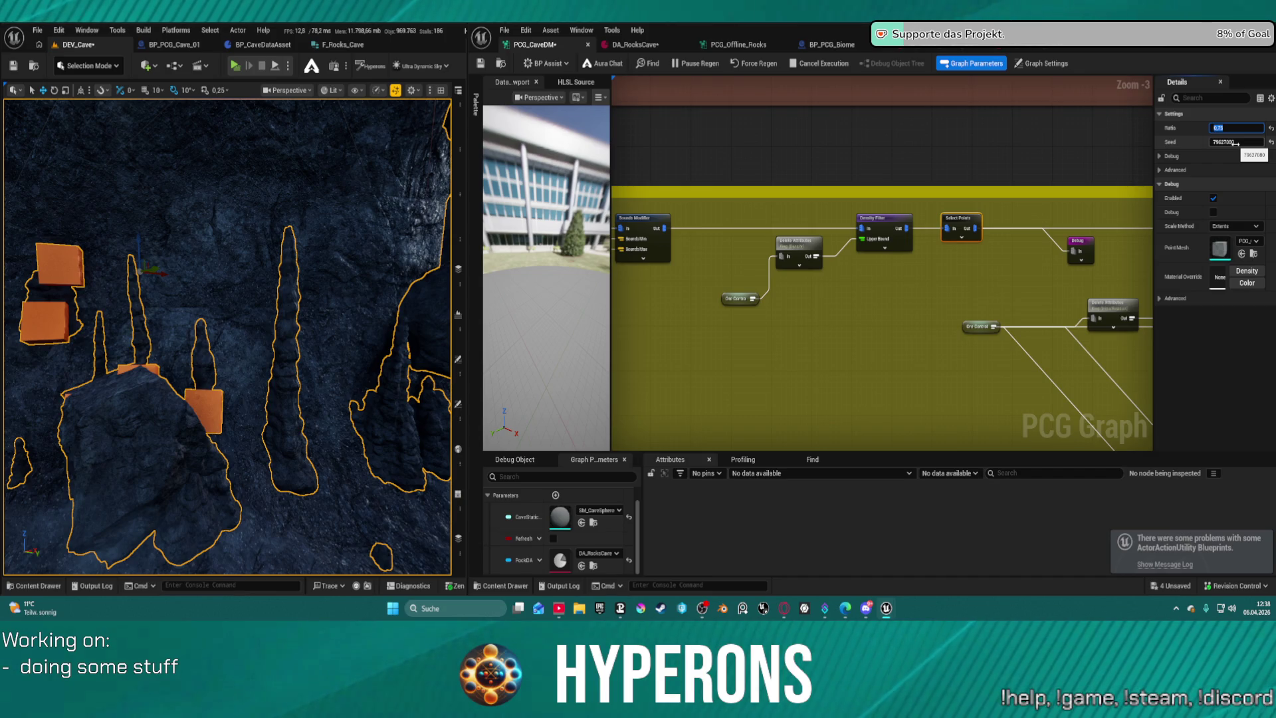
pyautogui.press('Return')
pyautogui.hotkey('ctrl', 's')
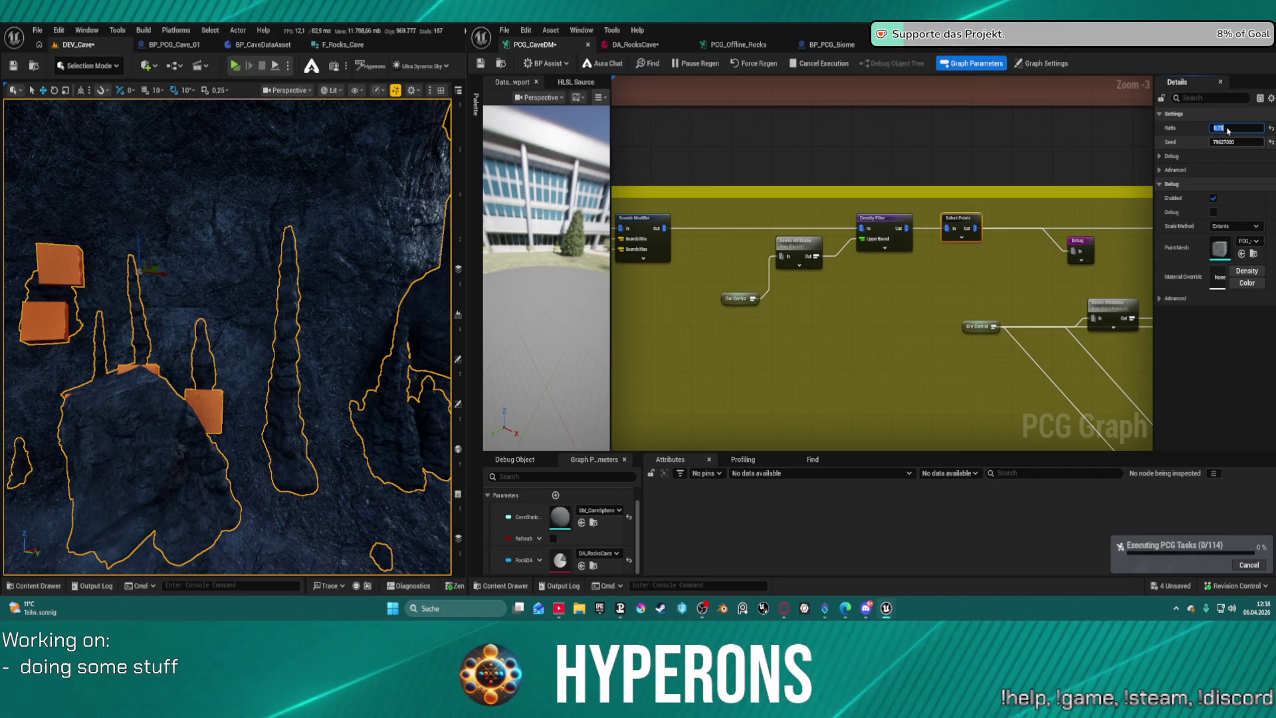
pyautogui.scroll(-5, 881, 301)
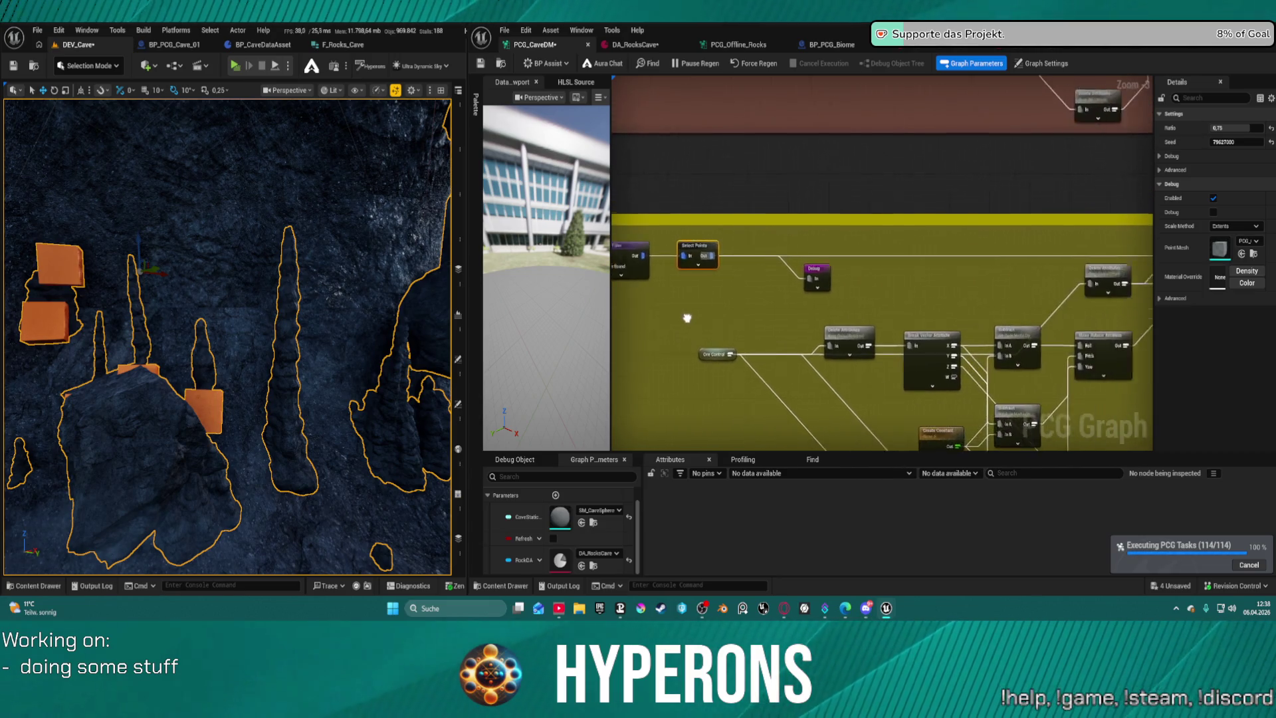
# After inspecting the ore in the cave, adjust the Normal To Density offset and save.
pyautogui.moveTo(356, 285); pyautogui.dragTo(276, 226)
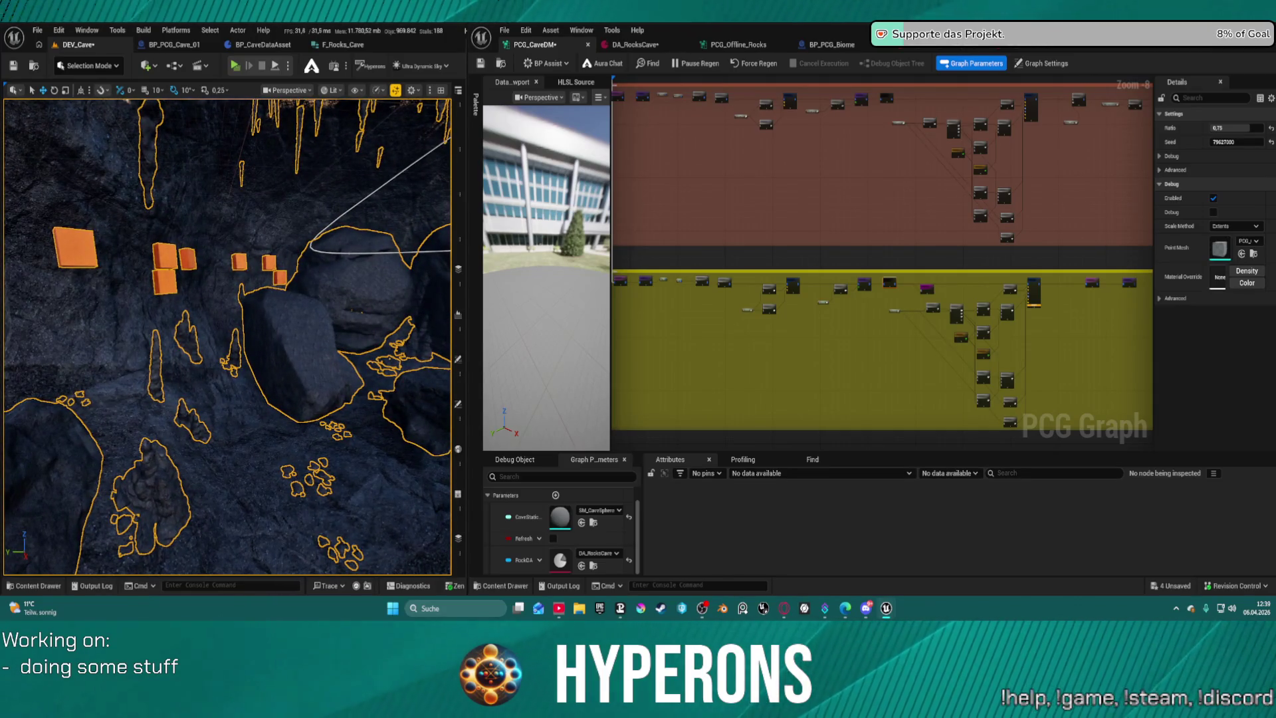
pyautogui.scroll(3, 716, 246)
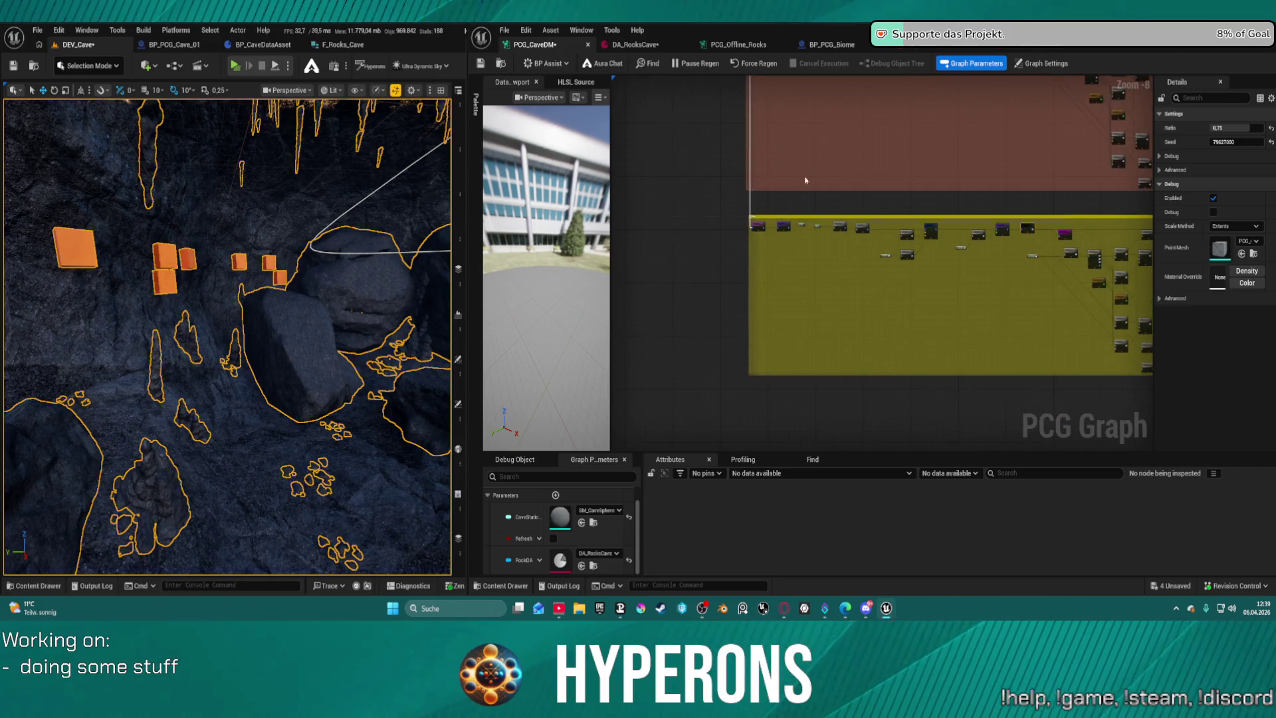
pyautogui.click(727, 262)
pyautogui.click(1242, 143)
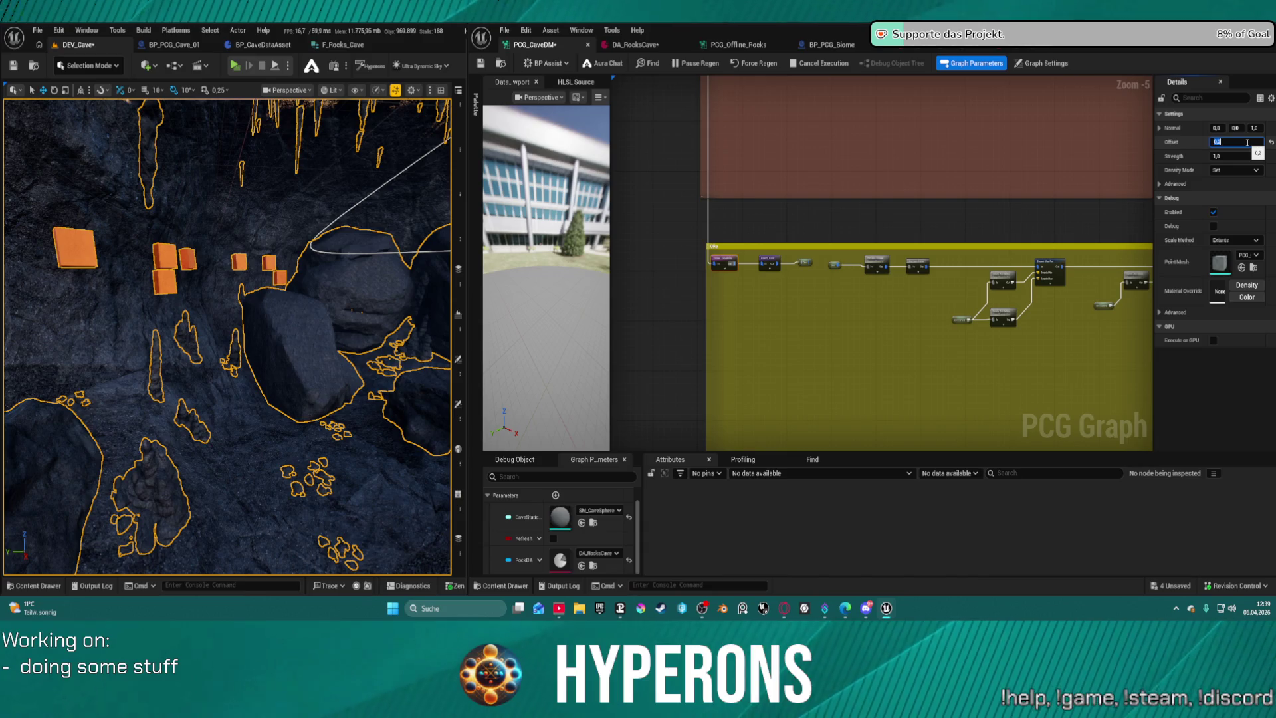
pyautogui.hotkey('ctrl', 's')
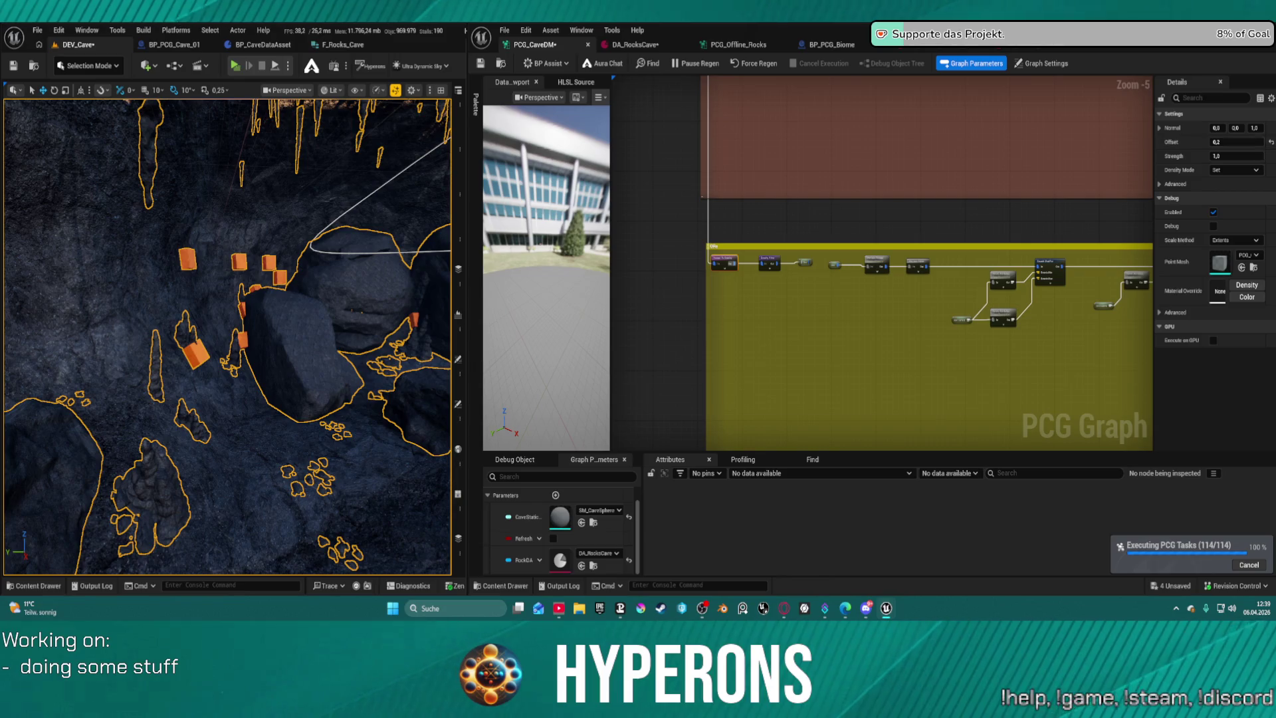
# Set the Density Filter lower bound to 0,35, refine it once more, and save the graph.
pyautogui.click(766, 264)
pyautogui.scroll(4, 765, 263)
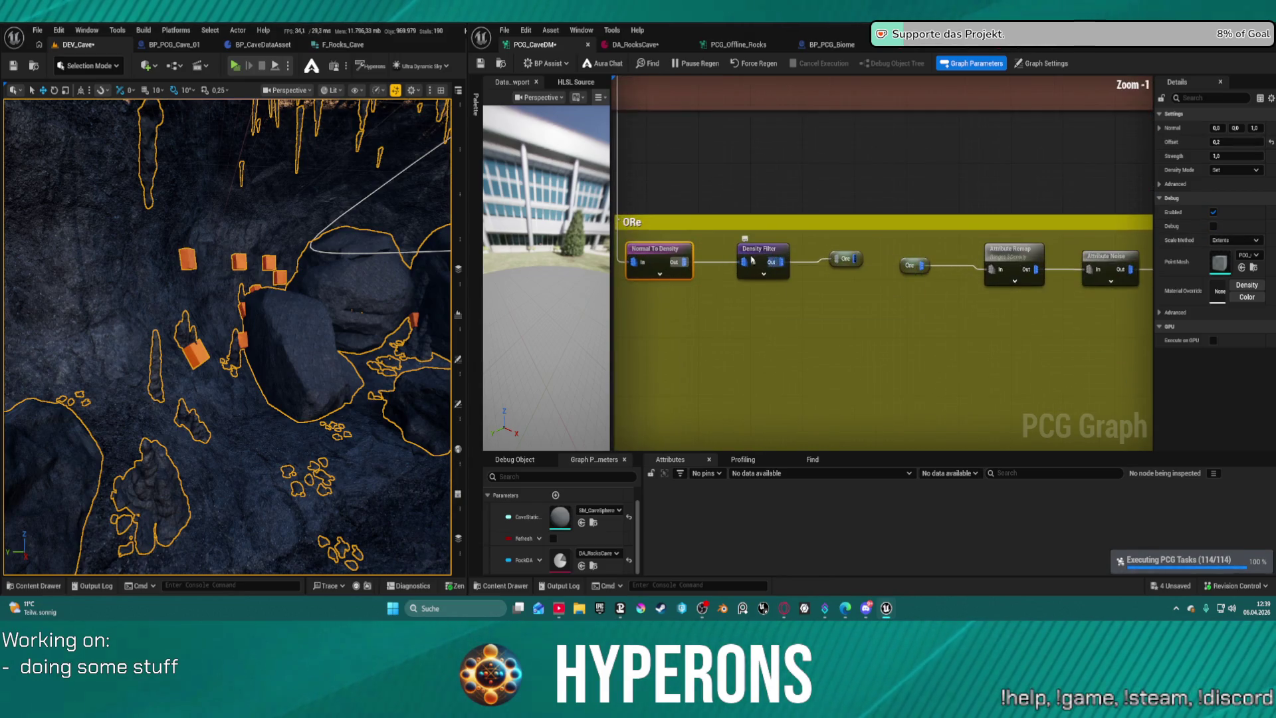
pyautogui.click(1256, 128)
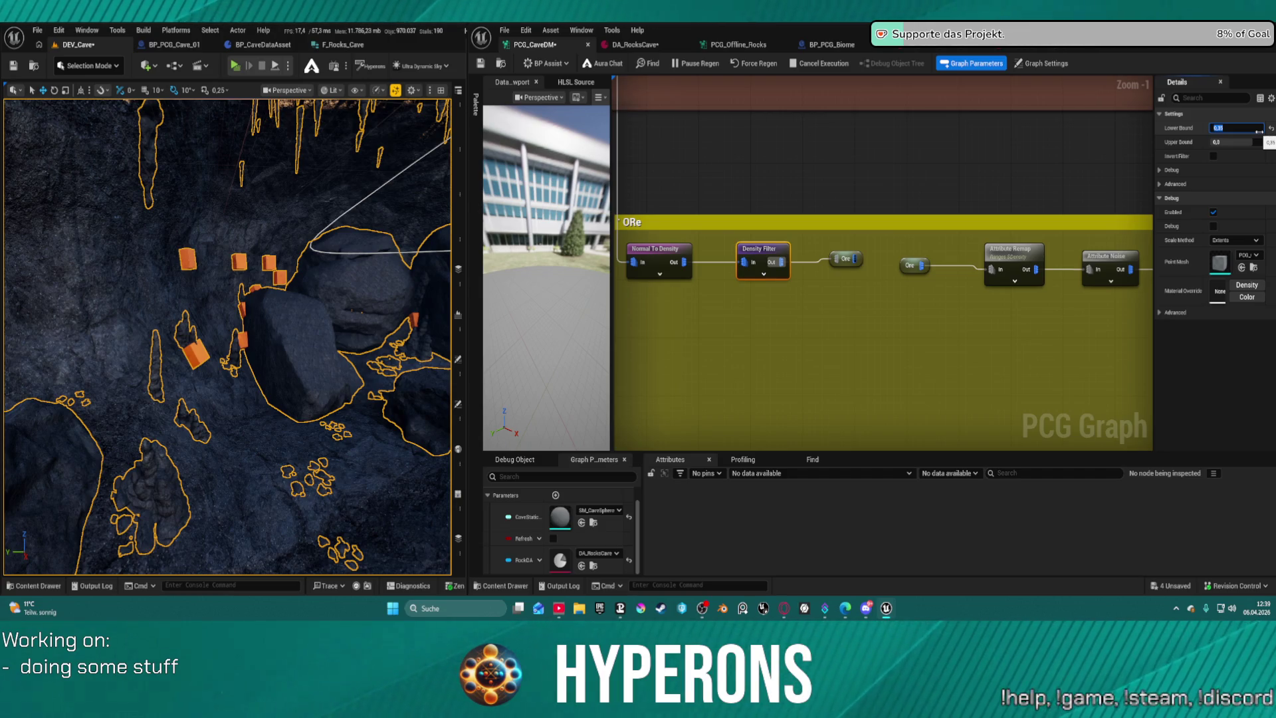
pyautogui.press('Return')
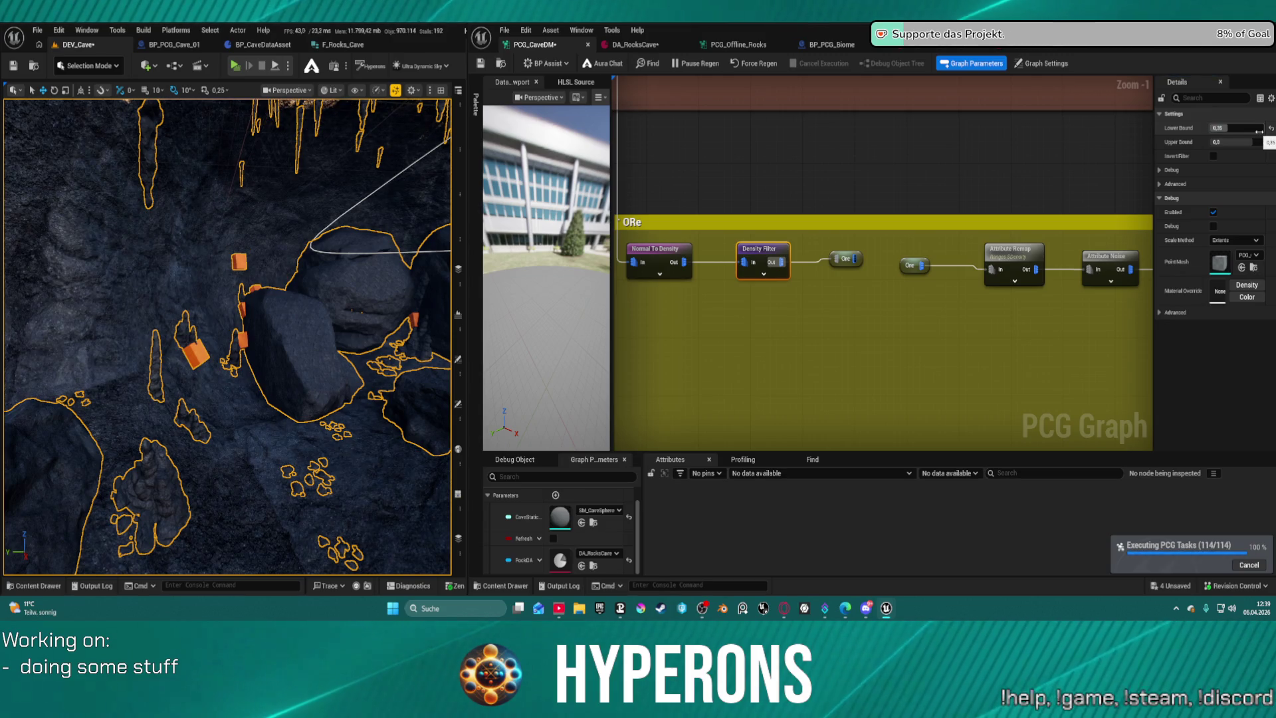
pyautogui.click(1239, 130)
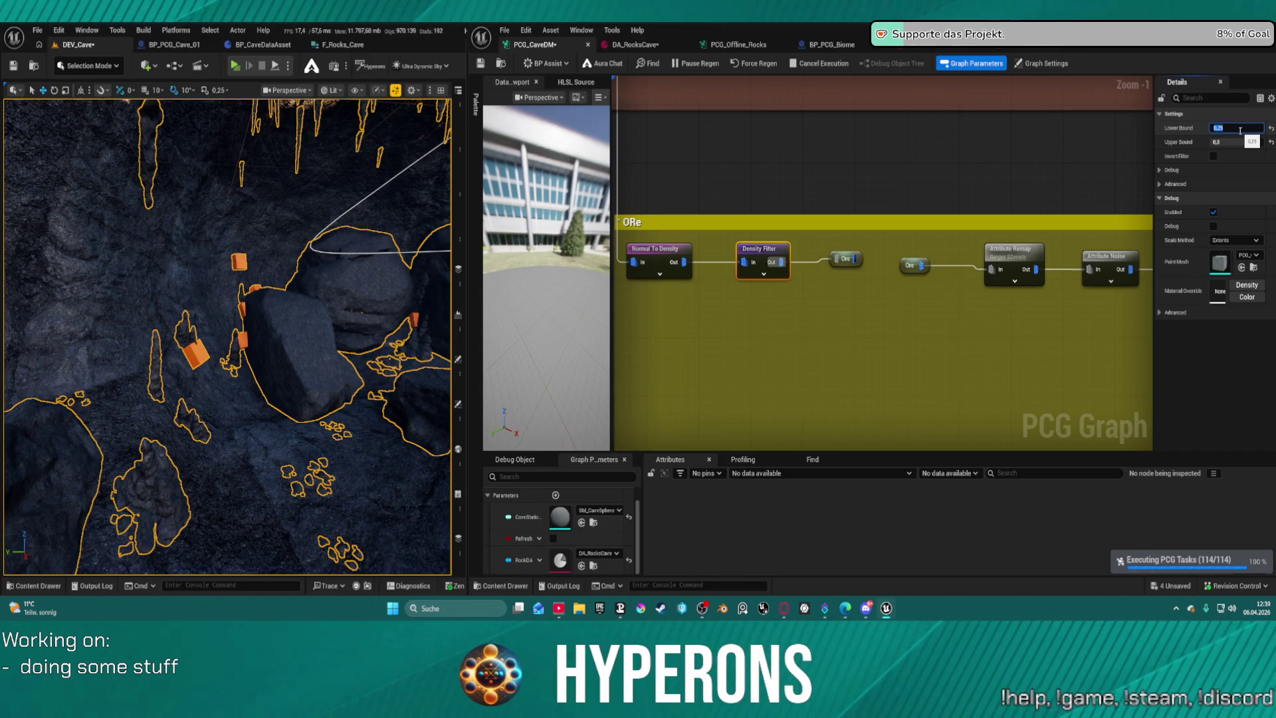
pyautogui.hotkey('ctrl', 's')
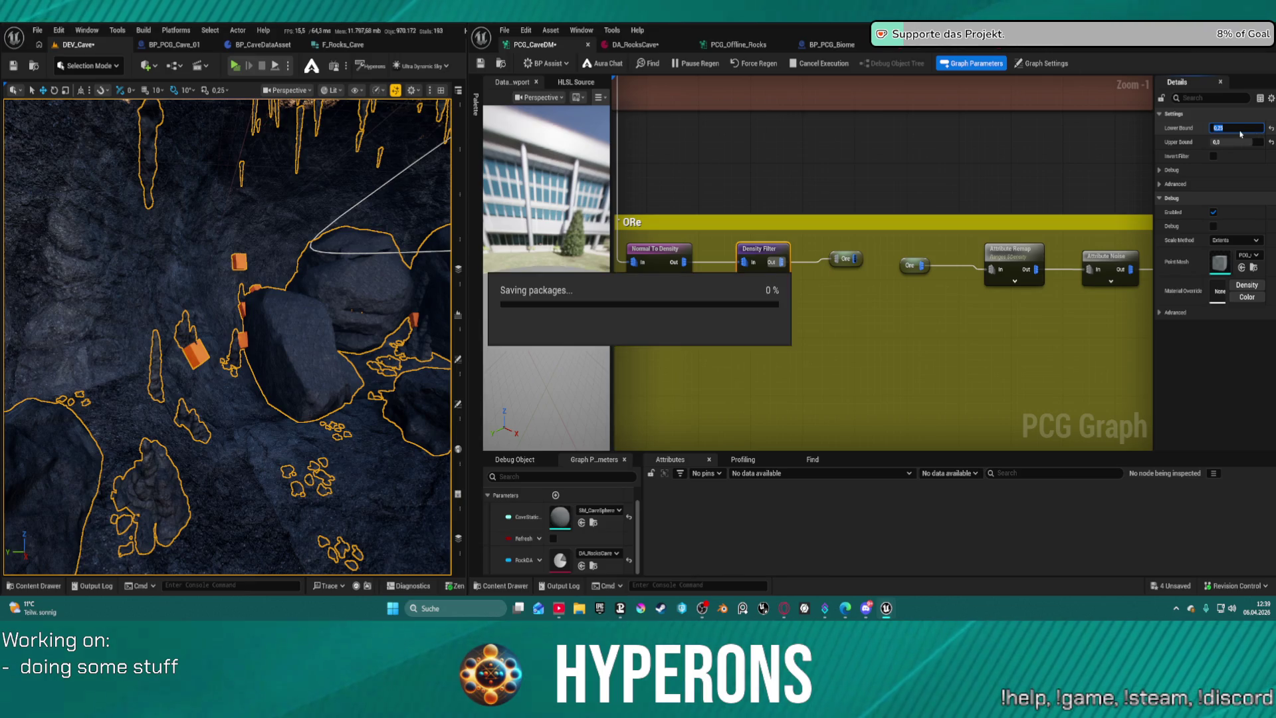
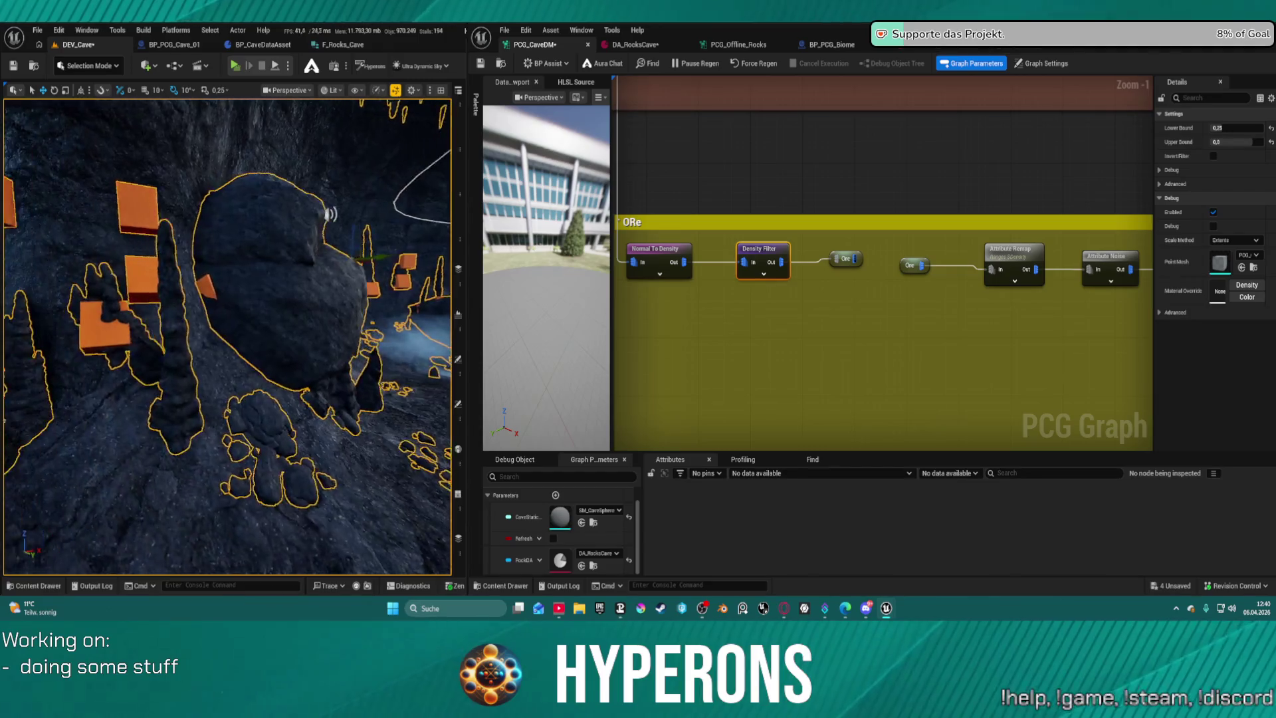
# Add a Difference node to the graph by searching 'differ'.
pyautogui.scroll(-6, 880, 258)
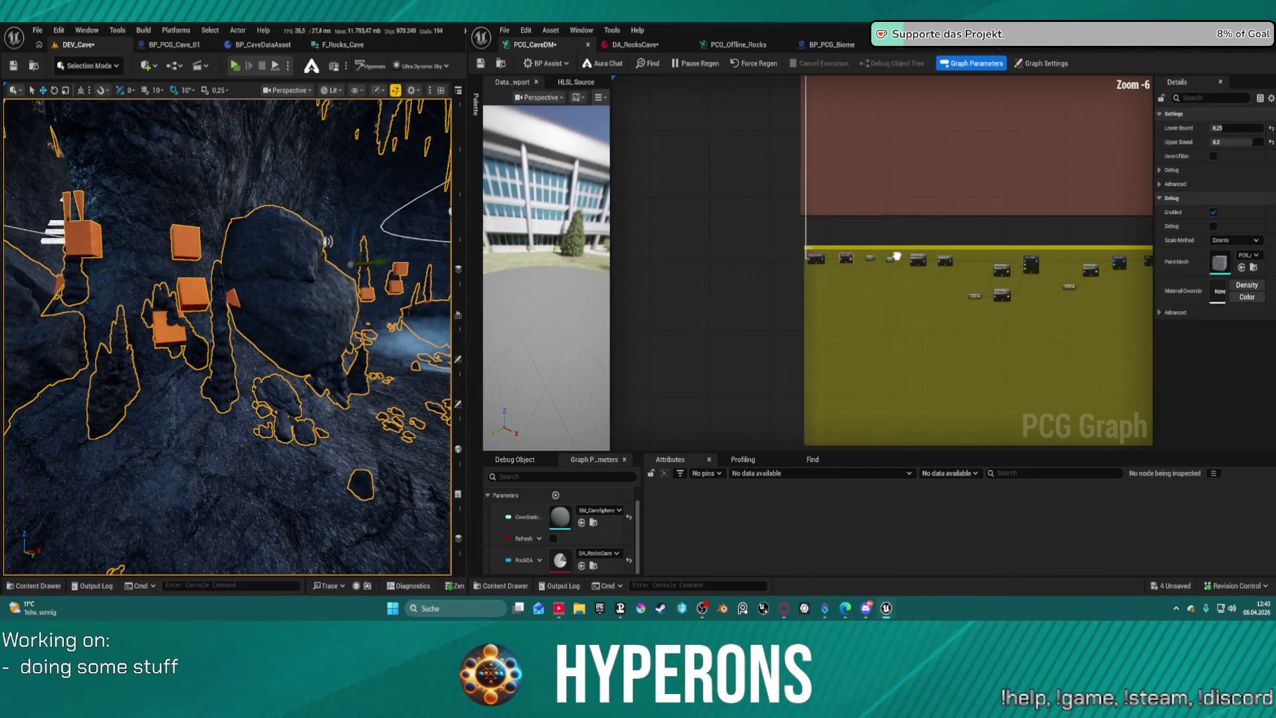
pyautogui.scroll(-3, 882, 262)
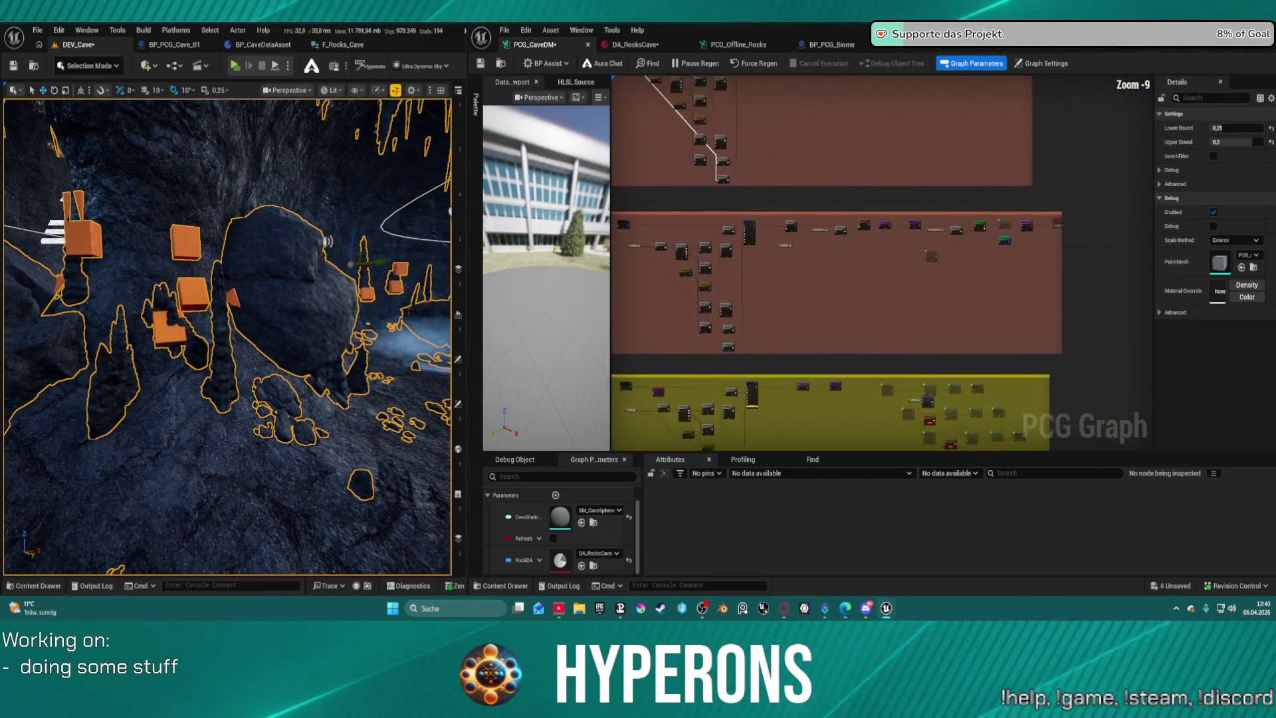
pyautogui.moveTo(1216, 385)
pyautogui.mouseDown()
pyautogui.moveTo(735, 451)
pyautogui.moveTo(855, 368)
pyautogui.moveTo(974, 354)
pyautogui.moveTo(969, 339)
pyautogui.mouseUp()
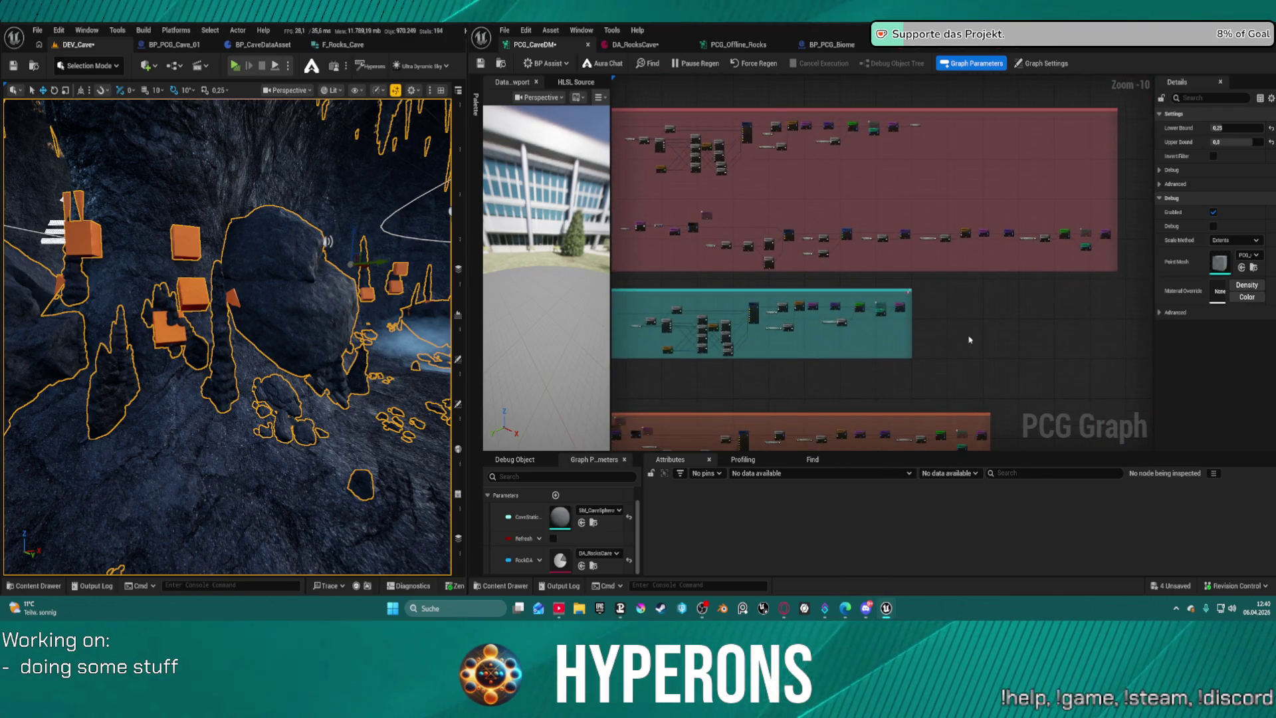
pyautogui.rightClick(1027, 353)
pyautogui.write('differ')
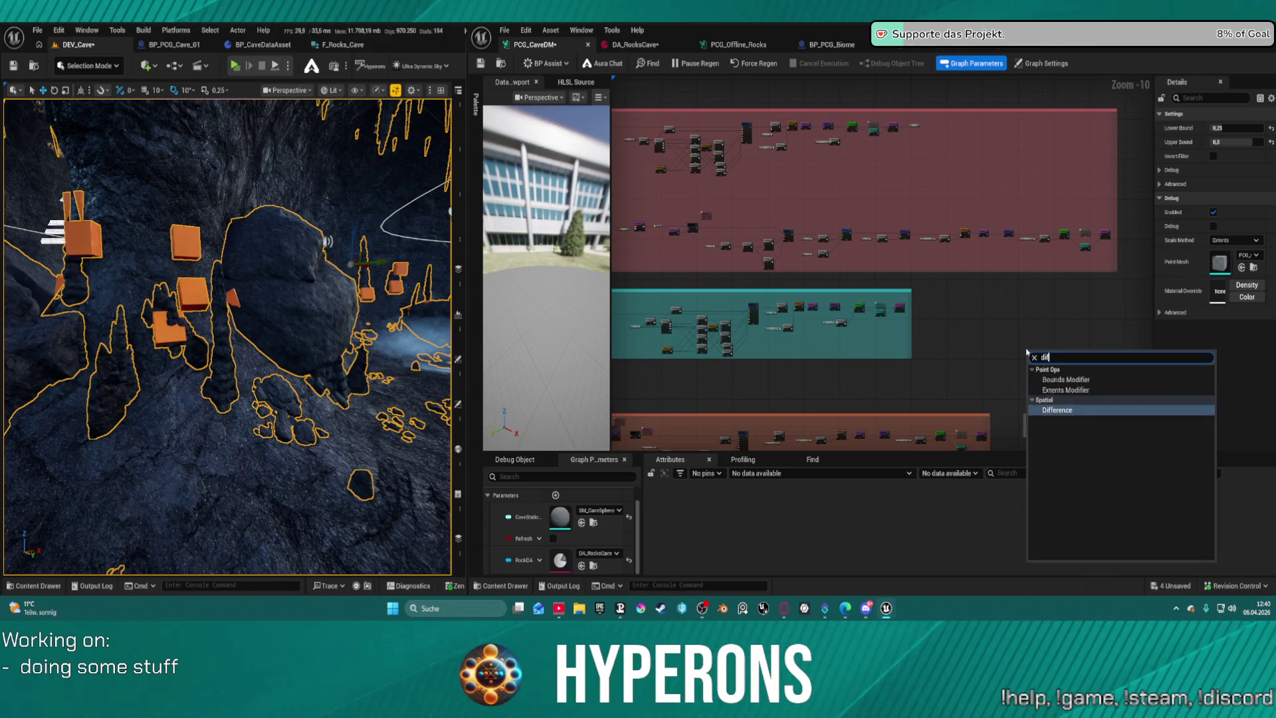
pyautogui.press('Return')
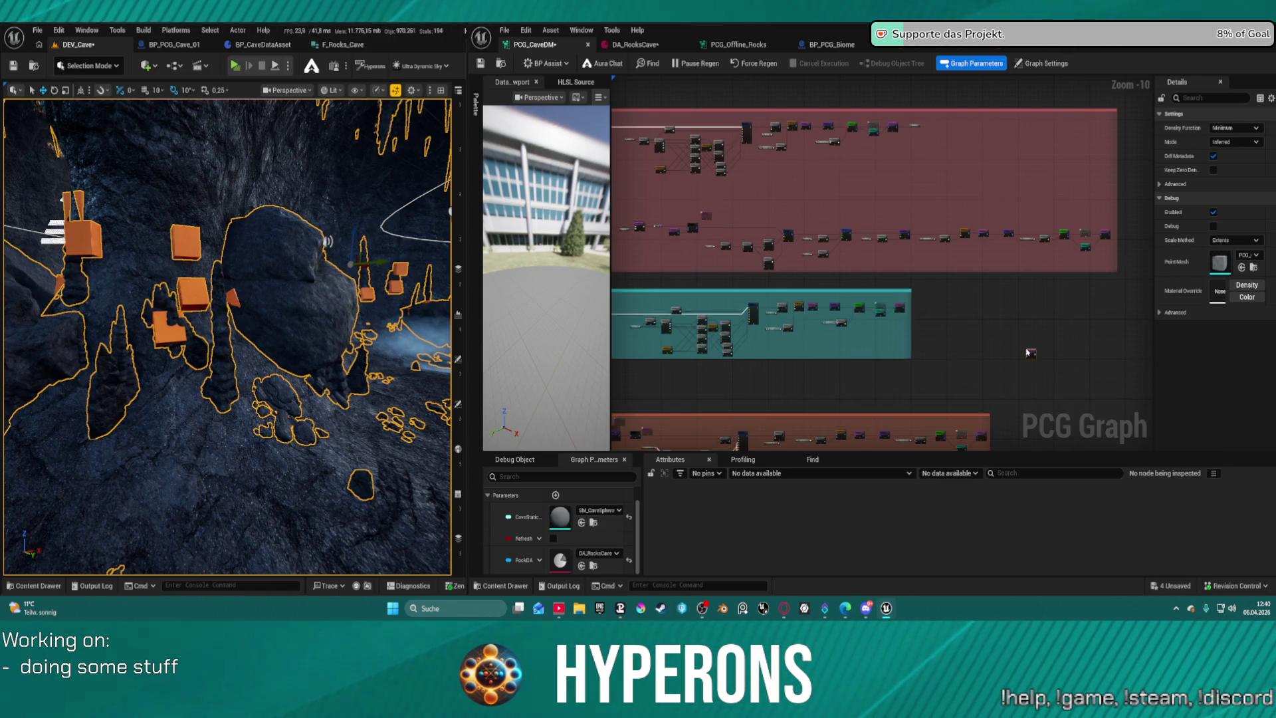
# Move the Difference node into the red stalactites group beside Branch and wire it into Branch.
pyautogui.scroll(4, 1025, 349)
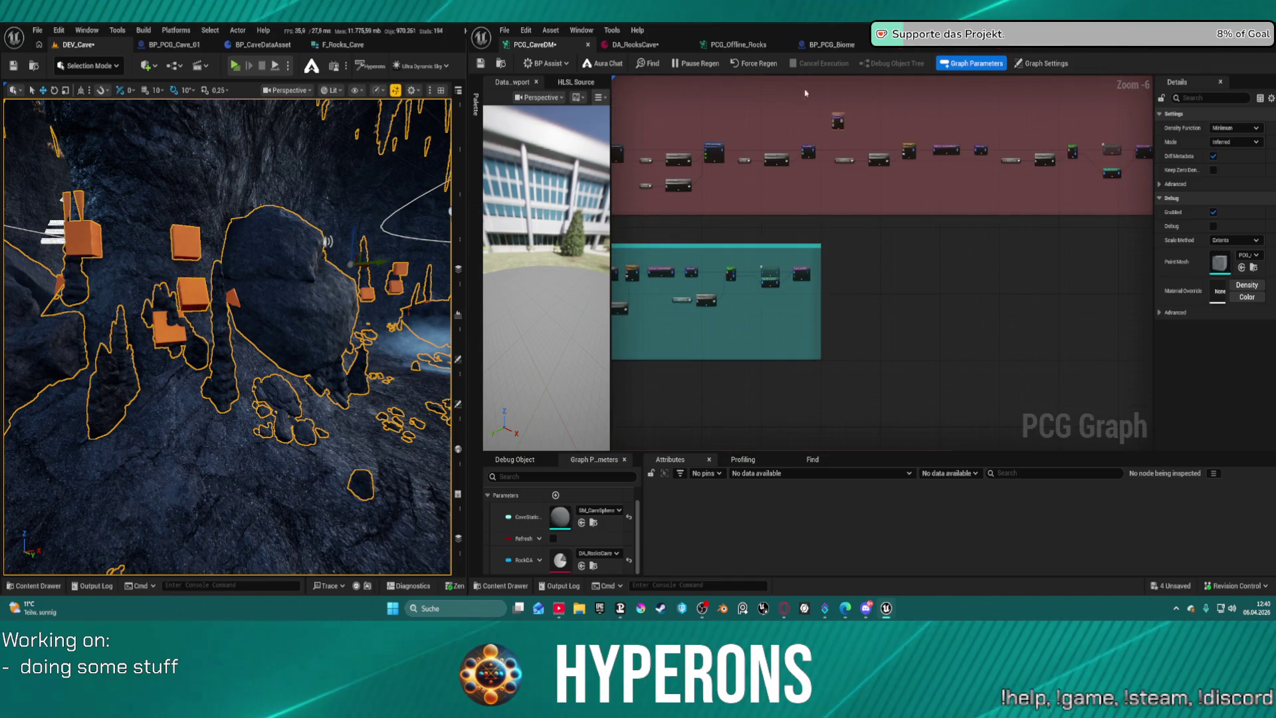
pyautogui.moveTo(1025, 349); pyautogui.dragTo(886, 346)
pyautogui.scroll(5, 886, 346)
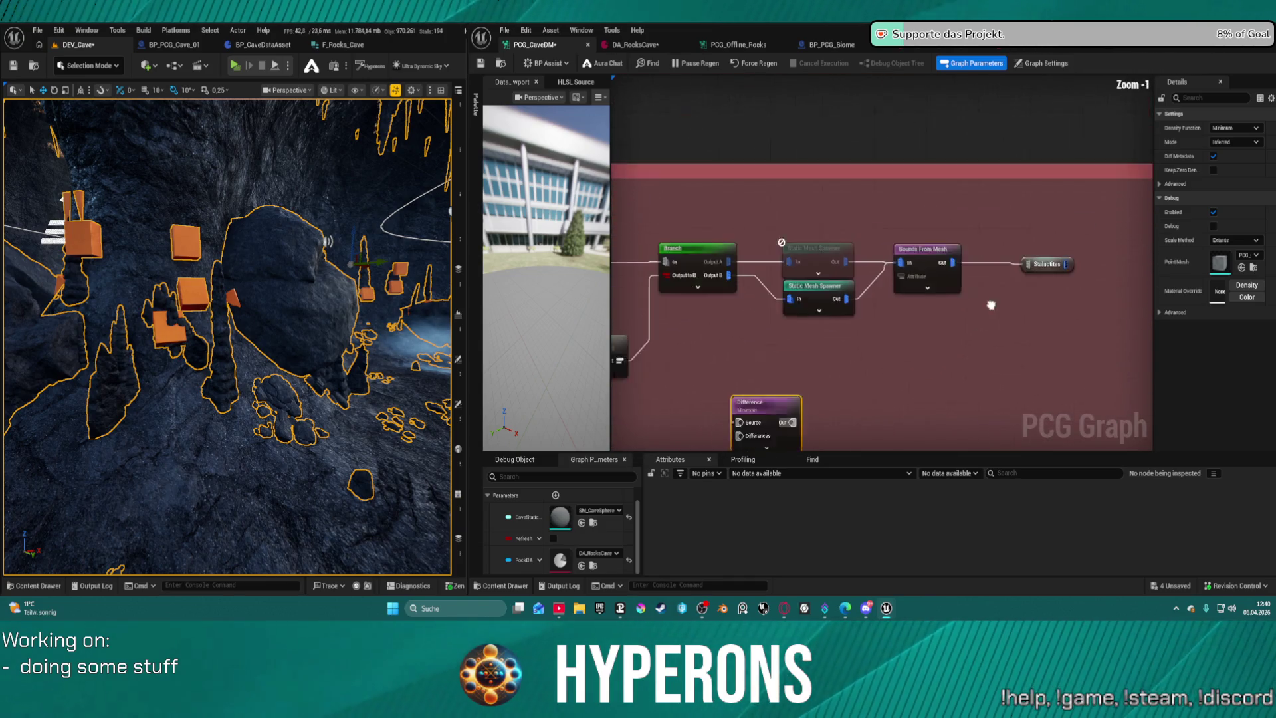
pyautogui.moveTo(775, 321)
pyautogui.mouseDown()
pyautogui.moveTo(940, 279)
pyautogui.moveTo(736, 279)
pyautogui.mouseUp()
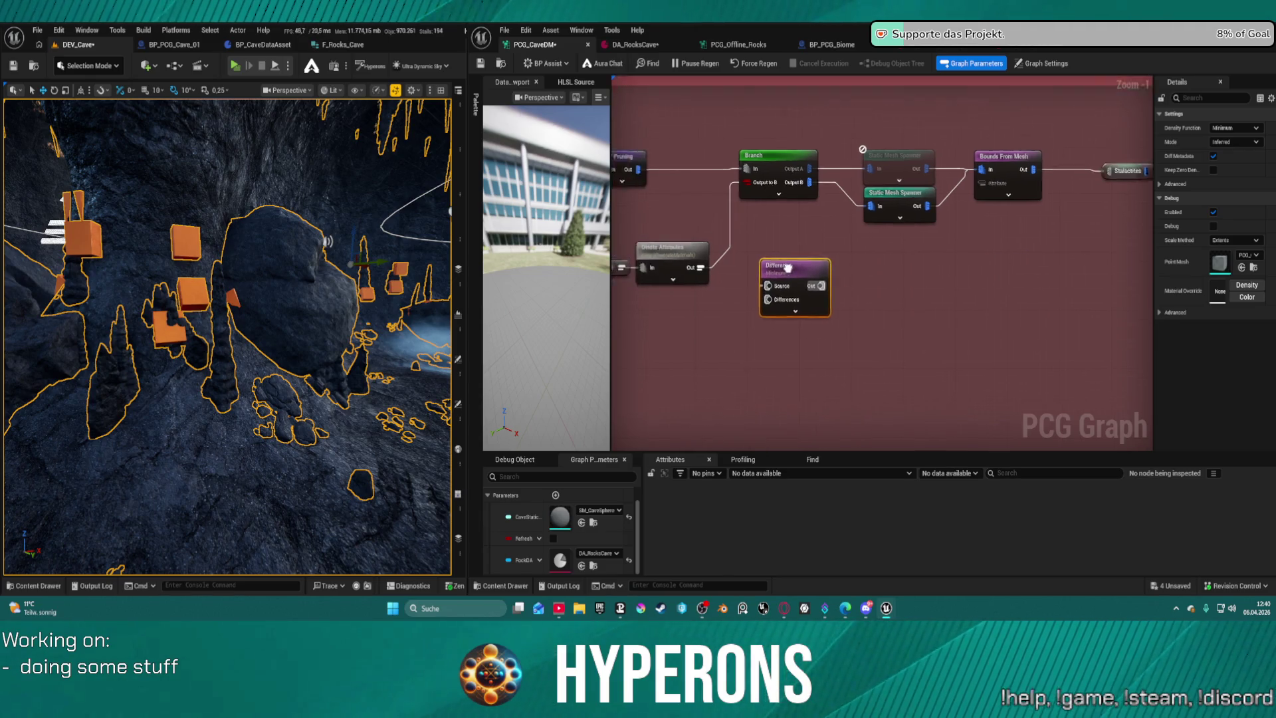
pyautogui.moveTo(1023, 303)
pyautogui.mouseDown()
pyautogui.moveTo(918, 195)
pyautogui.moveTo(830, 184)
pyautogui.mouseUp()
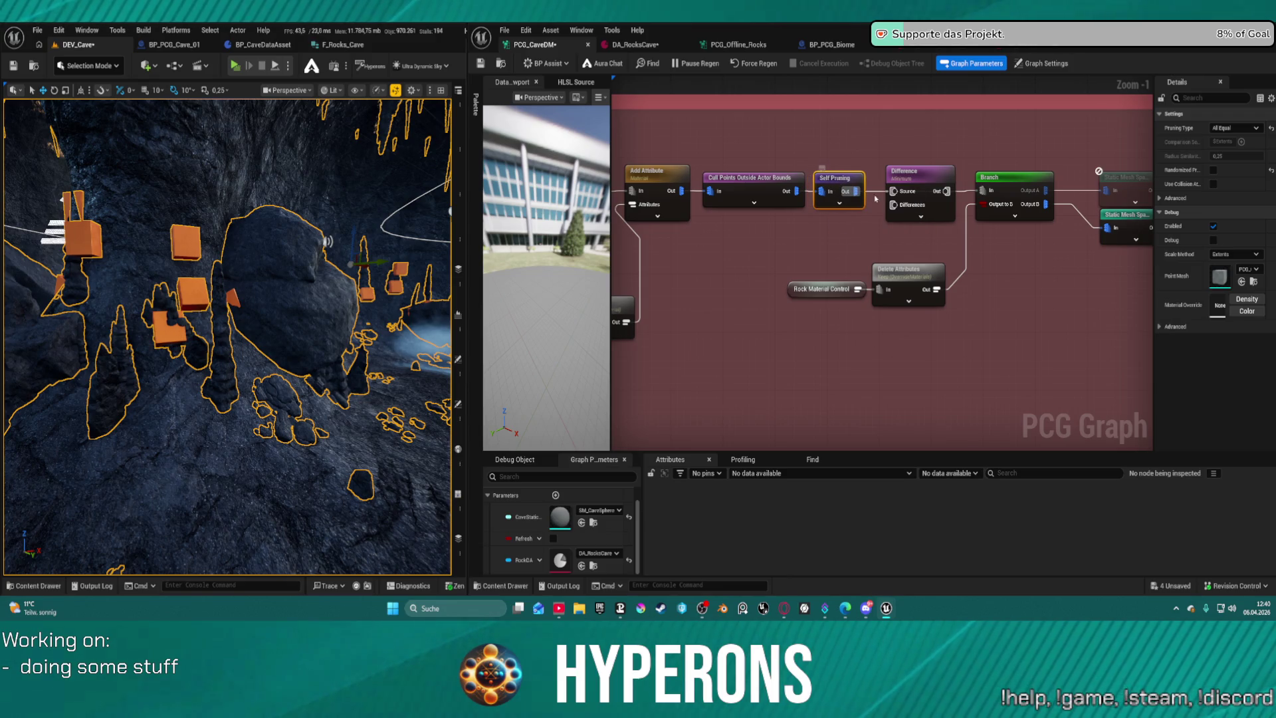
pyautogui.moveTo(947, 193)
pyautogui.mouseDown()
pyautogui.moveTo(976, 193)
pyautogui.moveTo(919, 205)
pyautogui.mouseUp()
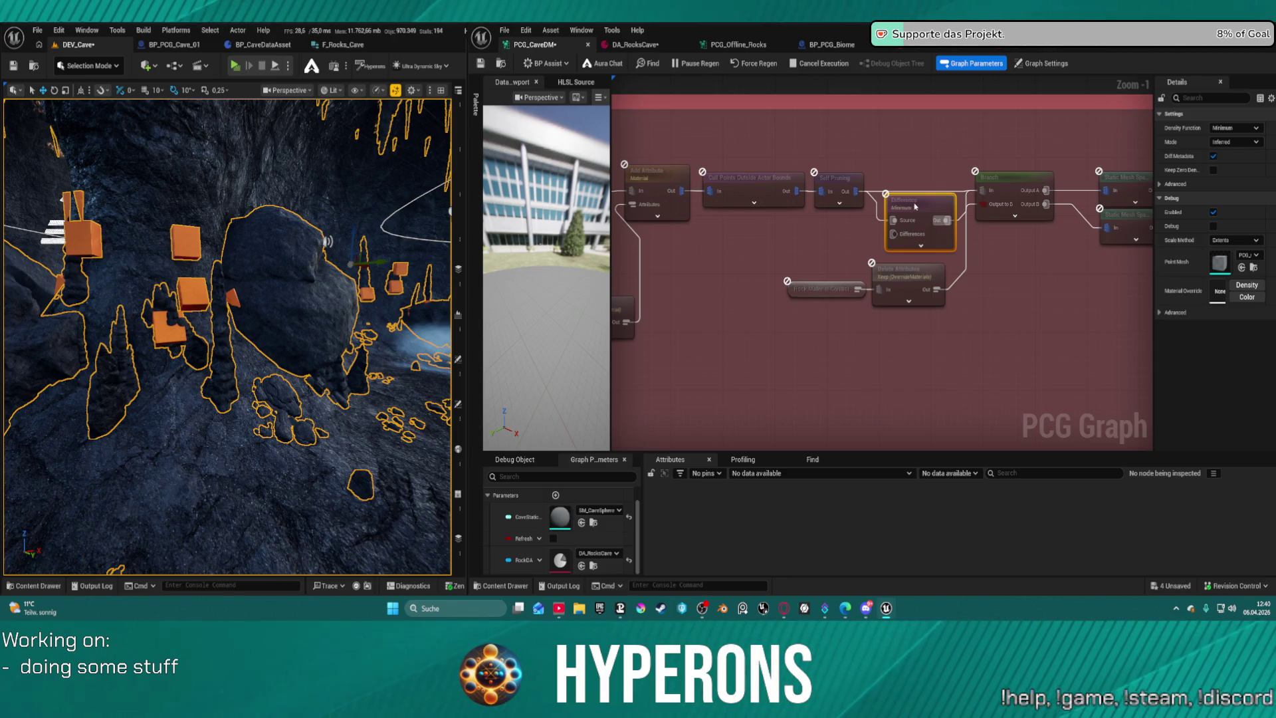
# Save the graph, pause regeneration, and align the Difference node with Self Pruning.
pyautogui.hotkey('ctrl', 's')
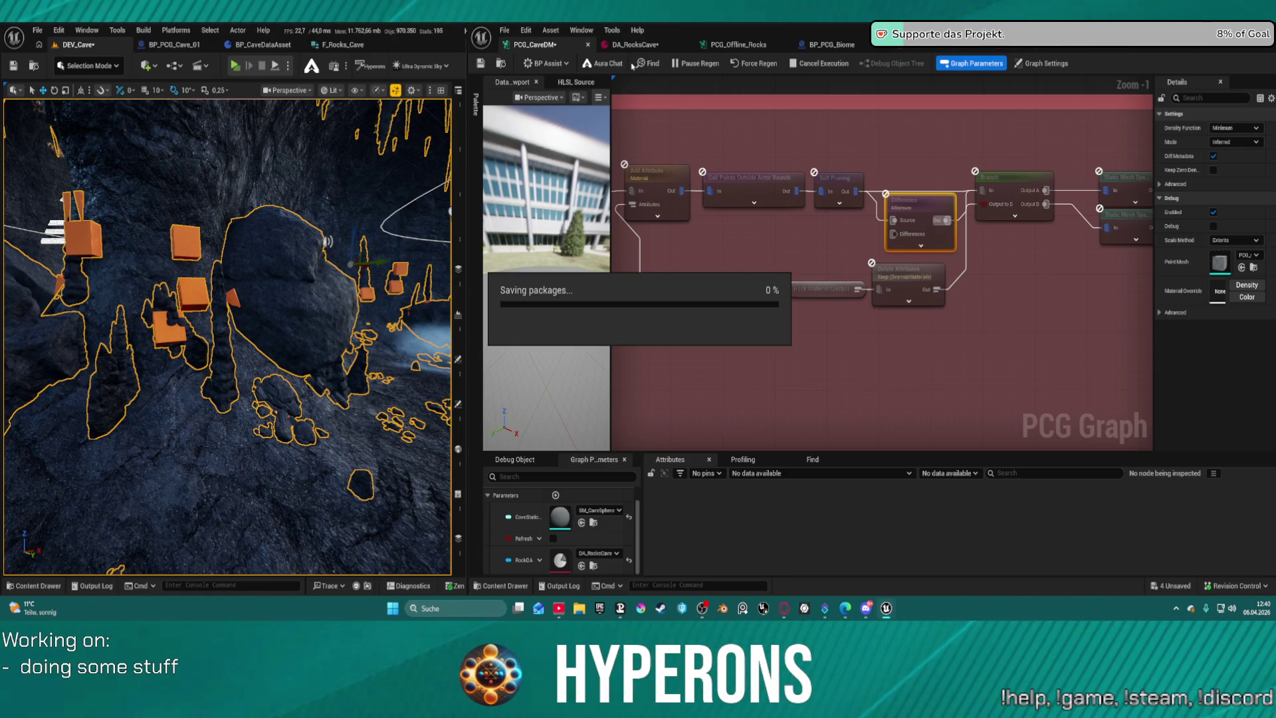
pyautogui.click(694, 63)
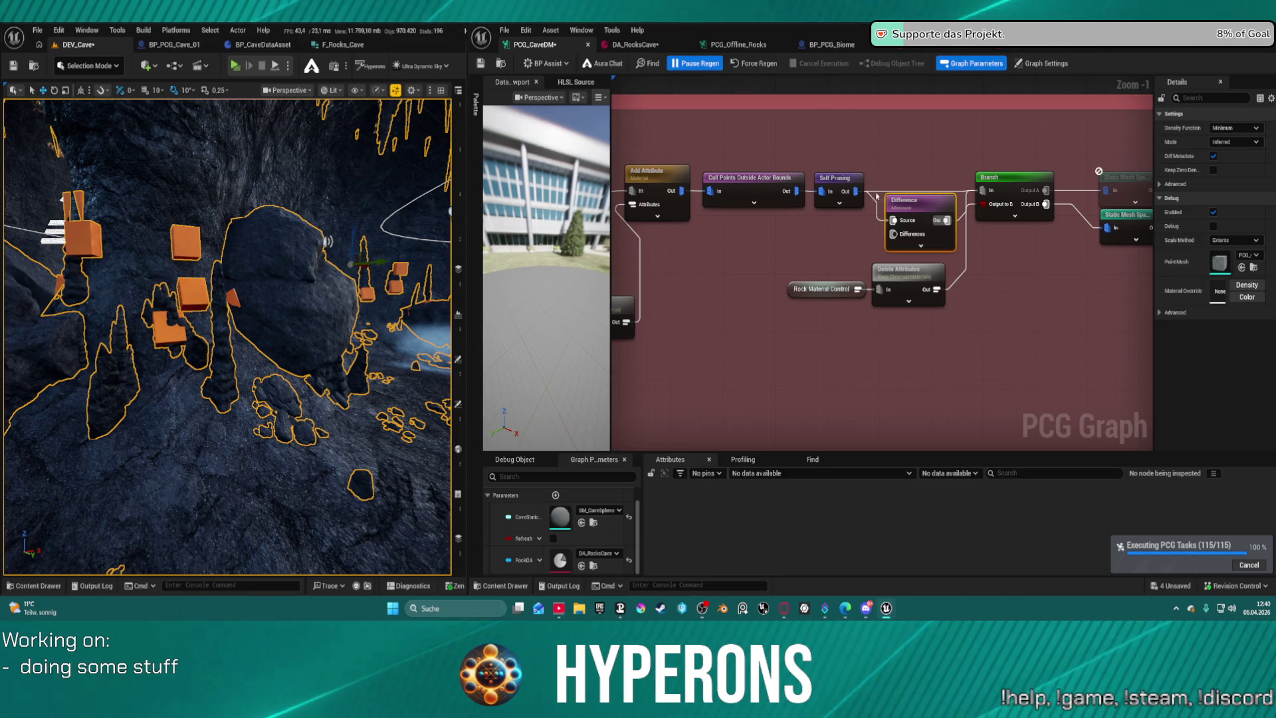
pyautogui.click(838, 180)
pyautogui.moveTo(924, 203); pyautogui.dragTo(931, 174)
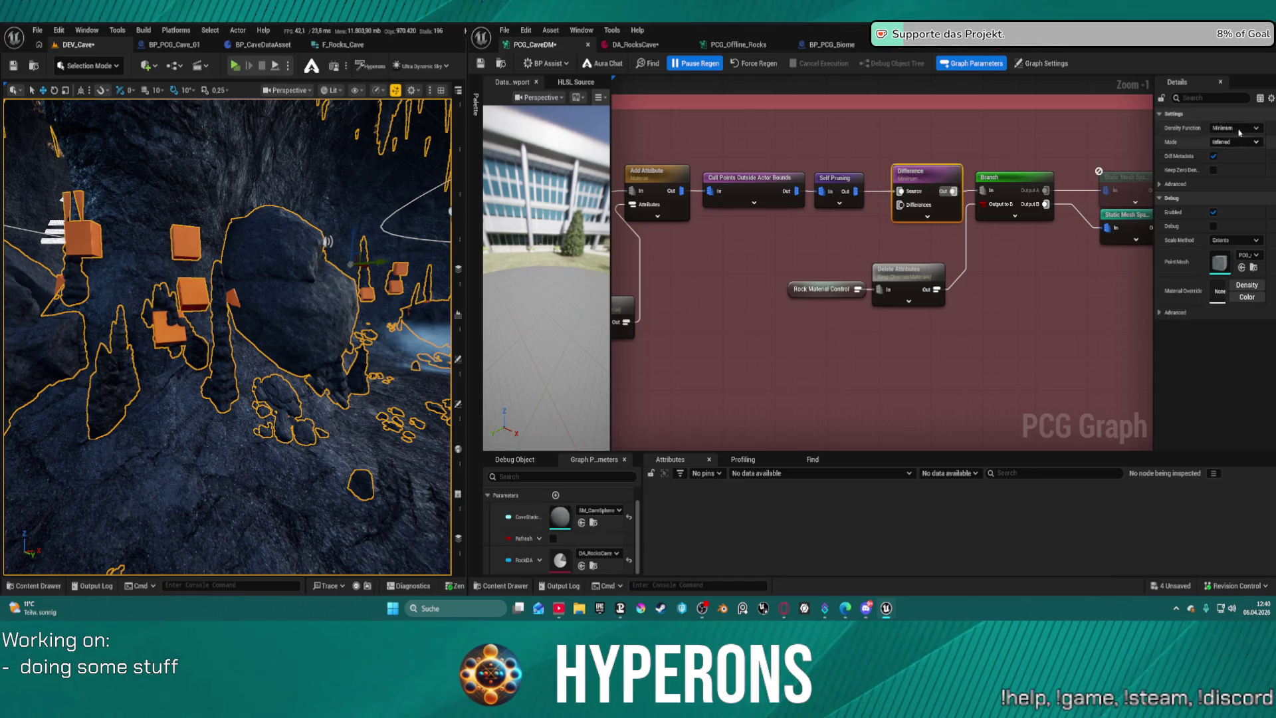
# Set the Difference node's Density Function to Binary.
pyautogui.click(1235, 128)
pyautogui.click(1226, 156)
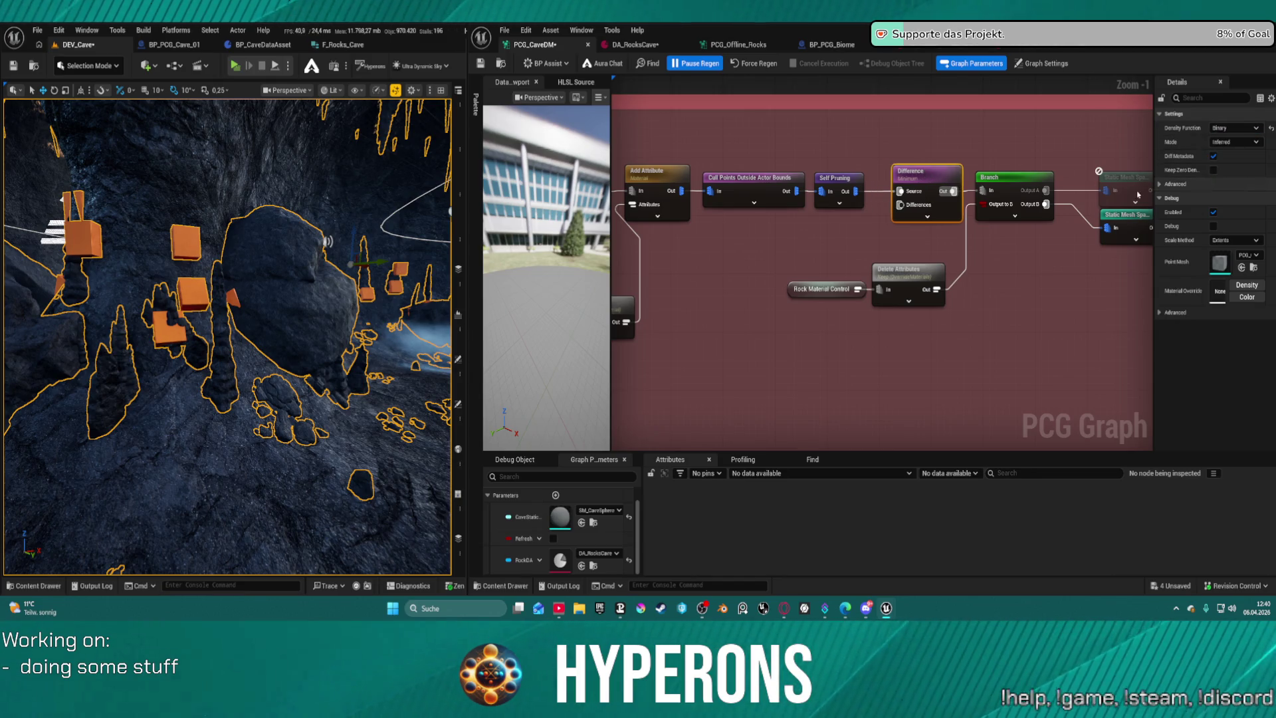
pyautogui.click(1031, 371)
pyautogui.scroll(-2, 1045, 346)
# Pan right across the graph, clear the selection, and locate the Bounds From Mesh output.
pyautogui.moveTo(1052, 341)
pyautogui.mouseDown()
pyautogui.moveTo(900, 293)
pyautogui.moveTo(789, 279)
pyautogui.moveTo(860, 276)
pyautogui.mouseUp()
pyautogui.scroll(-2, 834, 273)
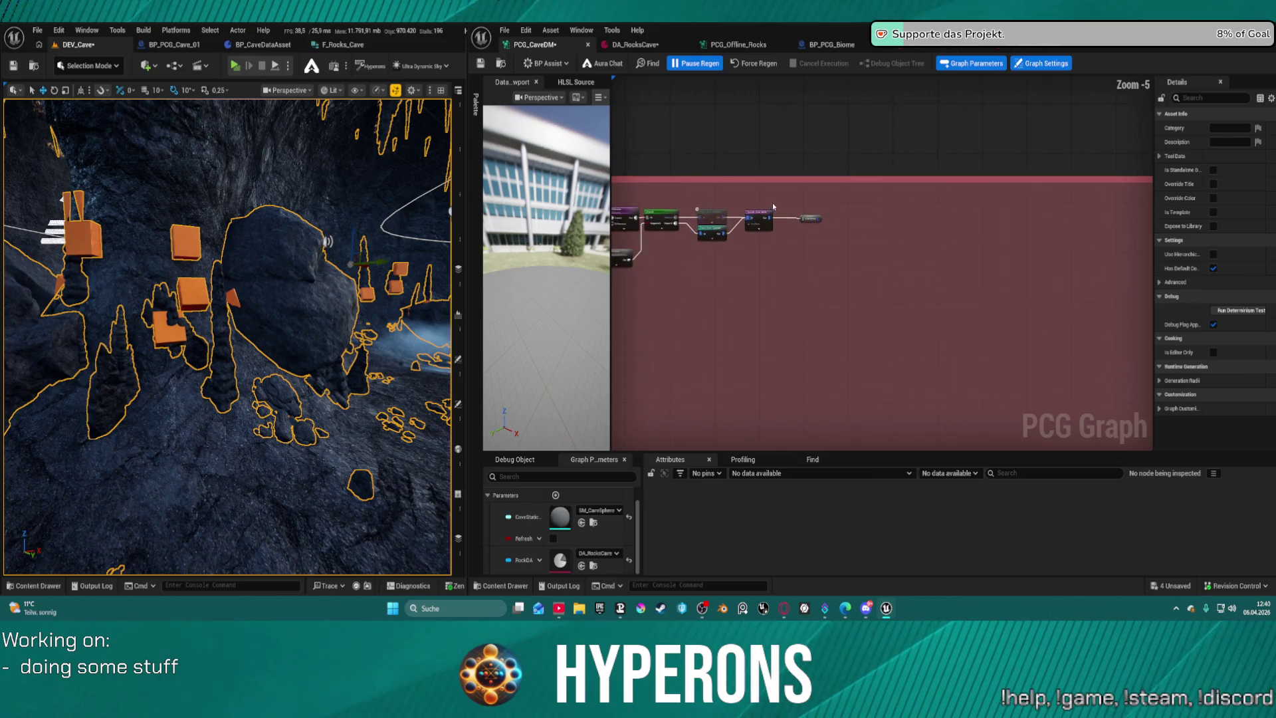
pyautogui.scroll(5, 773, 206)
pyautogui.click(866, 264)
pyautogui.scroll(-10, 891, 277)
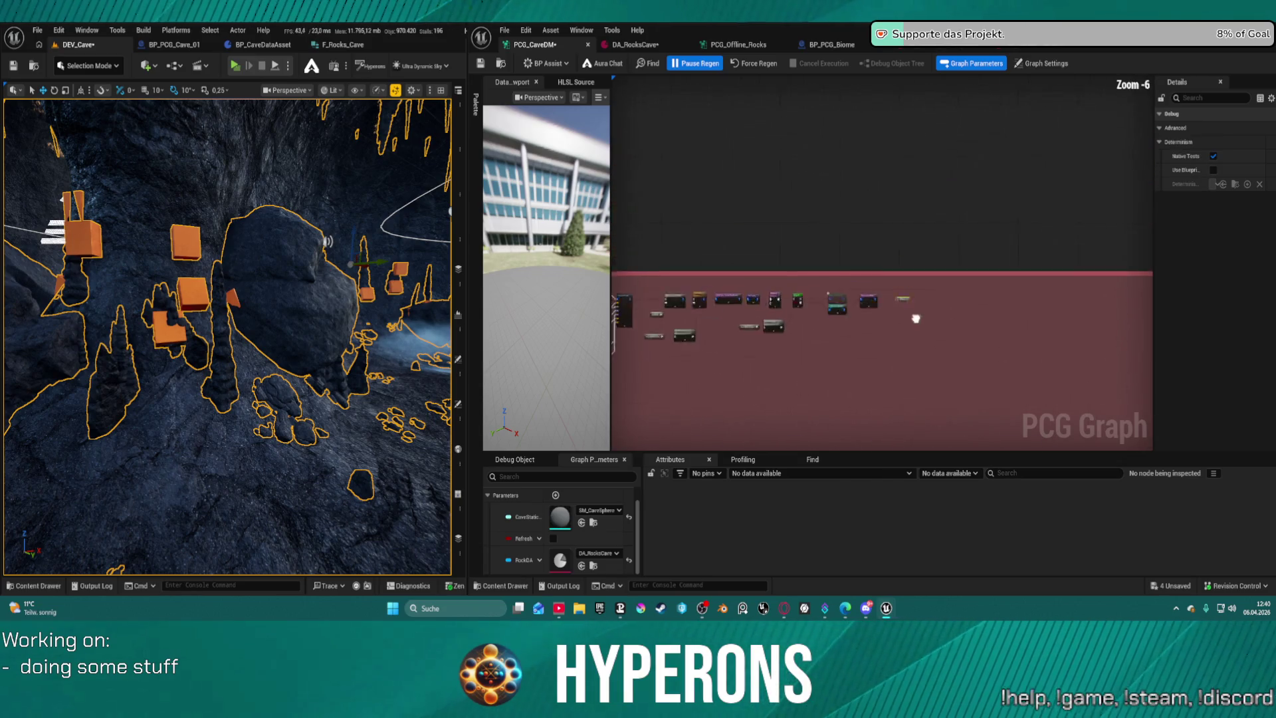
pyautogui.scroll(11, 864, 246)
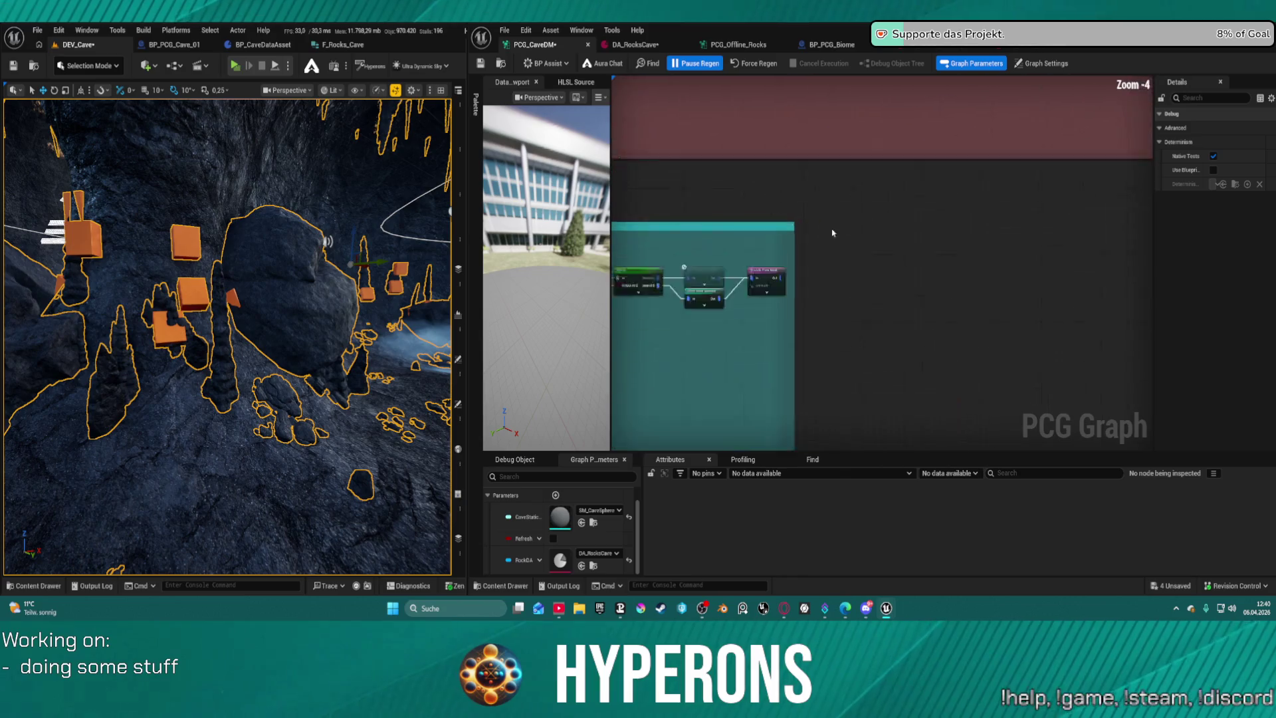
pyautogui.moveTo(803, 289); pyautogui.dragTo(881, 288)
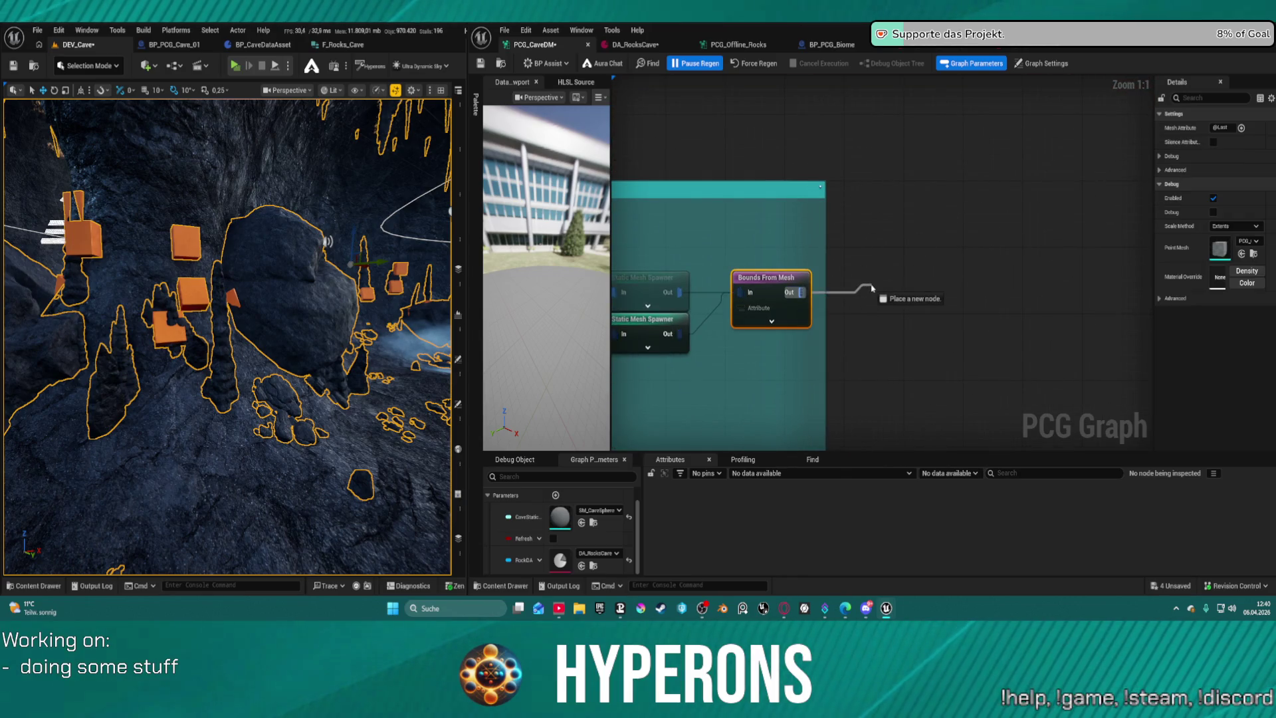
# Zoom and pan the view onto the teal Side group's Bounds From Mesh node.
pyautogui.scroll(-9, 869, 269)
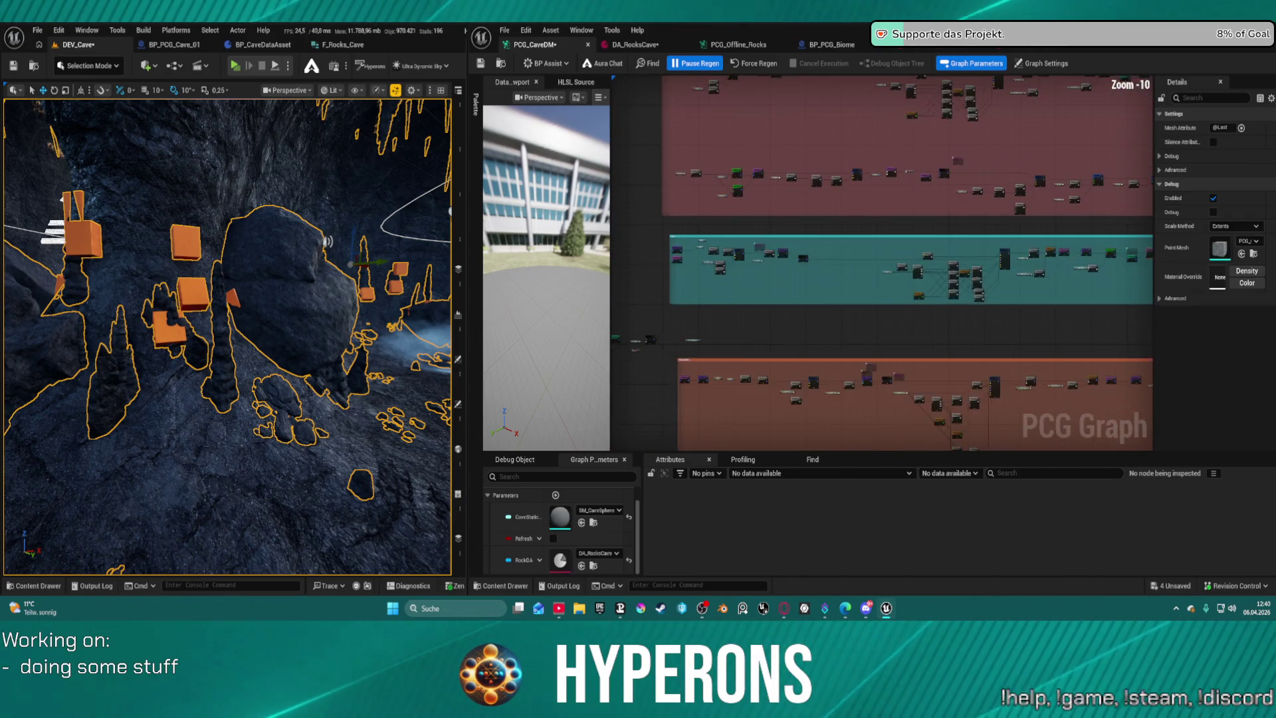
pyautogui.scroll(6, 904, 236)
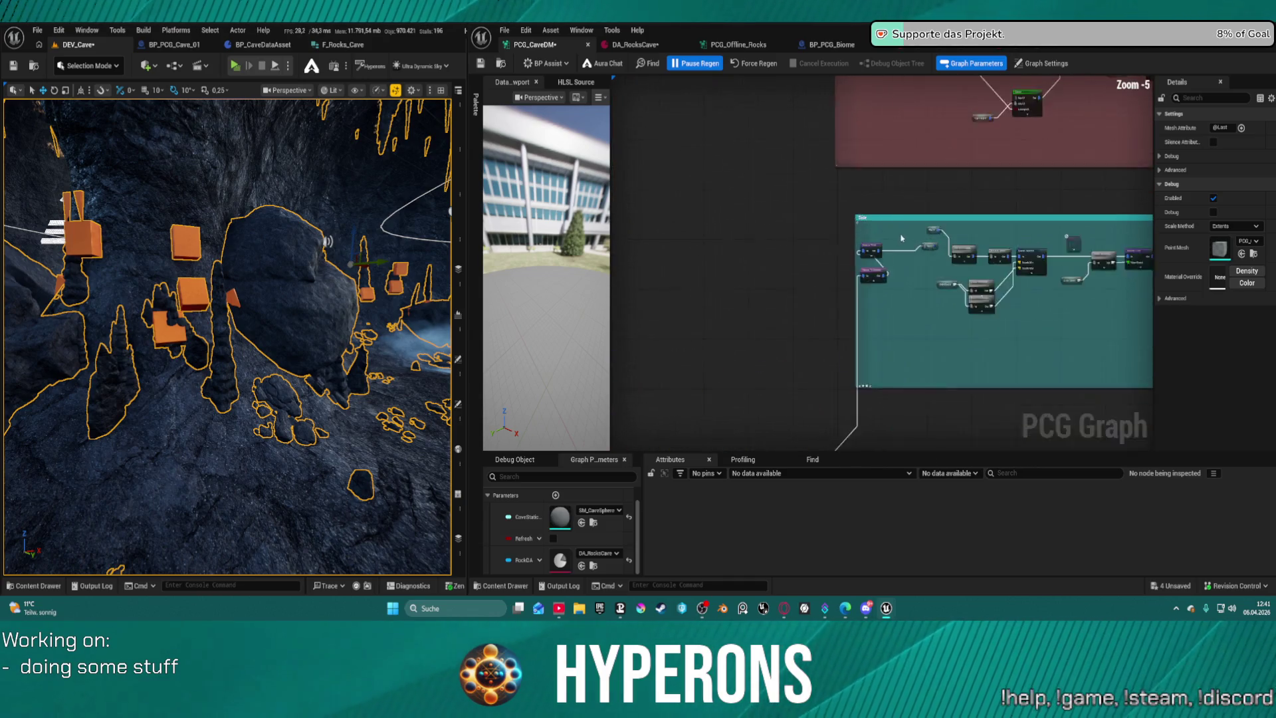
pyautogui.scroll(-5, 904, 236)
pyautogui.scroll(2, 704, 269)
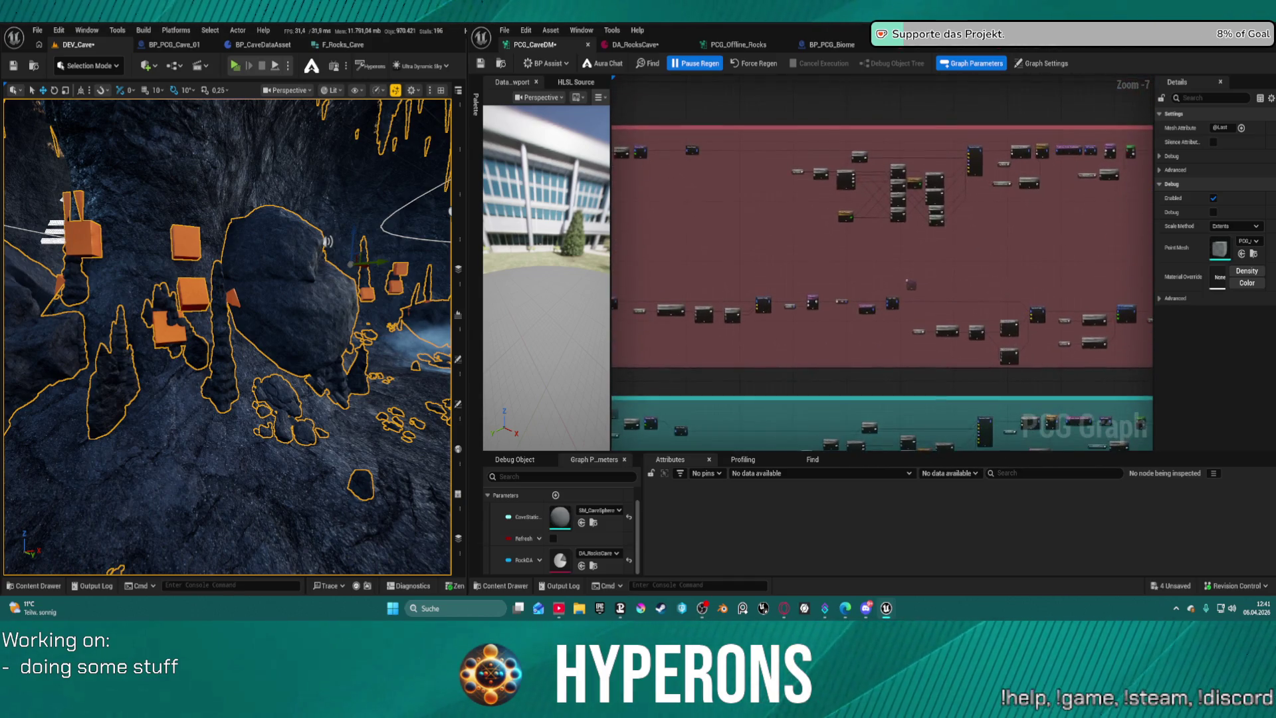
pyautogui.scroll(5, 704, 269)
pyautogui.scroll(-4, 699, 231)
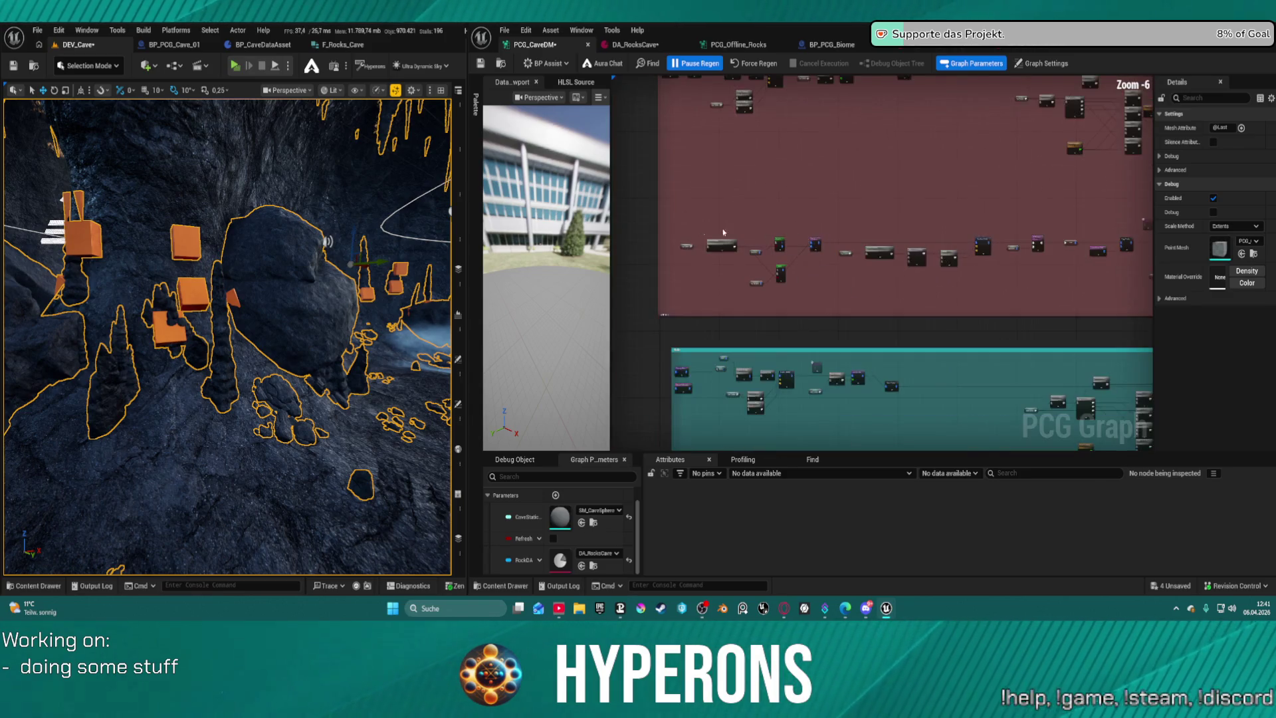
pyautogui.moveTo(877, 265); pyautogui.dragTo(736, 274)
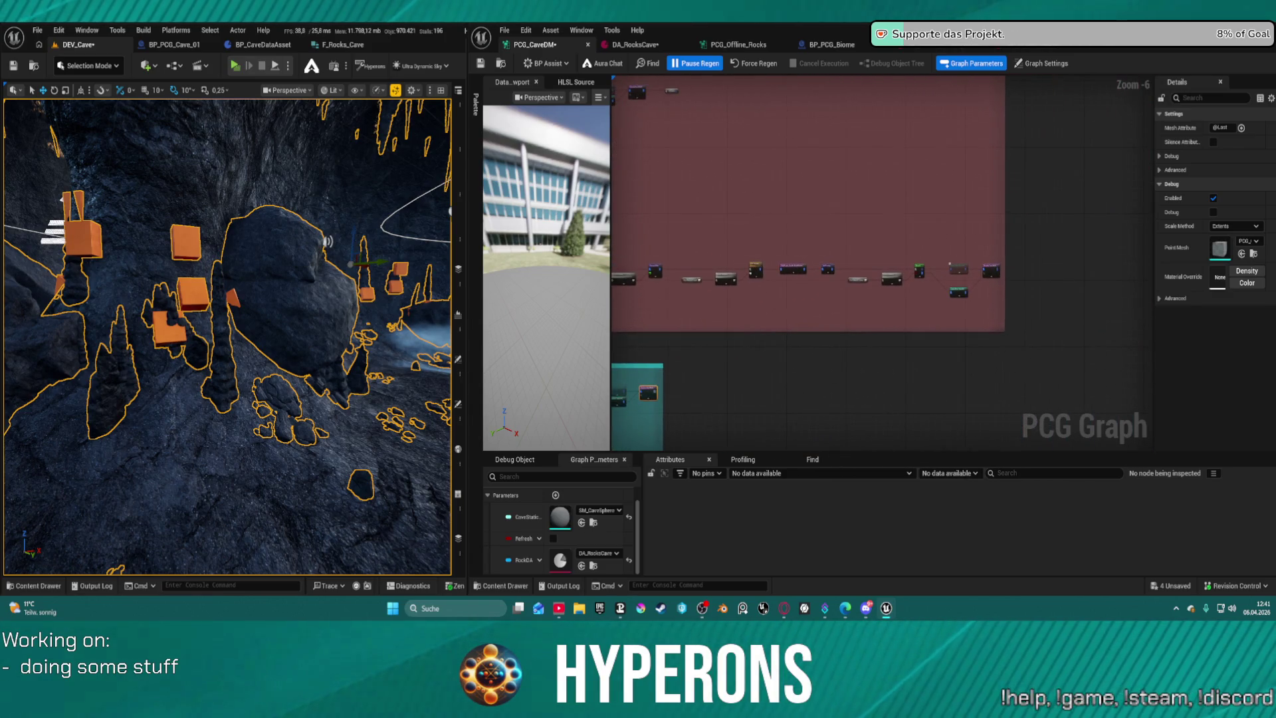
pyautogui.moveTo(794, 222); pyautogui.dragTo(802, 289)
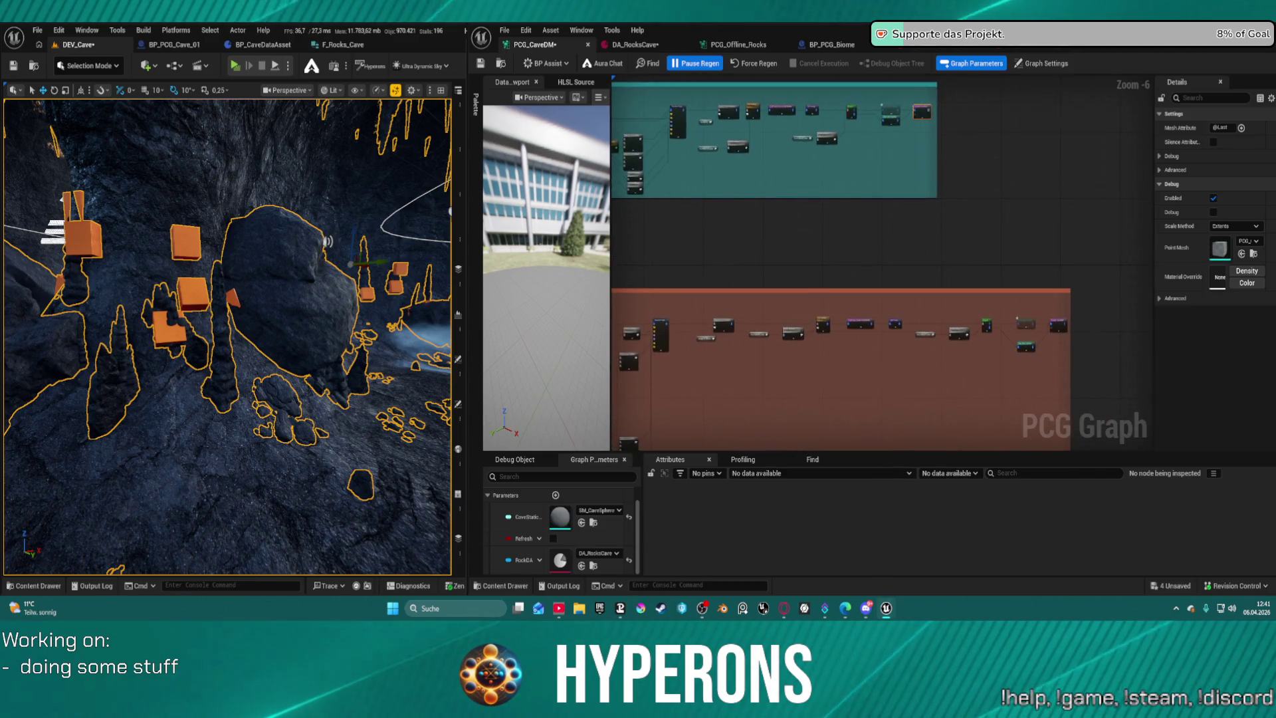
pyautogui.moveTo(1013, 256)
pyautogui.mouseDown()
pyautogui.moveTo(1062, 296)
pyautogui.moveTo(906, 337)
pyautogui.moveTo(906, 213)
pyautogui.moveTo(974, 287)
pyautogui.mouseUp()
pyautogui.scroll(7, 864, 279)
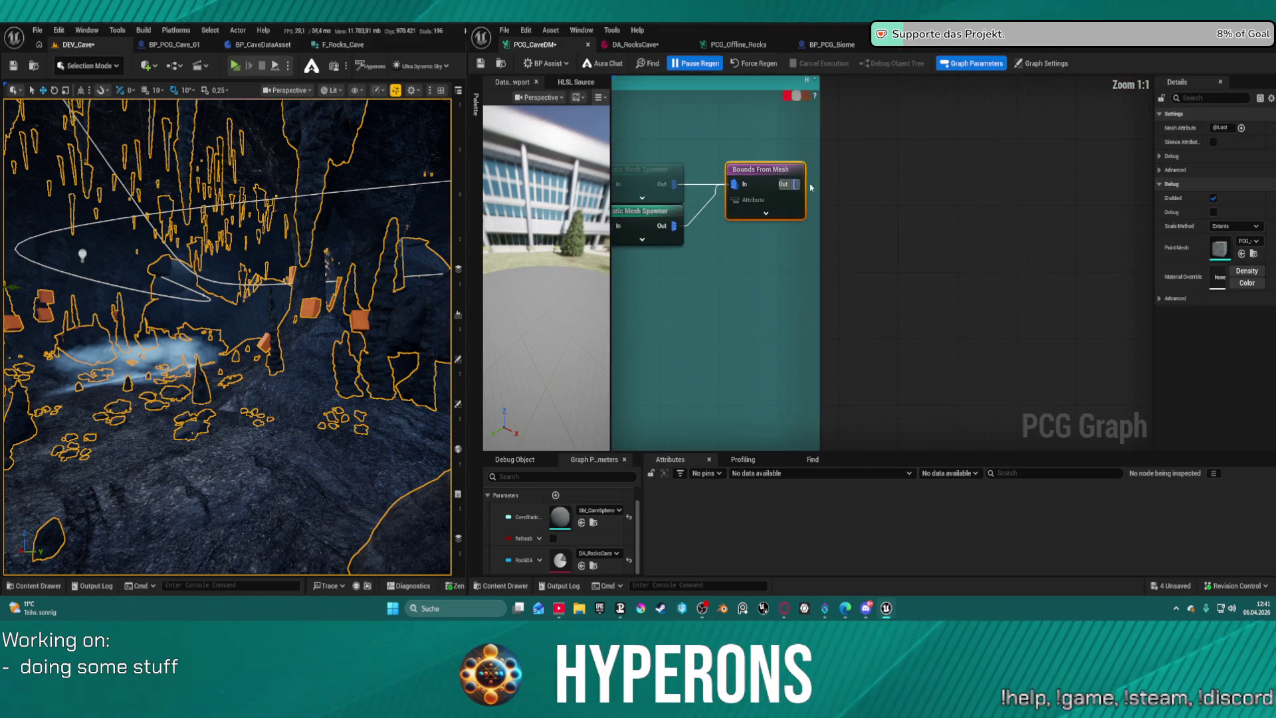
# Add a named reroute declaration fed by the teal group's Bounds From Mesh output.
pyautogui.moveTo(899, 197); pyautogui.dragTo(991, 200)
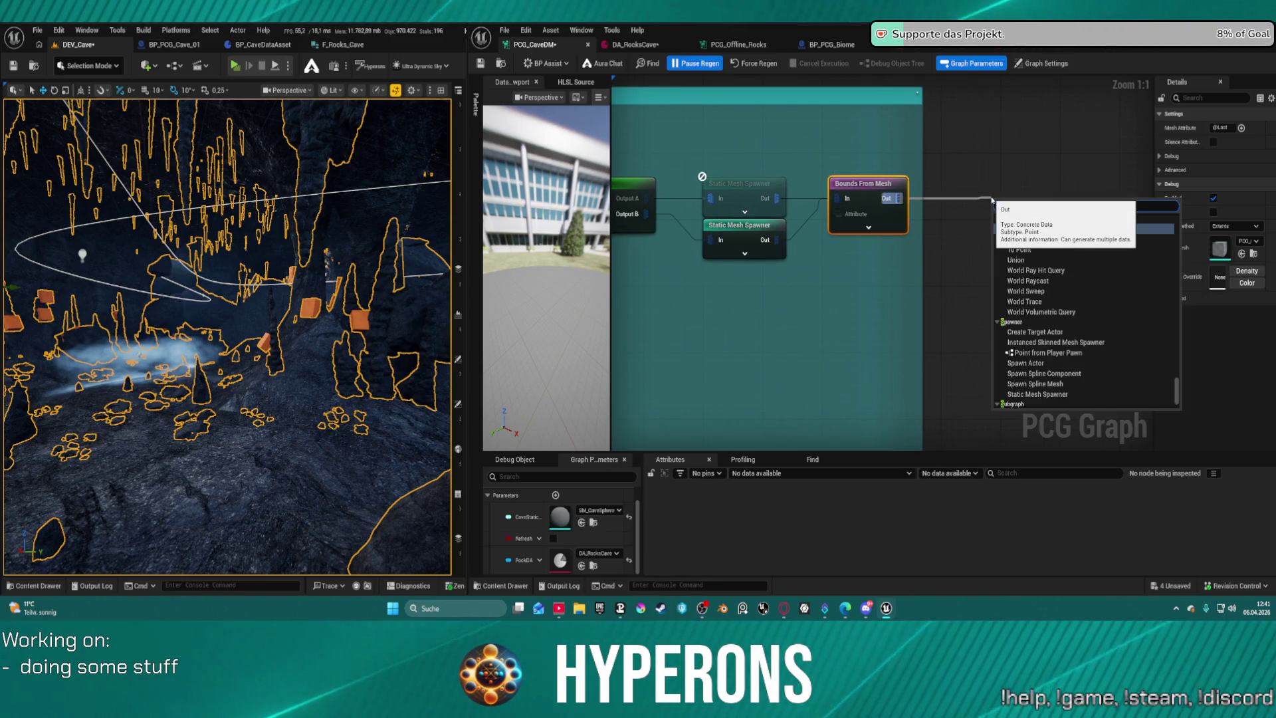
pyautogui.write('s')
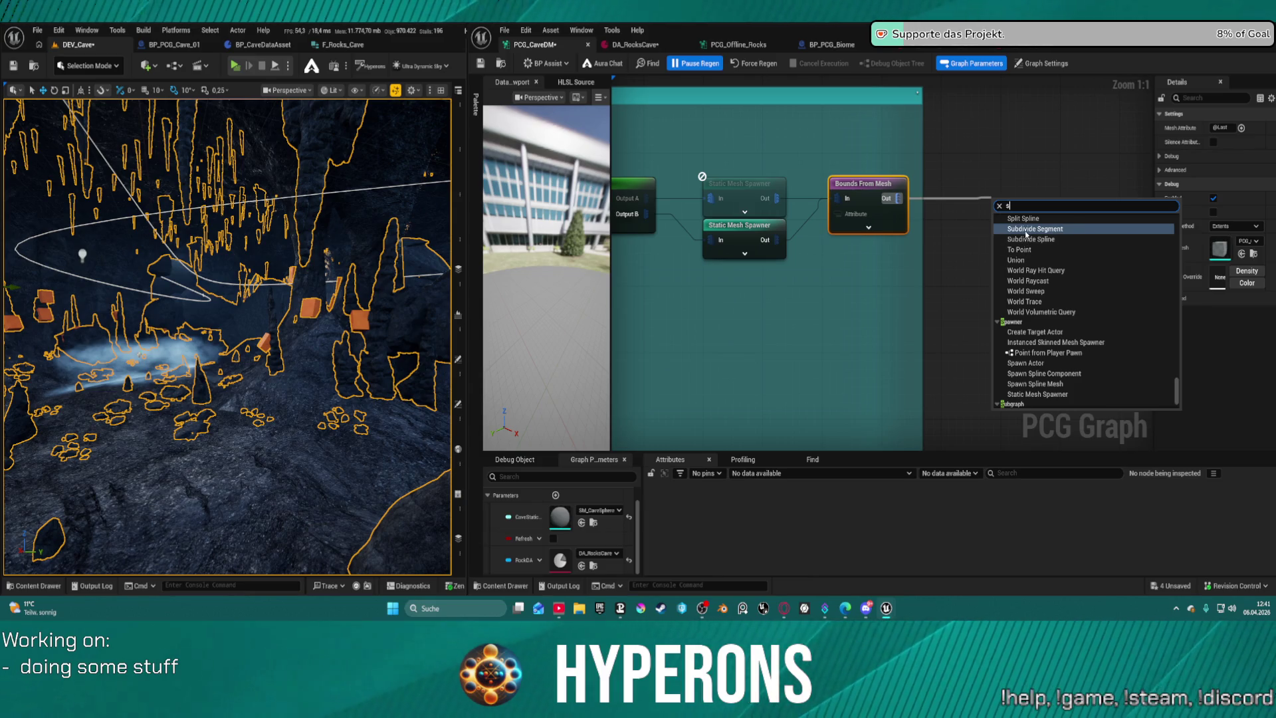
pyautogui.press('BackSpace')
pyautogui.write('Rer')
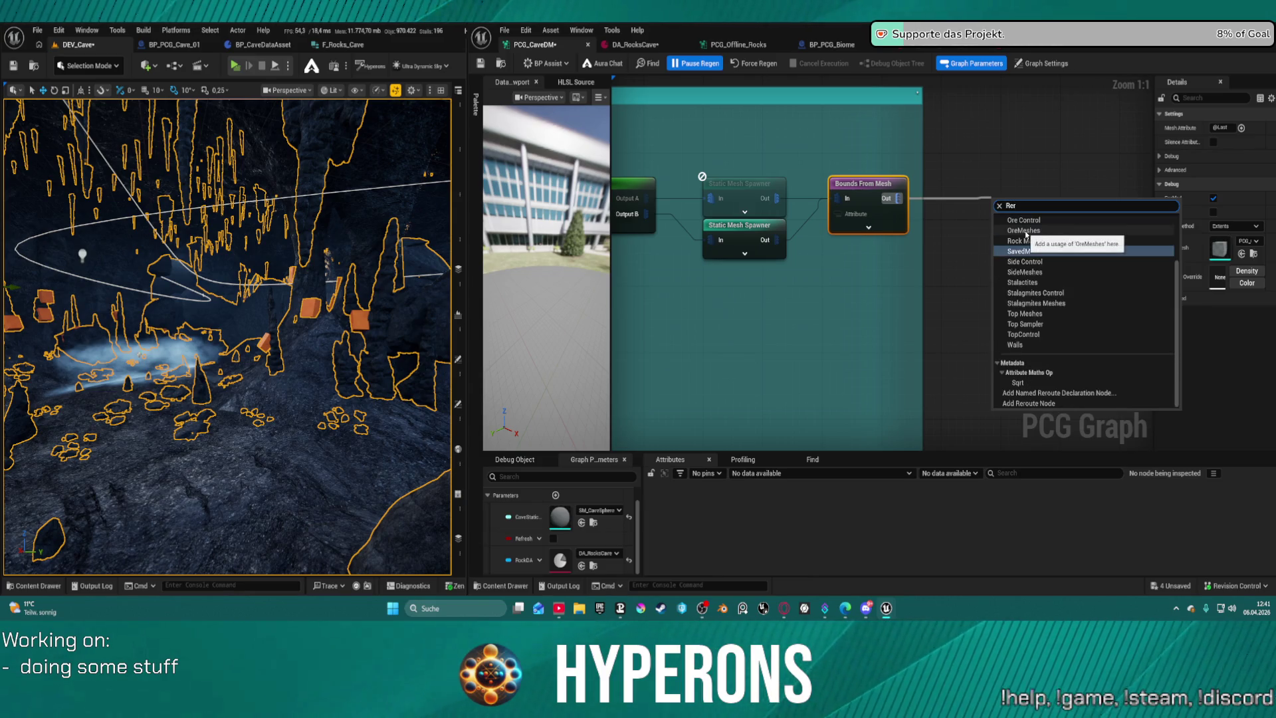
pyautogui.write(' de')
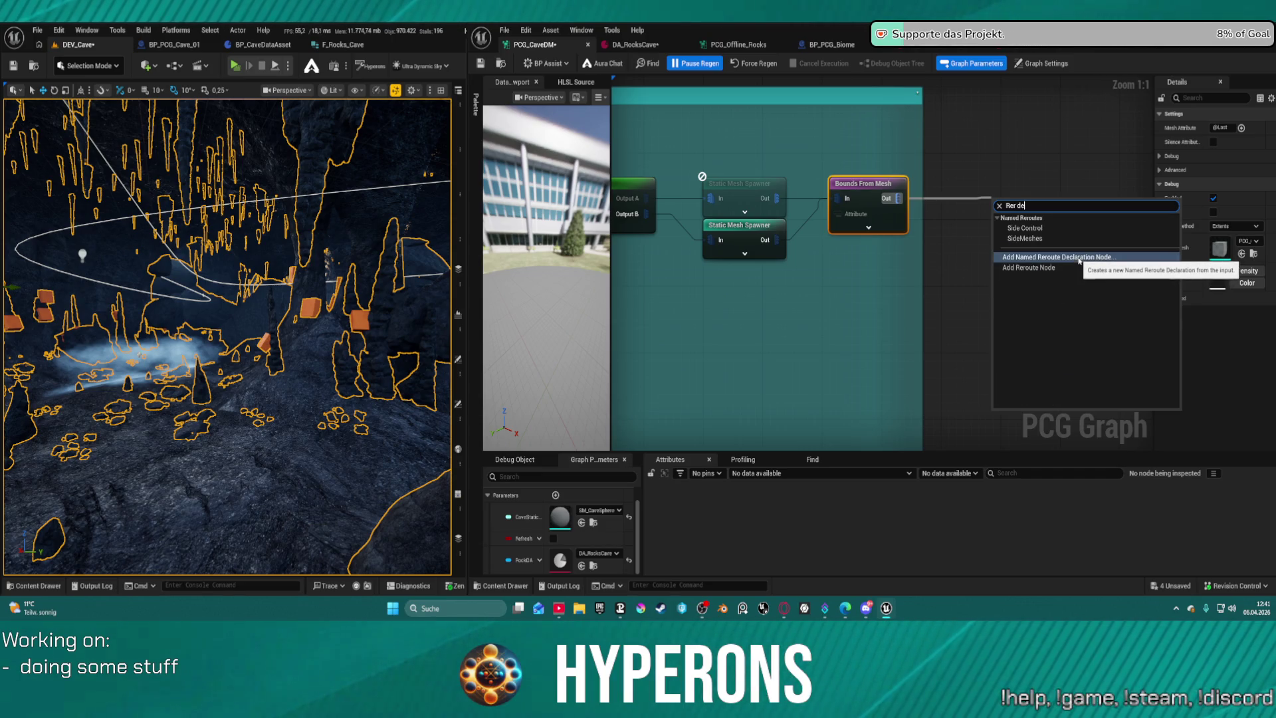
pyautogui.click(1079, 261)
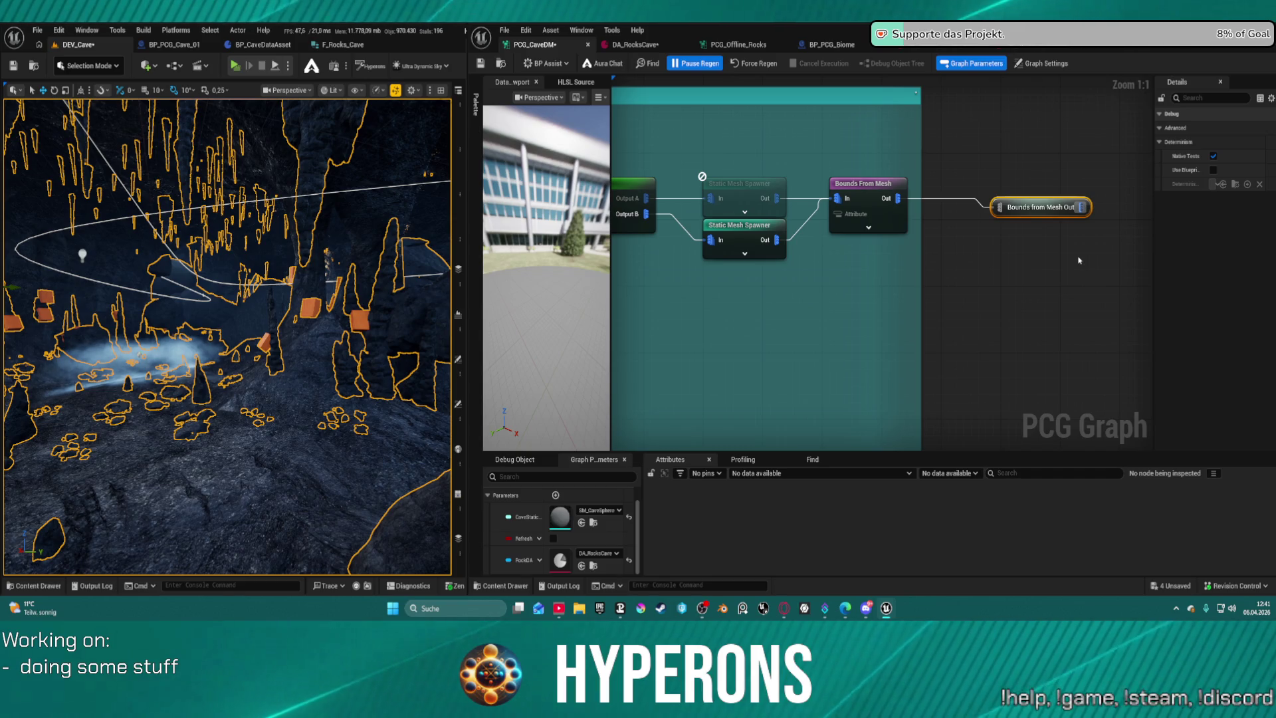
# Name the new reroute 'Side Meshes' and nudge it slightly up.
pyautogui.press('F2')
pyautogui.write('Side')
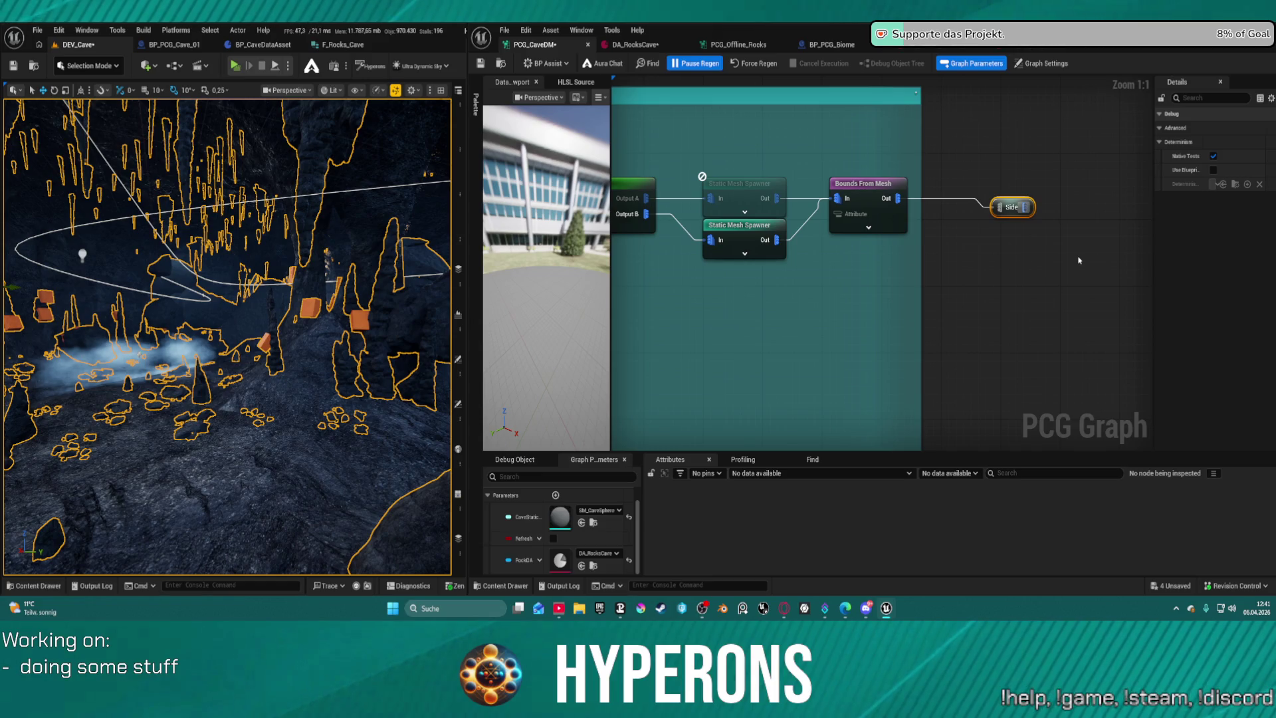
pyautogui.moveTo(1015, 204); pyautogui.dragTo(1019, 193)
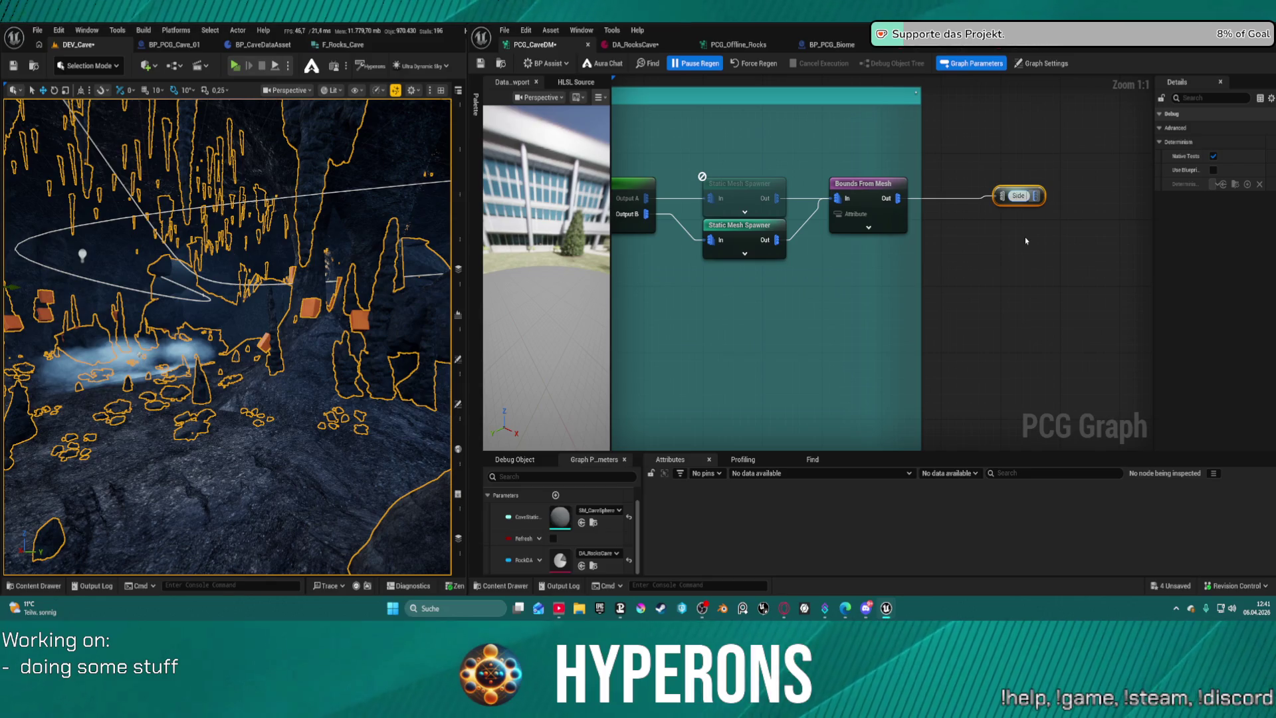
pyautogui.write('Side Meshes')
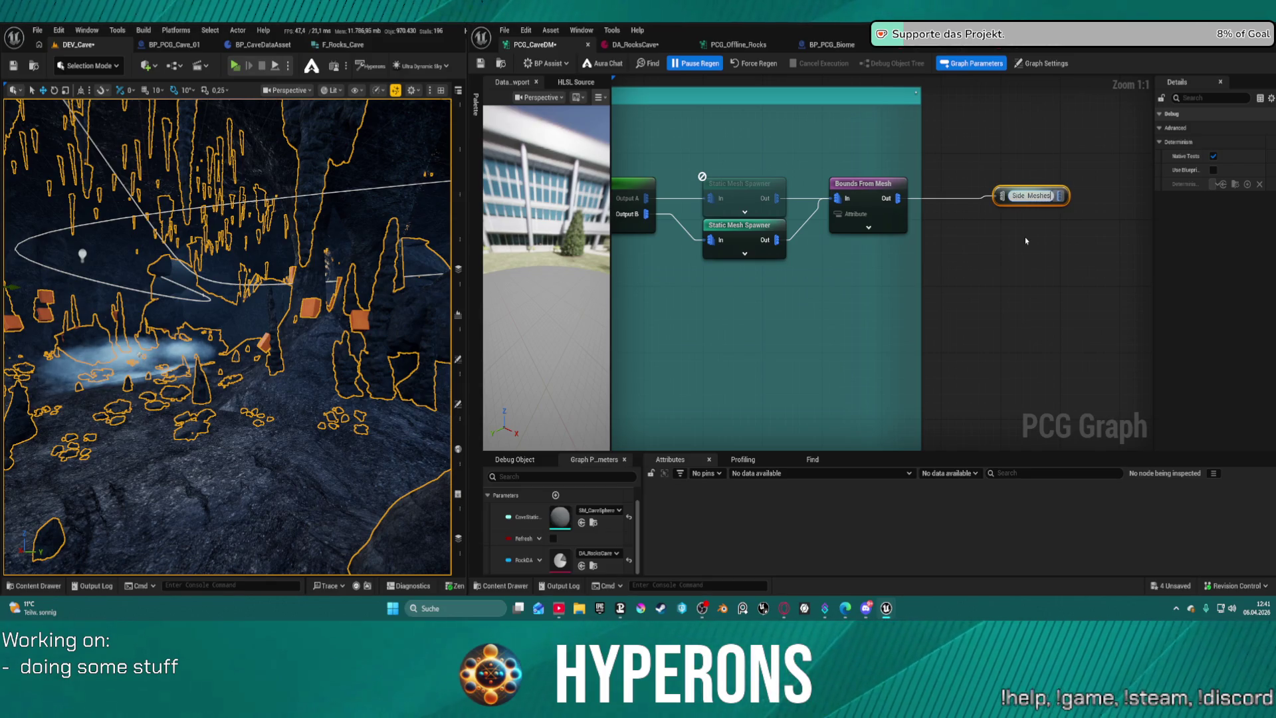
pyautogui.press('Return')
# Add a named reroute 'Stalamites Meshes' off the brown group's Bounds From Mesh output.
pyautogui.scroll(-9, 1030, 272)
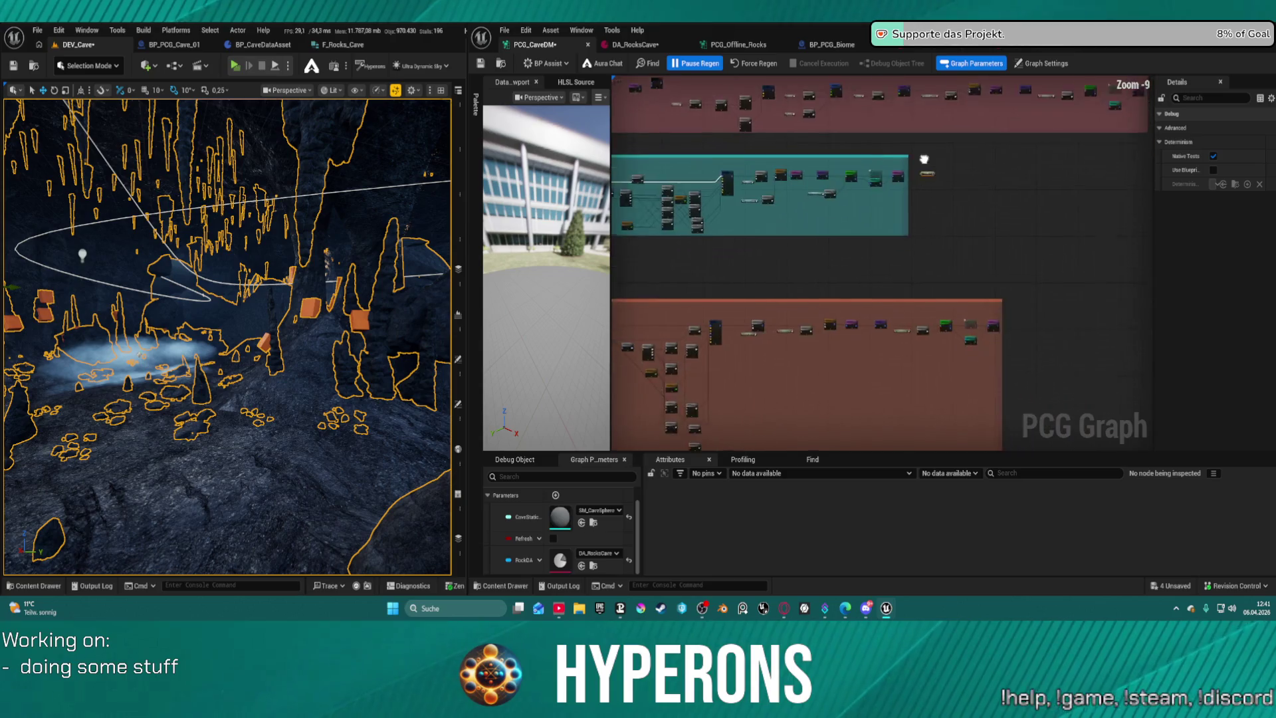
pyautogui.scroll(3, 1032, 273)
pyautogui.moveTo(1032, 272)
pyautogui.mouseDown()
pyautogui.moveTo(1089, 266)
pyautogui.moveTo(784, 226)
pyautogui.mouseUp()
pyautogui.scroll(5, 784, 226)
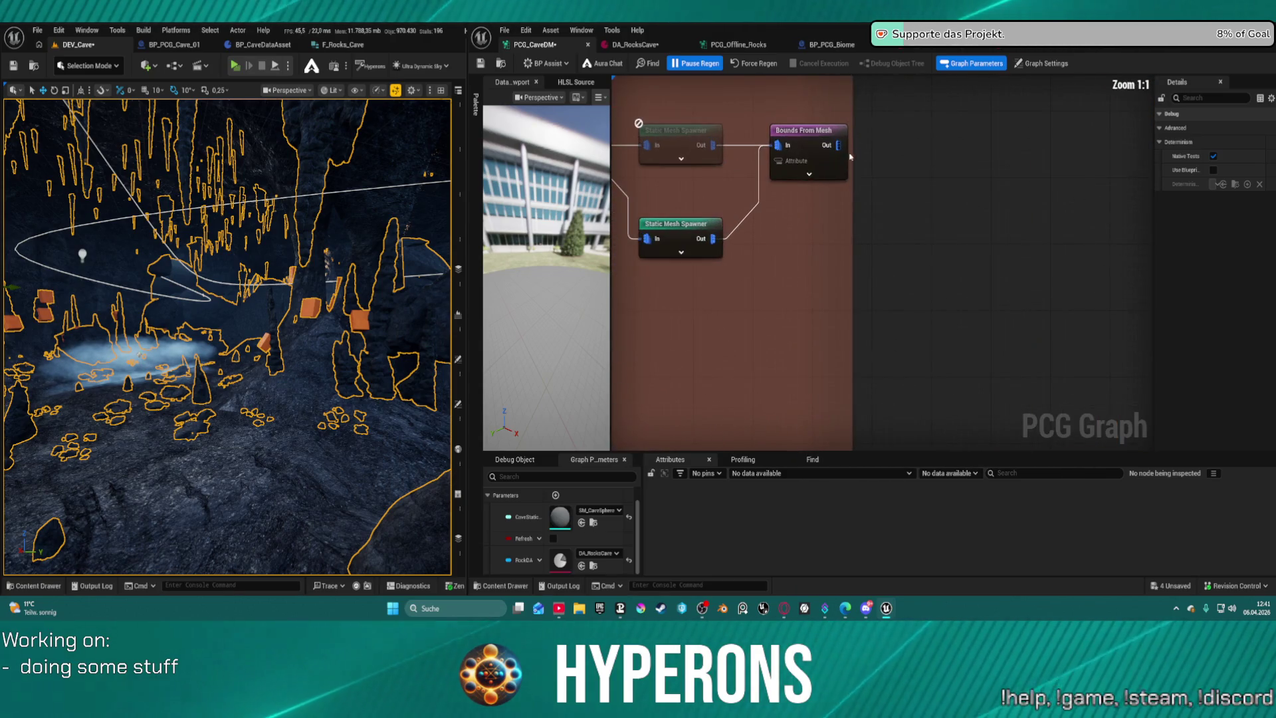
pyautogui.moveTo(839, 145)
pyautogui.mouseDown()
pyautogui.moveTo(937, 143)
pyautogui.moveTo(936, 155)
pyautogui.mouseUp()
pyautogui.write('rer de')
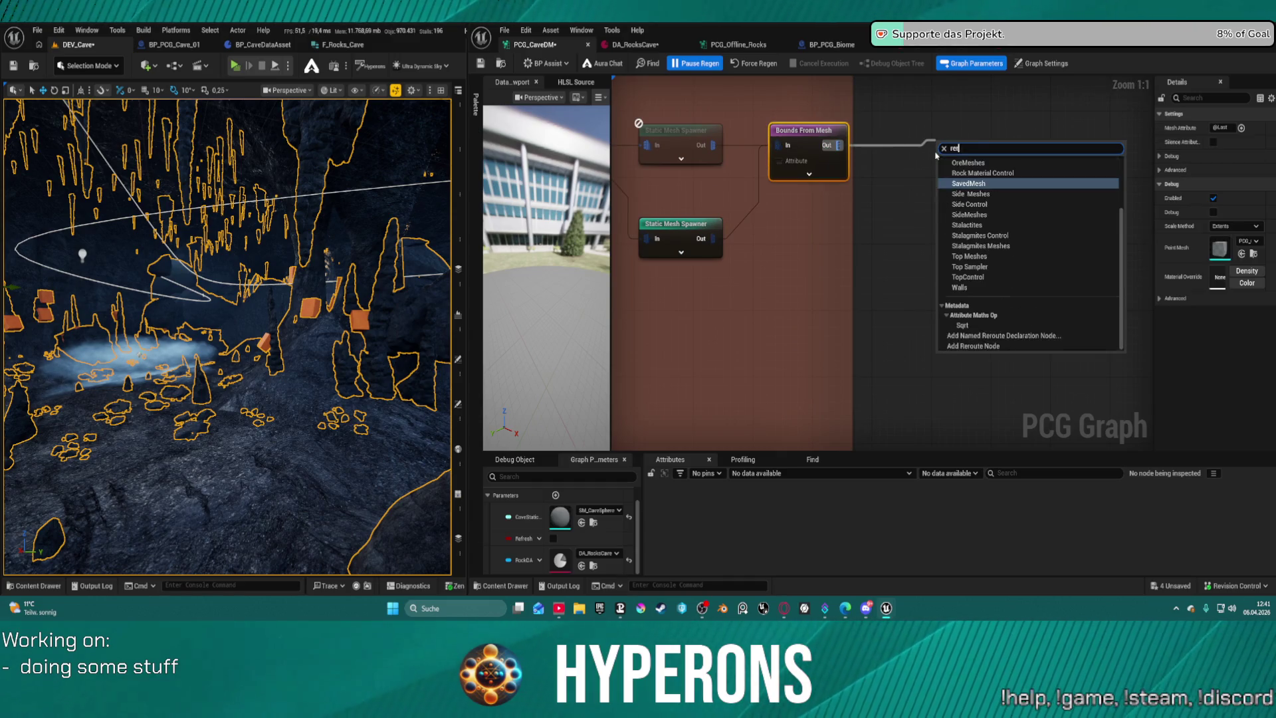
pyautogui.press('Return')
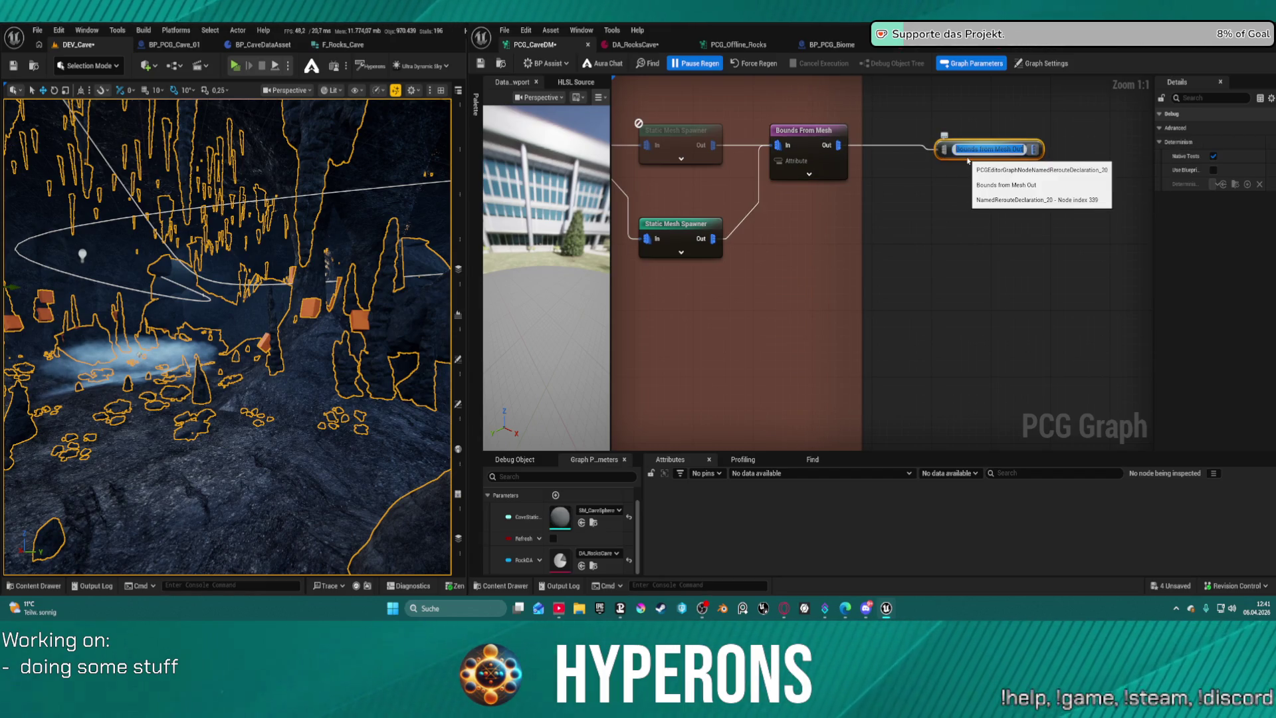
pyautogui.press('Return')
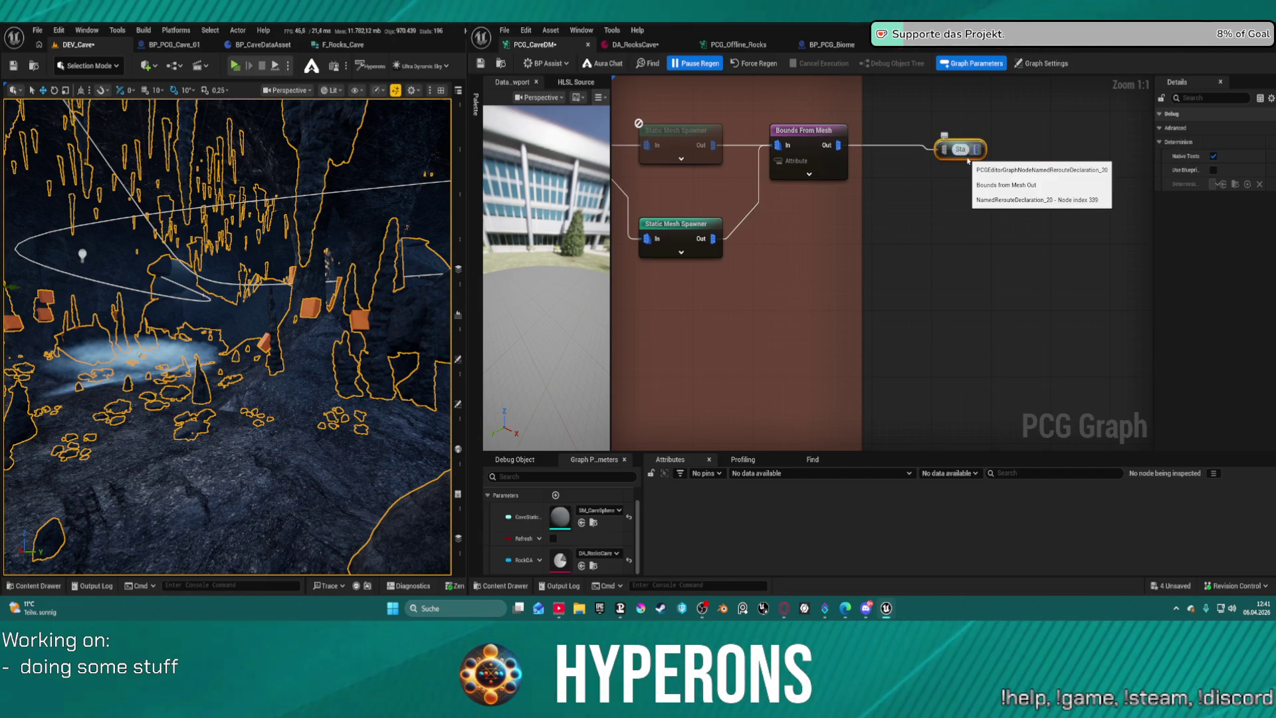
pyautogui.write('lamit')
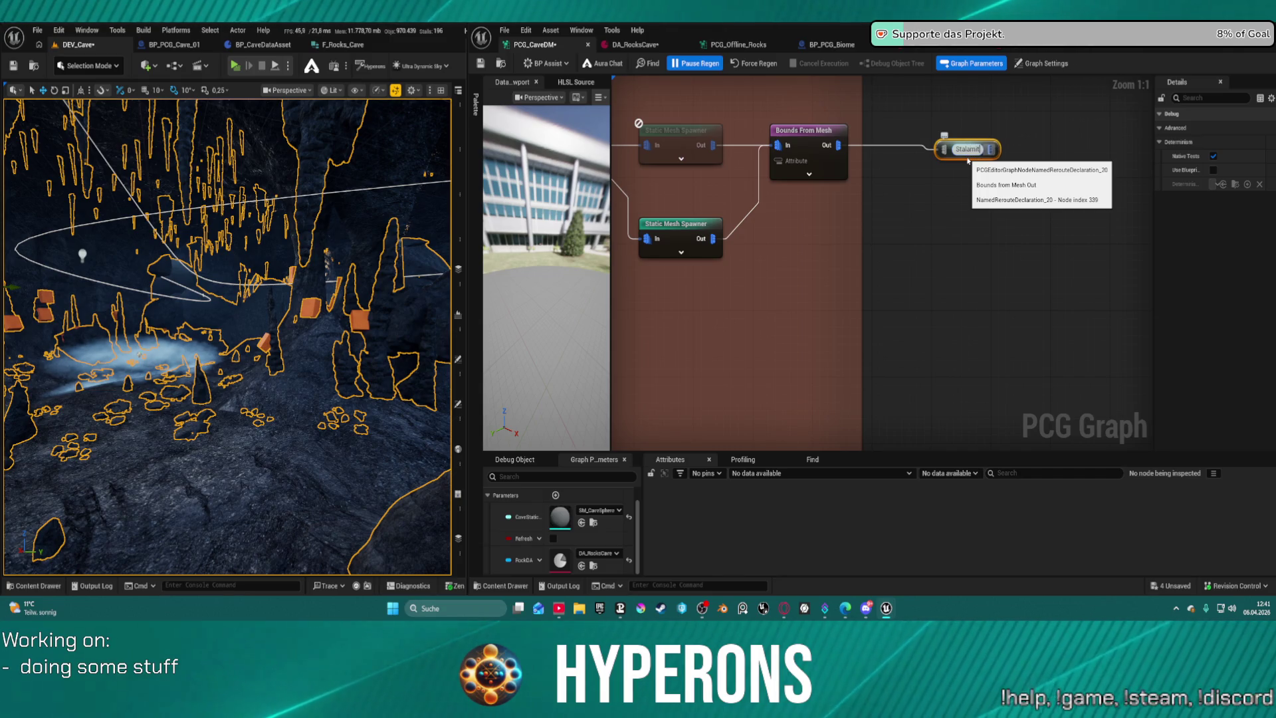
pyautogui.write('es Mes')
pyautogui.press('Return')
# Add another named reroute declaration off the next Bounds From Mesh output.
pyautogui.scroll(-2, 833, 382)
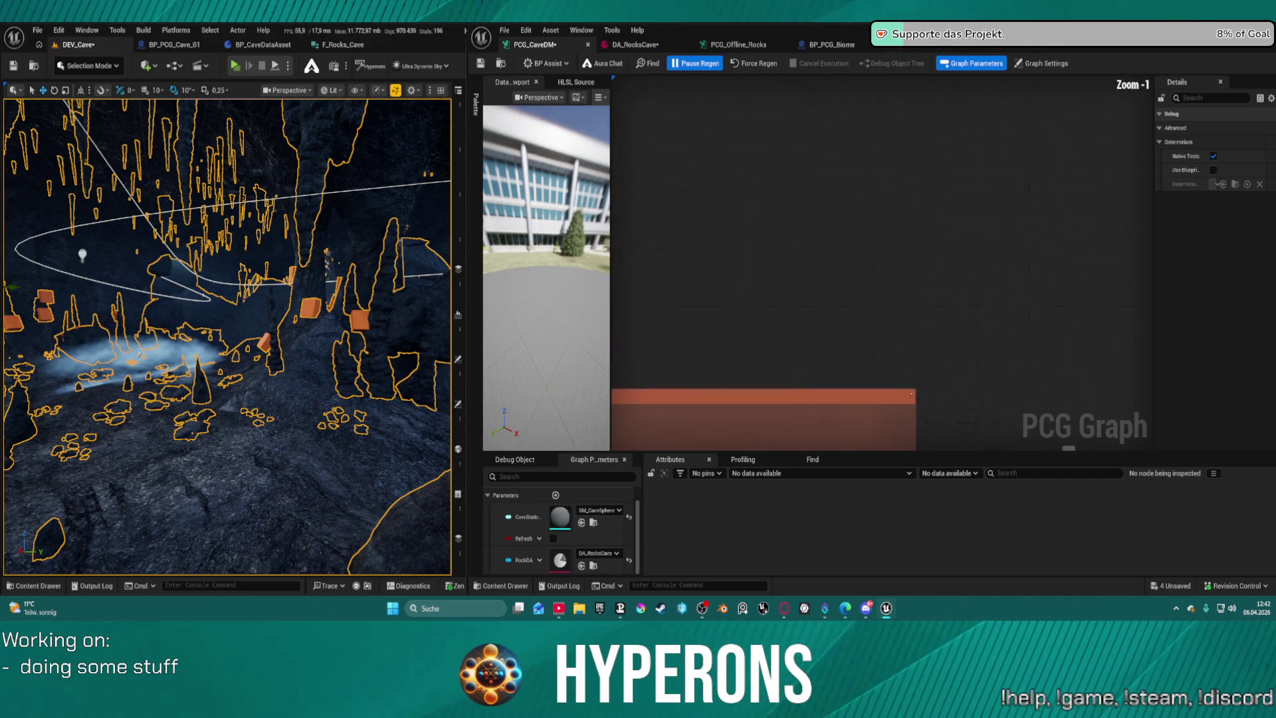
pyautogui.scroll(-3, 798, 398)
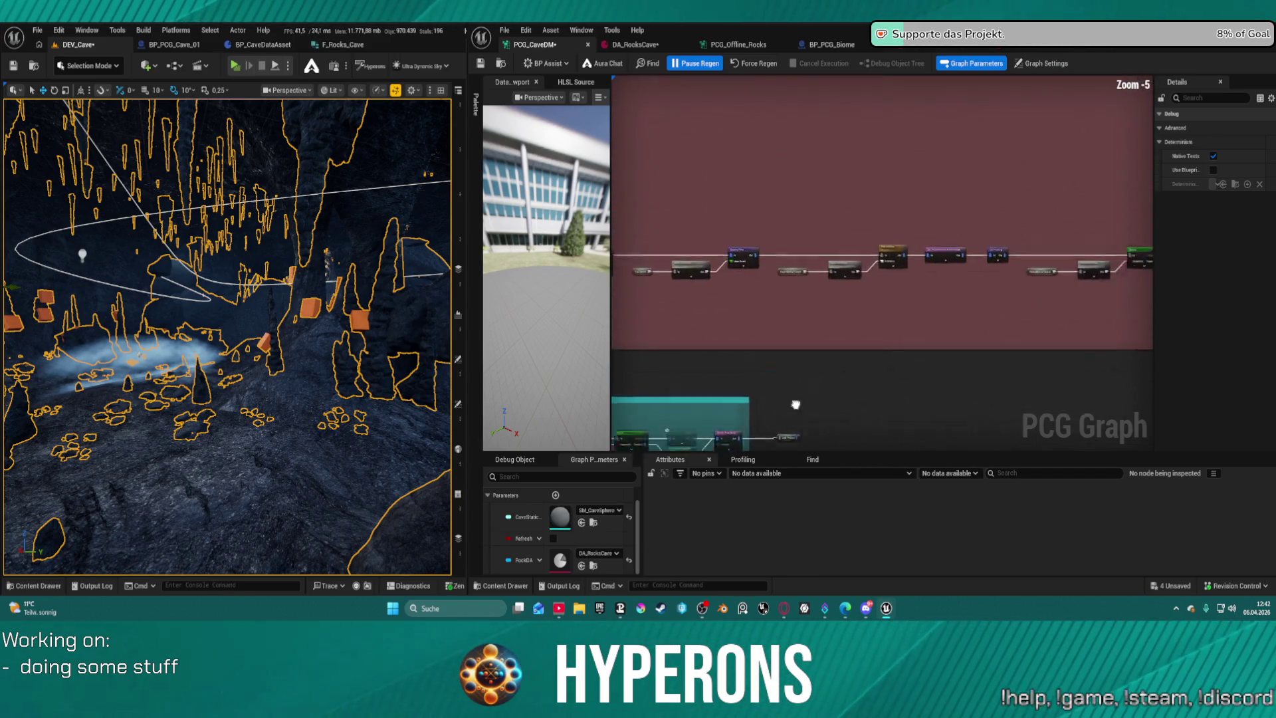
pyautogui.scroll(5, 766, 353)
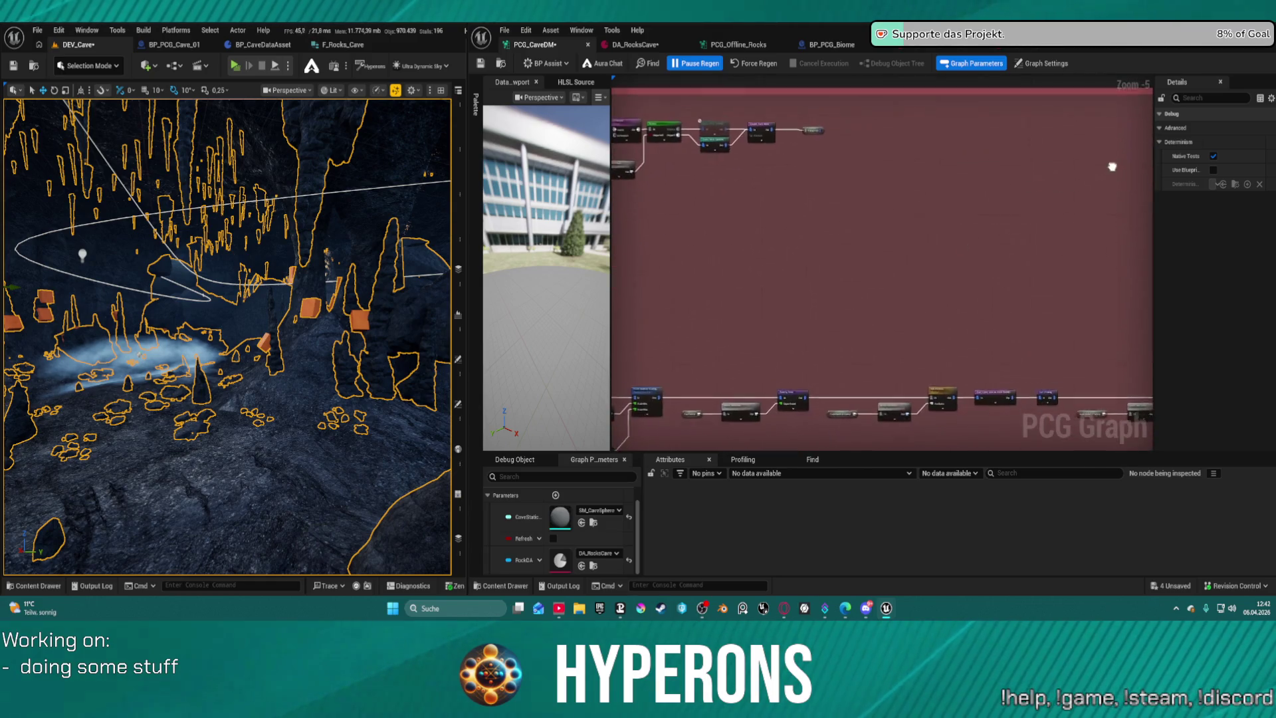
pyautogui.click(714, 198)
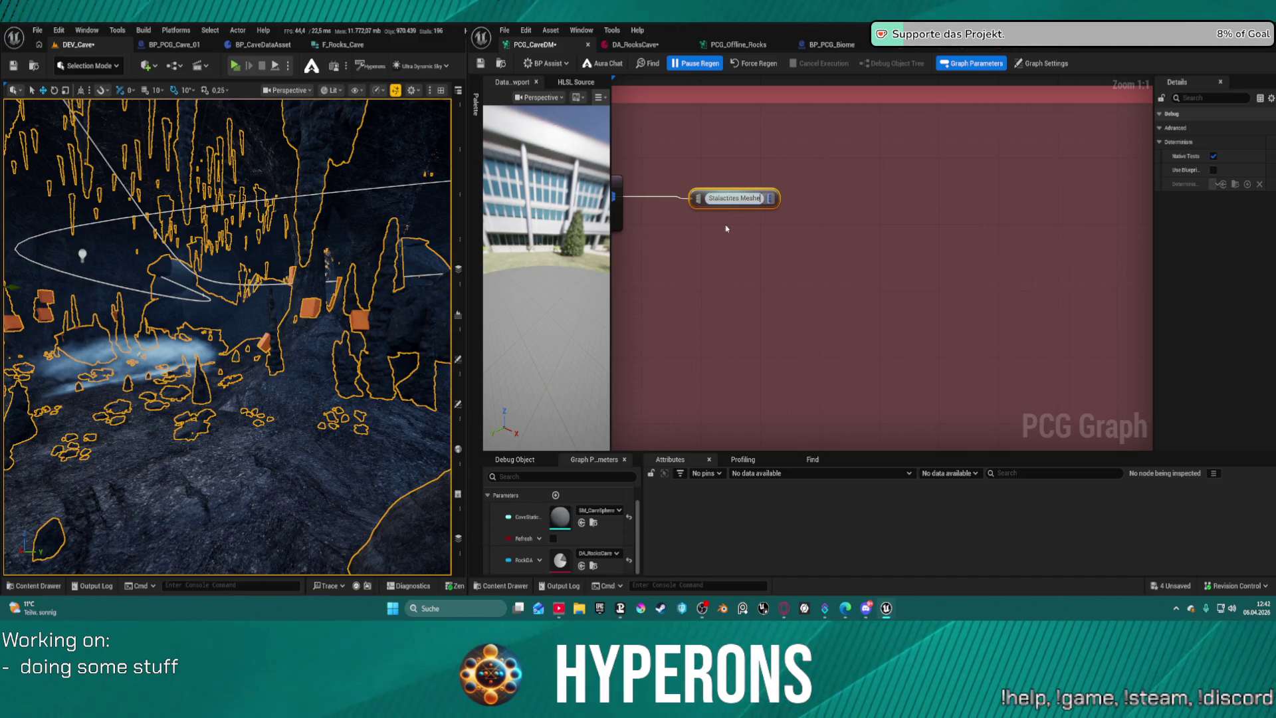
pyautogui.scroll(-2, 908, 355)
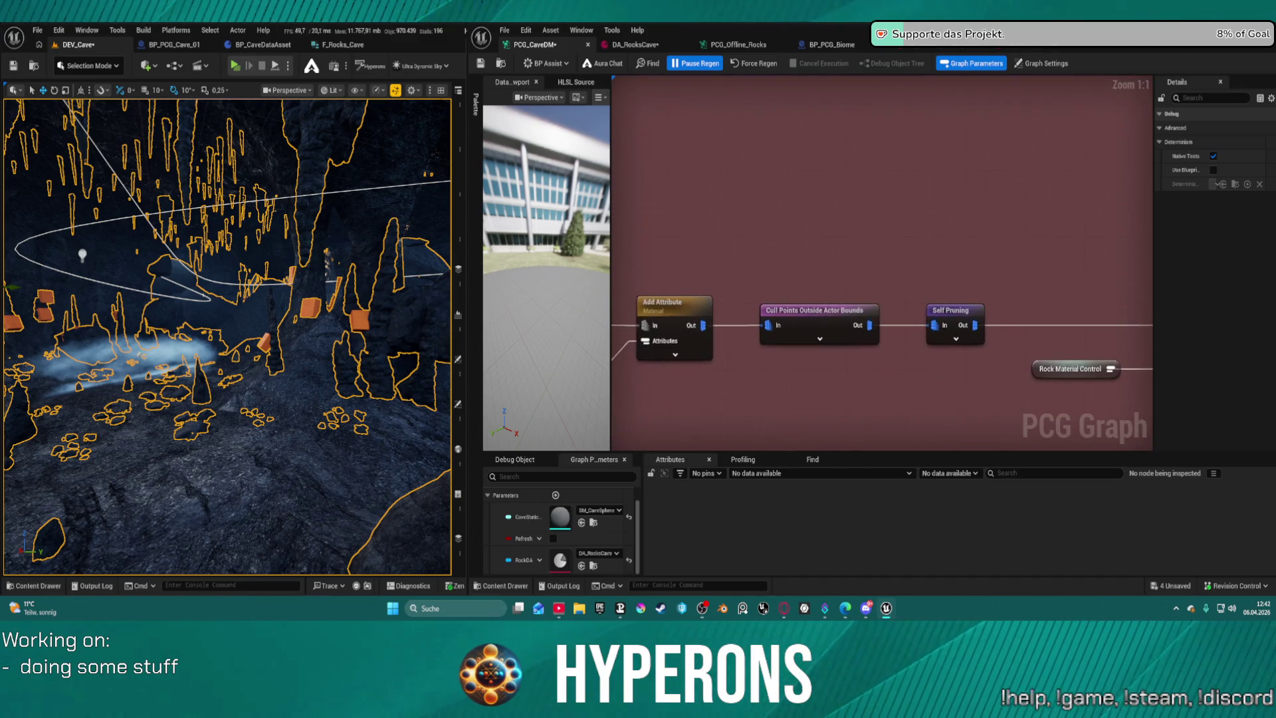
pyautogui.moveTo(901, 229); pyautogui.dragTo(653, 230)
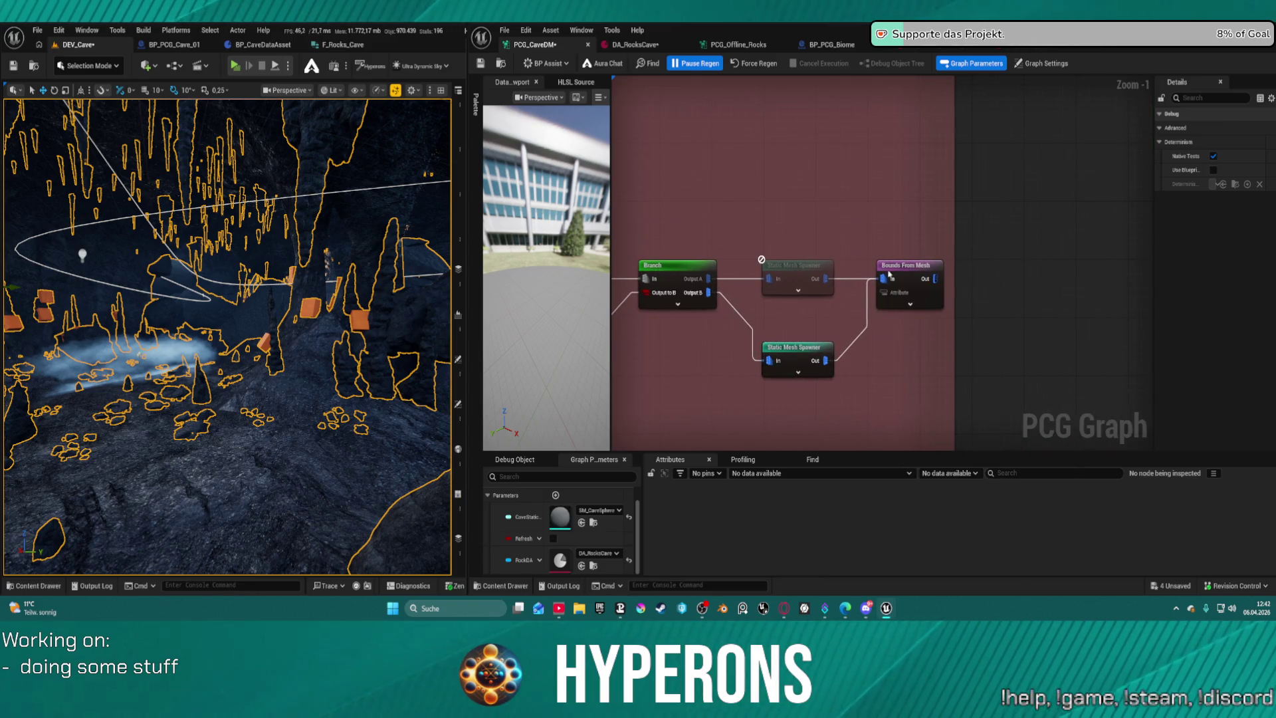
pyautogui.scroll(-4, 808, 306)
pyautogui.scroll(6, 948, 155)
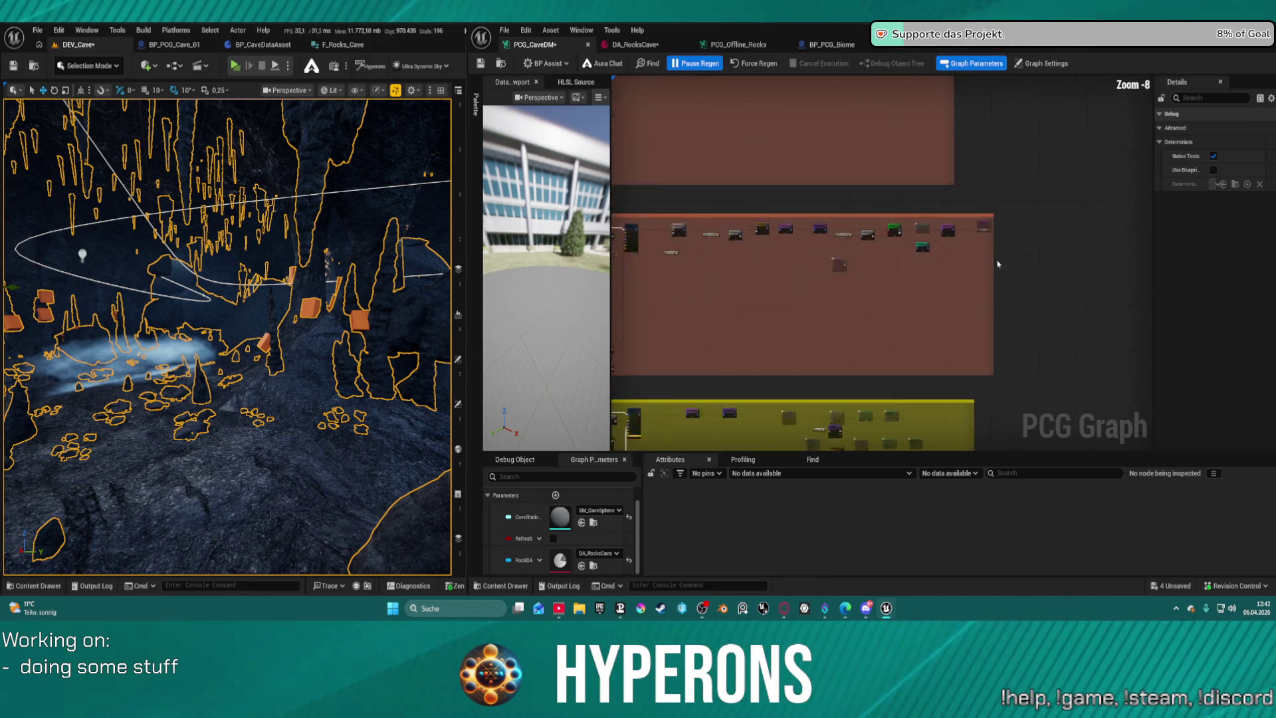
pyautogui.moveTo(949, 155); pyautogui.dragTo(944, 288)
pyautogui.moveTo(790, 246); pyautogui.dragTo(894, 331)
pyautogui.write('rer')
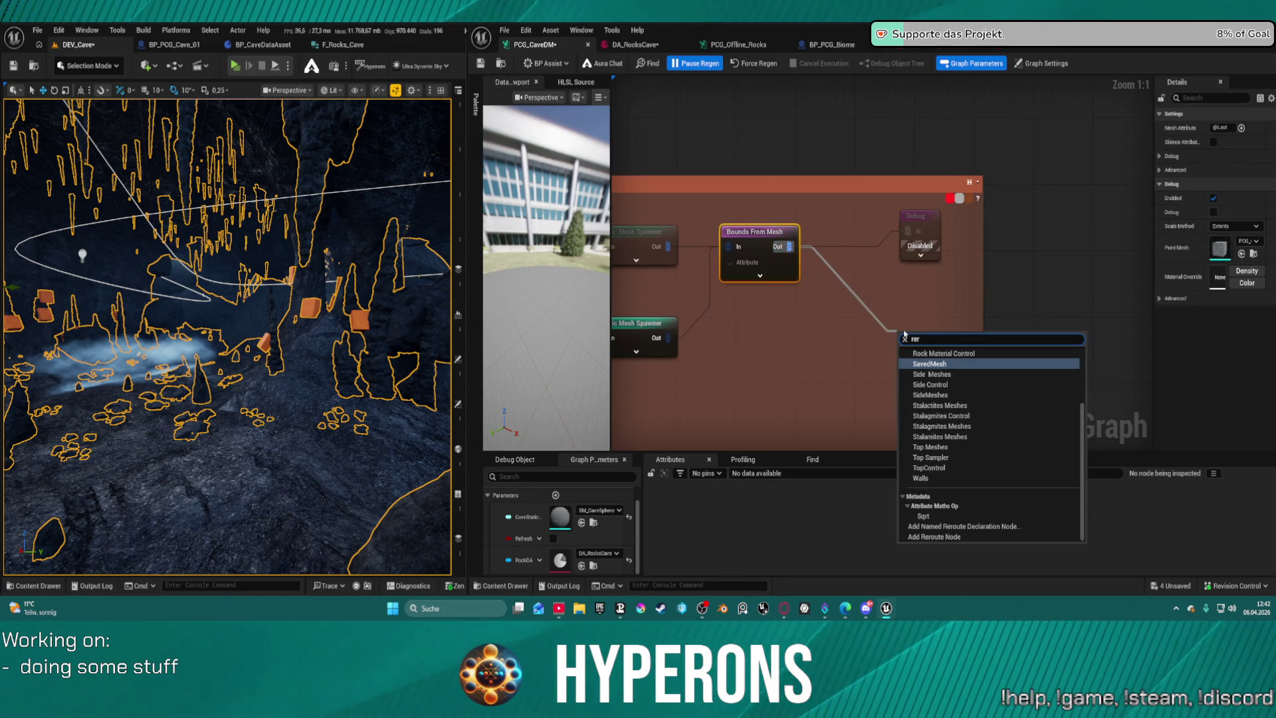
pyautogui.write('de')
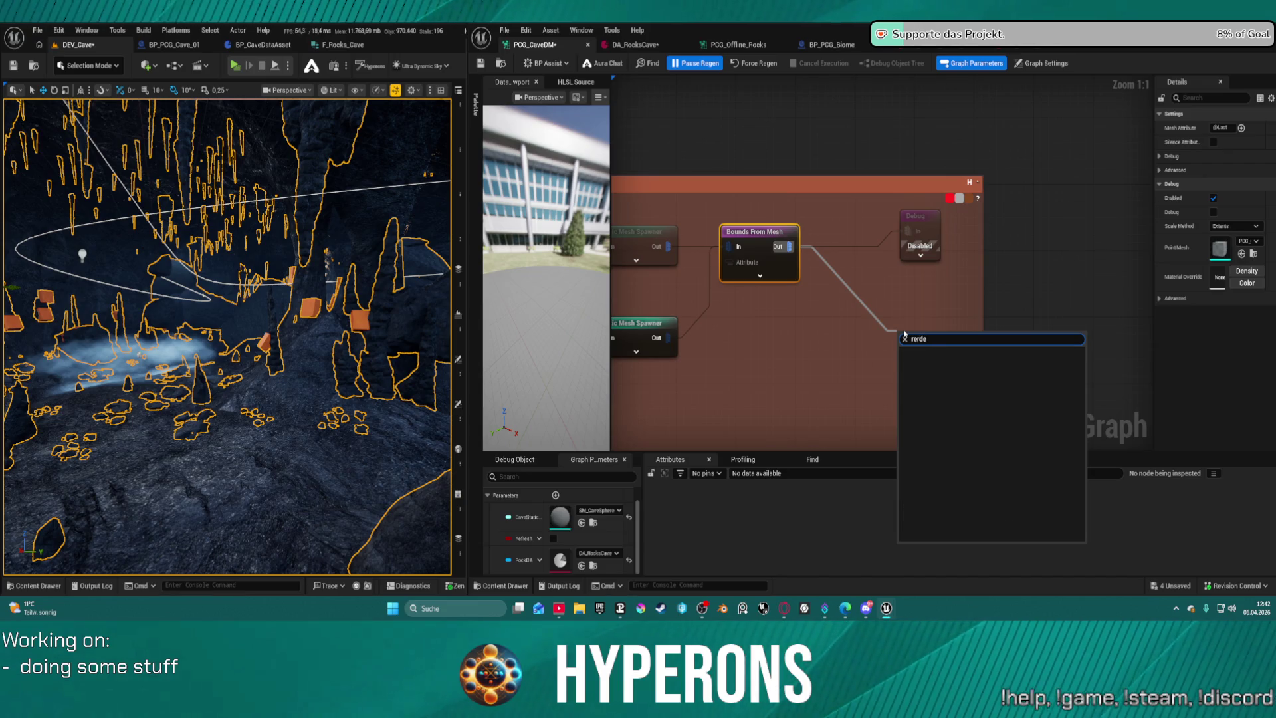
pyautogui.press('BackSpace')
pyautogui.write('o')
pyautogui.press('Return')
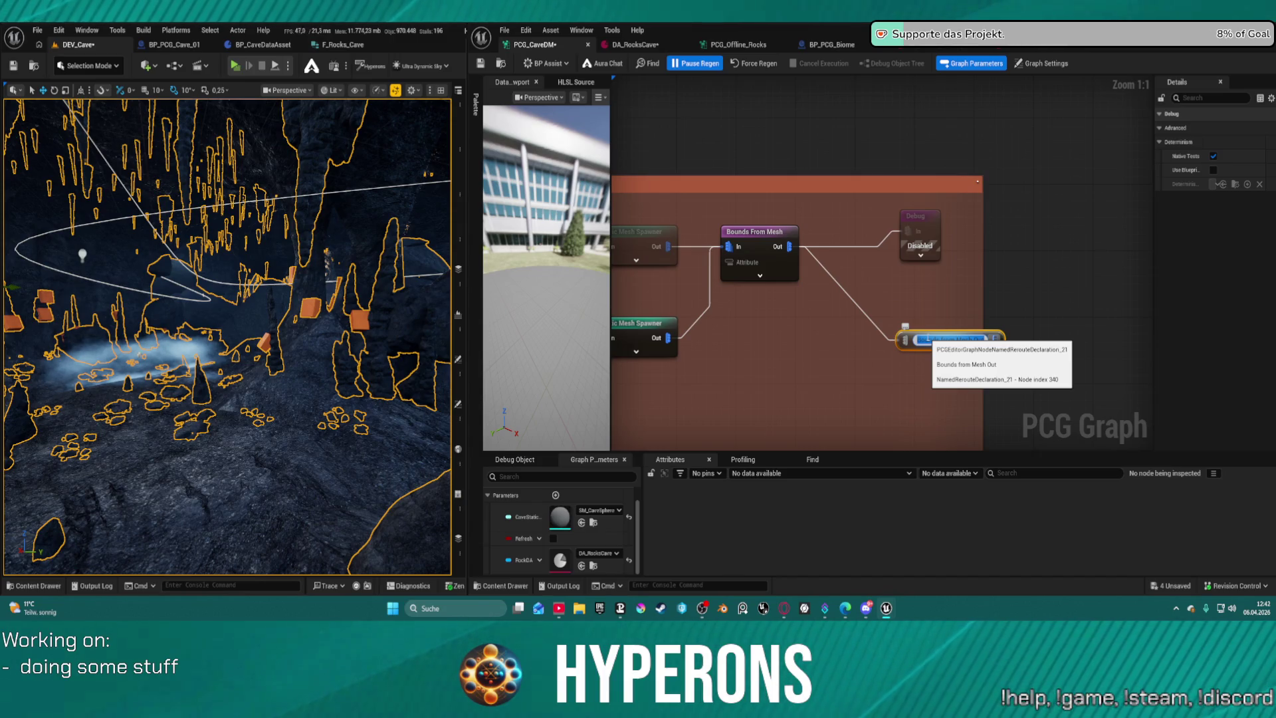
# Locate the new reroute and rename it 'GroundRocks'.
pyautogui.scroll(-6, 869, 222)
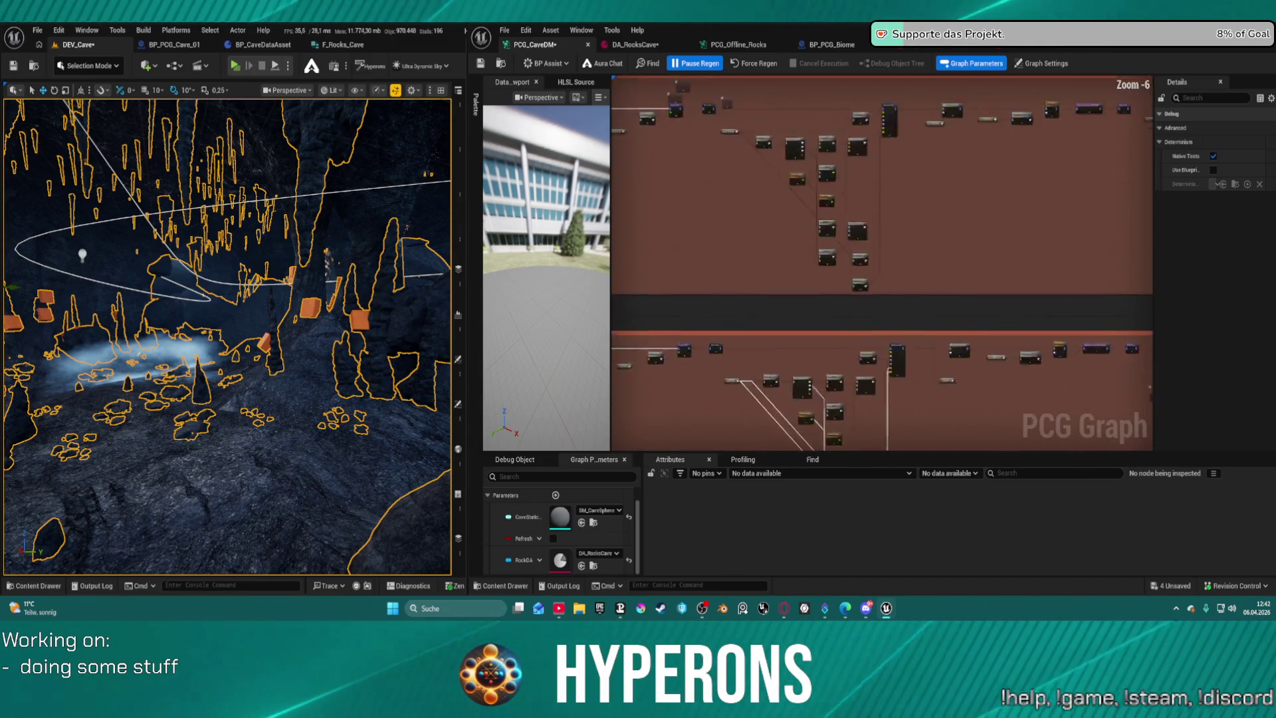
pyautogui.moveTo(931, 219); pyautogui.dragTo(847, 246)
pyautogui.moveTo(1130, 279)
pyautogui.mouseDown()
pyautogui.moveTo(996, 253)
pyautogui.moveTo(784, 239)
pyautogui.mouseUp()
pyautogui.moveTo(923, 319)
pyautogui.mouseDown()
pyautogui.moveTo(922, 183)
pyautogui.moveTo(923, 197)
pyautogui.mouseUp()
pyautogui.scroll(7, 922, 198)
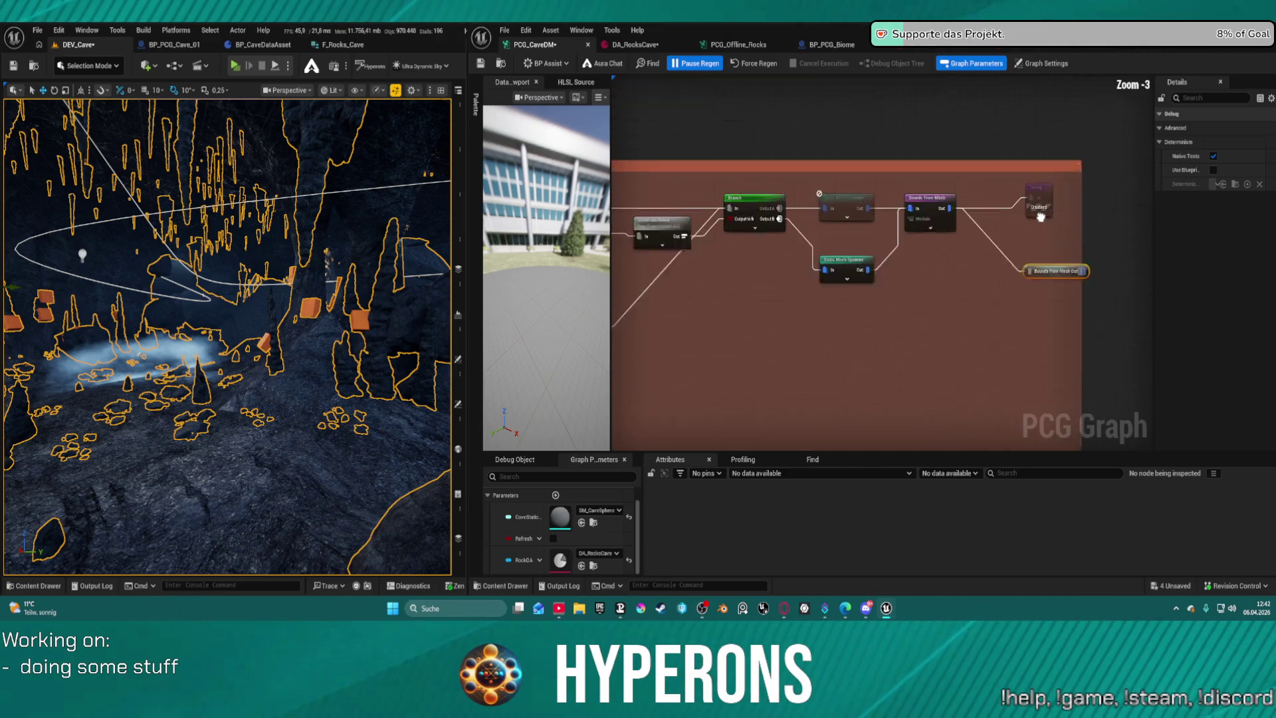
pyautogui.moveTo(1101, 313); pyautogui.dragTo(926, 317)
pyautogui.doubleClick(925, 317)
pyautogui.write('Ground Rocks')
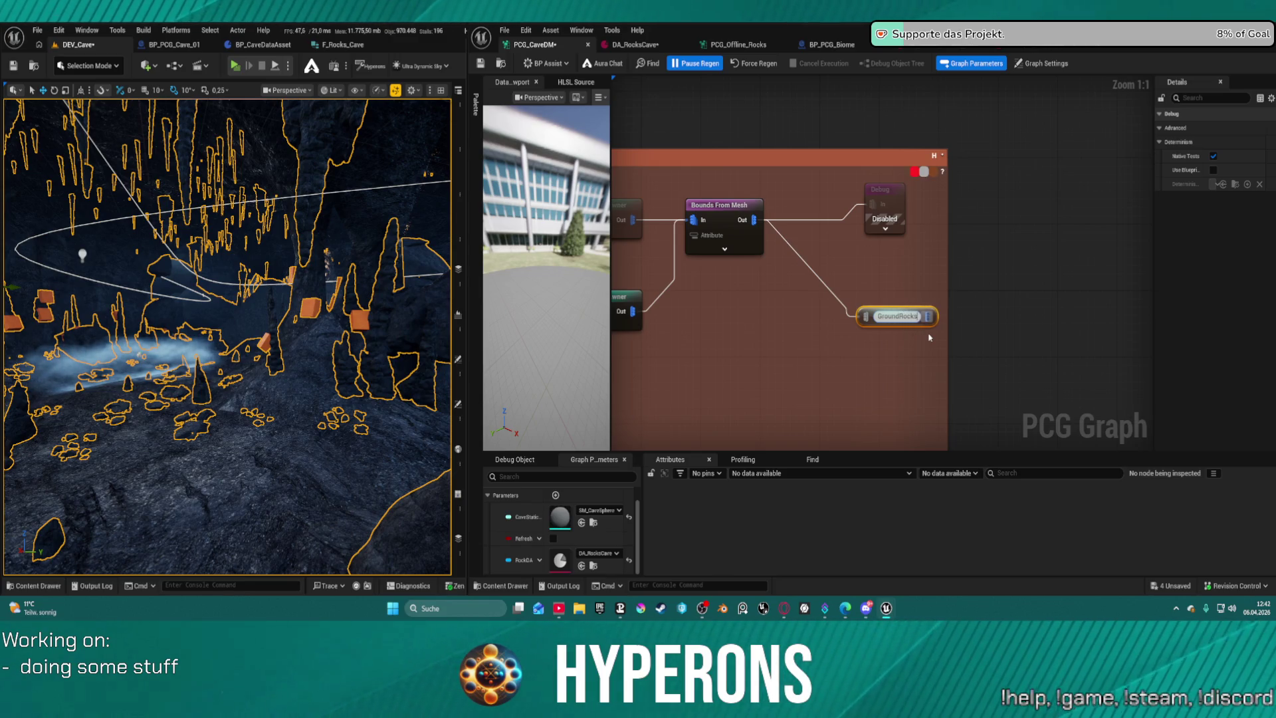
pyautogui.scroll(-6, 763, 393)
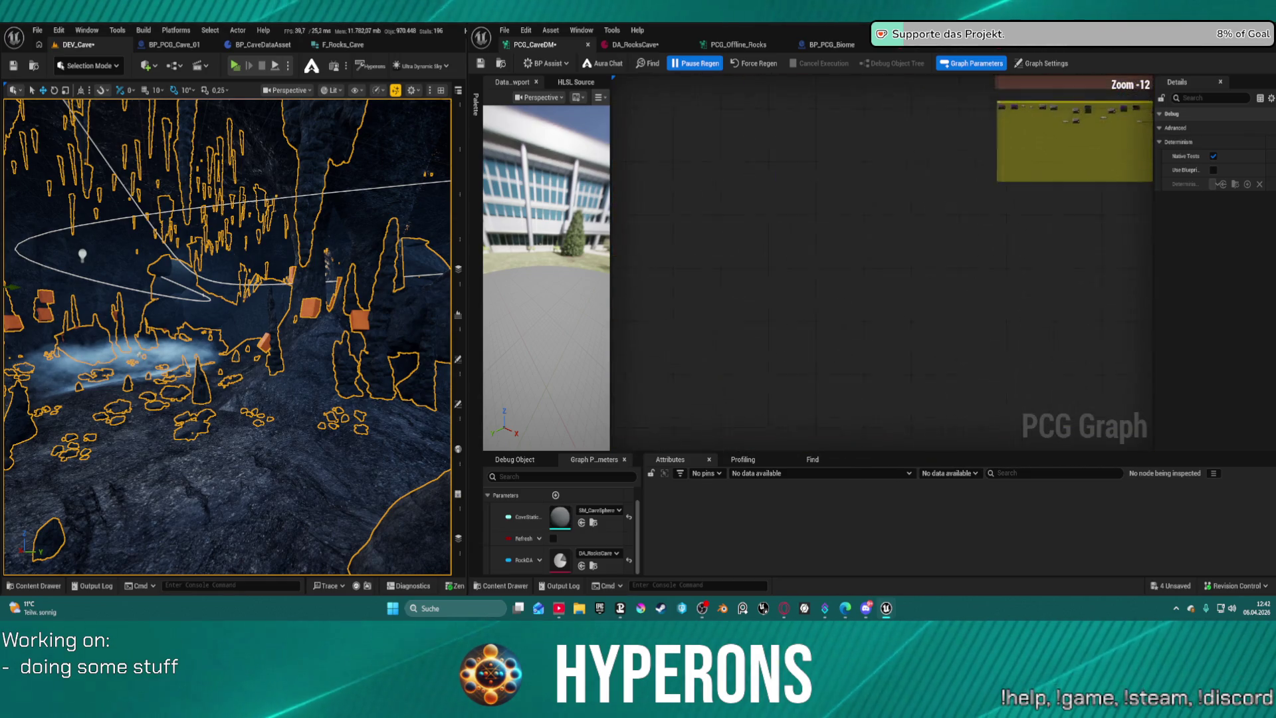
# Add a reroute at the end of a wire from the yellow group's top node.
pyautogui.scroll(-6, 1024, 199)
pyautogui.scroll(12, 1020, 192)
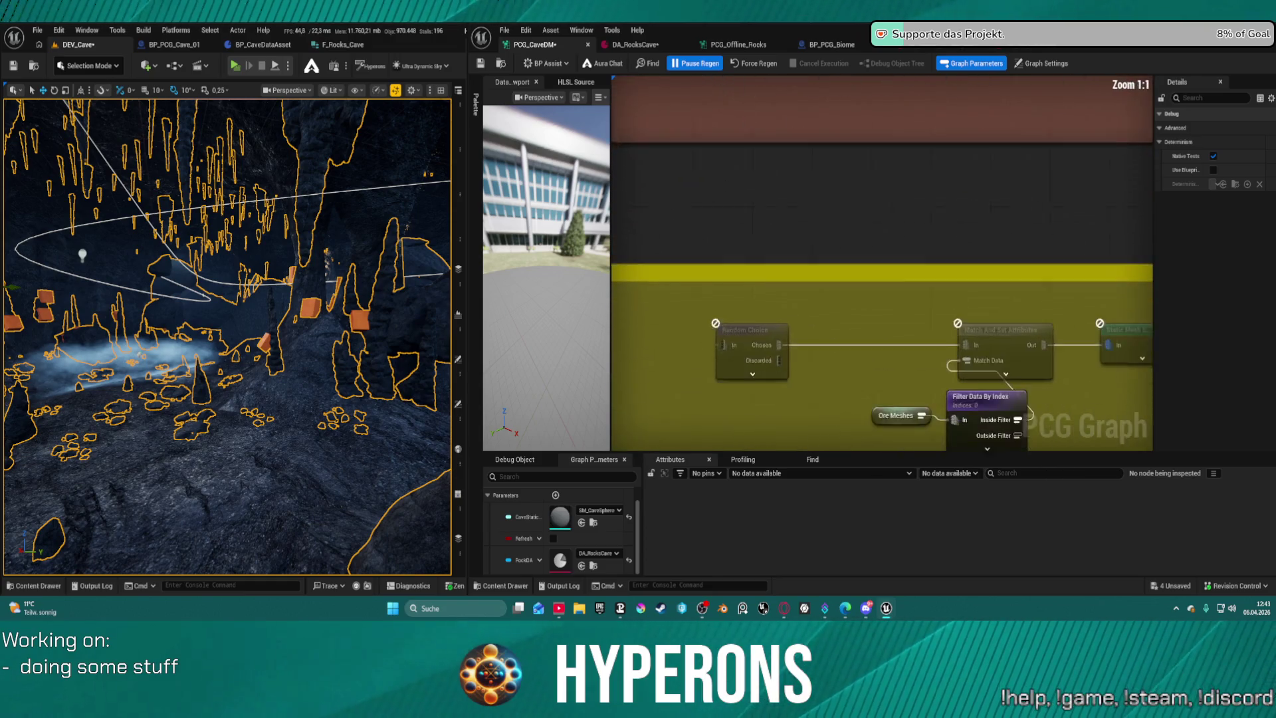
pyautogui.scroll(-7, 890, 212)
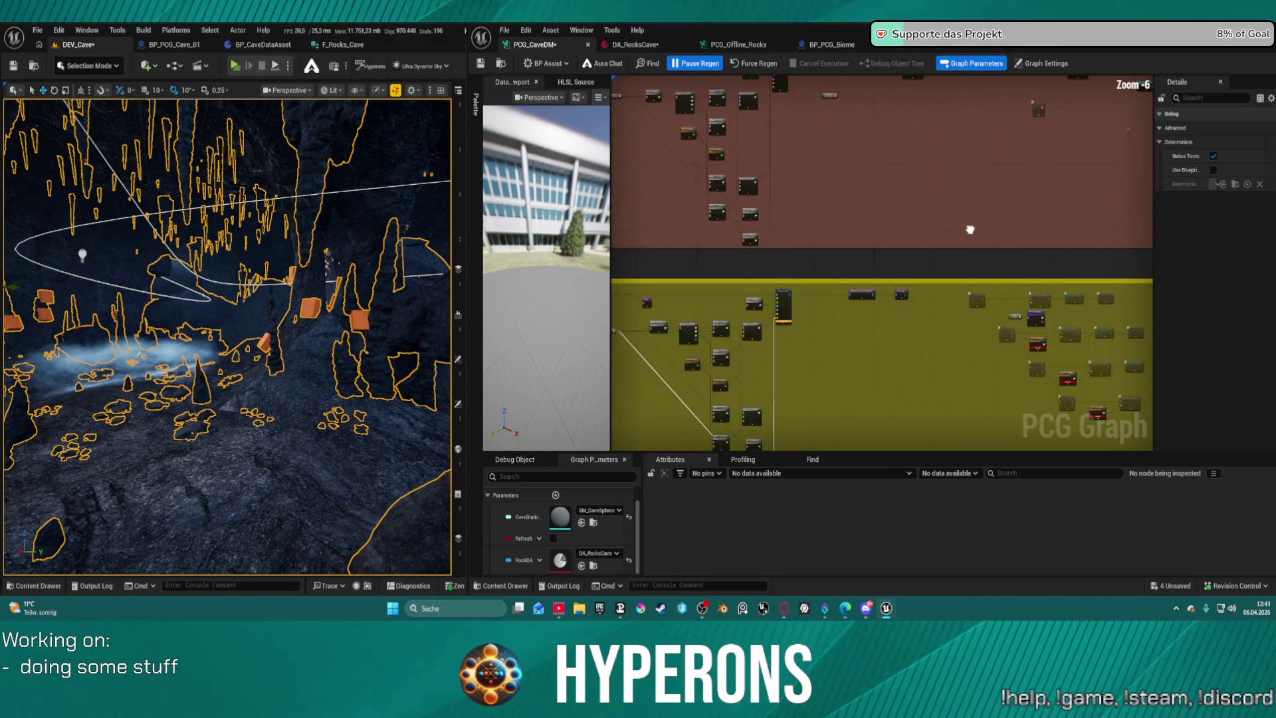
pyautogui.scroll(4, 824, 325)
pyautogui.moveTo(786, 310)
pyautogui.mouseDown()
pyautogui.moveTo(752, 260)
pyautogui.moveTo(686, 210)
pyautogui.moveTo(548, 181)
pyautogui.mouseUp()
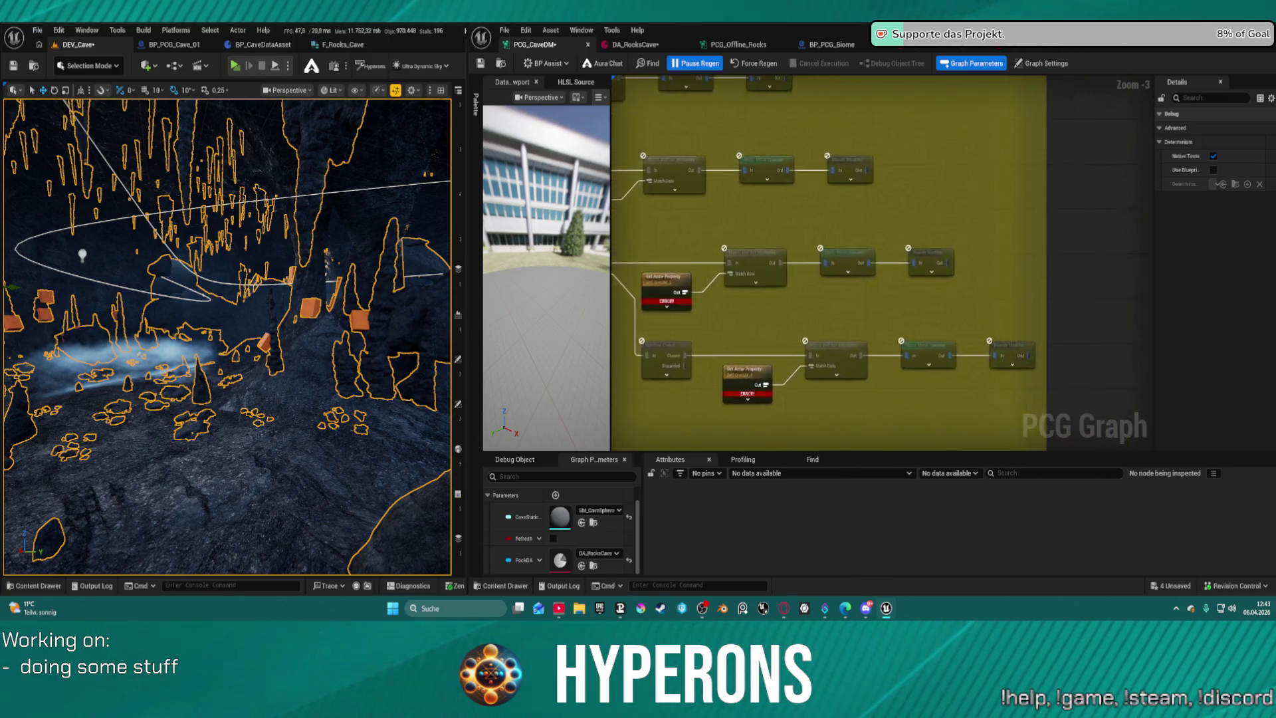
pyautogui.moveTo(817, 164); pyautogui.dragTo(674, 211)
pyautogui.moveTo(642, 124); pyautogui.dragTo(885, 145)
pyautogui.write('re')
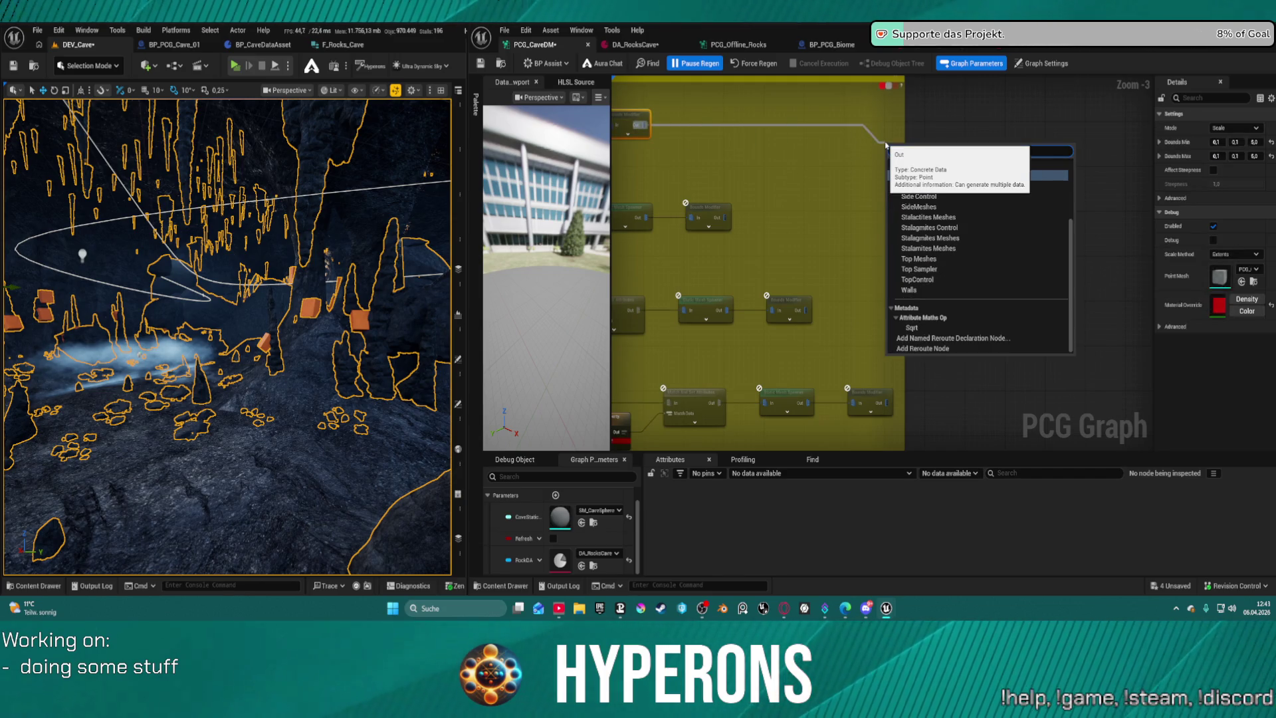
pyautogui.write('rou')
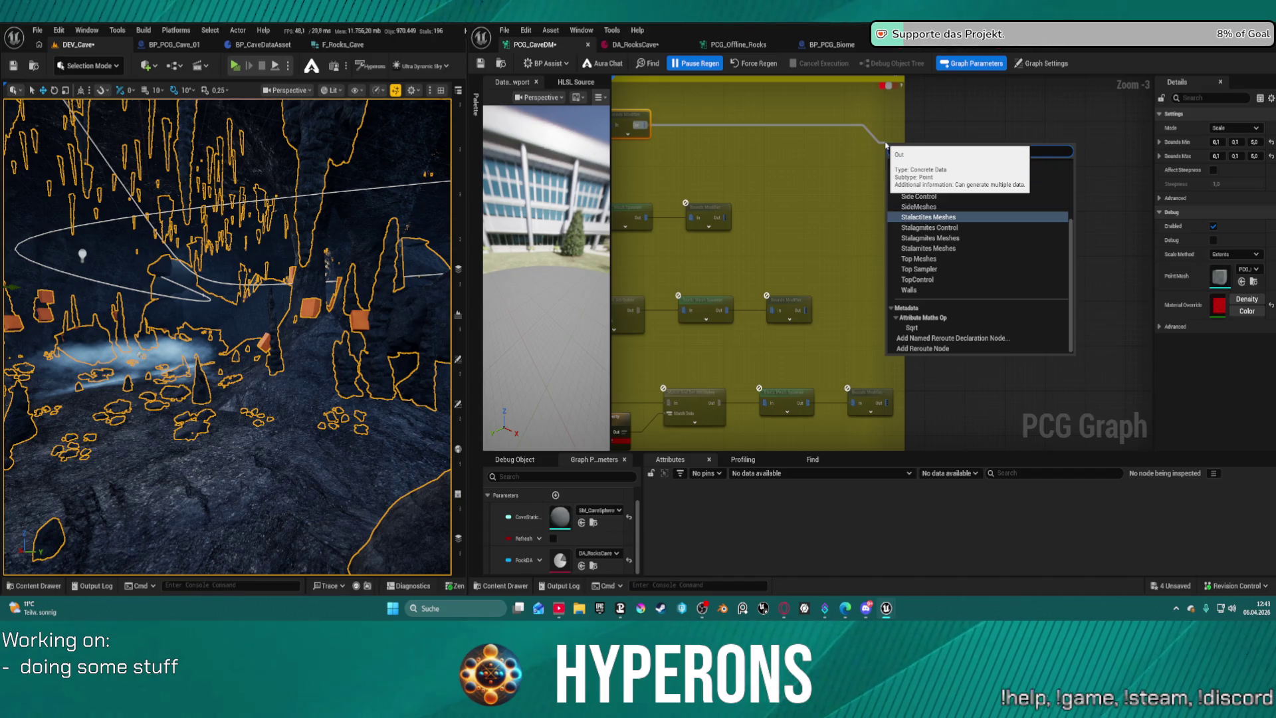
pyautogui.press('Return')
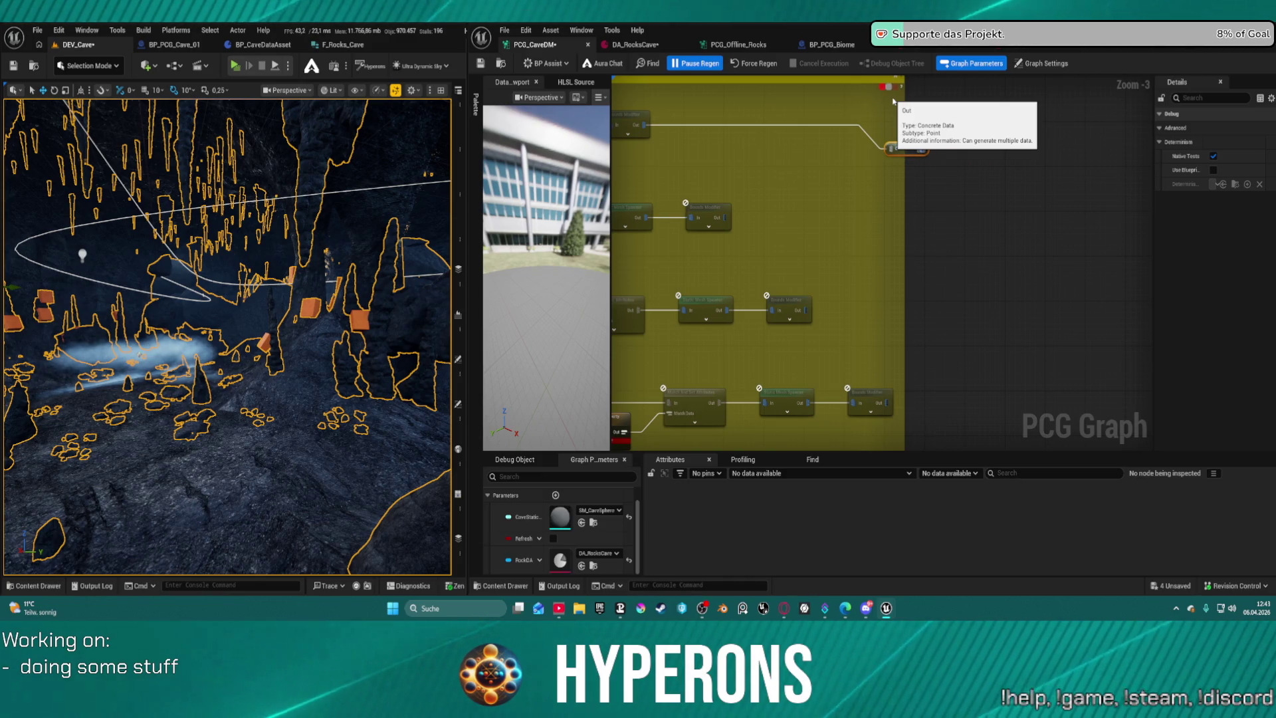
# Connect the bottom node's output to the Ore Meshes reroute.
pyautogui.moveTo(940, 141); pyautogui.dragTo(1061, 290)
pyautogui.scroll(-1, 1061, 290)
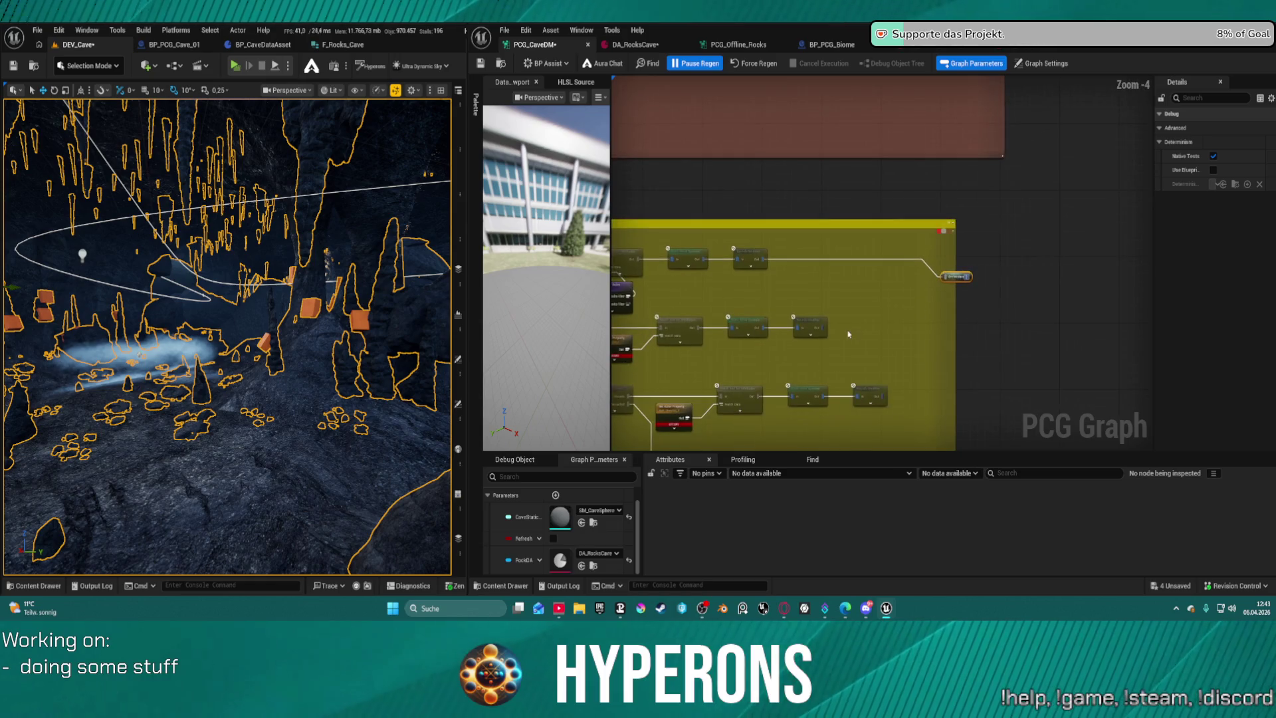
pyautogui.moveTo(820, 328); pyautogui.dragTo(947, 279)
pyautogui.moveTo(885, 400); pyautogui.dragTo(947, 280)
pyautogui.scroll(3, 889, 248)
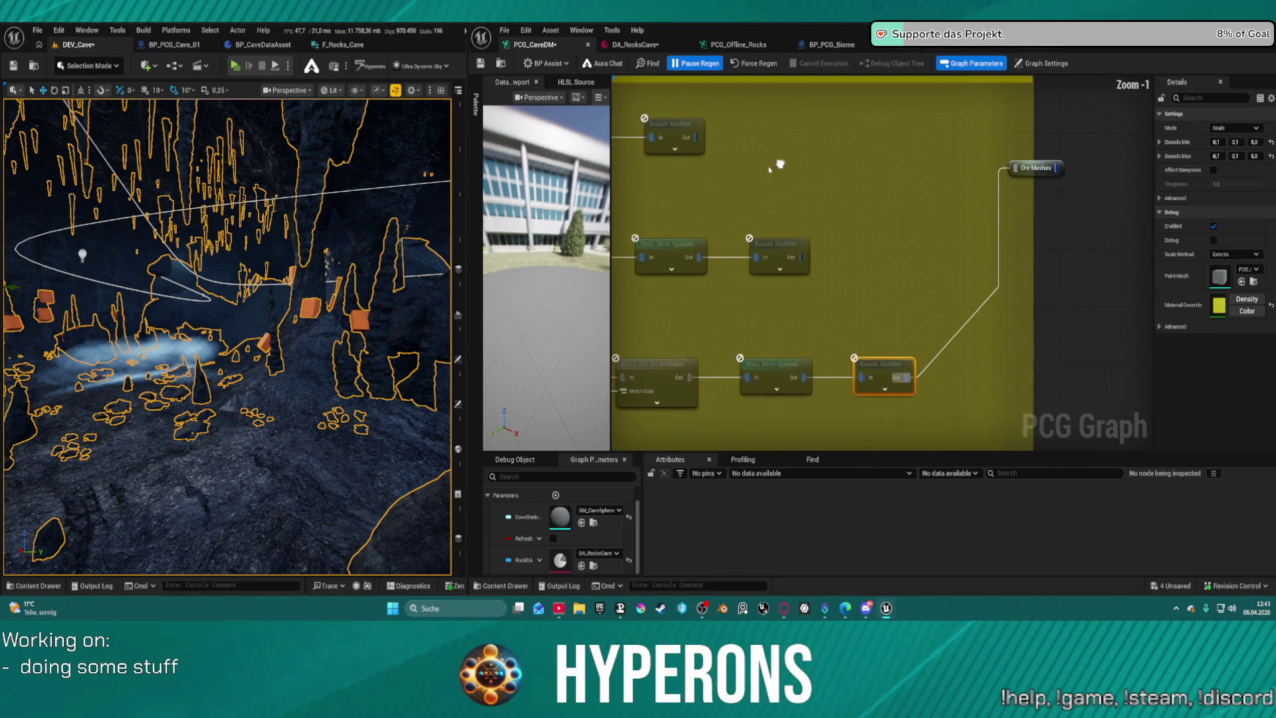
# Add a Merge Points node feeding Ore Meshes, undoing a mistaken Merge Attributes node.
pyautogui.rightClick(960, 170)
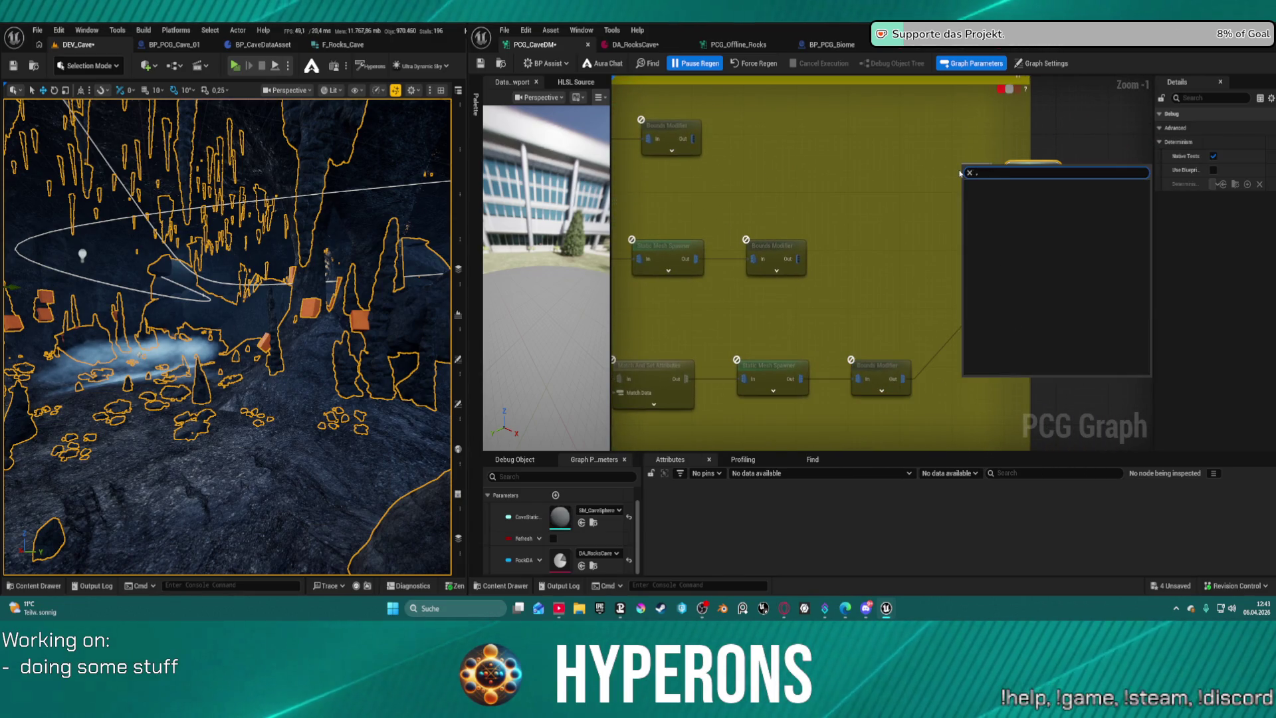
pyautogui.write('merge')
pyautogui.press('Return')
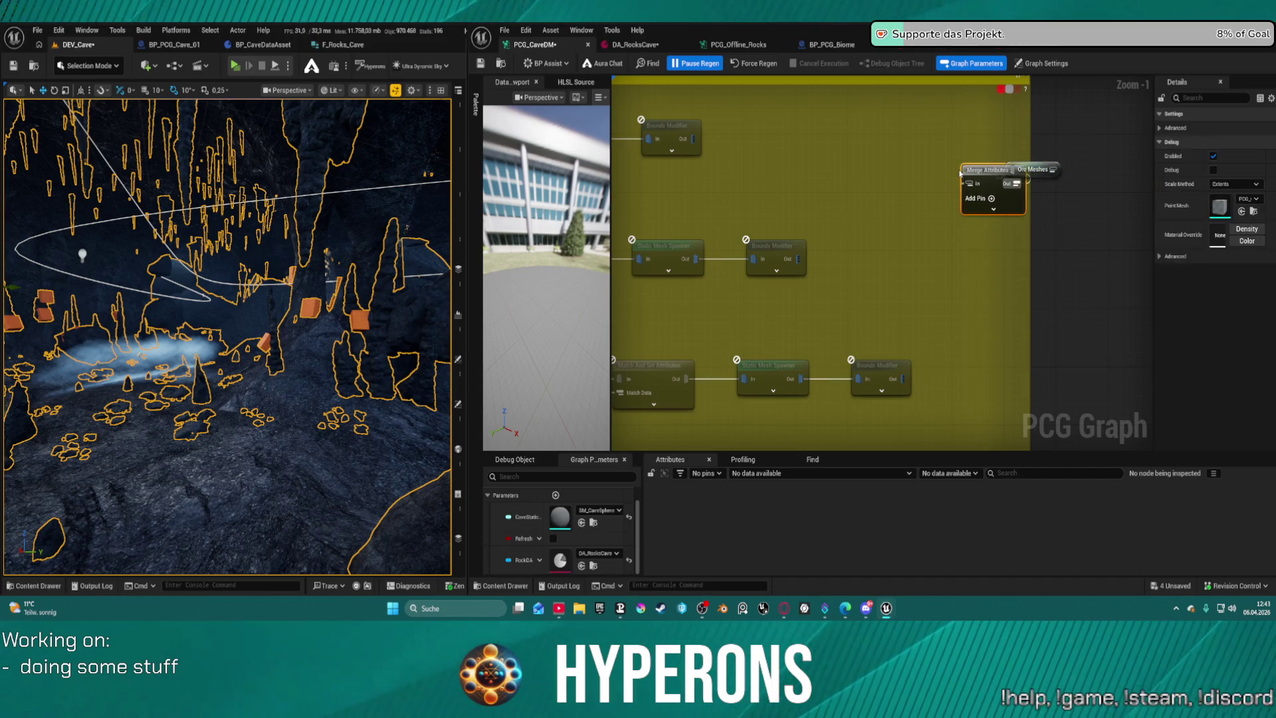
pyautogui.hotkey('ctrl', 'z')
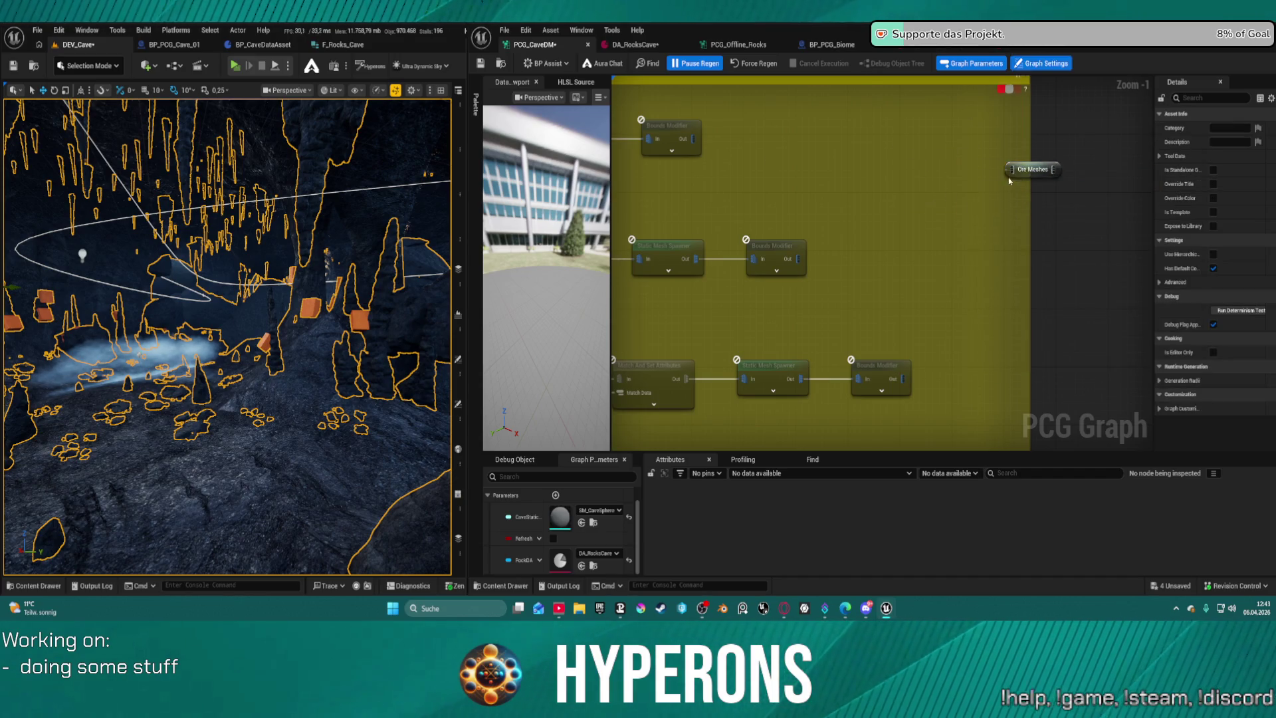
pyautogui.moveTo(1008, 169); pyautogui.dragTo(880, 178)
pyautogui.write('me')
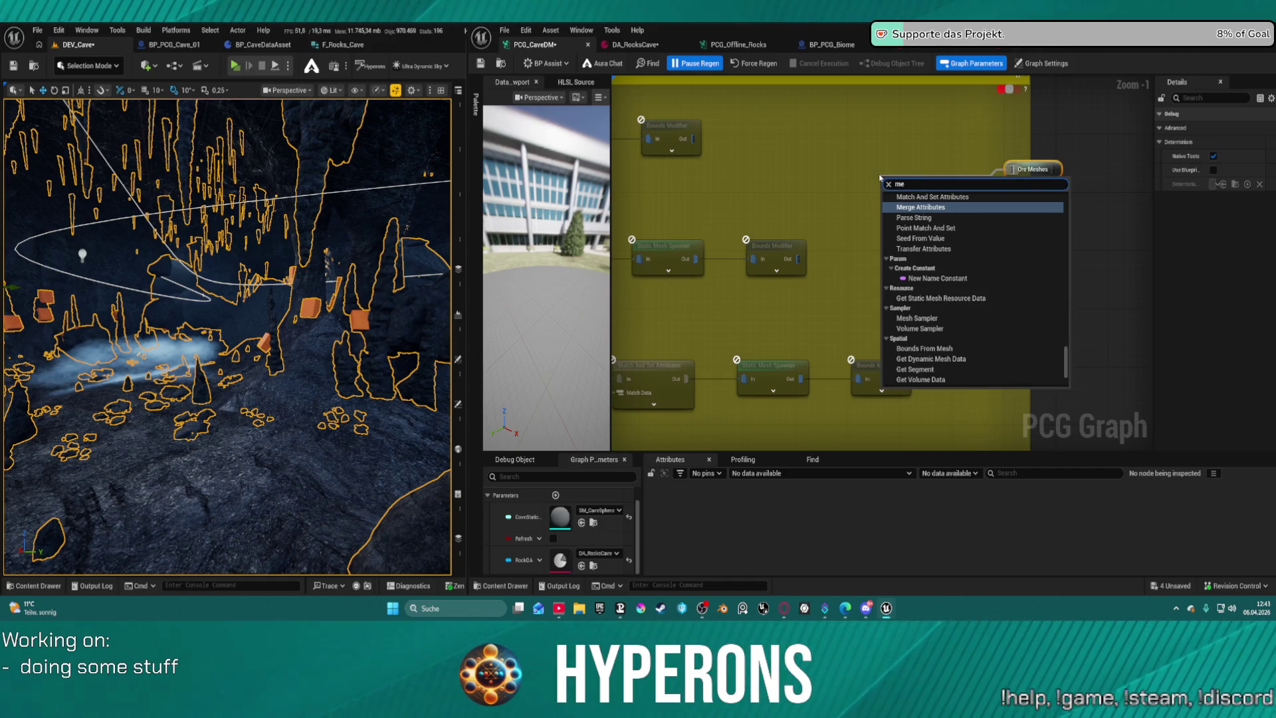
pyautogui.write('rge')
pyautogui.press('Down')
pyautogui.press('Return')
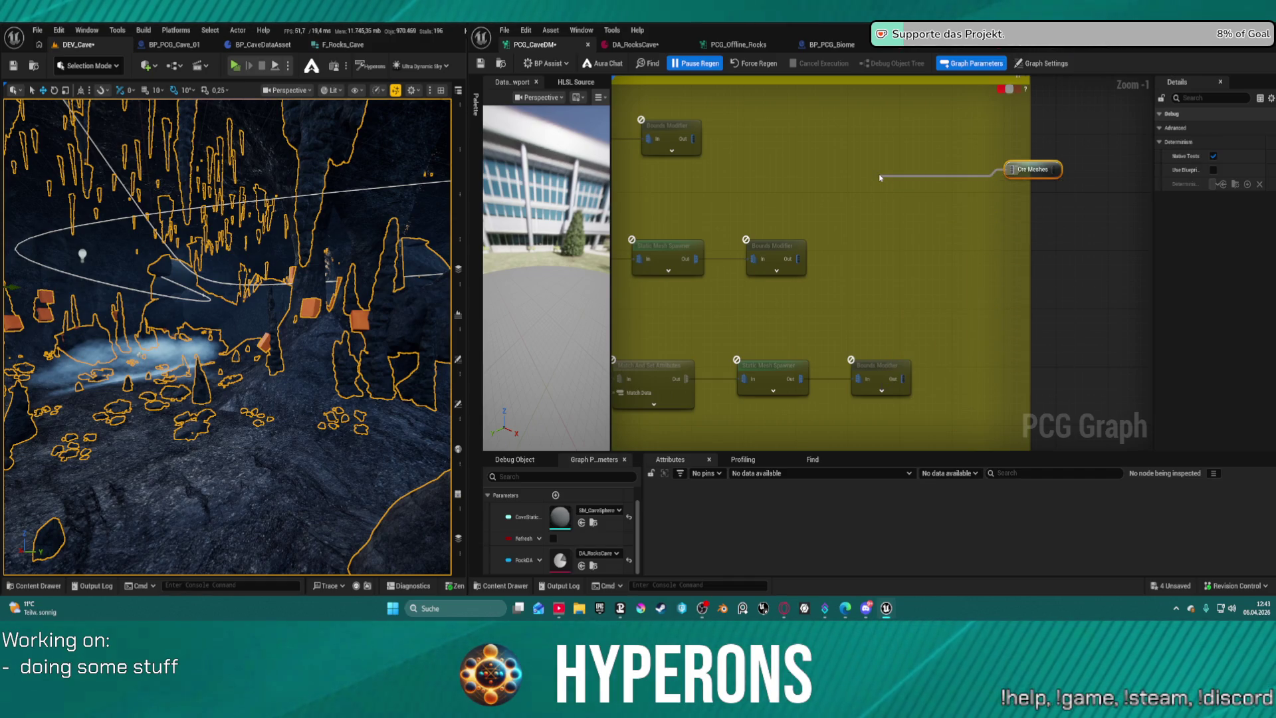
# Wire the top, middle and bottom Bounds Modifier outputs into Merge Points.
pyautogui.moveTo(888, 194); pyautogui.dragTo(693, 138)
pyautogui.moveTo(794, 259)
pyautogui.mouseDown()
pyautogui.moveTo(888, 194)
pyautogui.moveTo(908, 373)
pyautogui.mouseUp()
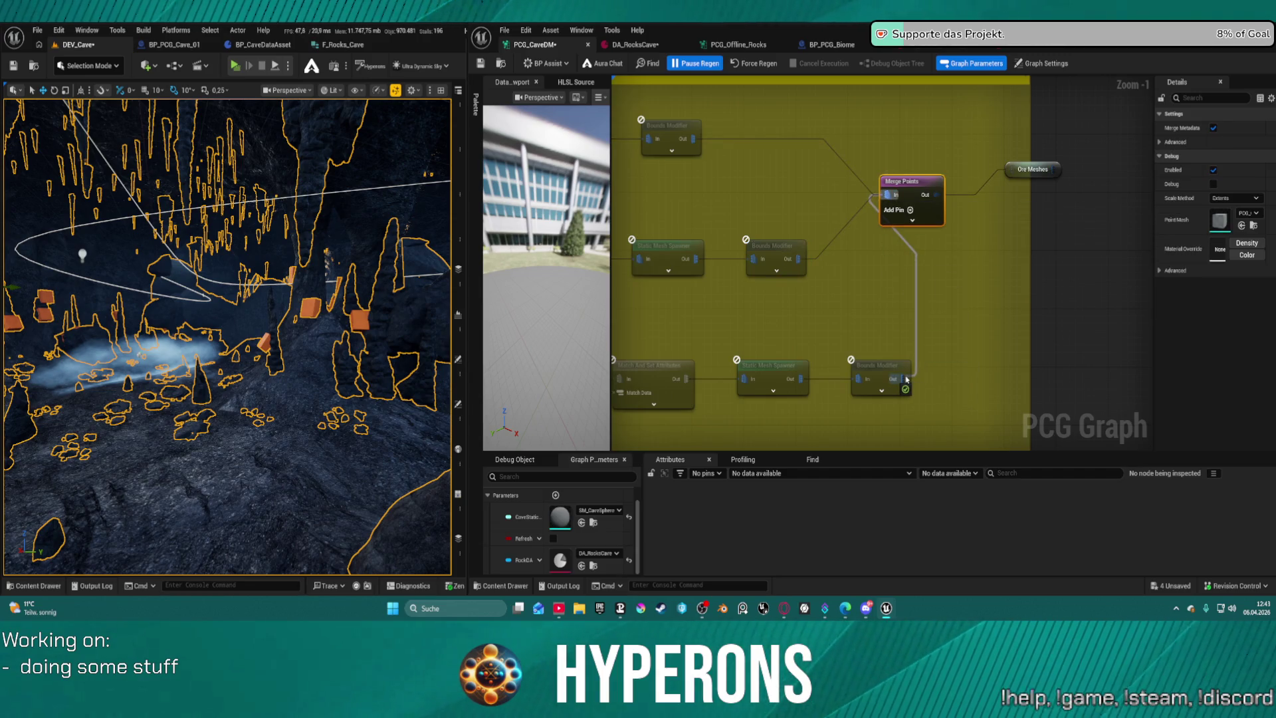
pyautogui.moveTo(914, 363)
pyautogui.mouseDown()
pyautogui.moveTo(931, 313)
pyautogui.moveTo(904, 377)
pyautogui.moveTo(934, 297)
pyautogui.moveTo(986, 279)
pyautogui.moveTo(878, 113)
pyautogui.moveTo(880, 171)
pyautogui.mouseUp()
pyautogui.moveTo(881, 284); pyautogui.dragTo(877, 336)
pyautogui.scroll(-6, 877, 335)
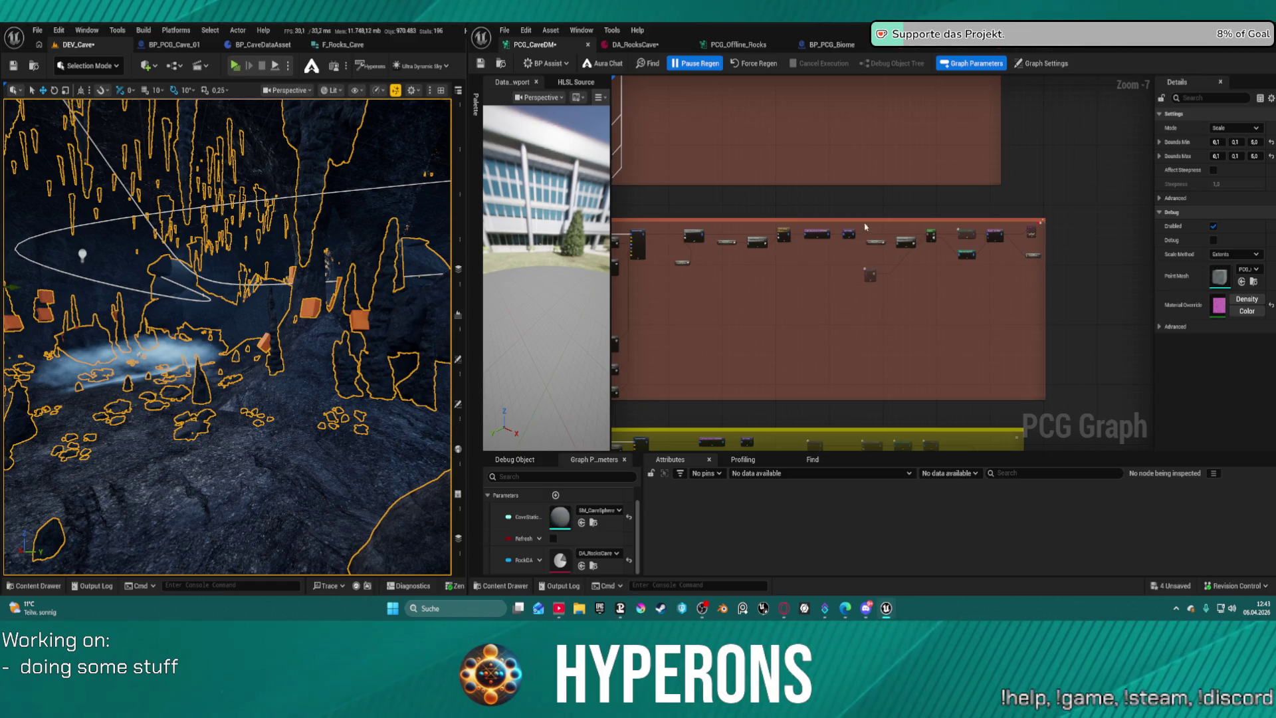
pyautogui.scroll(2, 953, 253)
pyautogui.scroll(-1, 773, 120)
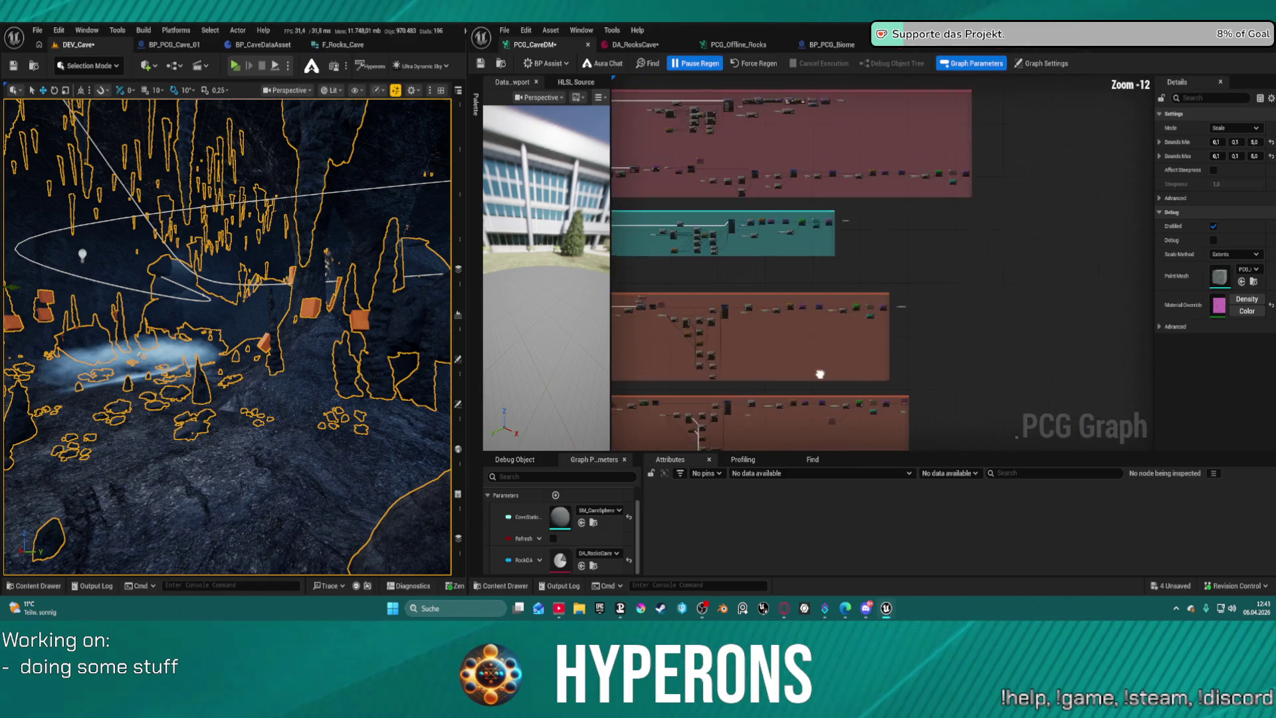
pyautogui.scroll(2, 963, 199)
pyautogui.scroll(4, 963, 198)
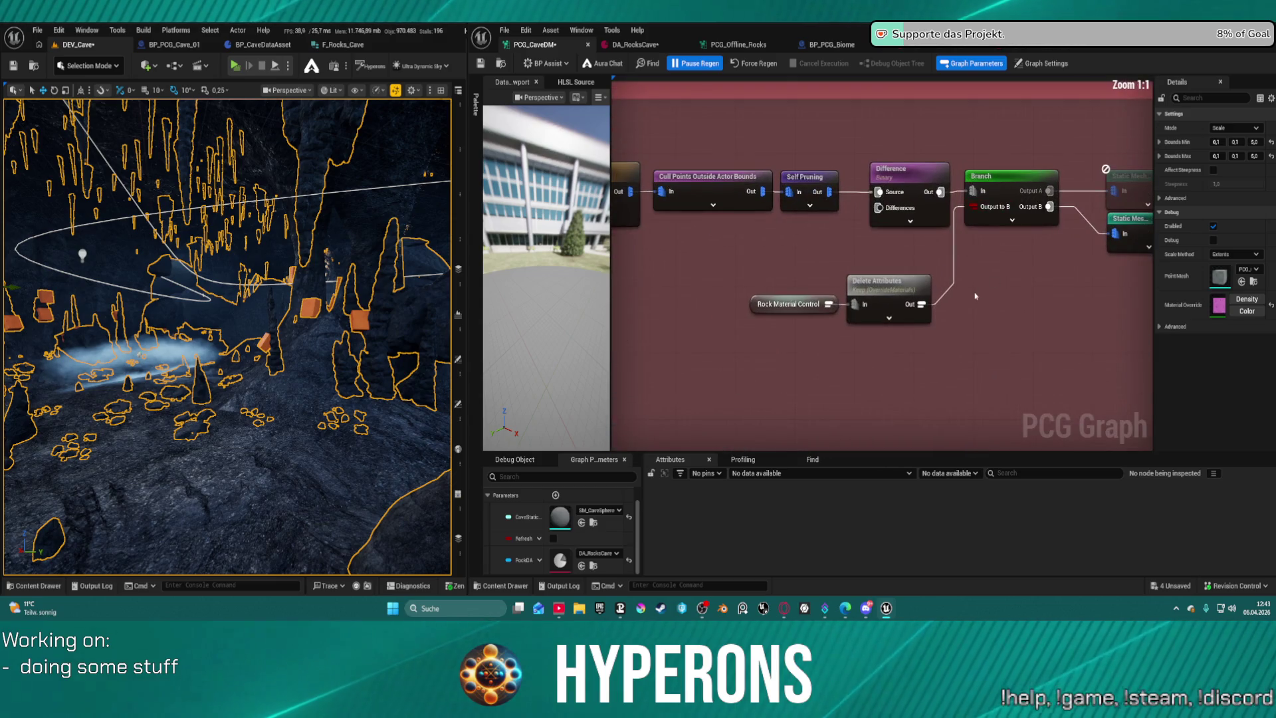
pyautogui.moveTo(432, 226); pyautogui.dragTo(338, 245)
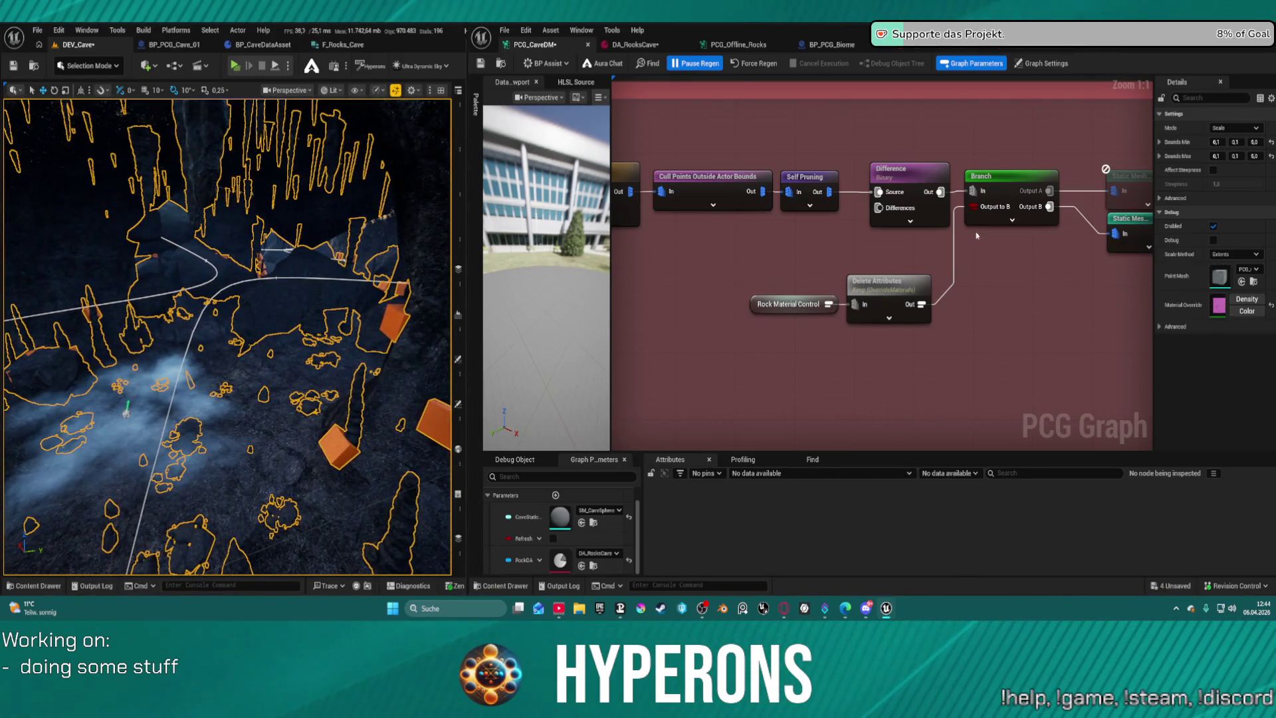
pyautogui.click(887, 210)
pyautogui.moveTo(887, 210); pyautogui.dragTo(839, 242)
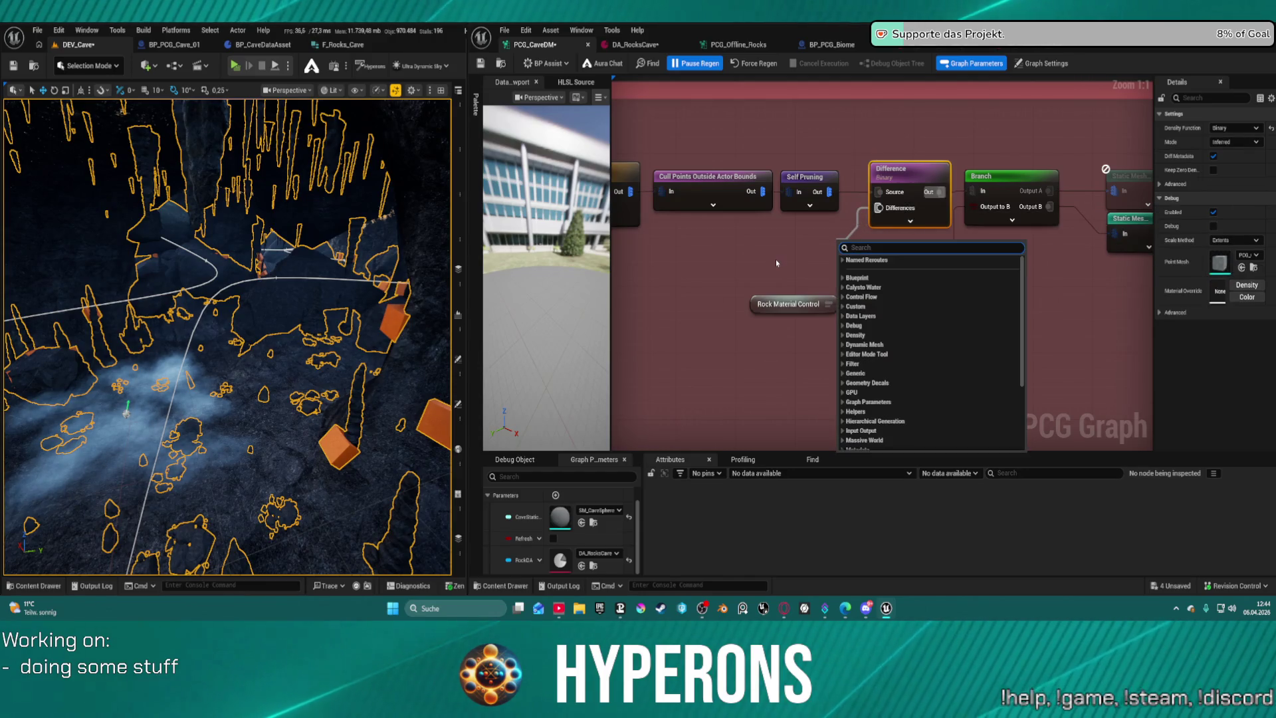
pyautogui.write('side')
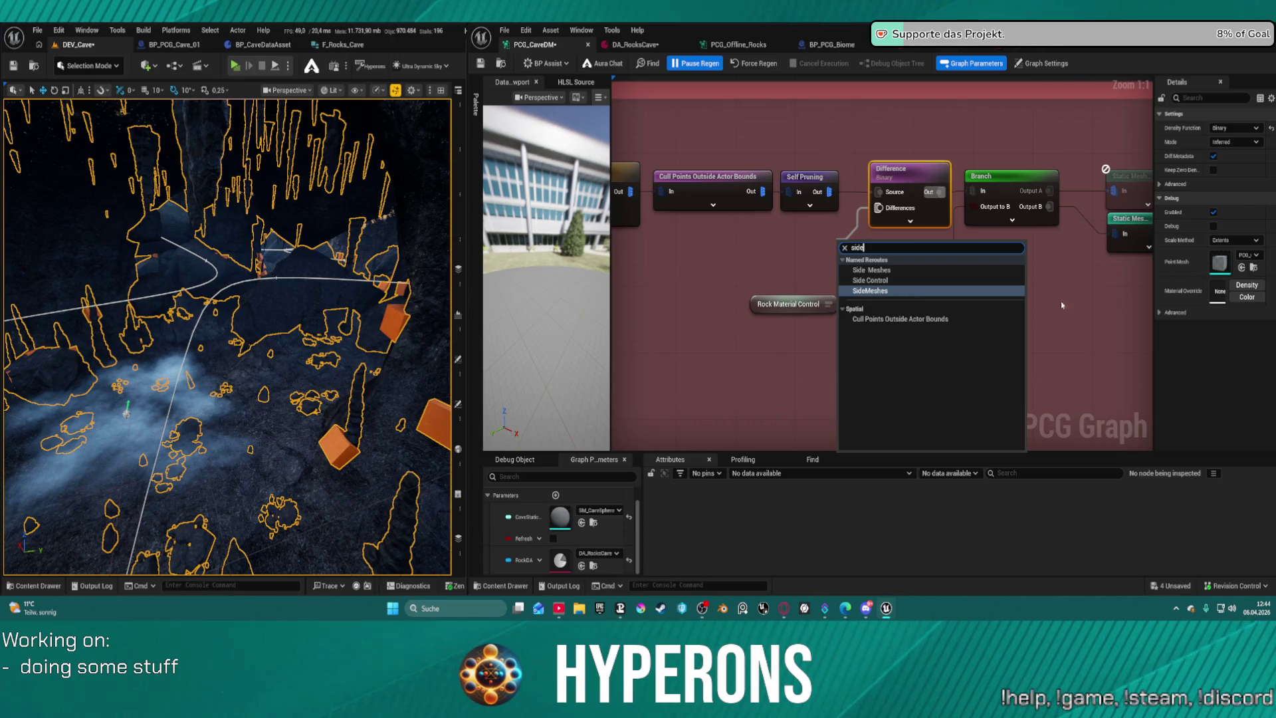
pyautogui.press('Return')
pyautogui.scroll(-10, 968, 348)
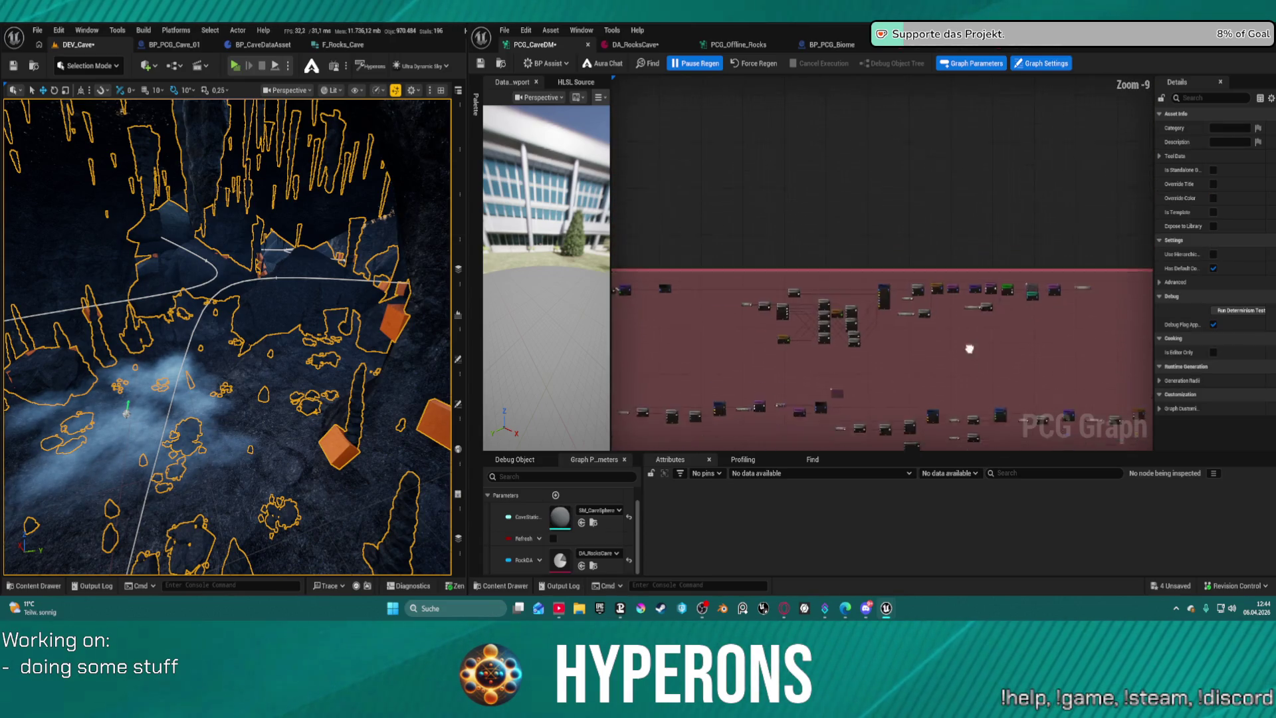
# Rename the Side Meshes reroute to 'Side Points'.
pyautogui.scroll(6, 968, 348)
pyautogui.moveTo(813, 376); pyautogui.dragTo(791, 219)
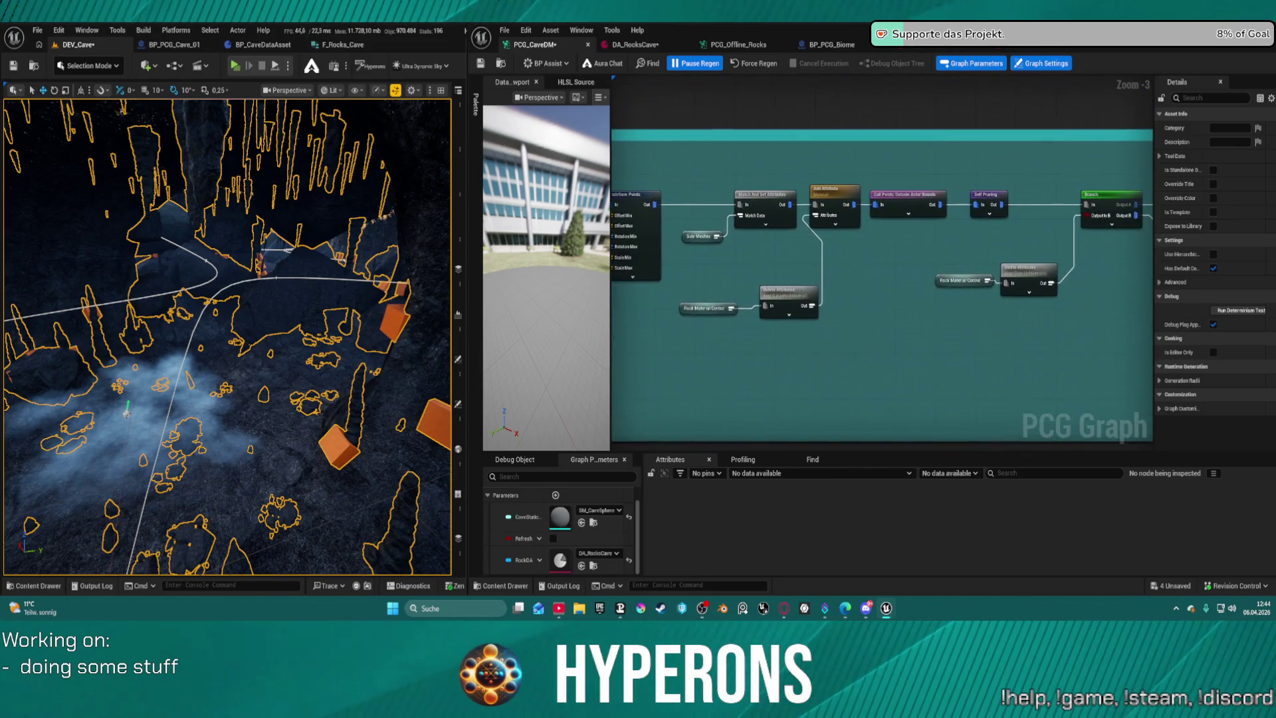
pyautogui.scroll(3, 836, 234)
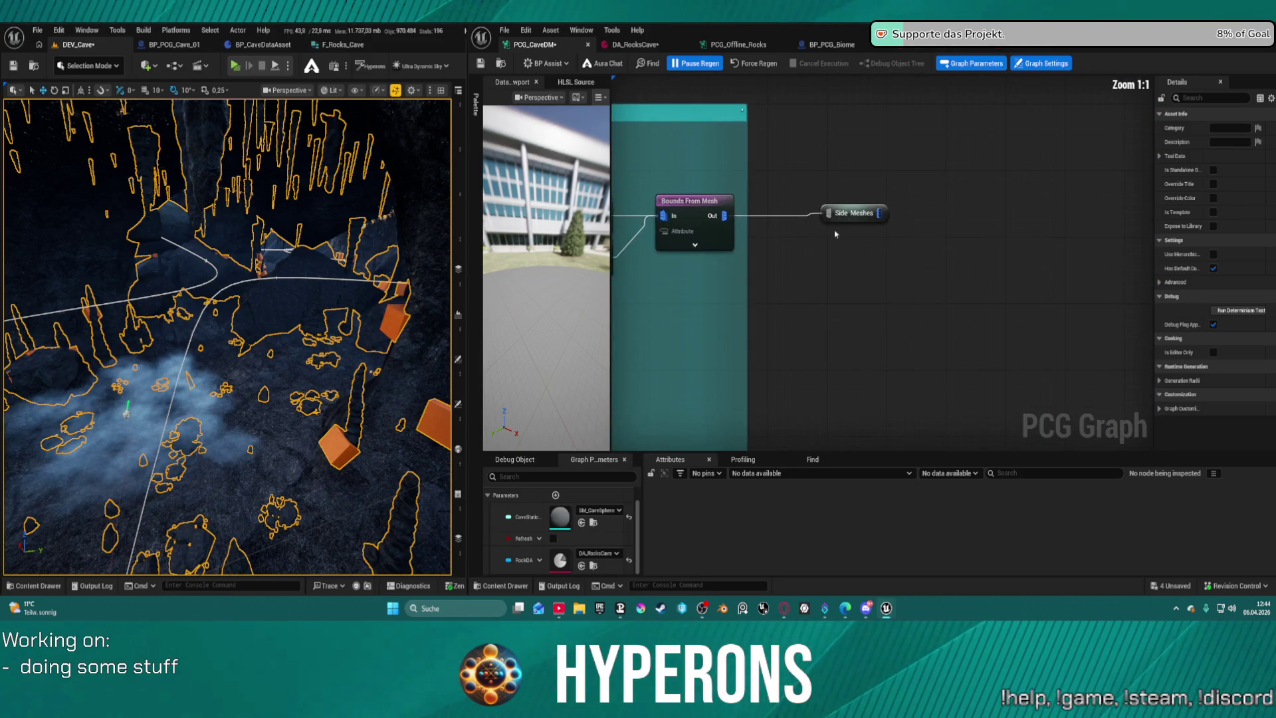
pyautogui.doubleClick(870, 217)
pyautogui.write('Point')
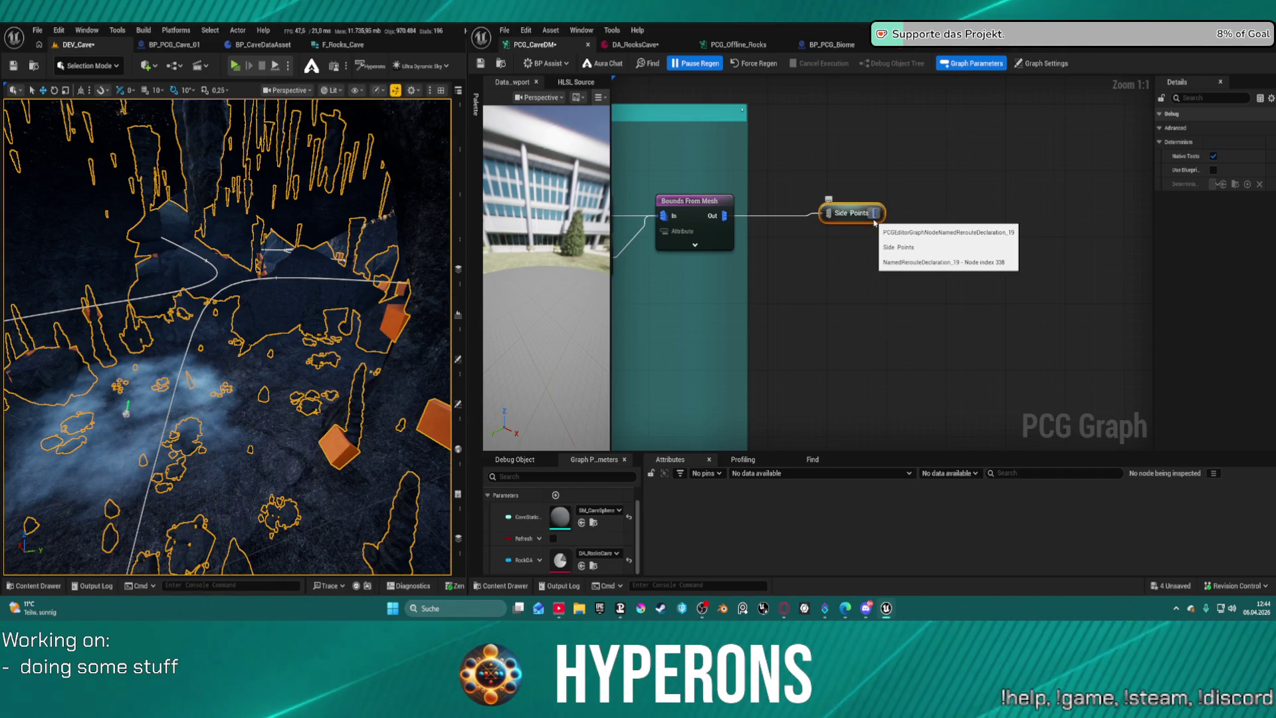
# Jump between the Stalamites Points and Ore Meshes reroute declarations to review them.
pyautogui.doubleClick(857, 213)
pyautogui.scroll(-1, 851, 348)
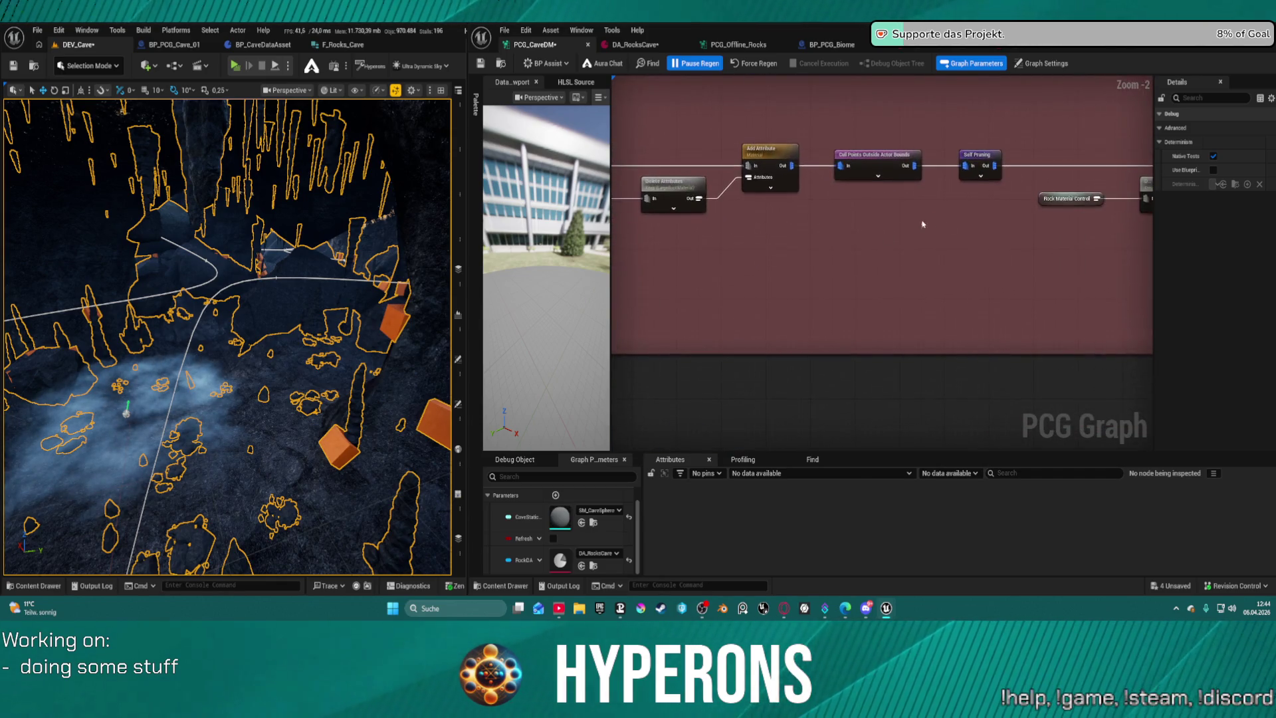
pyautogui.scroll(-10, 653, 288)
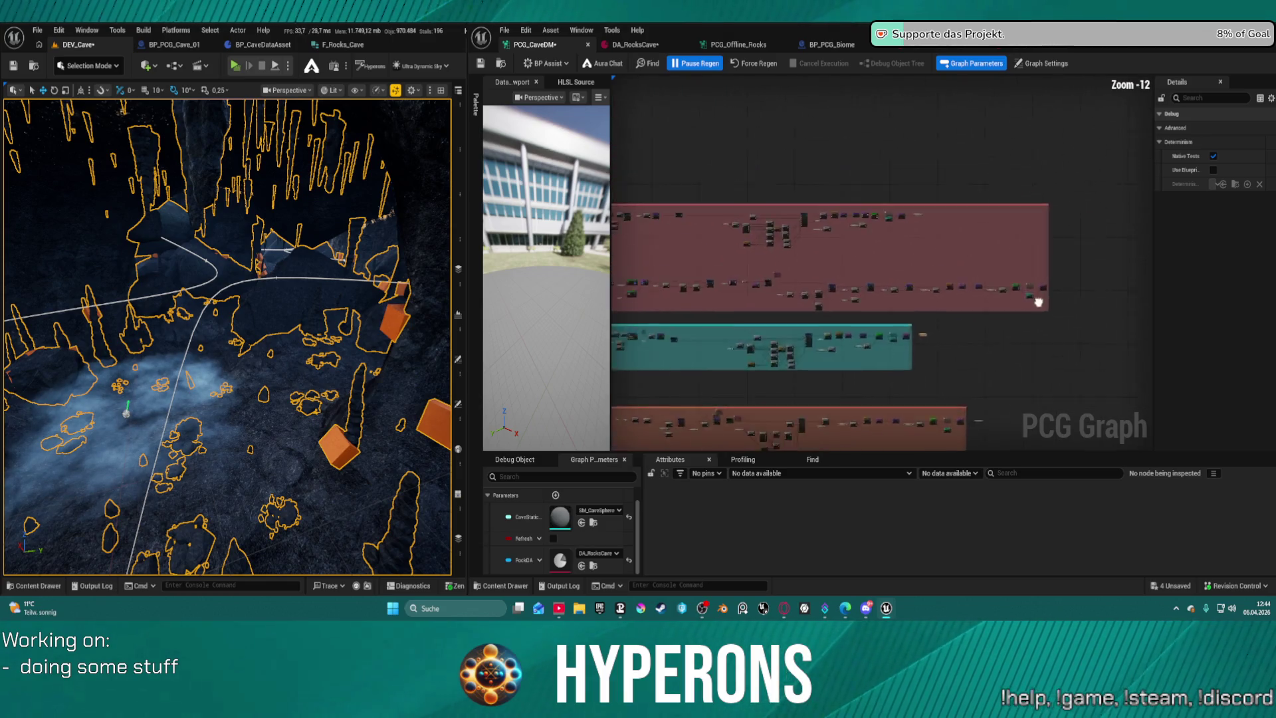
pyautogui.doubleClick(1082, 100)
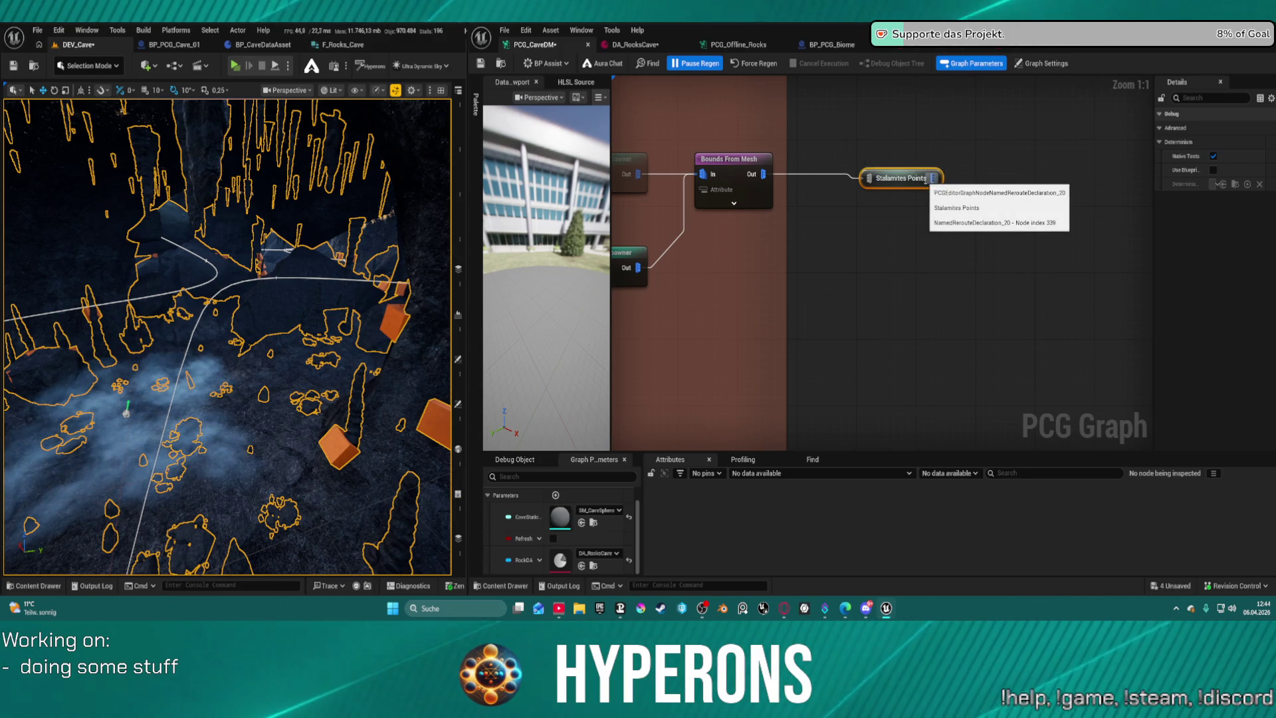
pyautogui.scroll(-4, 929, 221)
pyautogui.scroll(3, 891, 190)
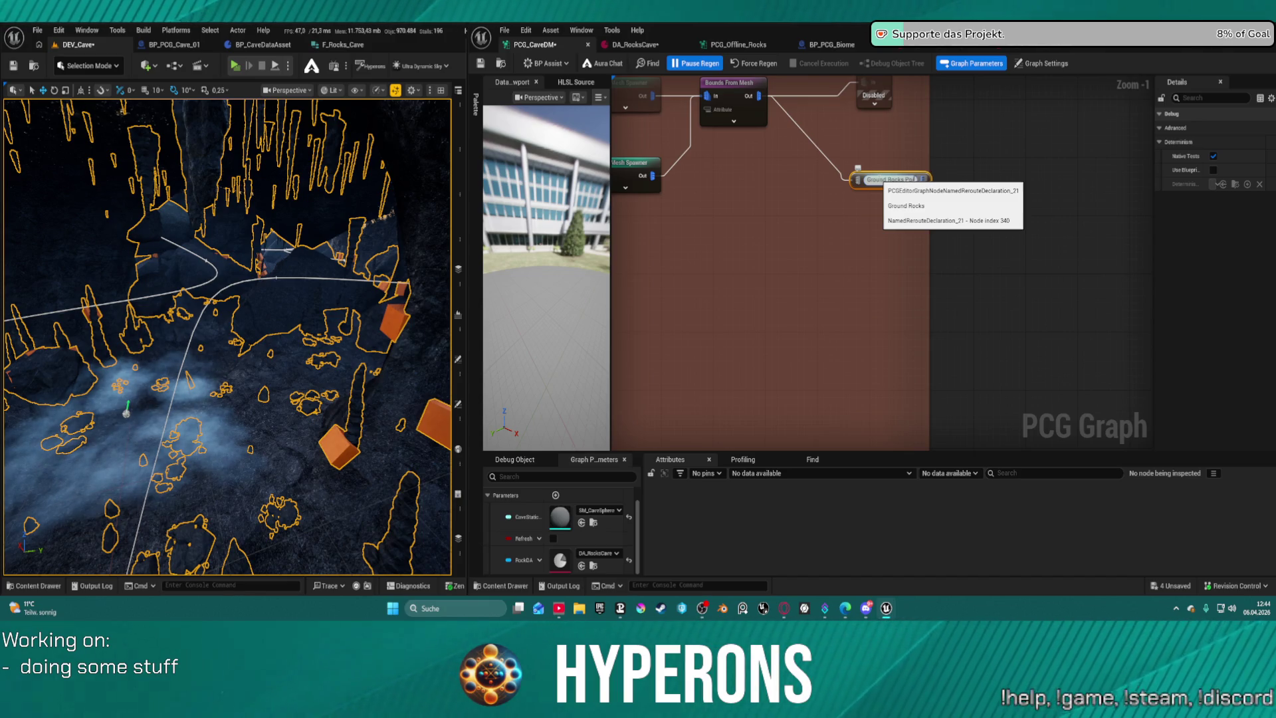
pyautogui.doubleClick(857, 170)
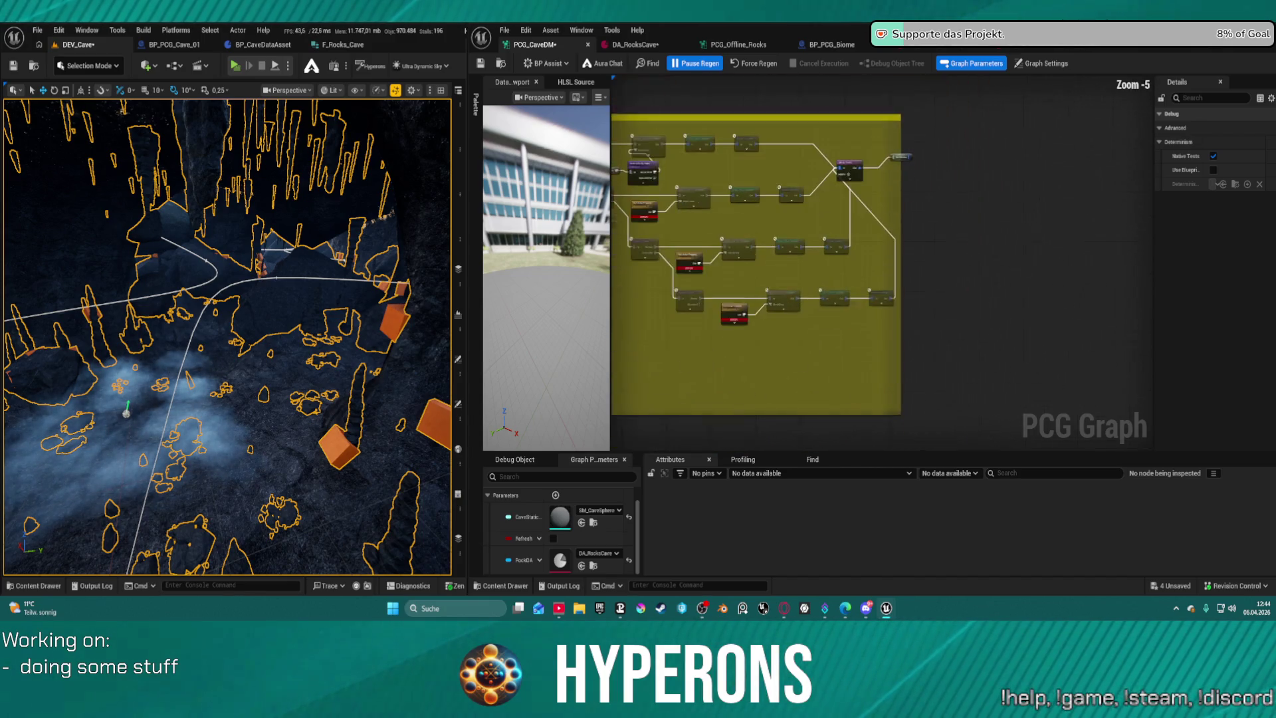
pyautogui.click(926, 218)
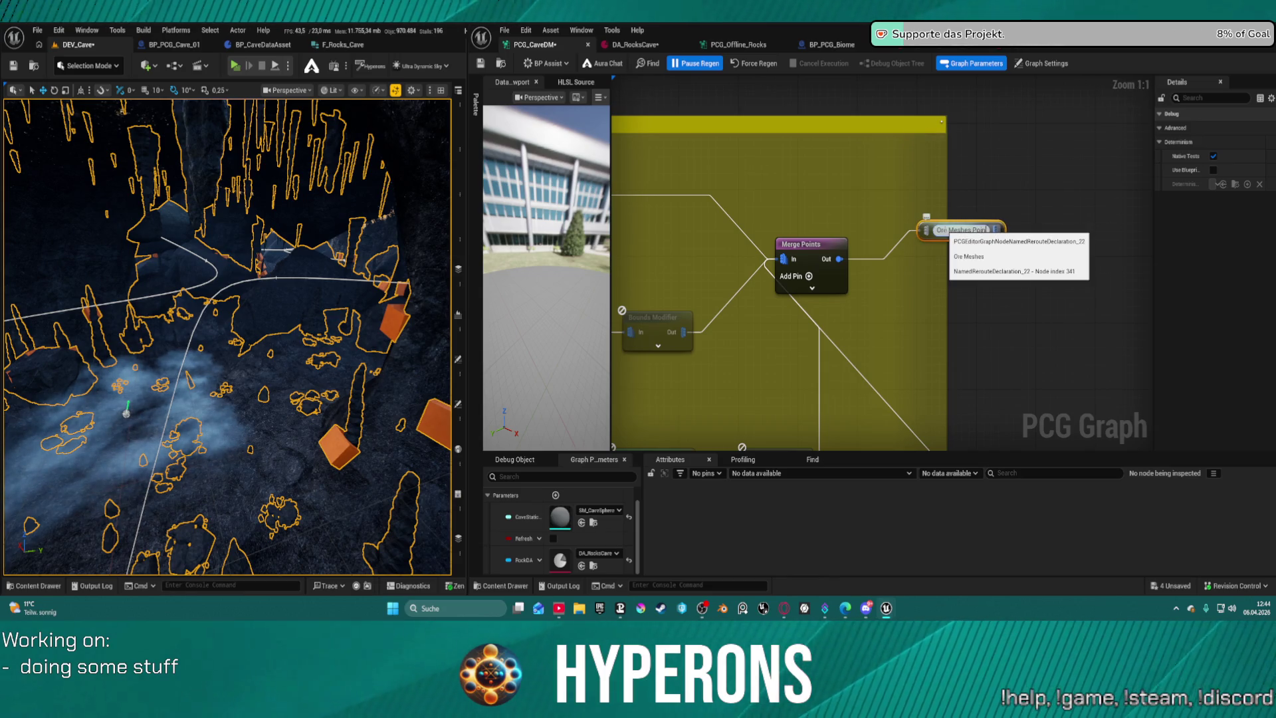
pyautogui.scroll(-6, 968, 229)
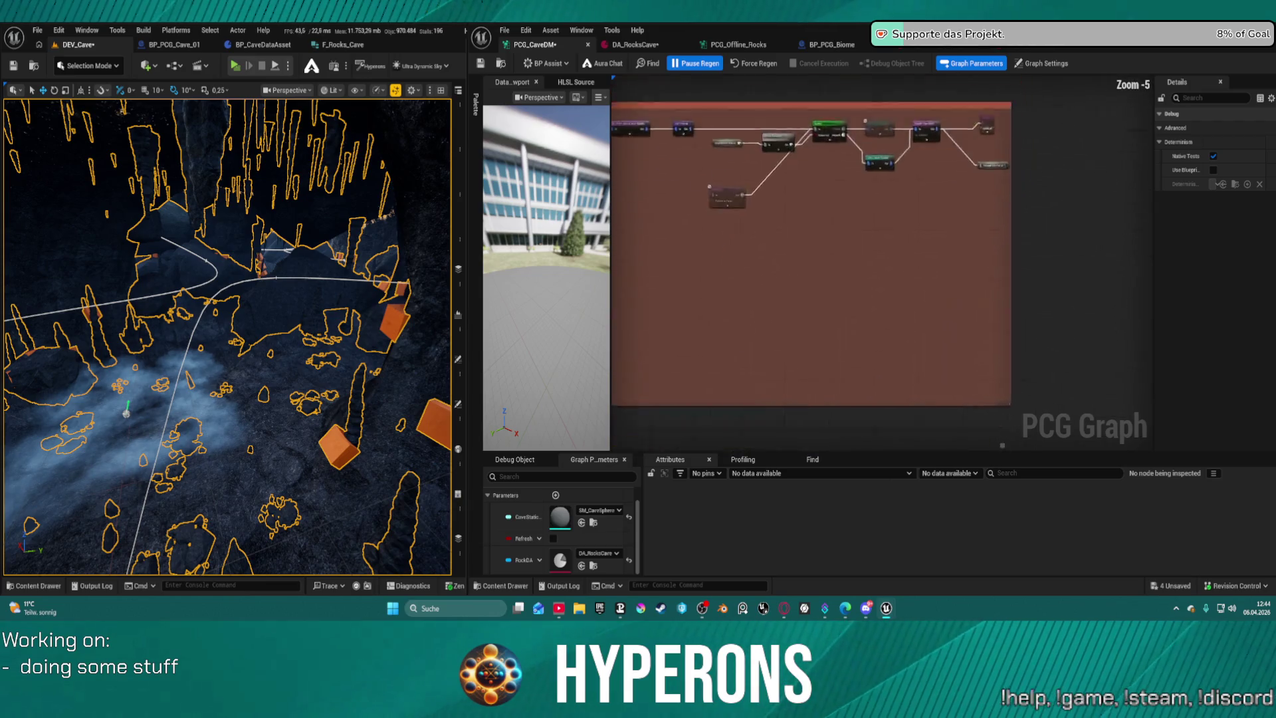
# Add a Side Points reroute and wire it into the stalagmite Difference node's Differences input.
pyautogui.moveTo(913, 94); pyautogui.dragTo(970, 293)
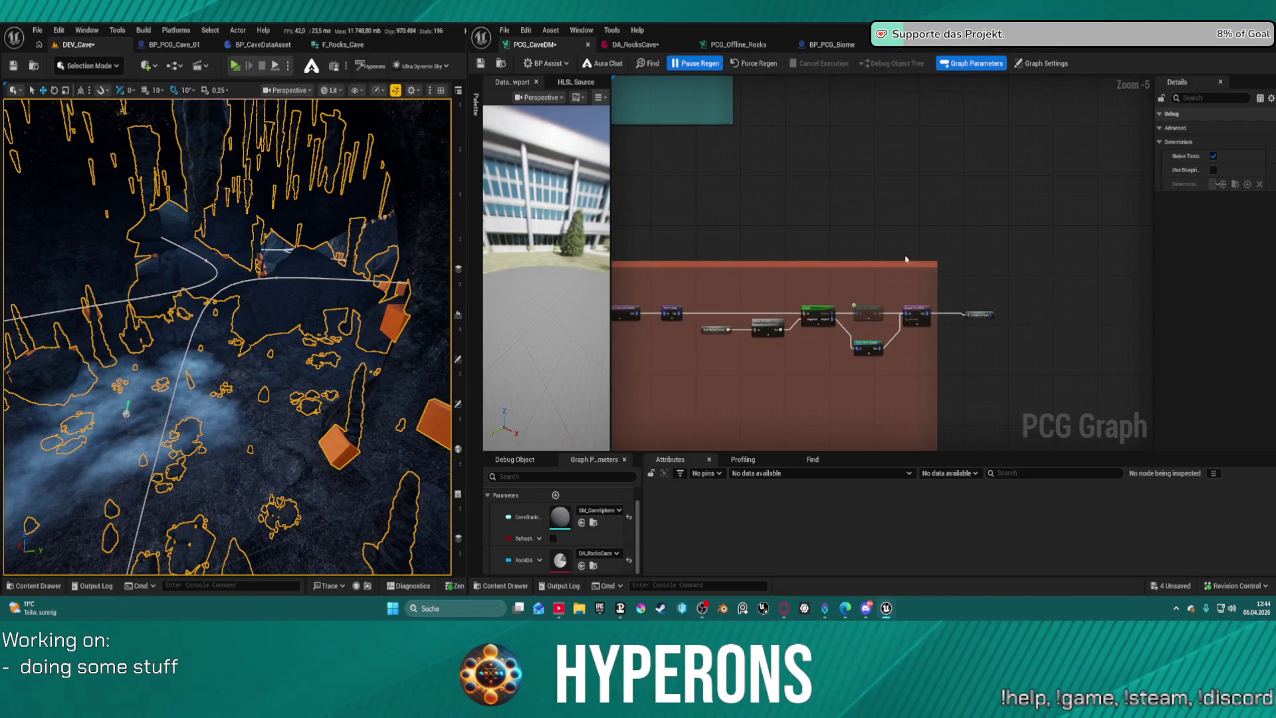
pyautogui.scroll(-2, 906, 259)
pyautogui.scroll(6, 906, 259)
pyautogui.moveTo(1089, 319)
pyautogui.mouseDown()
pyautogui.moveTo(868, 239)
pyautogui.moveTo(1044, 228)
pyautogui.moveTo(757, 198)
pyautogui.moveTo(781, 201)
pyautogui.moveTo(788, 244)
pyautogui.mouseUp()
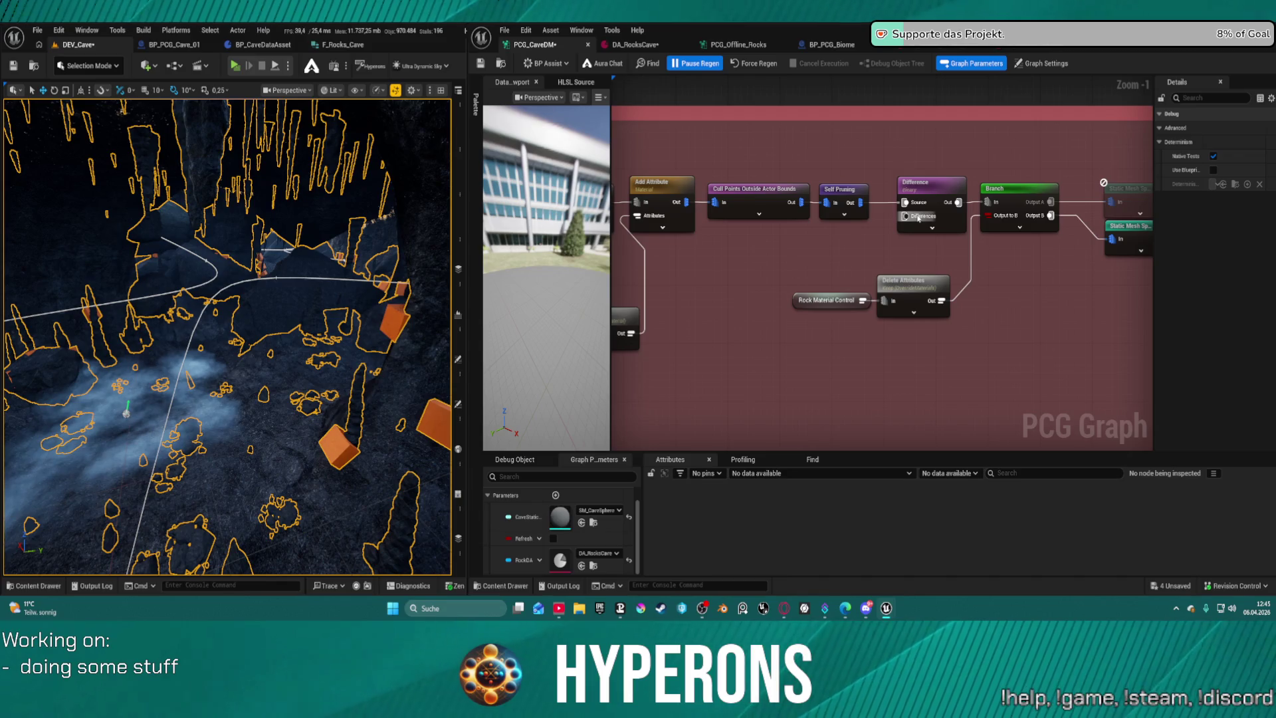
pyautogui.moveTo(919, 216); pyautogui.dragTo(868, 246)
pyautogui.write('s')
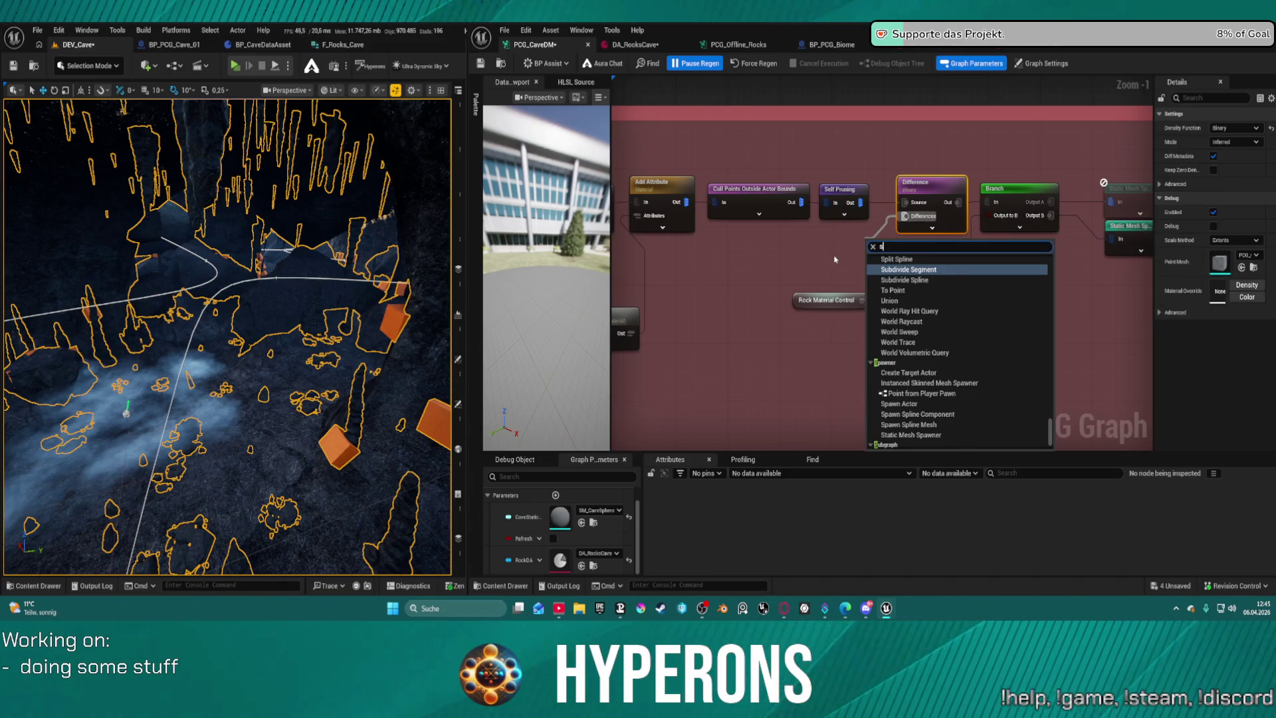
pyautogui.write('ide')
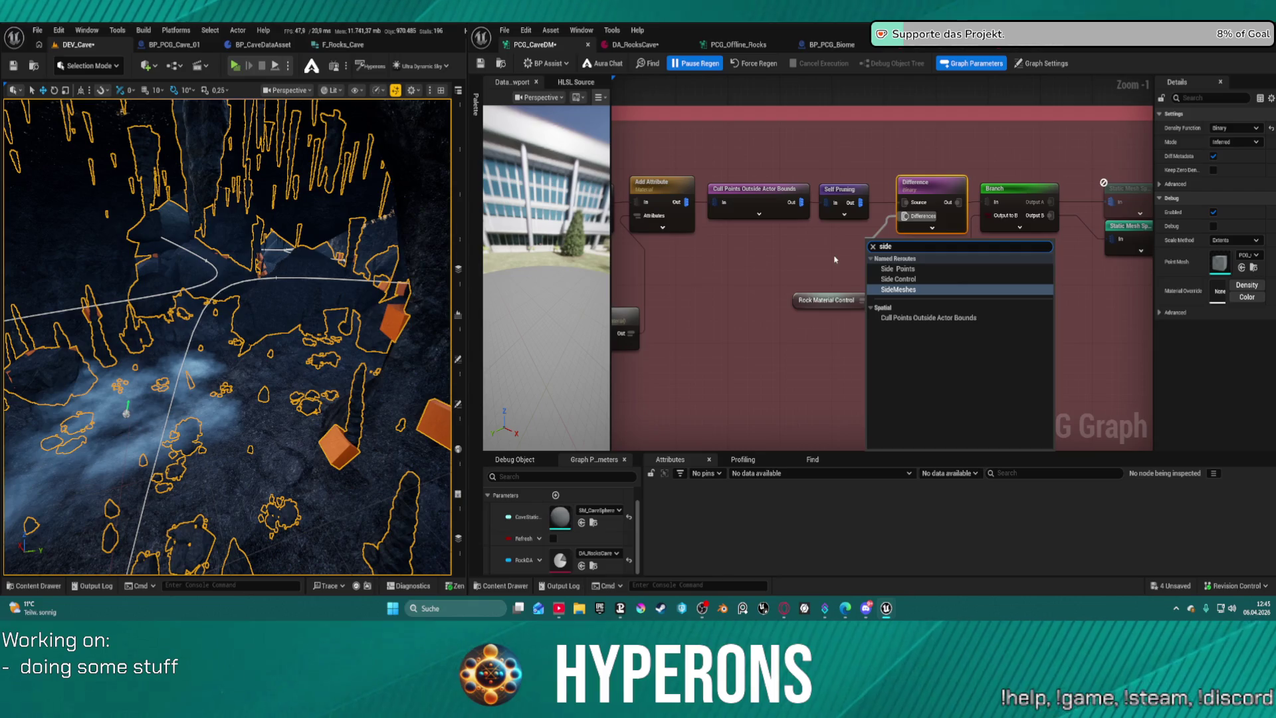
pyautogui.click(904, 269)
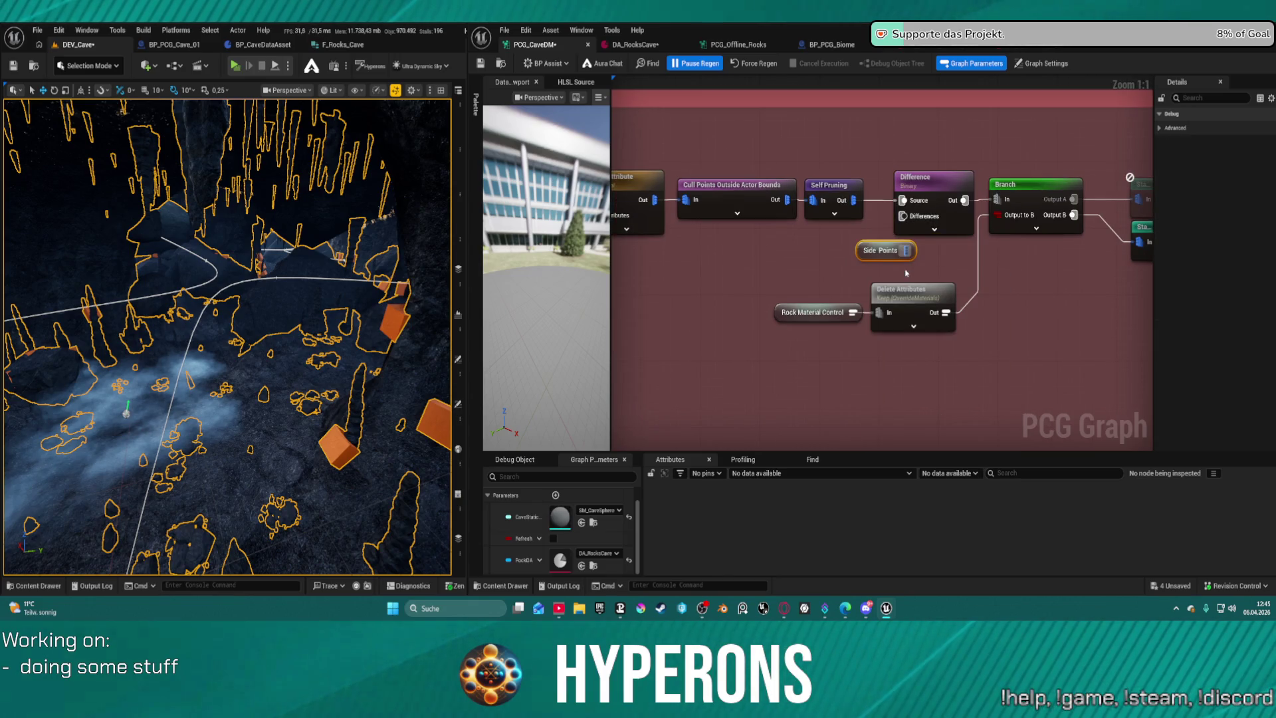
pyautogui.moveTo(906, 250)
pyautogui.mouseDown()
pyautogui.moveTo(903, 216)
pyautogui.moveTo(838, 258)
pyautogui.mouseUp()
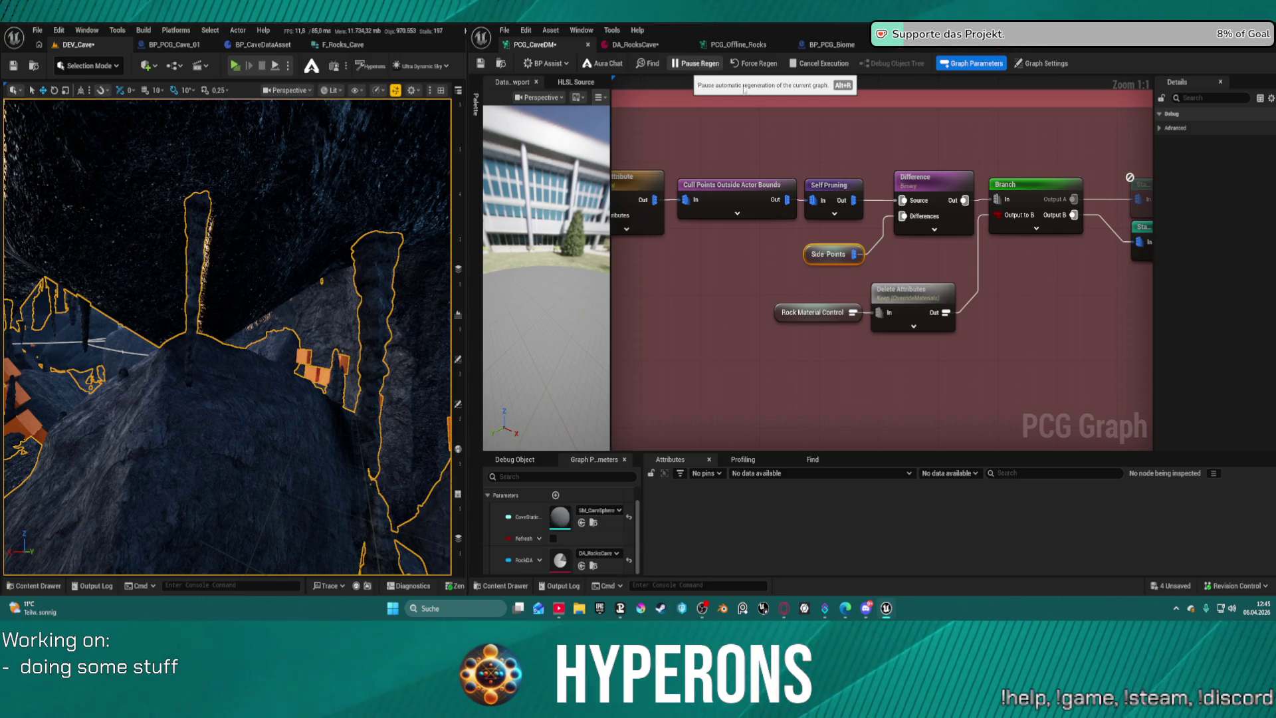
# Save the graph with Ctrl+S and let the cave rocks regenerate.
pyautogui.hotkey('ctrl', 's')
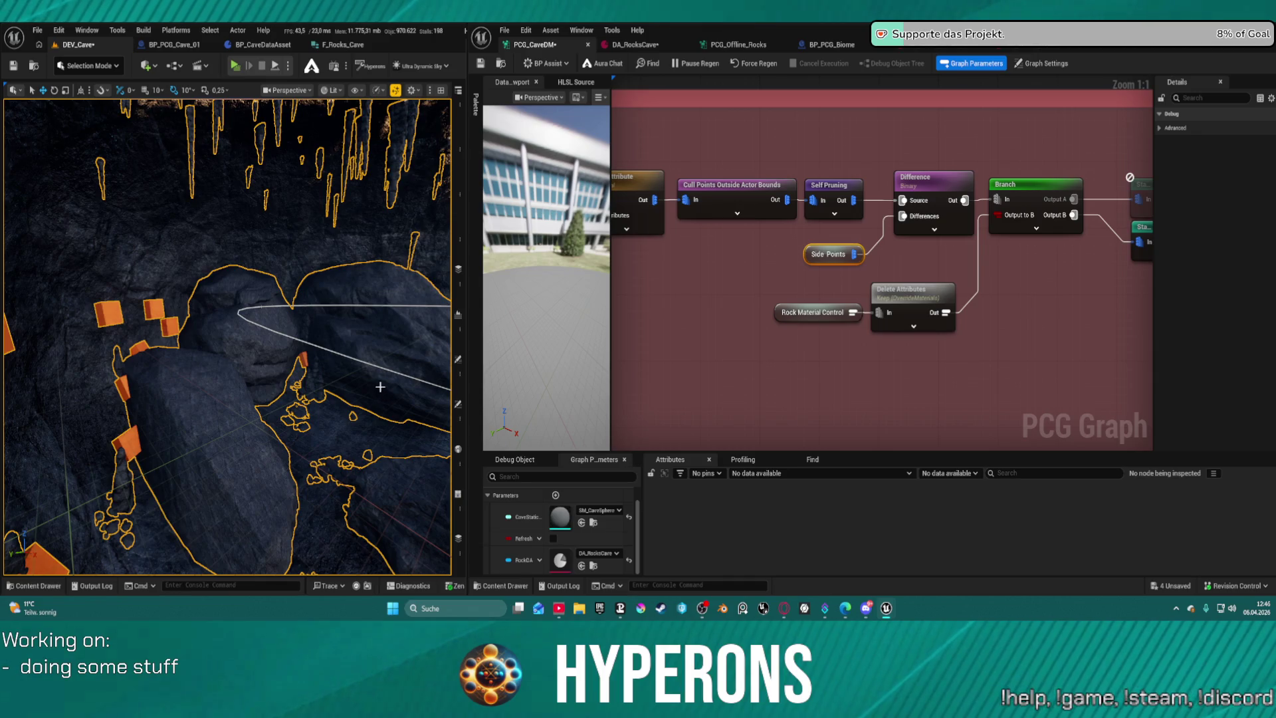
pyautogui.scroll(-6, 857, 336)
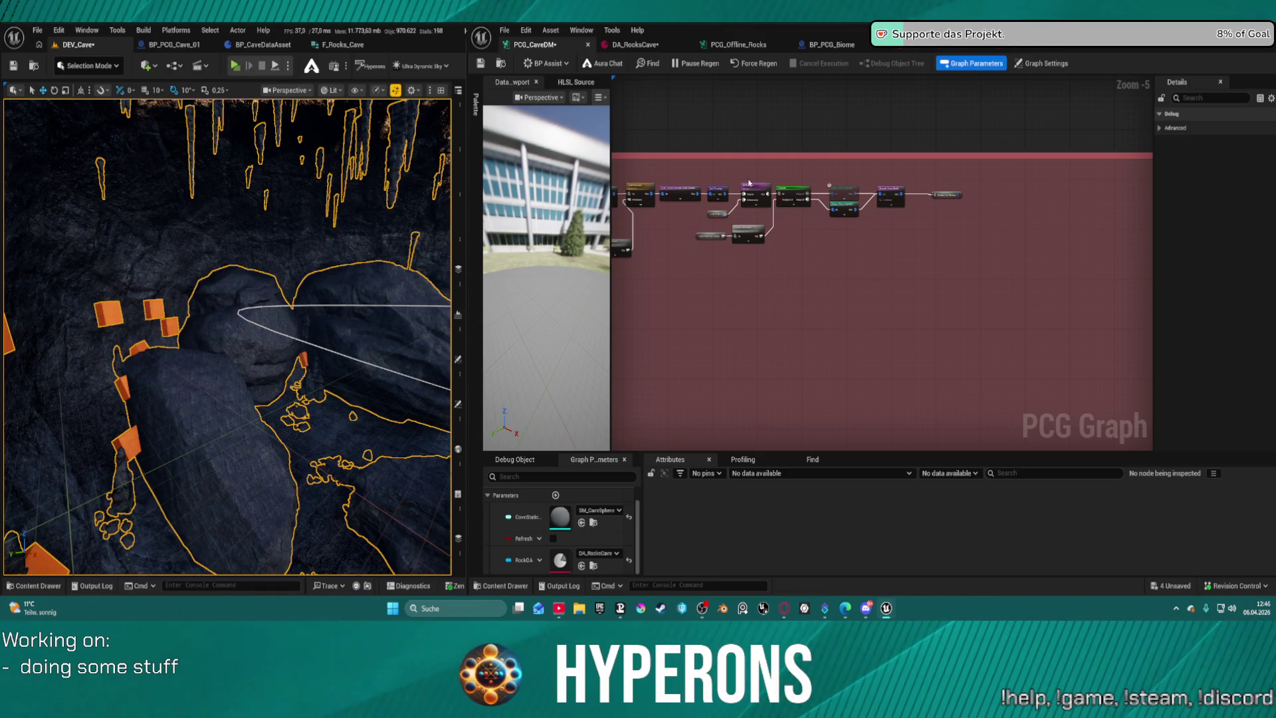
pyautogui.click(759, 199)
pyautogui.press('Home')
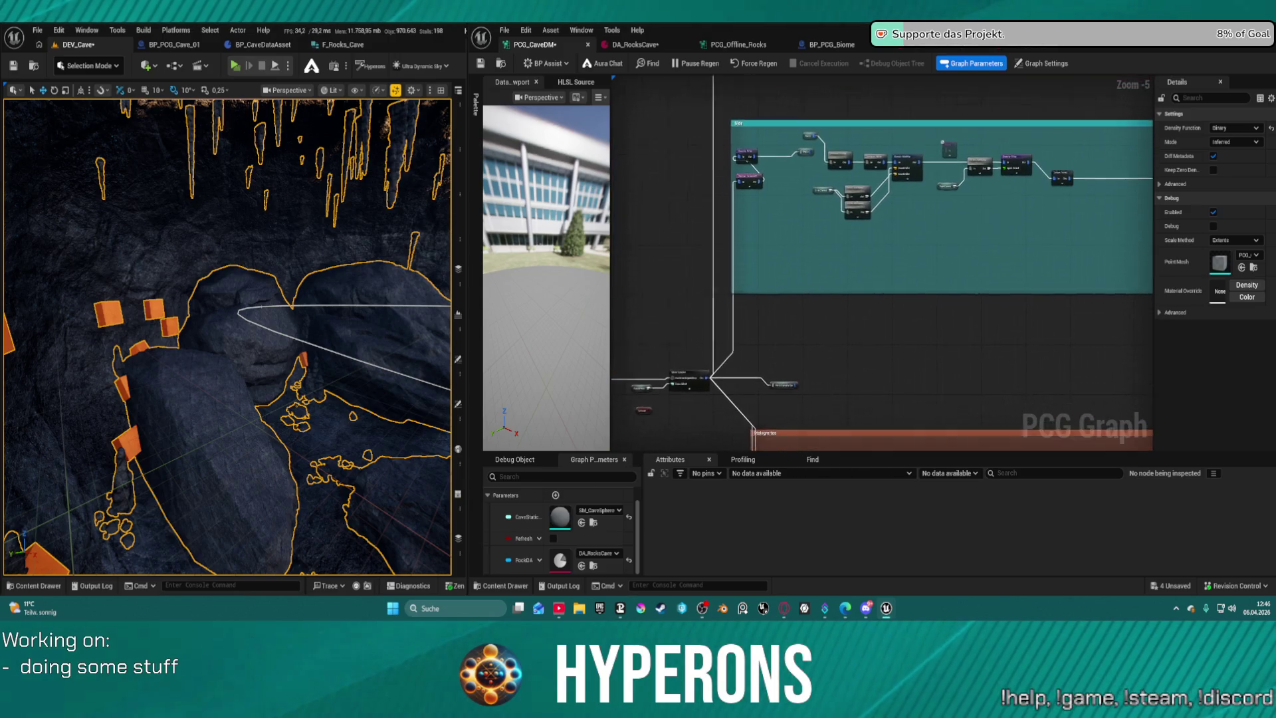
pyautogui.moveTo(984, 89)
pyautogui.mouseDown()
pyautogui.moveTo(984, 130)
pyautogui.moveTo(942, 103)
pyautogui.mouseUp()
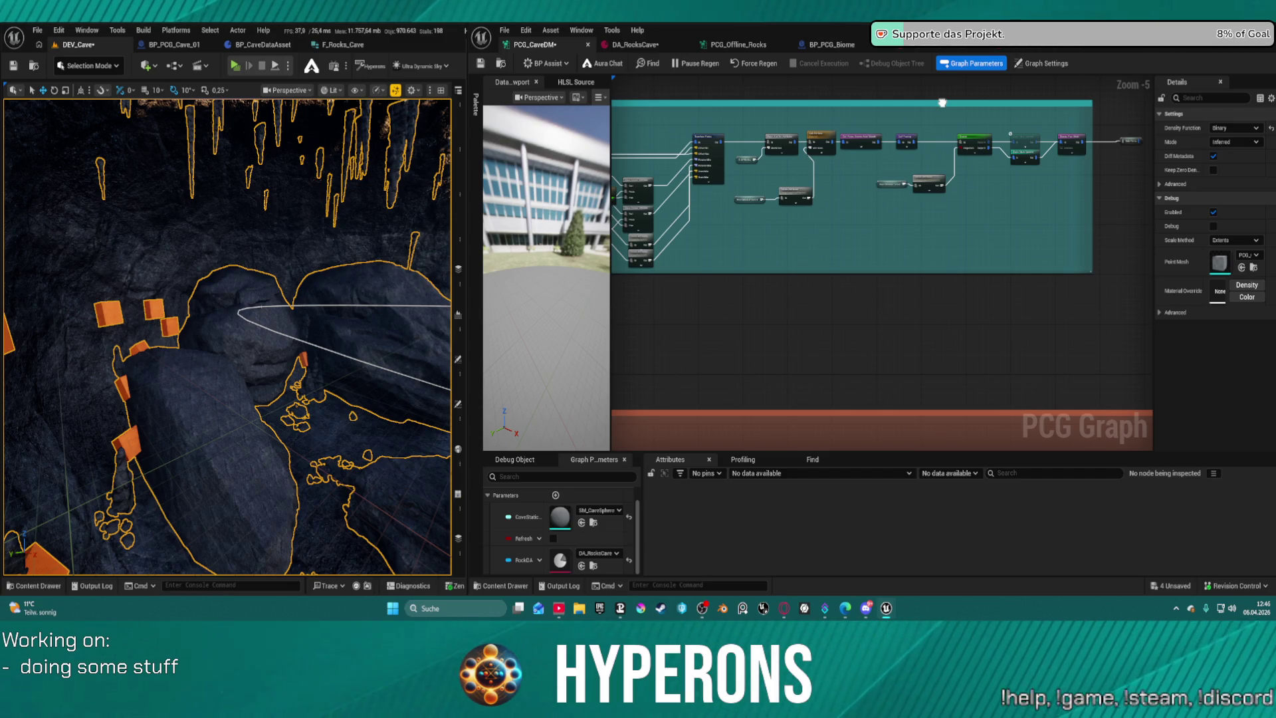
pyautogui.moveTo(942, 102); pyautogui.dragTo(806, 168)
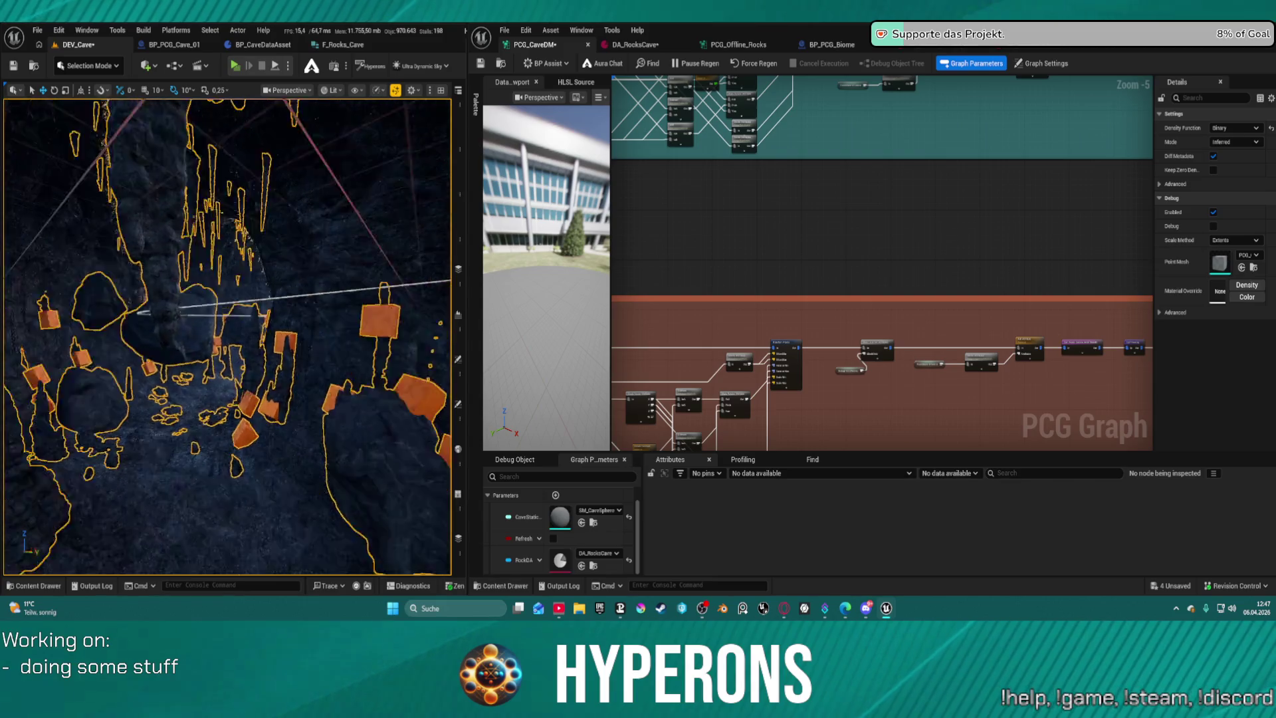
pyautogui.scroll(-5, 771, 359)
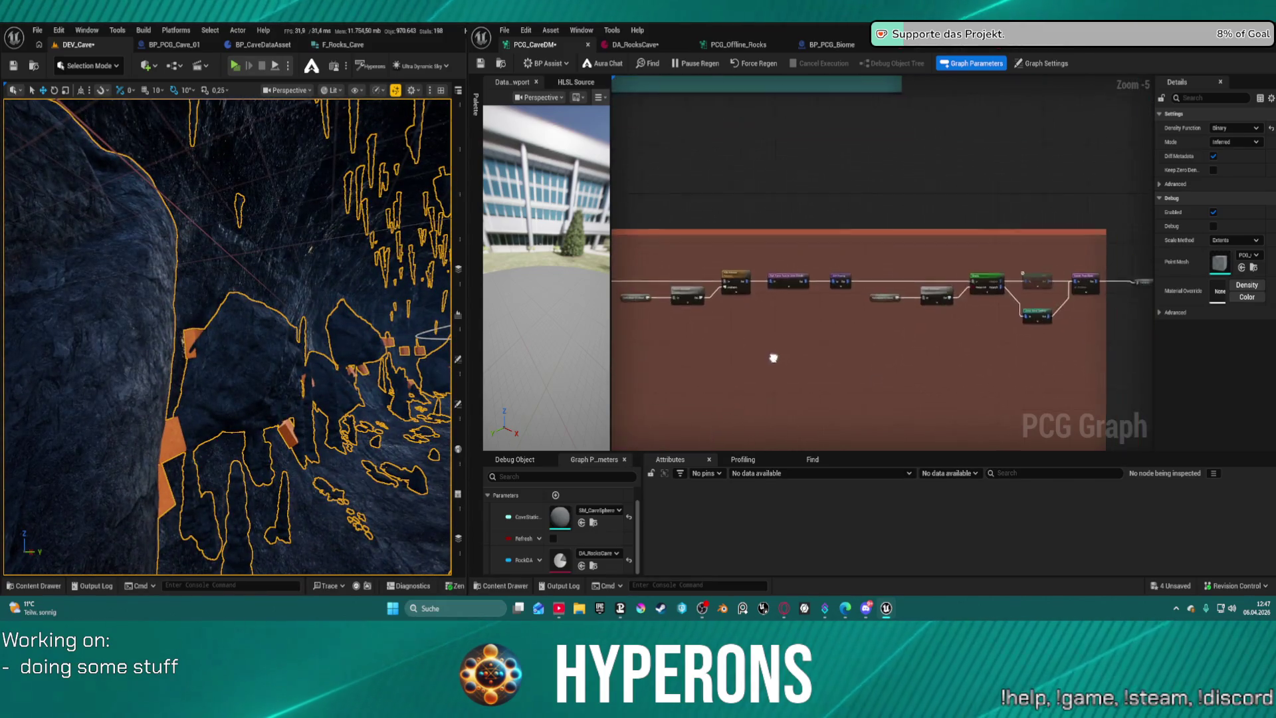
# Paste a Difference node, feed Self Pruning's output into its Source, and save.
pyautogui.scroll(4, 965, 283)
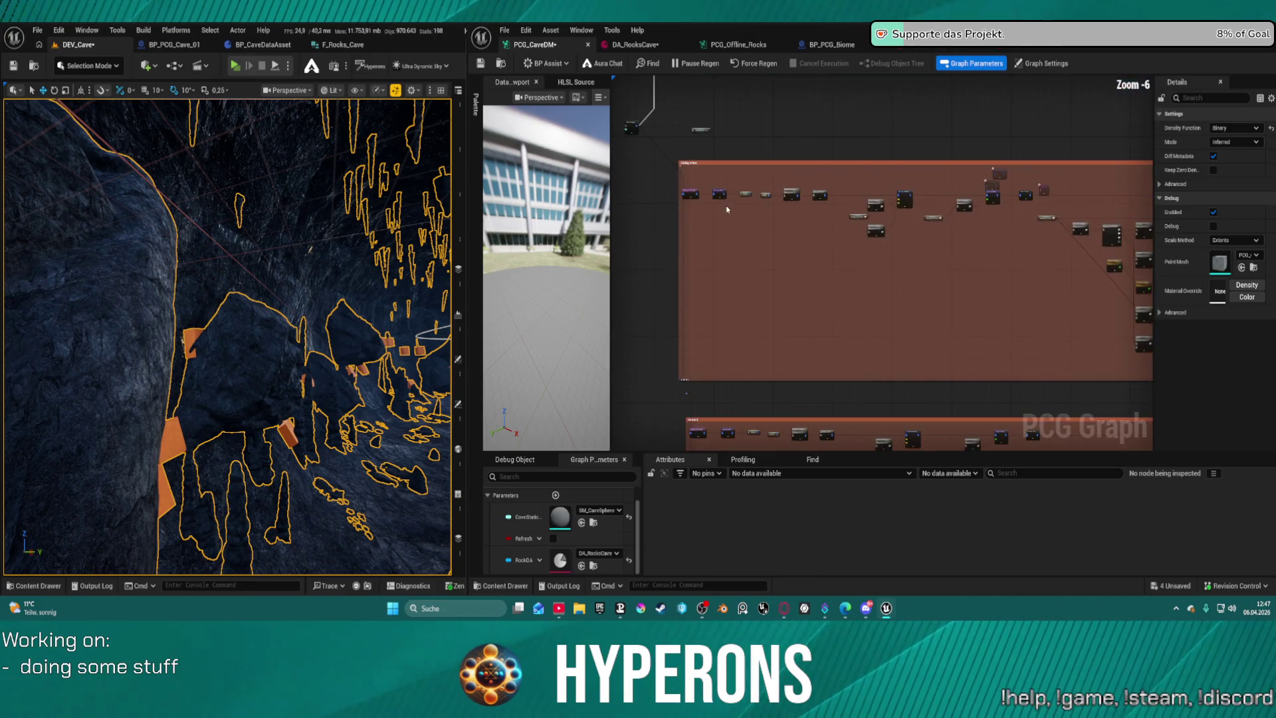
pyautogui.scroll(7, 963, 239)
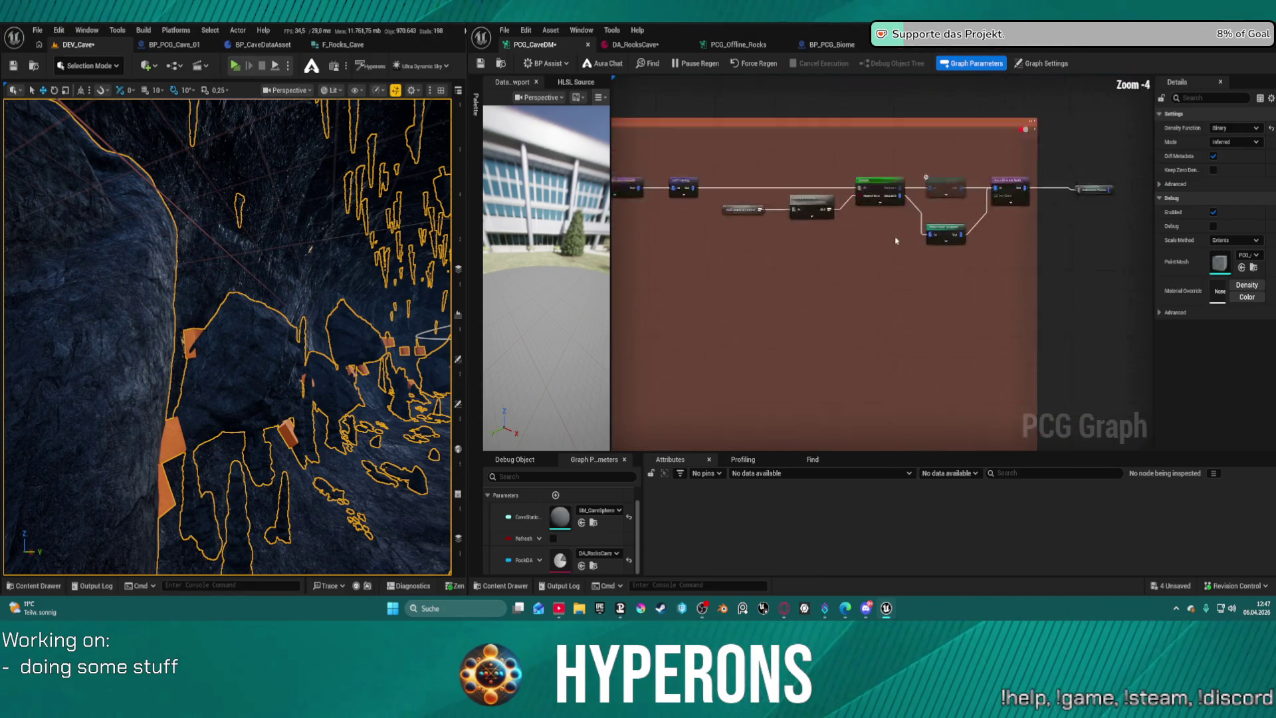
pyautogui.moveTo(930, 250); pyautogui.dragTo(1103, 300)
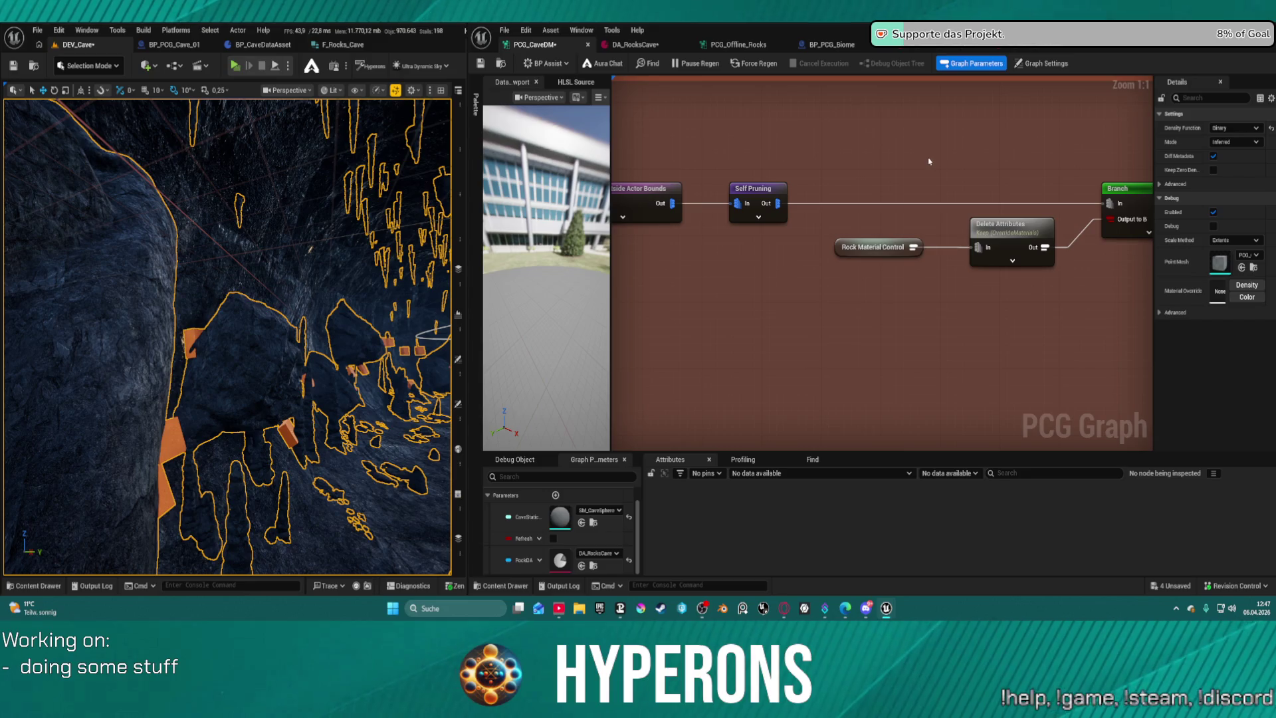
pyautogui.hotkey('ctrl', 'v')
pyautogui.moveTo(779, 203); pyautogui.dragTo(964, 191)
pyautogui.click(1025, 191)
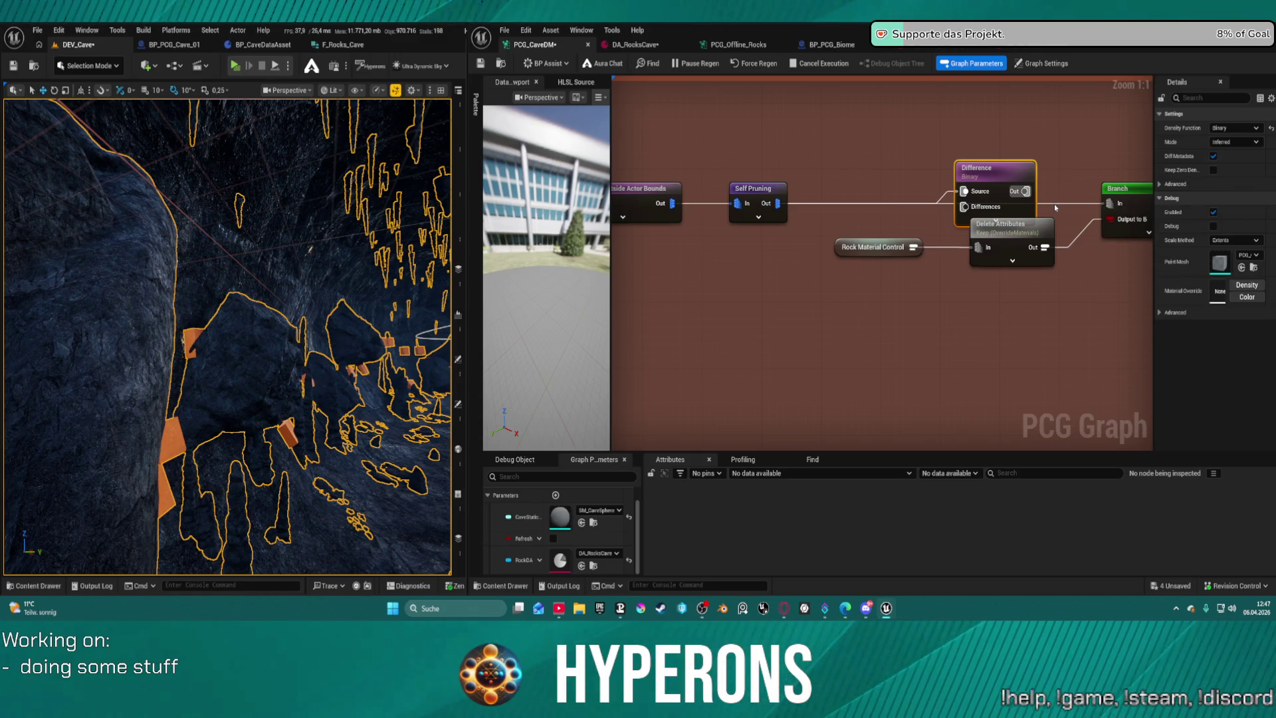
pyautogui.hotkey('ctrl', 's')
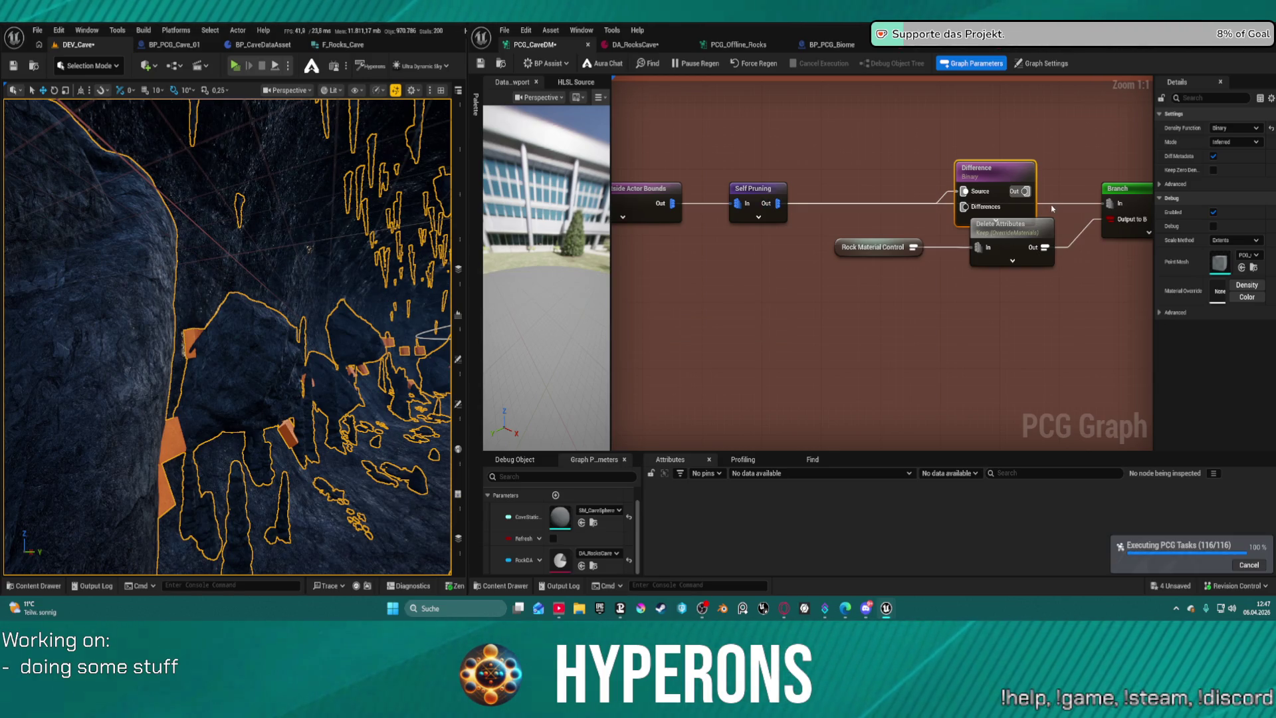
# Place the Difference node right after Self Pruning and move Rock Material Control down.
pyautogui.hotkey('ctrl', 'z')
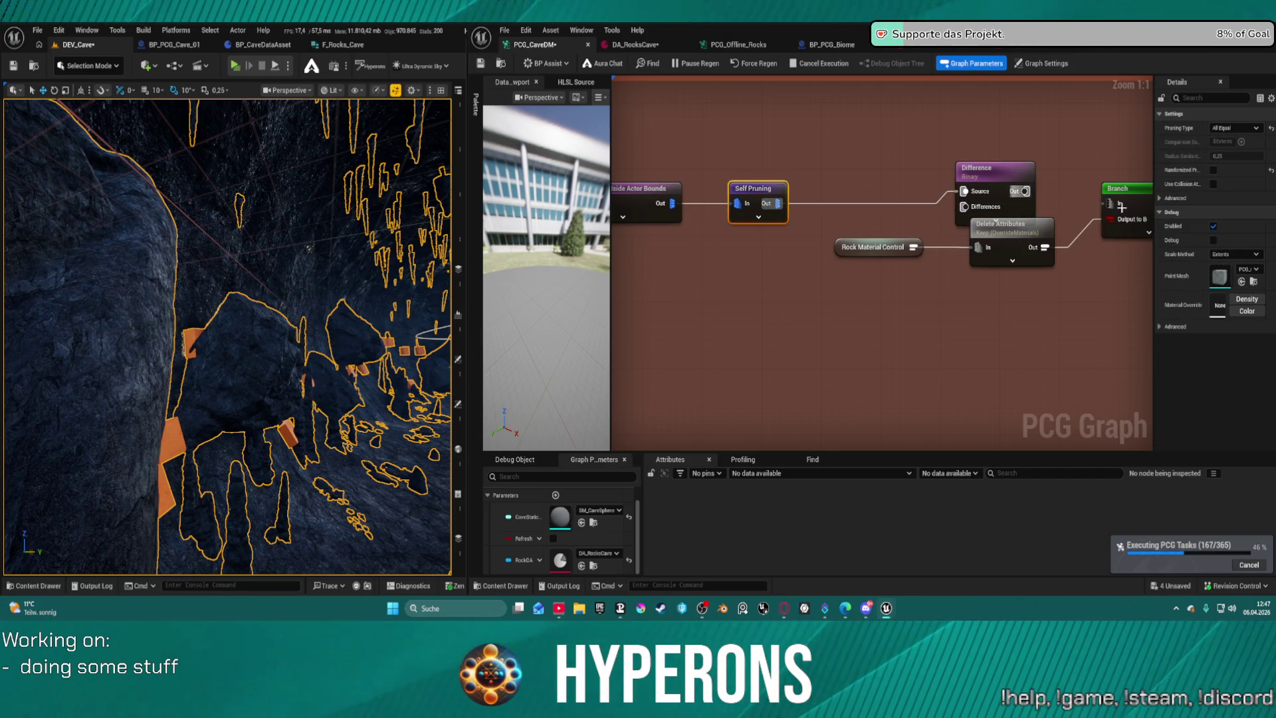
pyautogui.click(1018, 194)
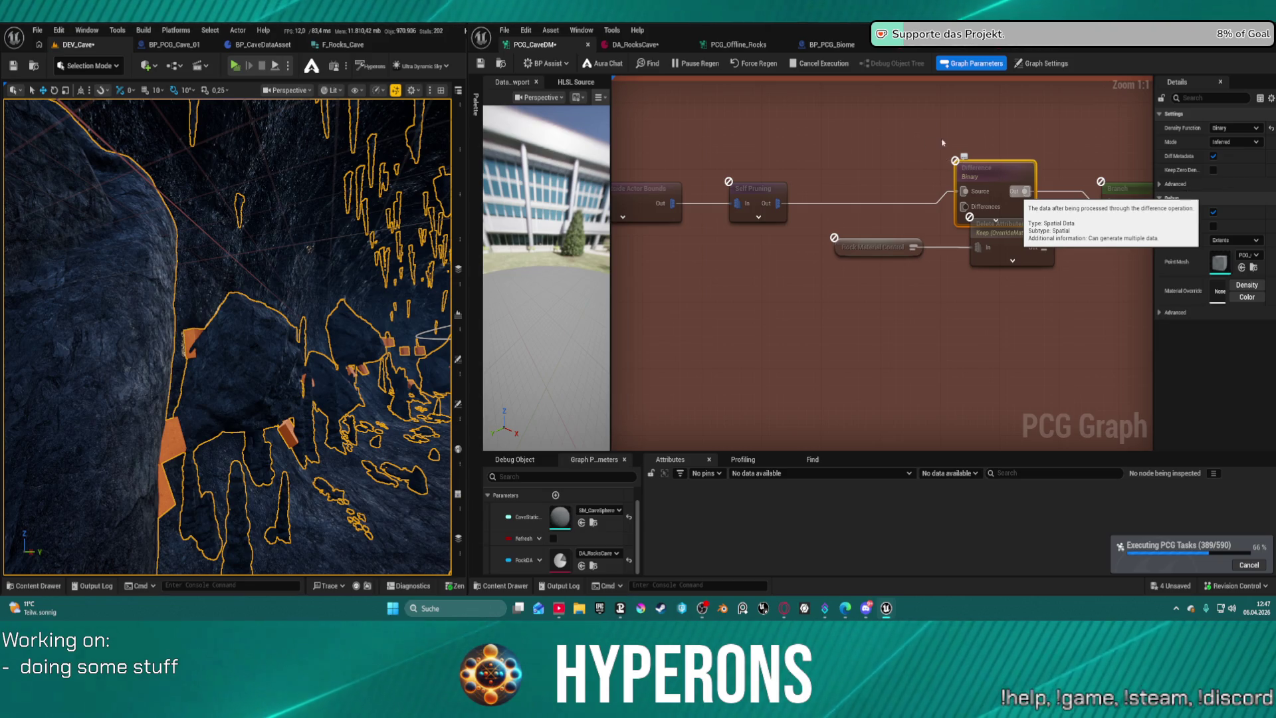
pyautogui.moveTo(991, 170)
pyautogui.mouseDown()
pyautogui.moveTo(879, 161)
pyautogui.moveTo(877, 203)
pyautogui.moveTo(885, 176)
pyautogui.moveTo(870, 184)
pyautogui.mouseUp()
pyautogui.moveTo(862, 246); pyautogui.dragTo(938, 311)
# Move the Delete Attributes node next to Rock Material Control.
pyautogui.moveTo(987, 236)
pyautogui.mouseDown()
pyautogui.moveTo(1027, 271)
pyautogui.moveTo(1017, 279)
pyautogui.mouseUp()
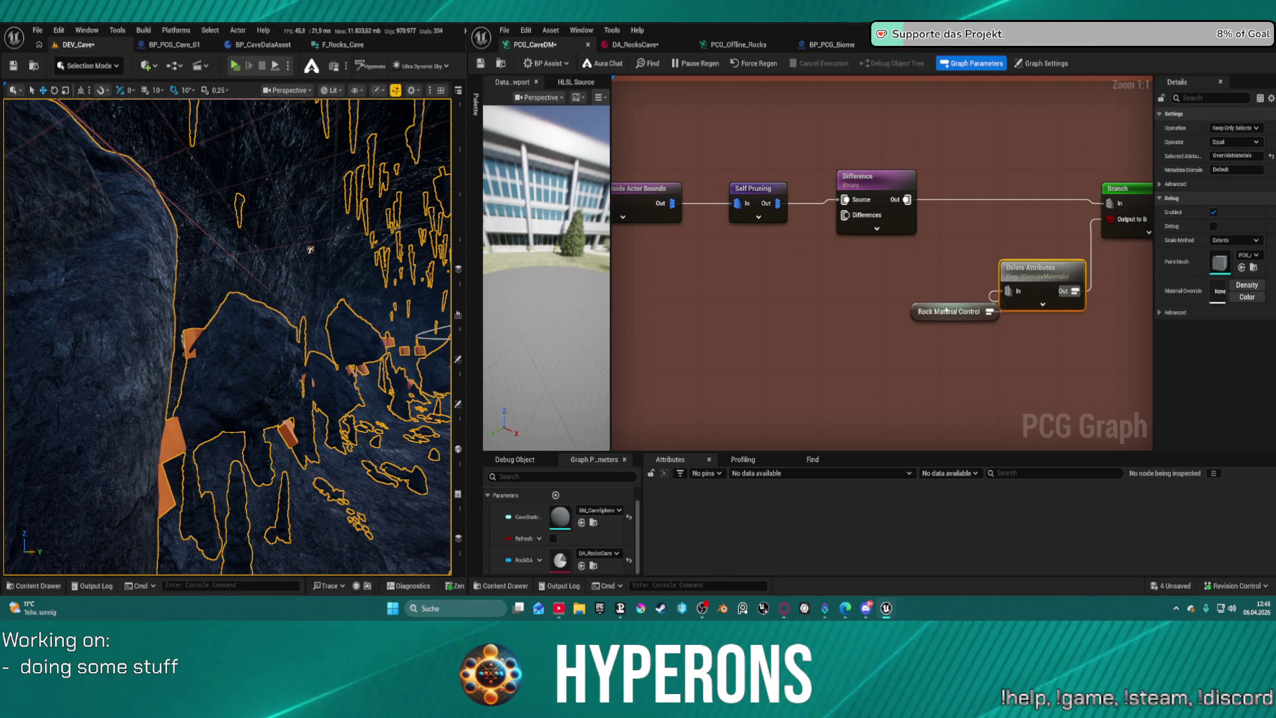
pyautogui.scroll(-10, 857, 233)
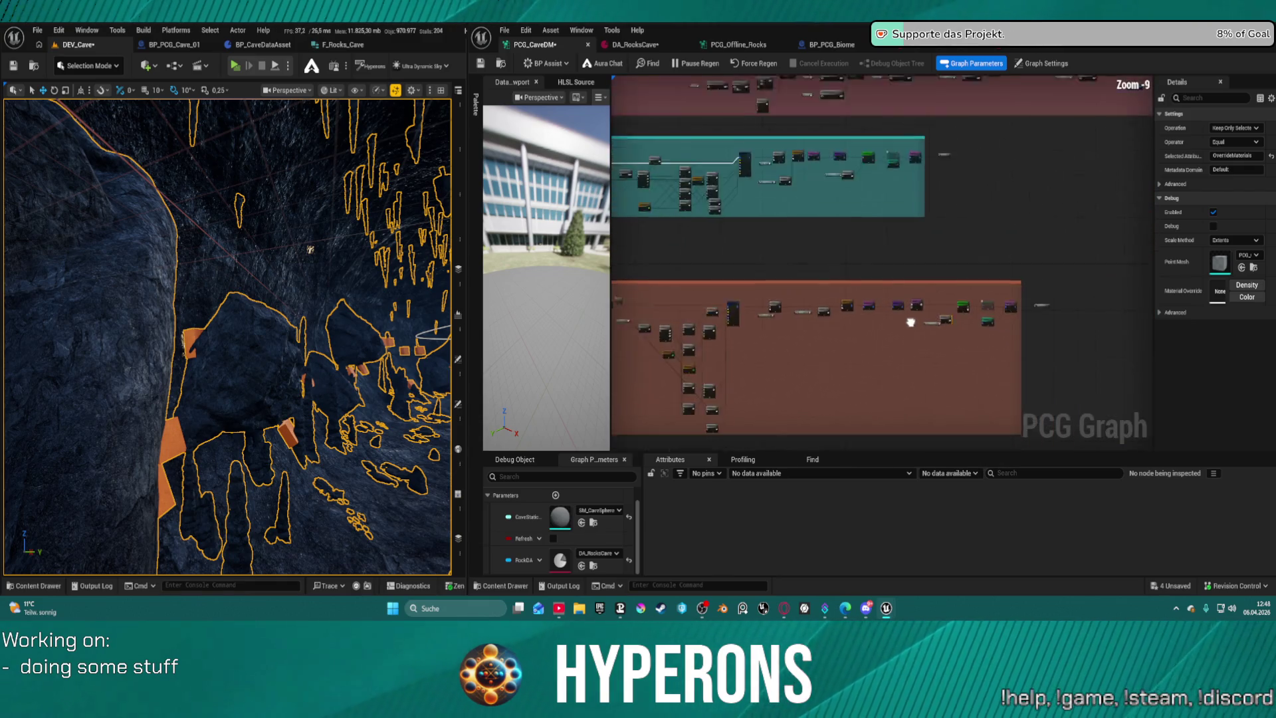
pyautogui.moveTo(451, 365); pyautogui.dragTo(312, 385)
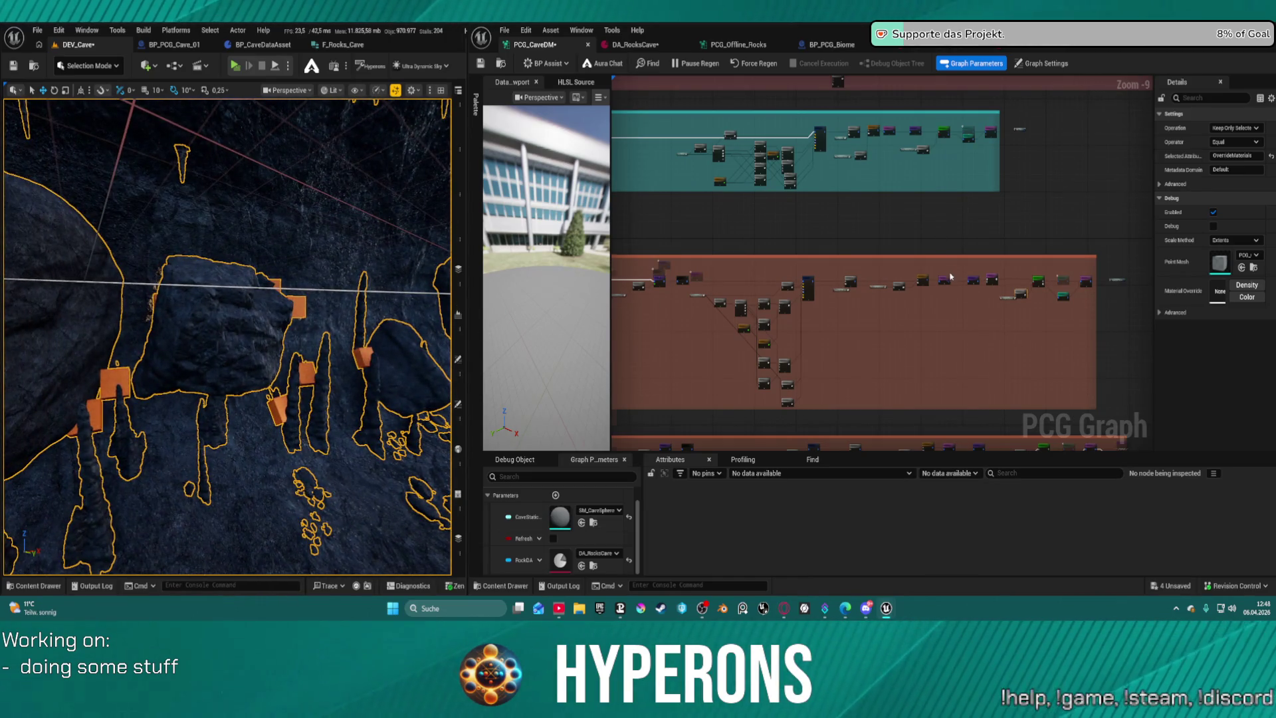
pyautogui.scroll(6, 1027, 305)
# Add a Side Points reroute and wire it into the Difference node's Differences input.
pyautogui.moveTo(1027, 306)
pyautogui.mouseDown()
pyautogui.moveTo(860, 290)
pyautogui.moveTo(885, 340)
pyautogui.mouseUp()
pyautogui.write('side')
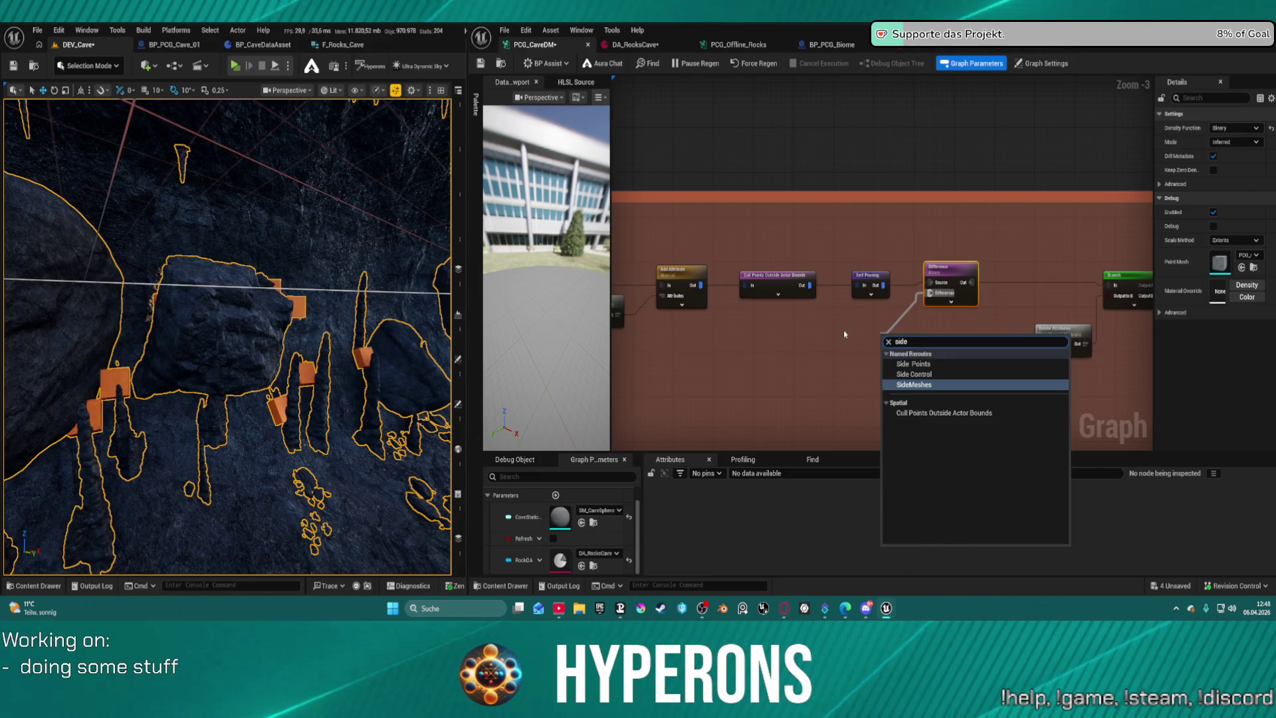
pyautogui.click(919, 363)
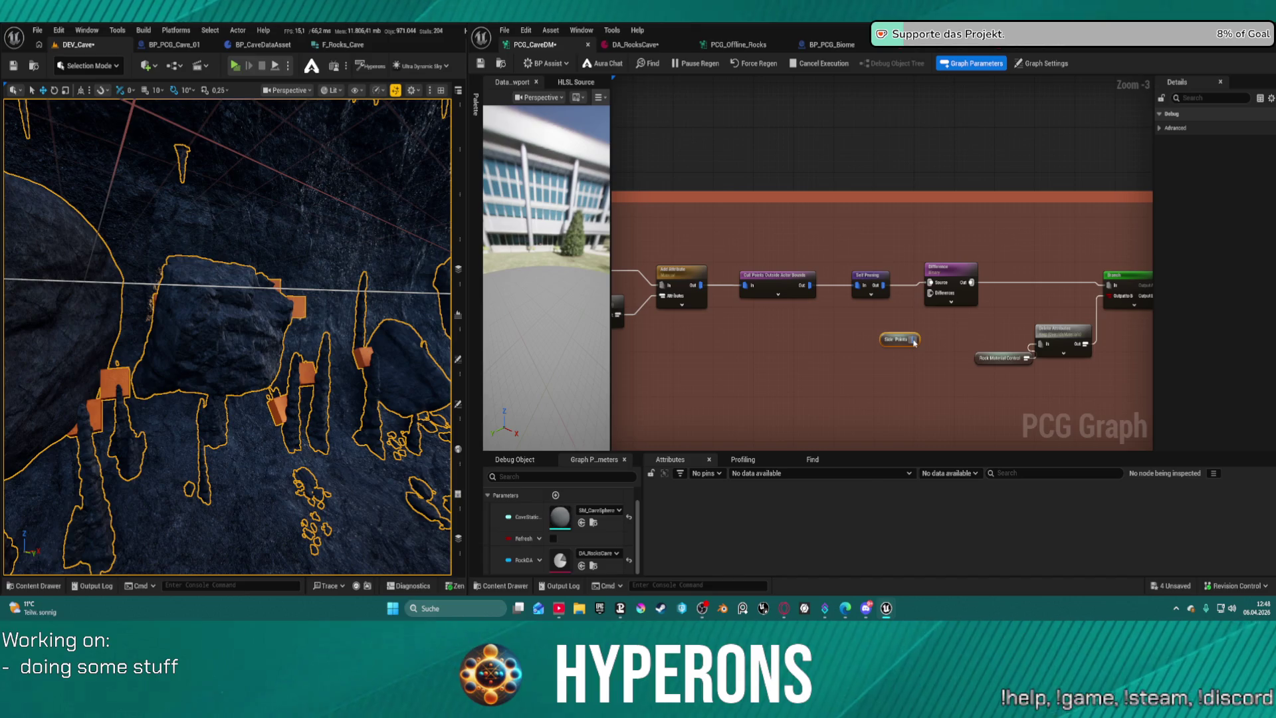
pyautogui.moveTo(913, 339); pyautogui.dragTo(929, 292)
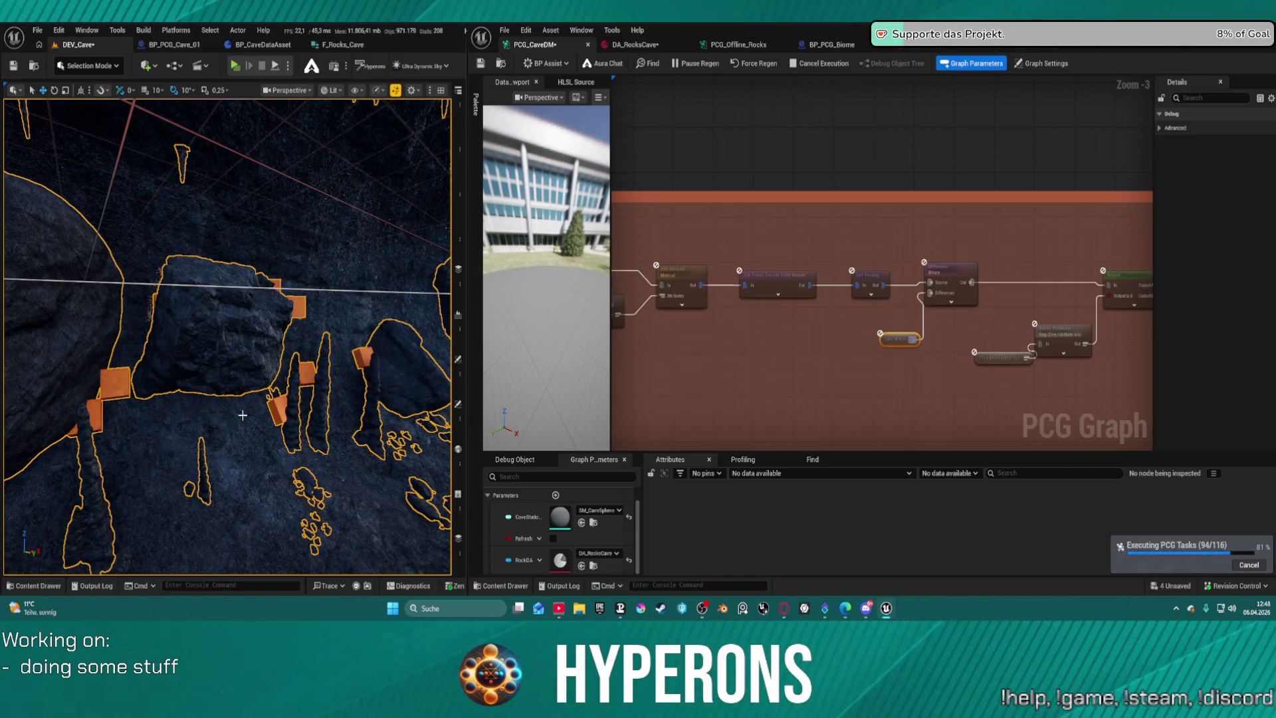
pyautogui.moveTo(258, 397); pyautogui.dragTo(189, 249)
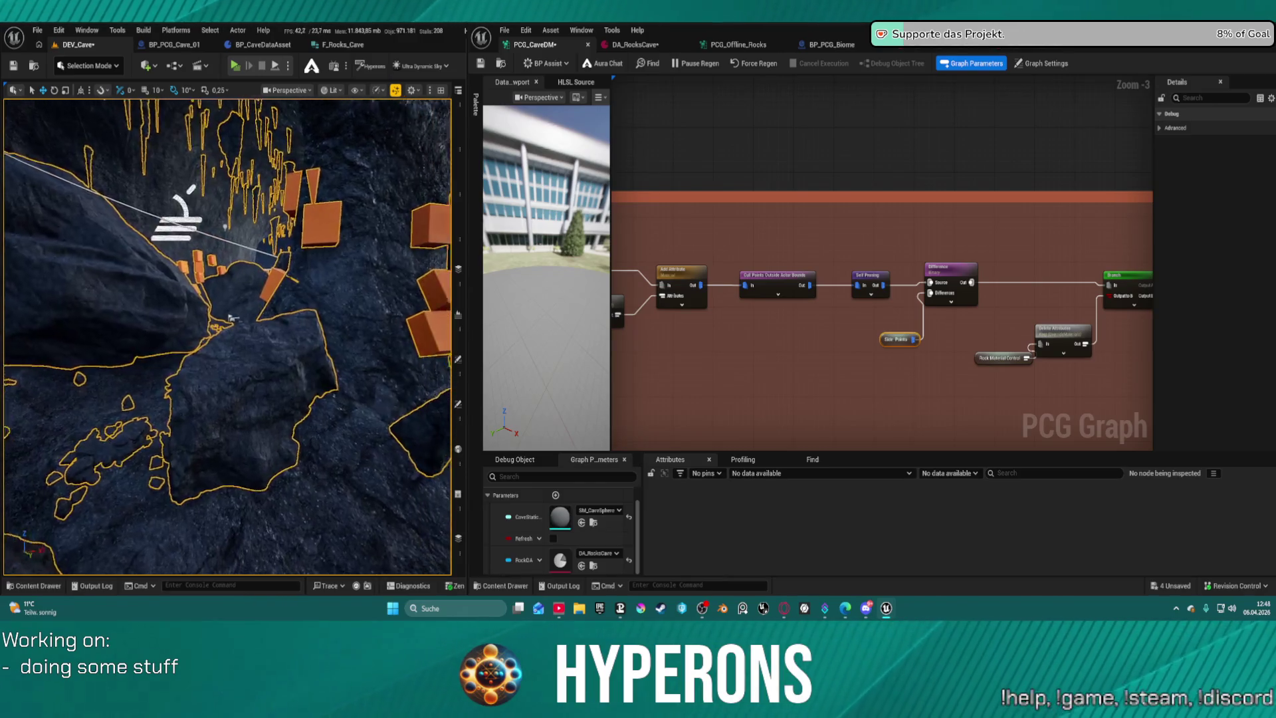
# Insert a Bounds Modifier after Side Points, route it into Differences, and save.
pyautogui.moveTo(890, 340)
pyautogui.mouseDown()
pyautogui.moveTo(851, 337)
pyautogui.moveTo(901, 342)
pyautogui.mouseUp()
pyautogui.write('boun')
pyautogui.write('s mod')
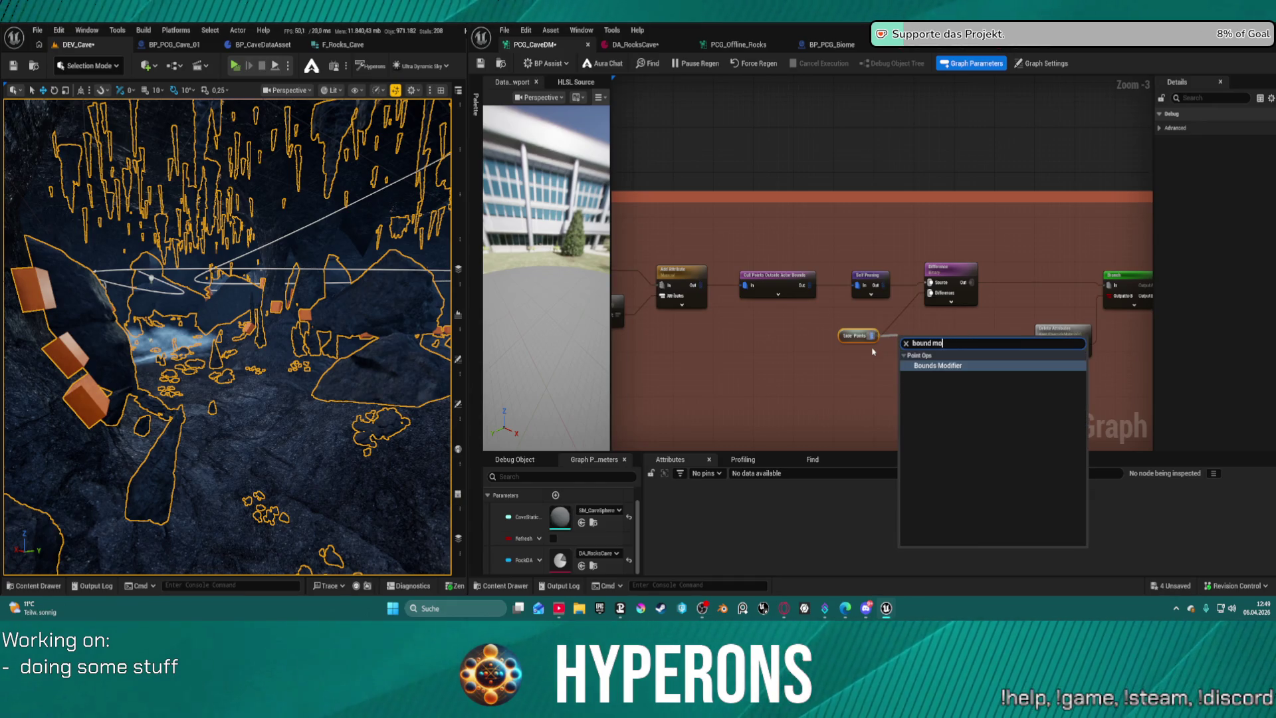
pyautogui.press('Escape')
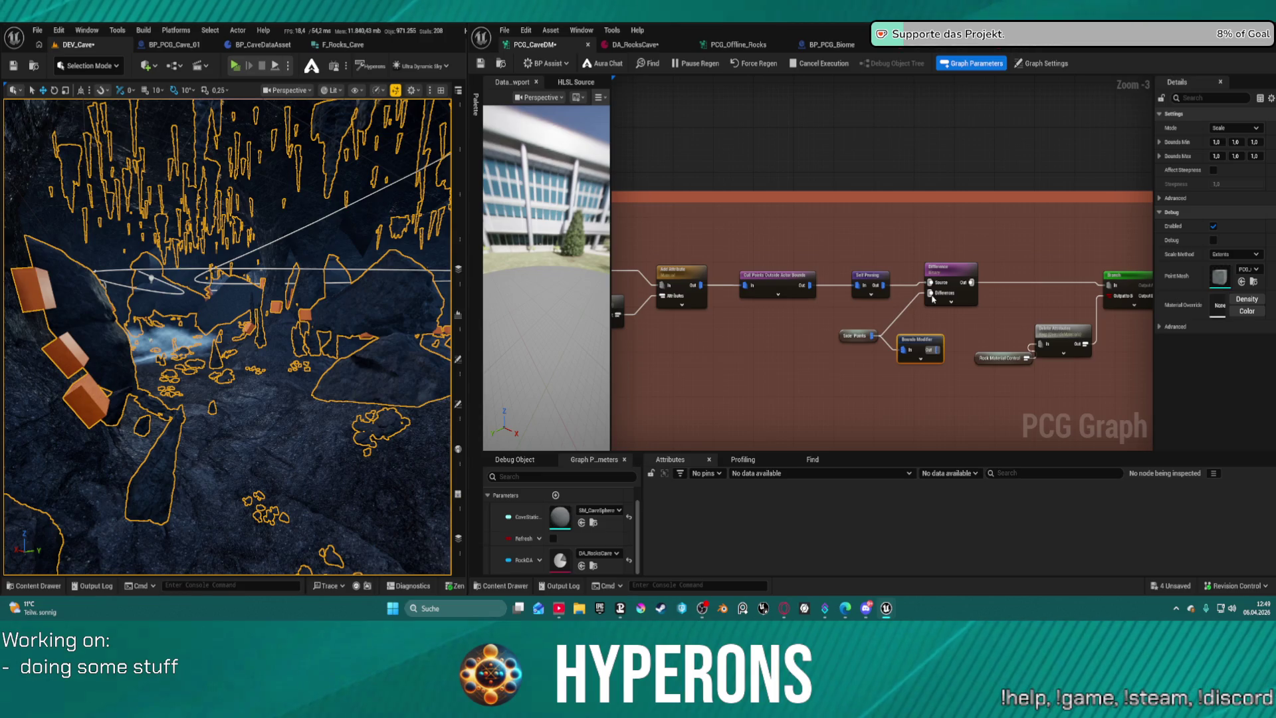
pyautogui.moveTo(932, 299); pyautogui.dragTo(931, 294)
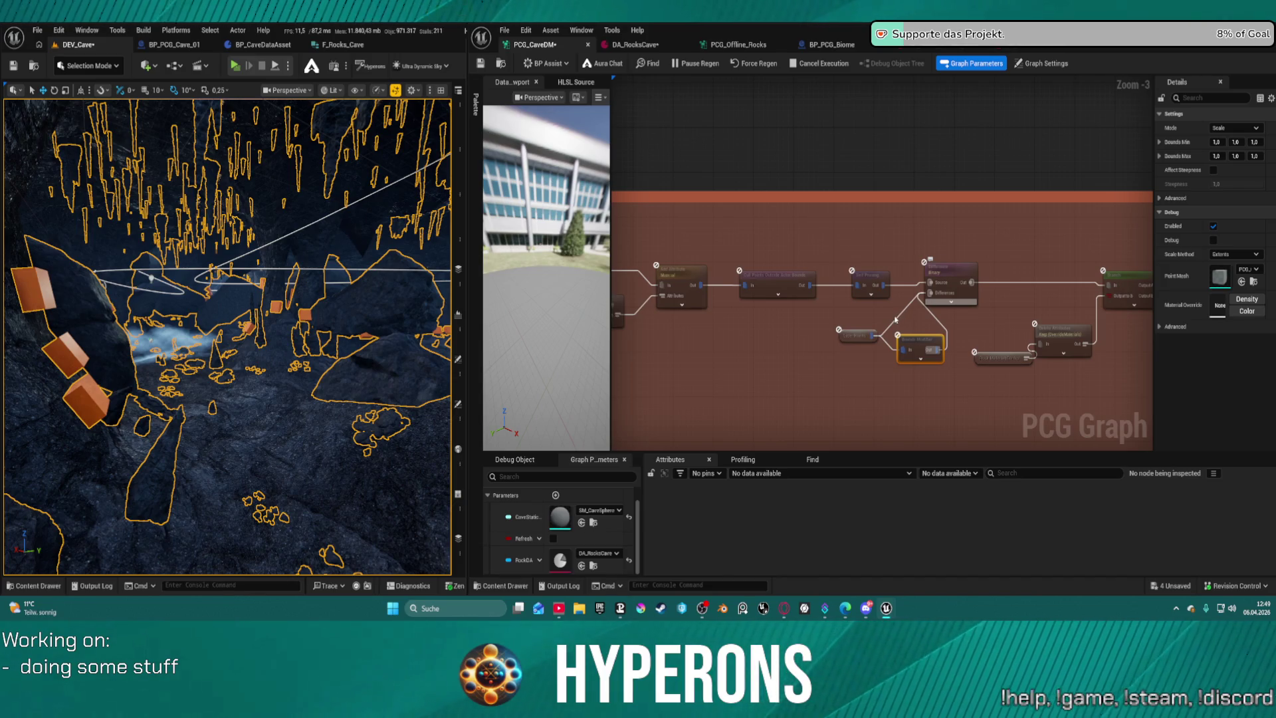
pyautogui.hotkey('ctrl', 's')
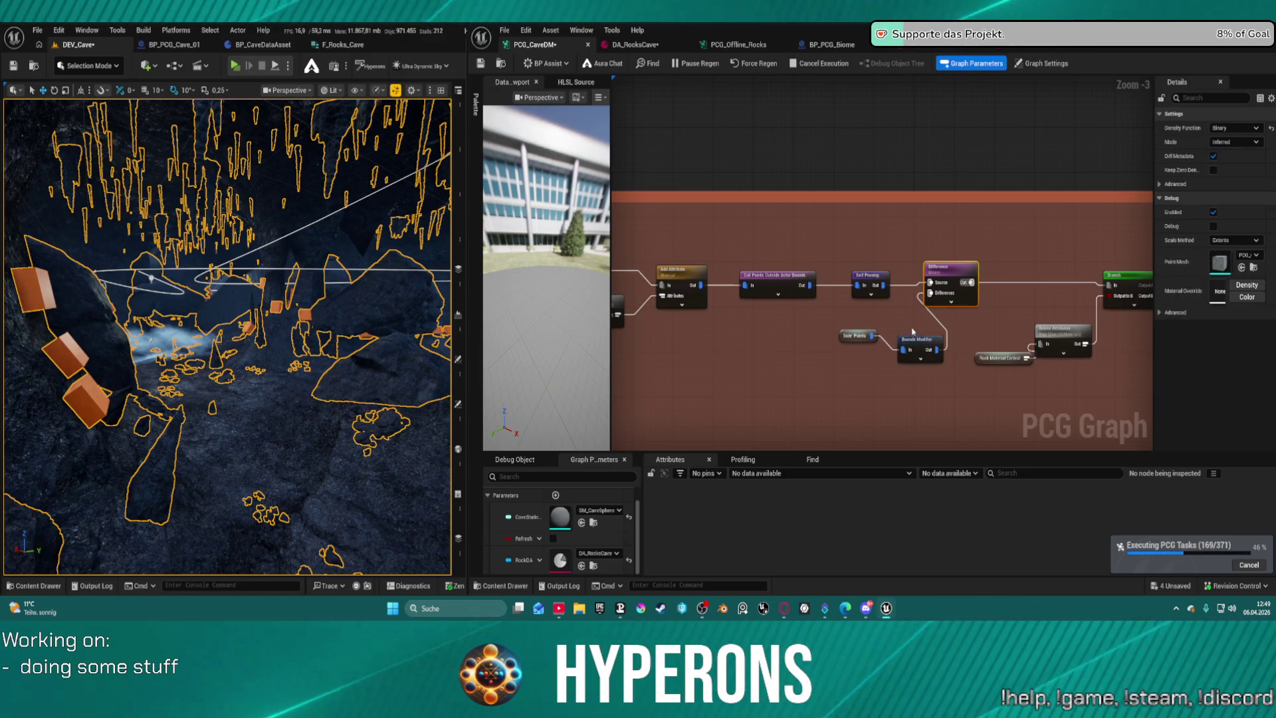
# With regeneration paused, set the Bounds Modifier's Bounds Min X to 0, then resume and save.
pyautogui.click(937, 336)
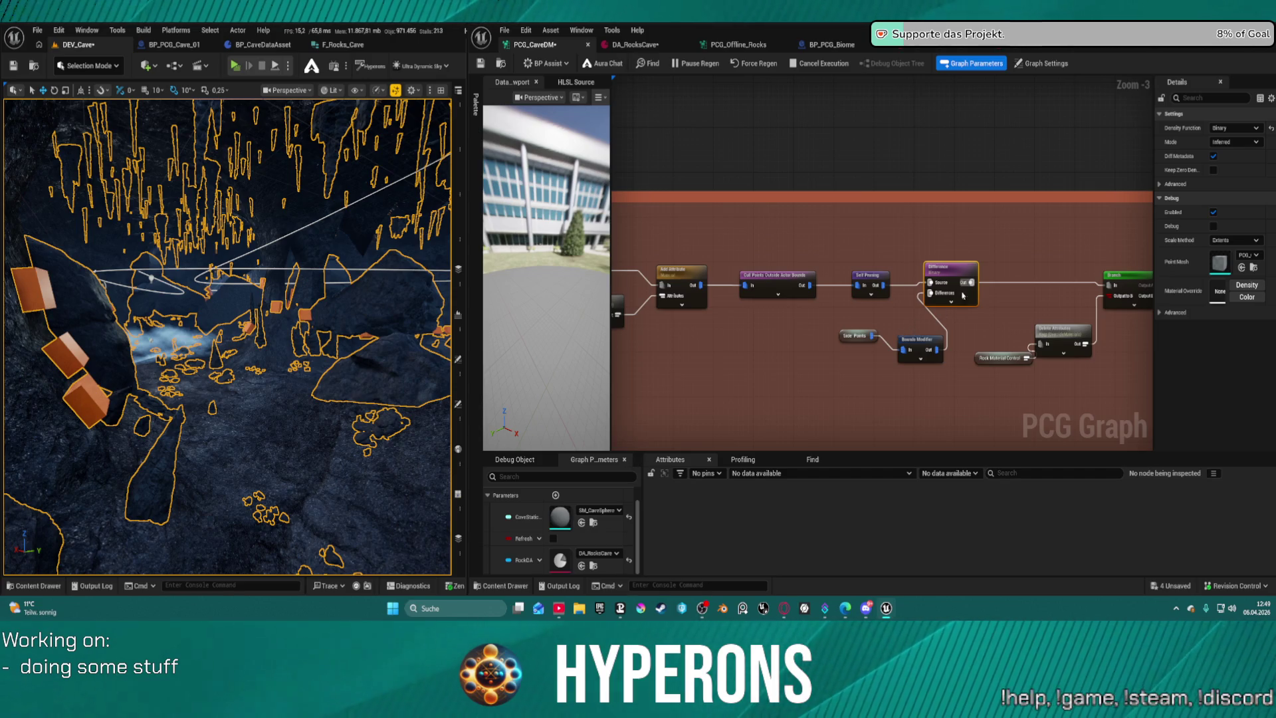
pyautogui.hotkey('ctrl', 's')
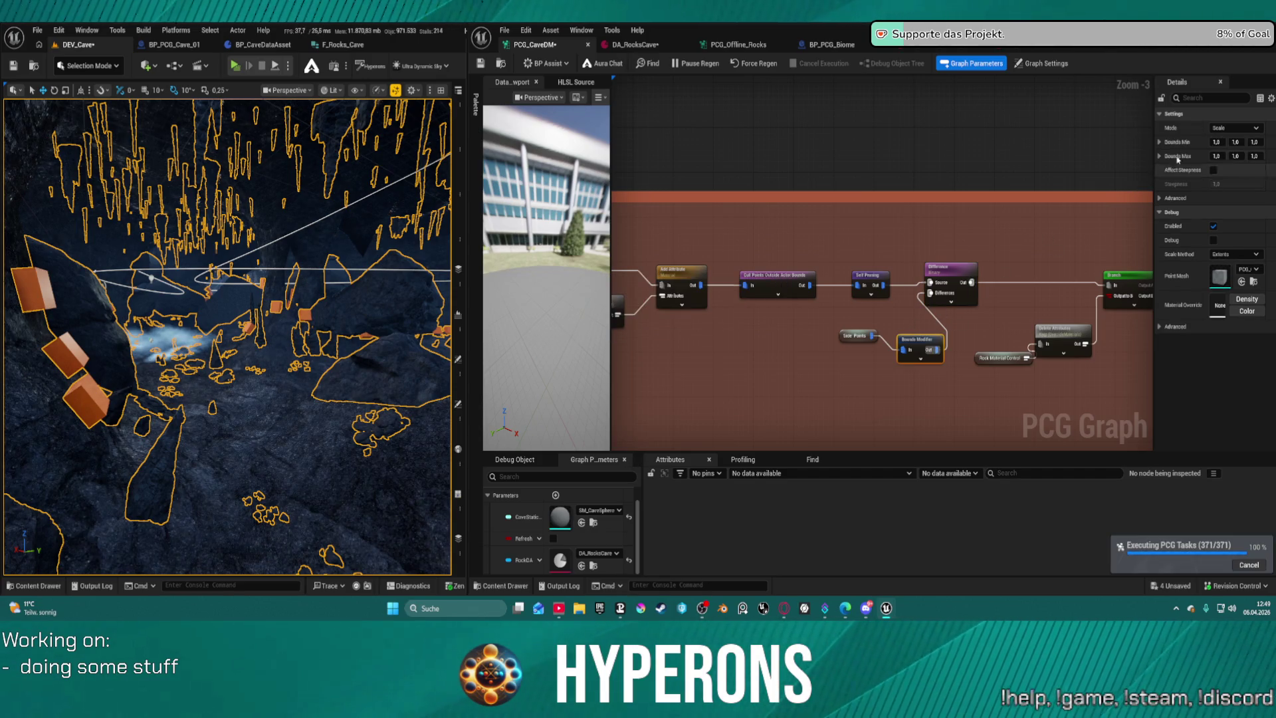
pyautogui.click(1216, 142)
pyautogui.click(695, 63)
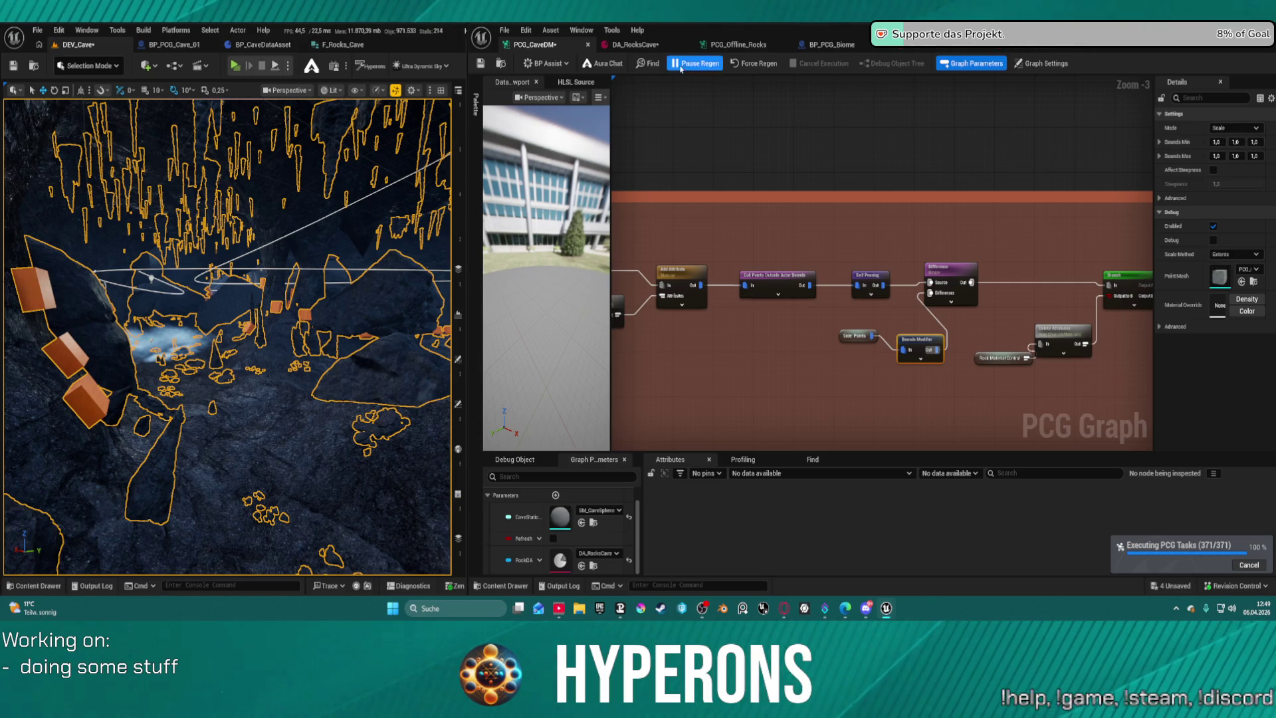
pyautogui.click(1215, 141)
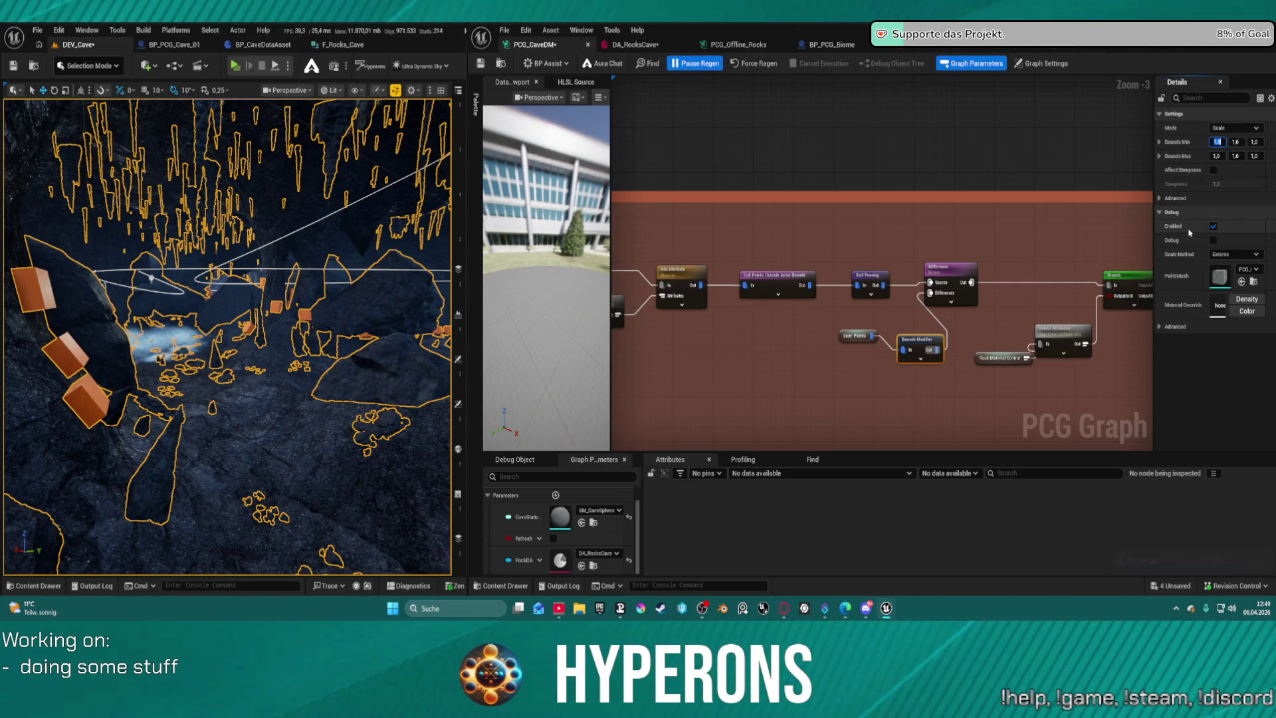
pyautogui.write('0')
pyautogui.press('Tab')
pyautogui.write('0')
pyautogui.press('Tab')
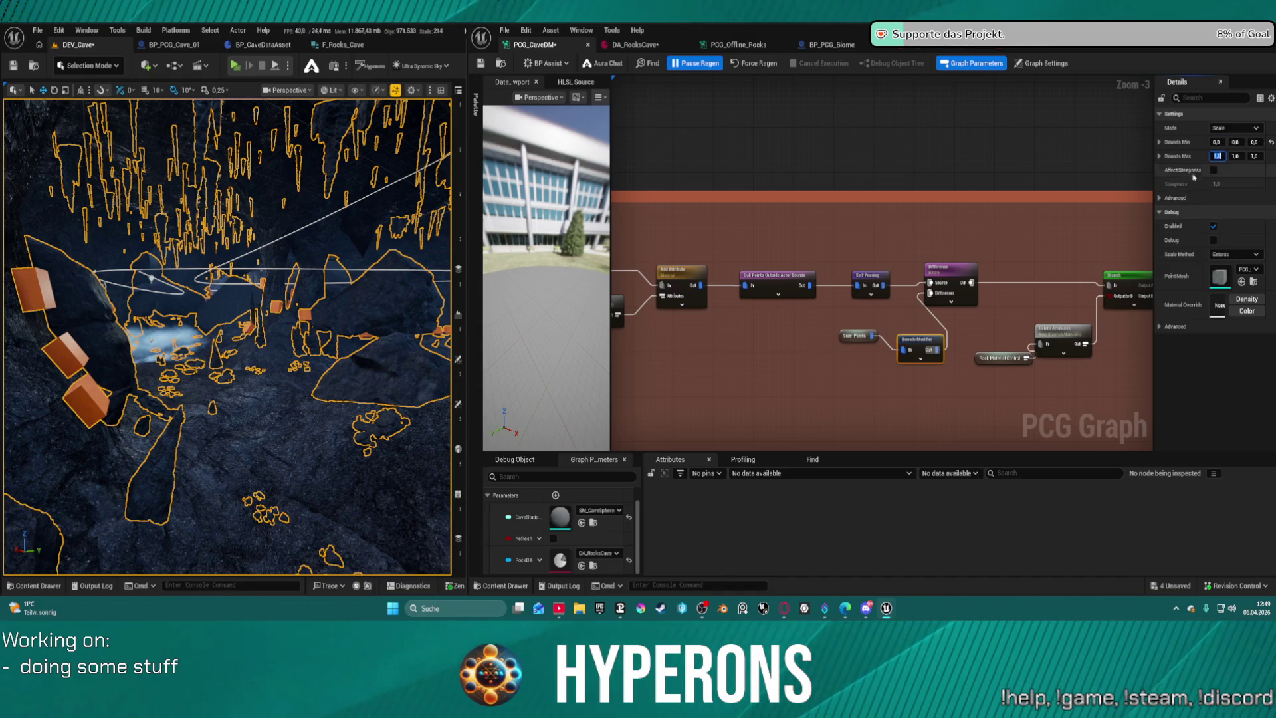
pyautogui.click(698, 64)
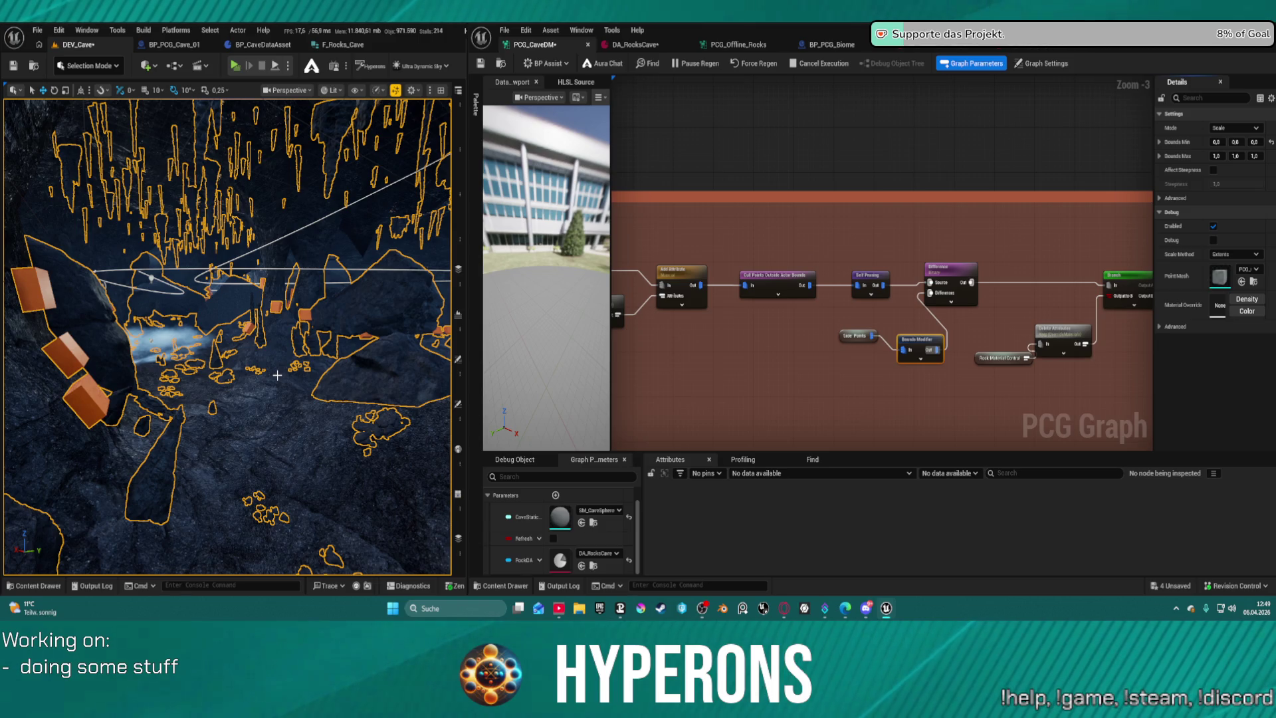
pyautogui.hotkey('ctrl', 's')
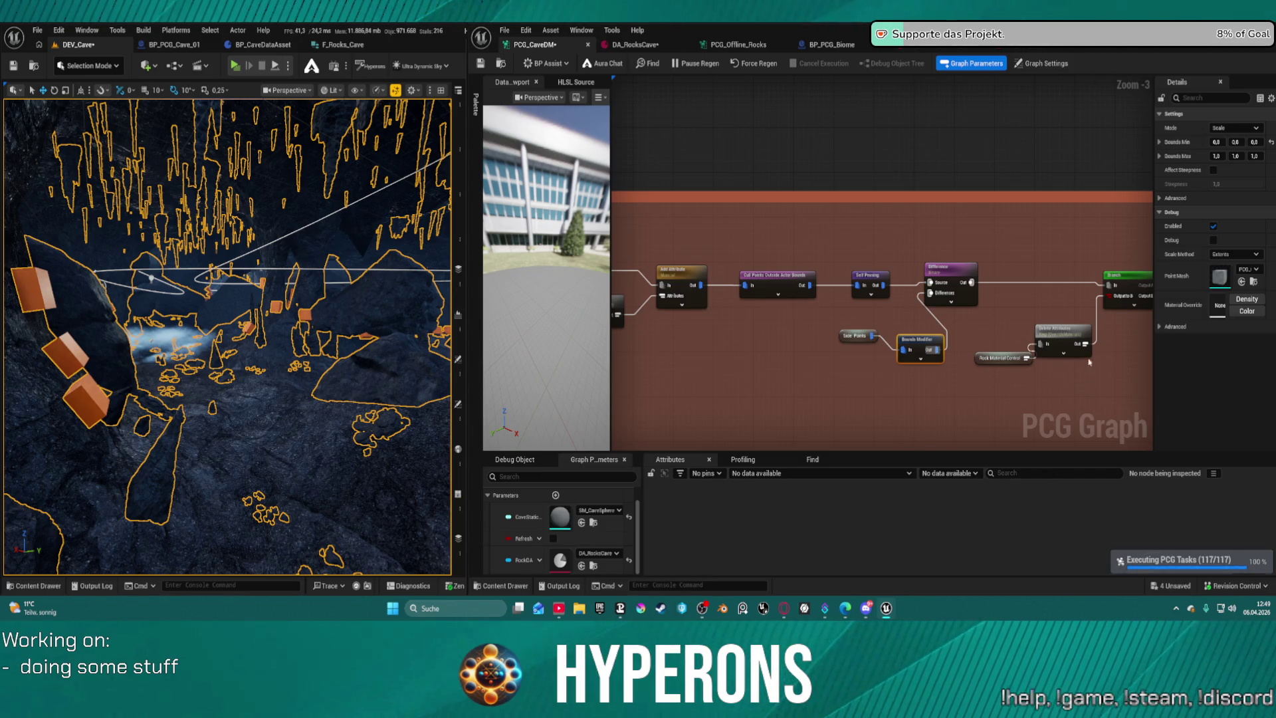
# Select the Difference node and zoom to the yellow comment's Random Choice and Filter Data nodes.
pyautogui.rightClick(858, 391)
pyautogui.click(776, 415)
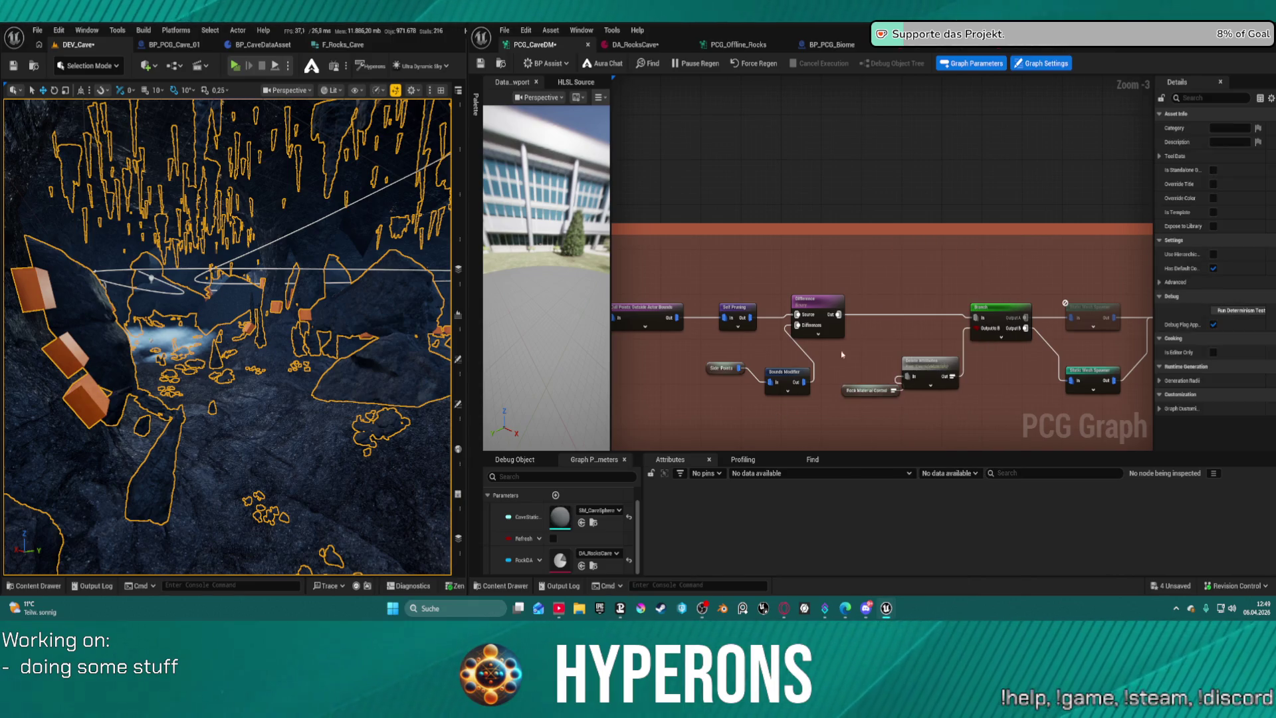
pyautogui.click(829, 311)
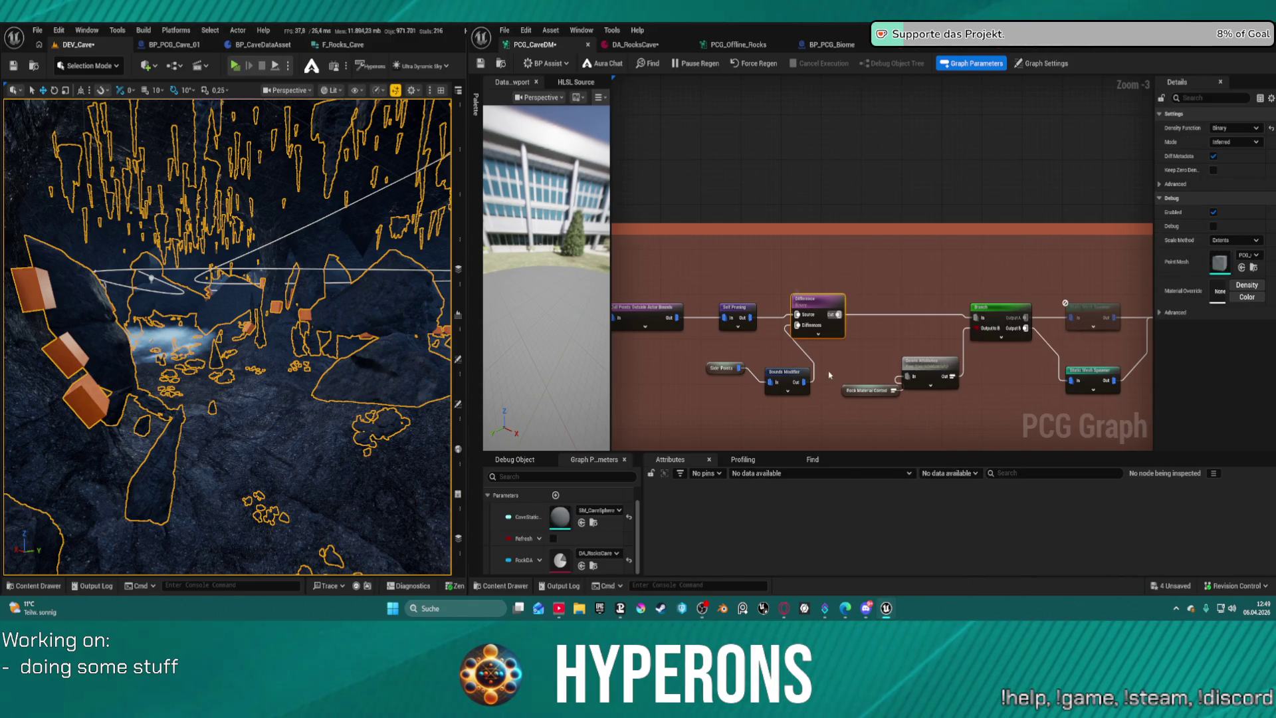
pyautogui.scroll(-9, 837, 266)
pyautogui.scroll(4, 852, 128)
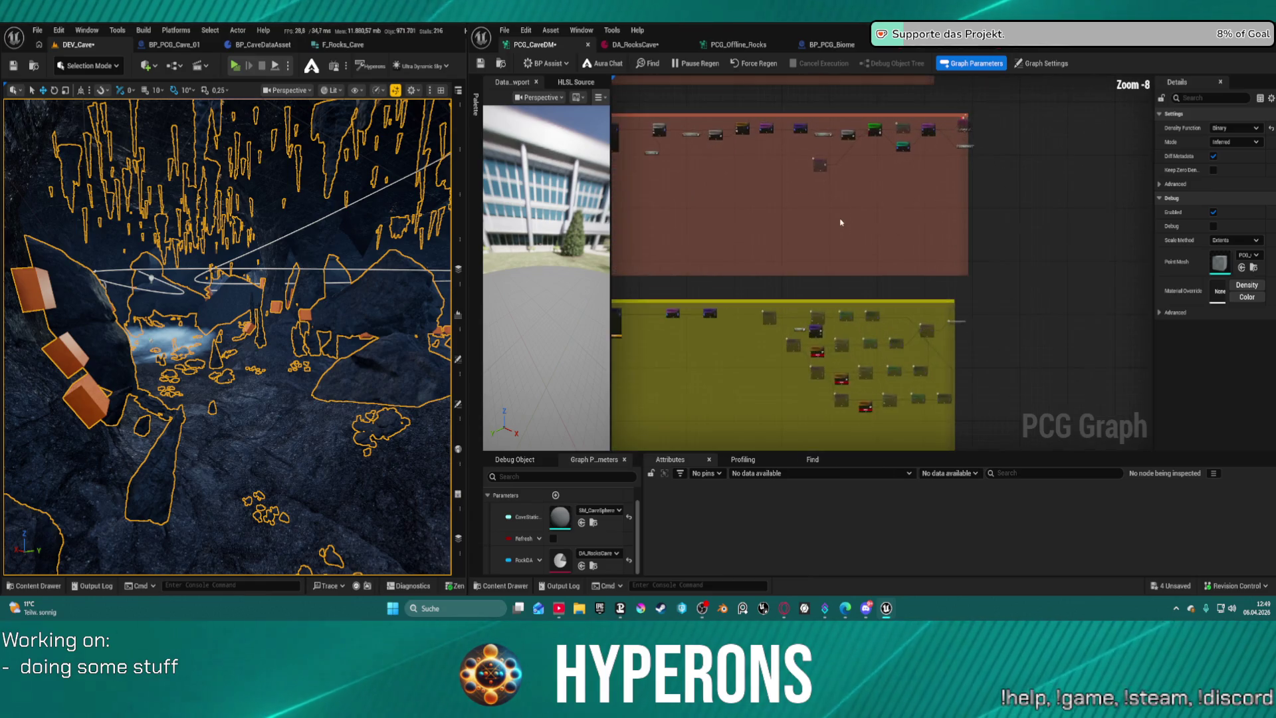
pyautogui.moveTo(864, 265)
pyautogui.mouseDown()
pyautogui.moveTo(844, 210)
pyautogui.moveTo(794, 166)
pyautogui.mouseUp()
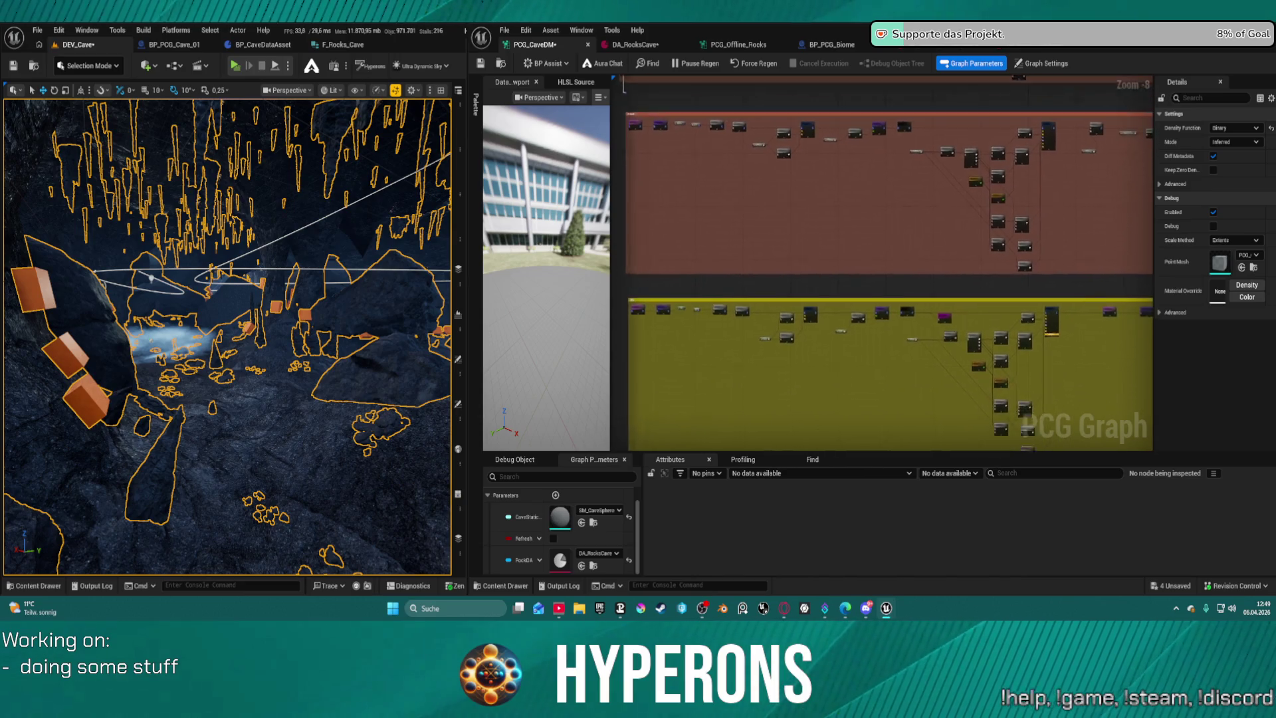
pyautogui.scroll(8, 828, 230)
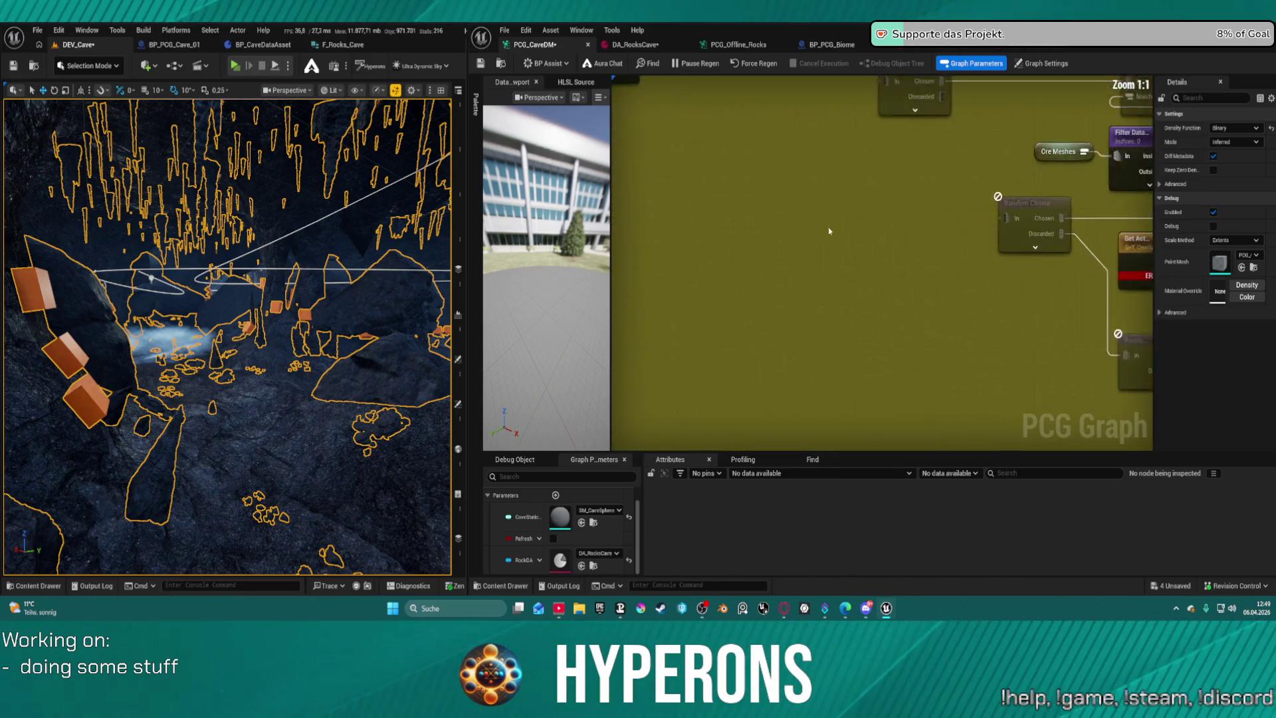
# Paste a Difference node between Self Pruning and Random Choice, wire both sides, and save.
pyautogui.scroll(1, 829, 231)
pyautogui.hotkey('ctrl', 'v')
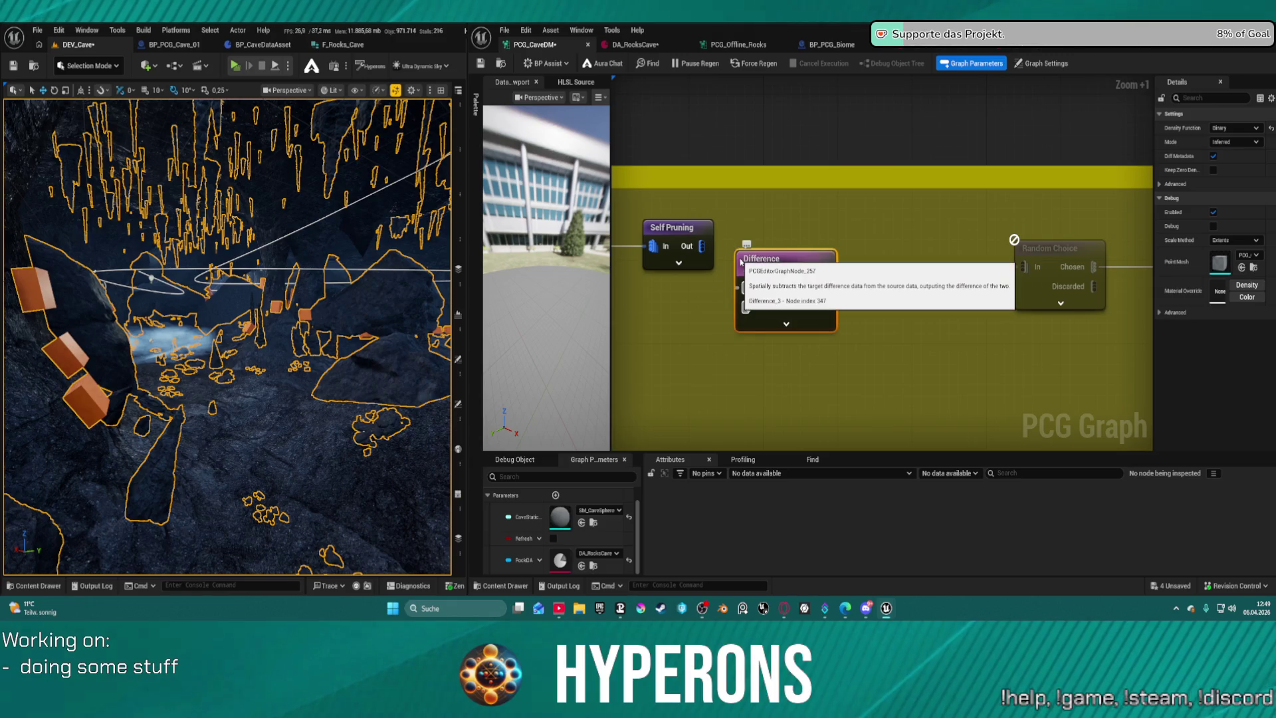
pyautogui.moveTo(715, 244)
pyautogui.mouseDown()
pyautogui.moveTo(764, 250)
pyautogui.moveTo(811, 227)
pyautogui.mouseUp()
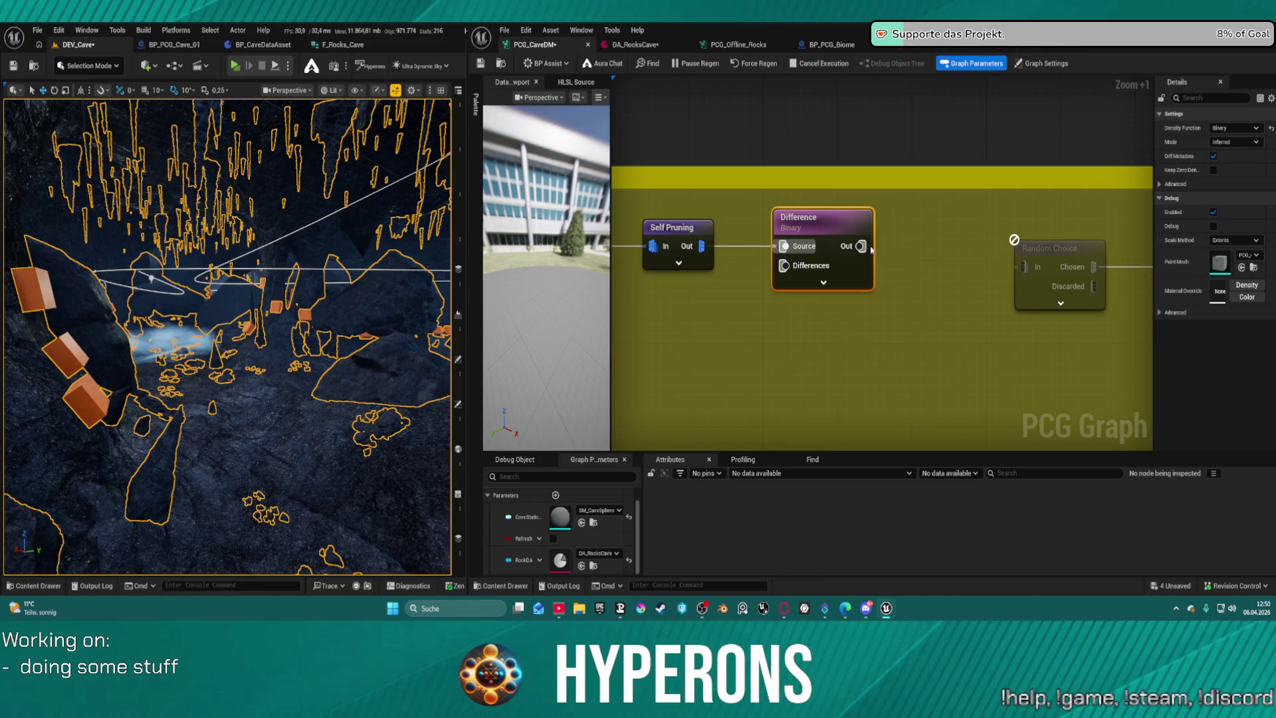
pyautogui.moveTo(862, 246); pyautogui.dragTo(1024, 266)
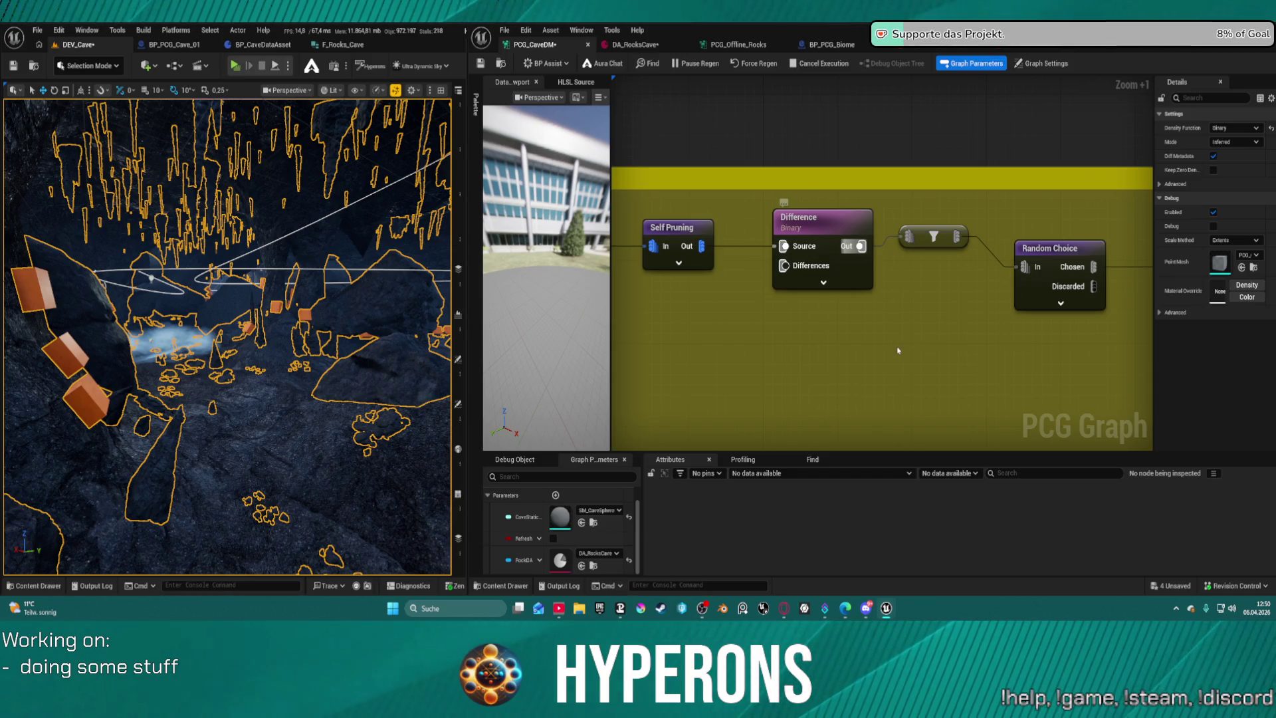
pyautogui.hotkey('ctrl', 's')
pyautogui.scroll(-4, 864, 355)
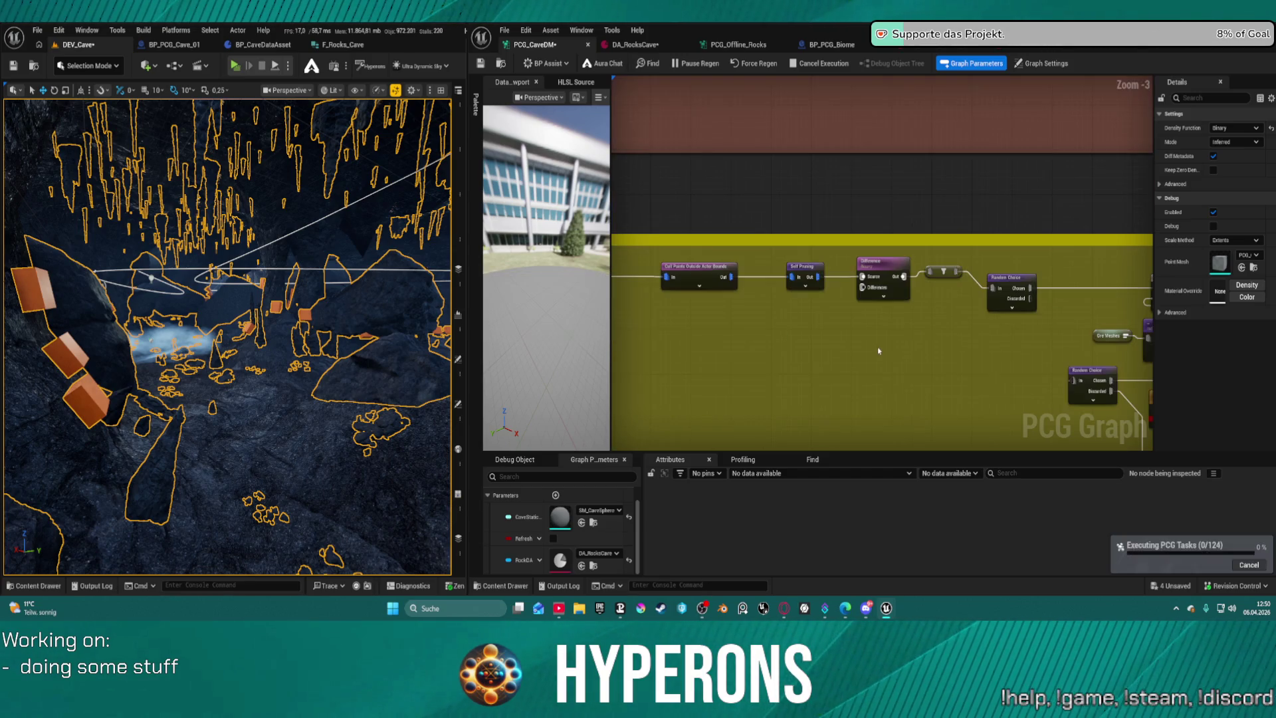
# Add a Side Points reroute and connect it to the Difference node's Differences input.
pyautogui.moveTo(361, 355); pyautogui.dragTo(361, 356)
pyautogui.moveTo(876, 287); pyautogui.dragTo(831, 317)
pyautogui.write('self')
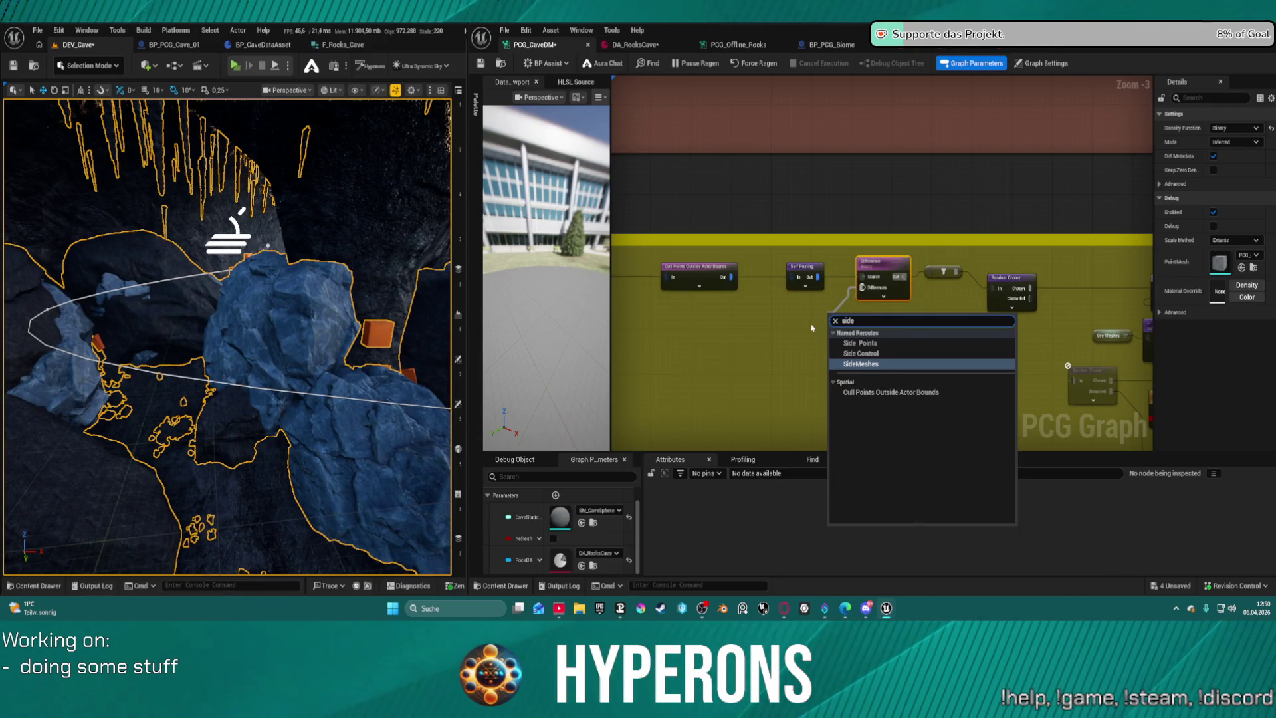
pyautogui.click(857, 345)
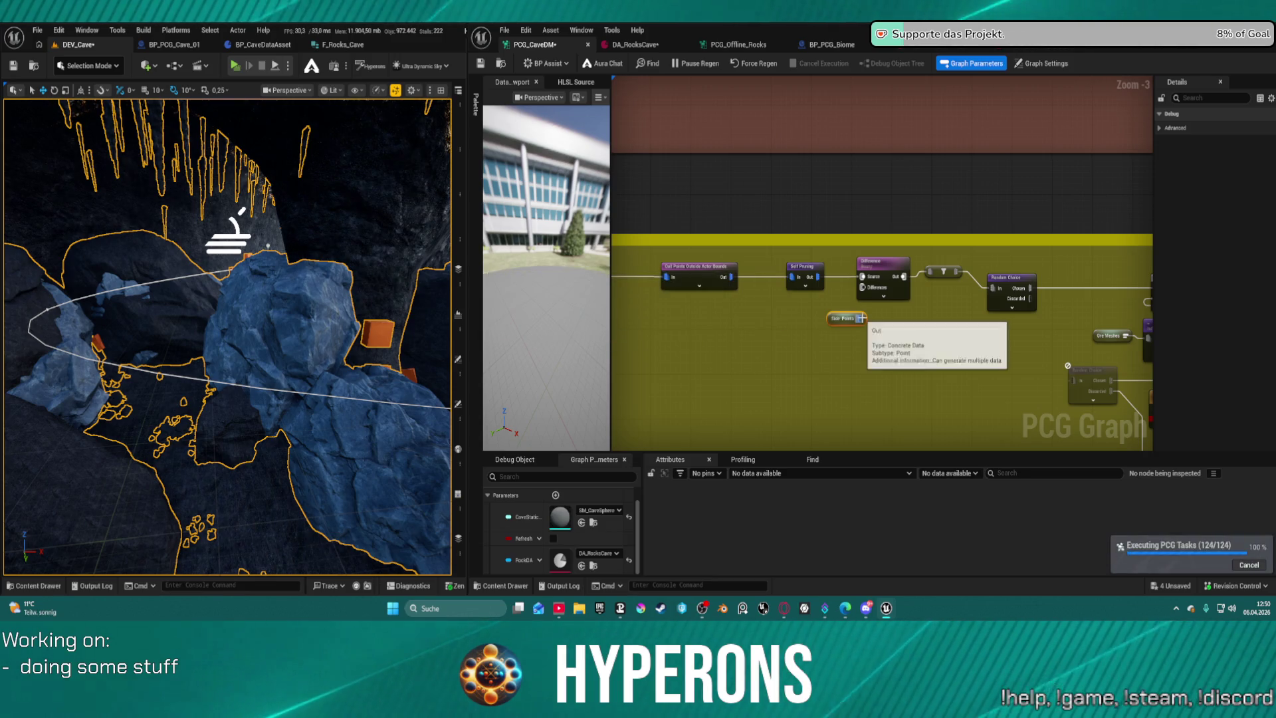
pyautogui.moveTo(861, 319)
pyautogui.mouseDown()
pyautogui.moveTo(863, 287)
pyautogui.moveTo(841, 319)
pyautogui.moveTo(807, 319)
pyautogui.mouseUp()
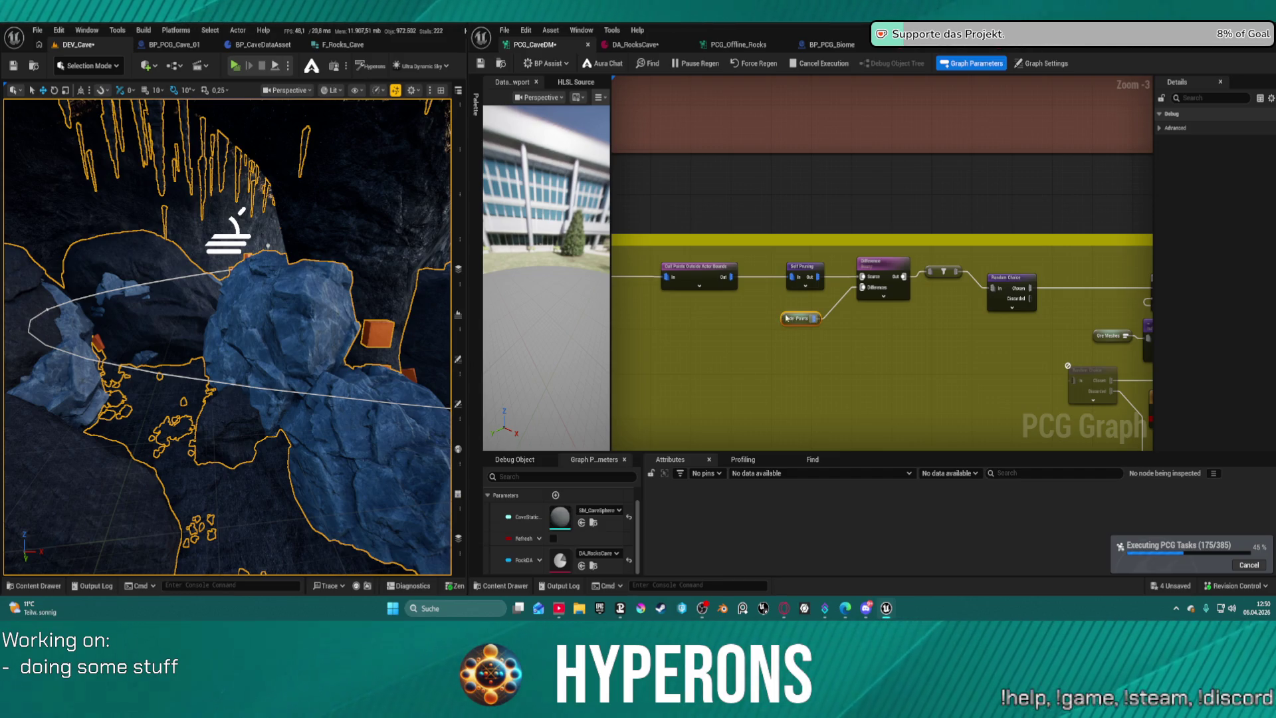
# Add a Merge Points node feeding Differences and wire Side Points into its In pin.
pyautogui.click(858, 292)
pyautogui.moveTo(851, 303); pyautogui.dragTo(863, 339)
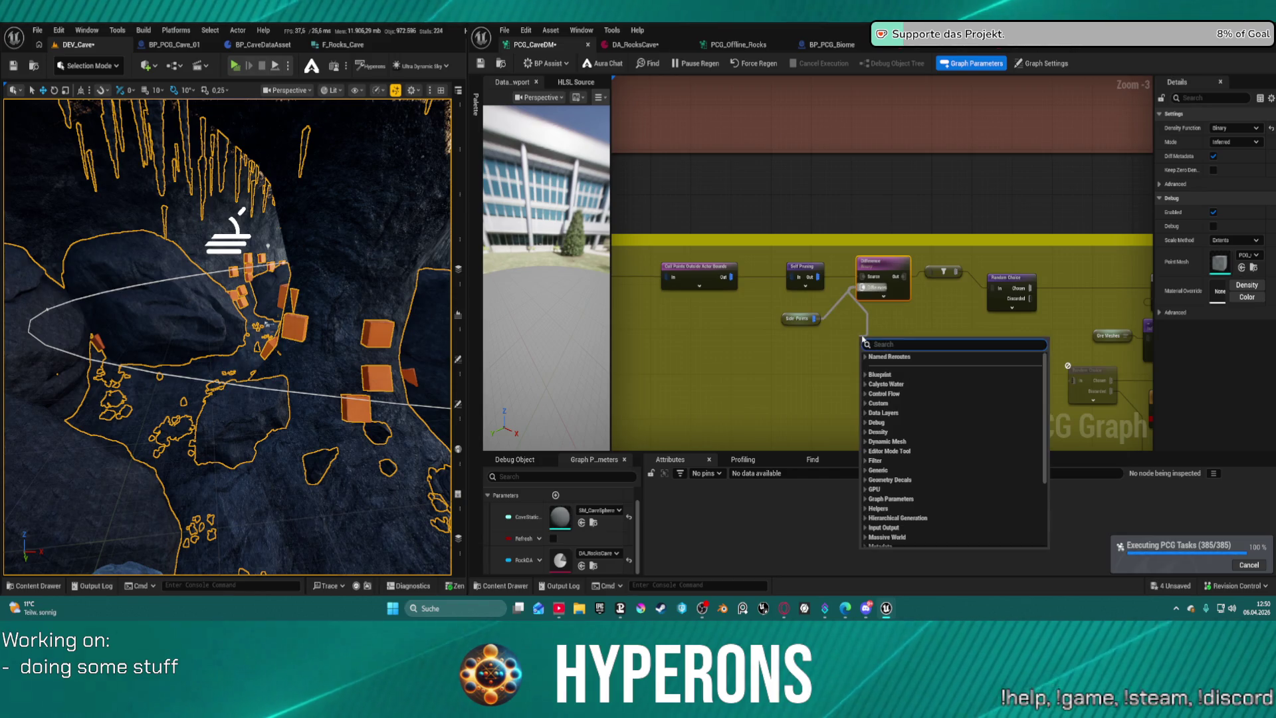
pyautogui.write('merge')
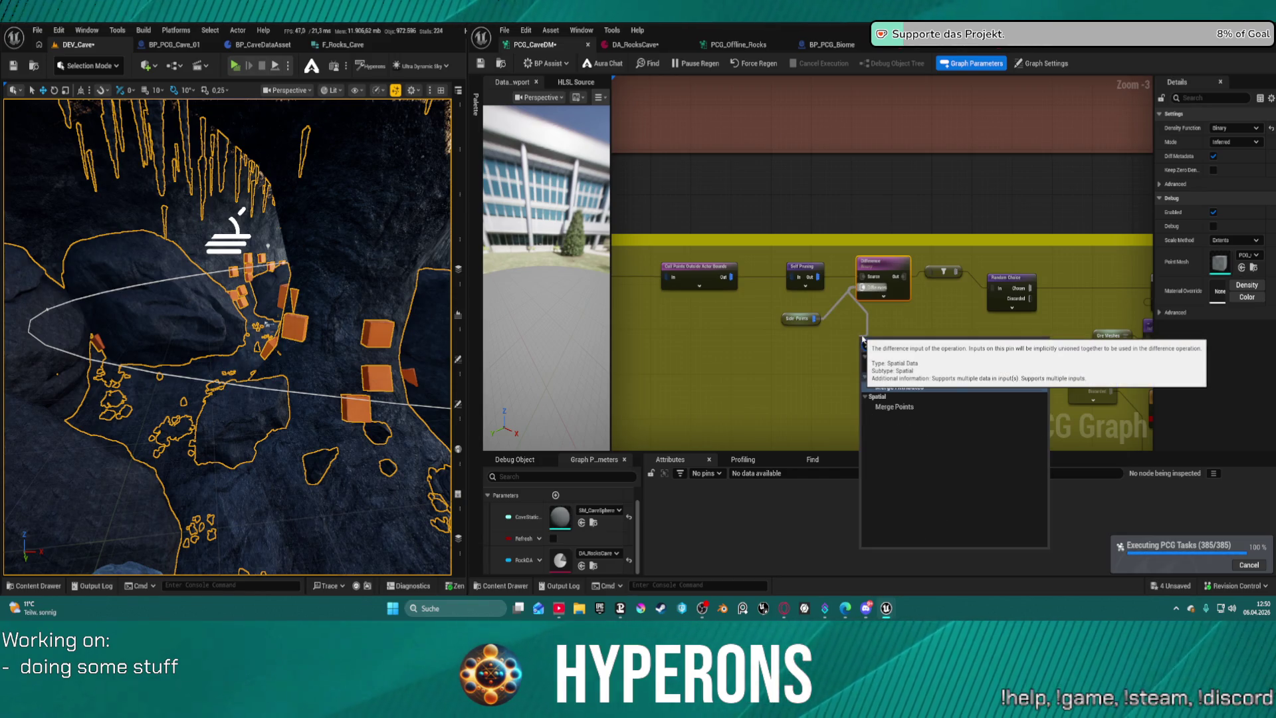
pyautogui.click(891, 406)
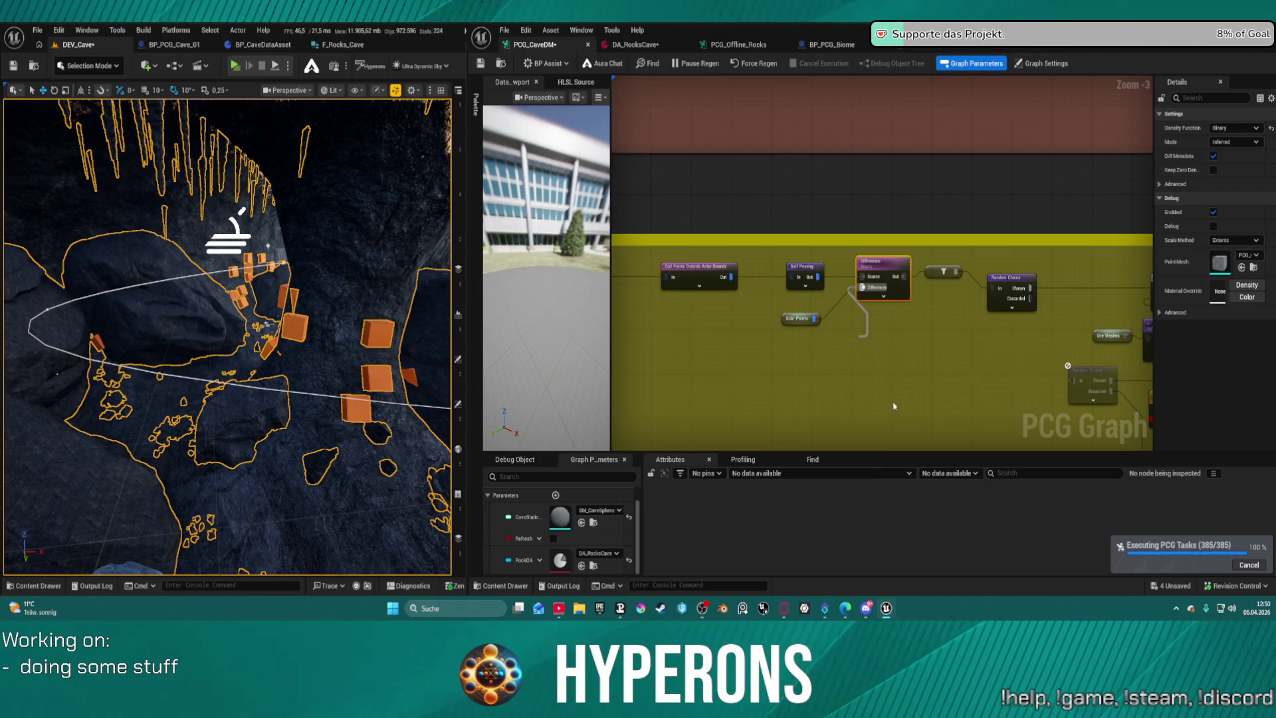
pyautogui.moveTo(815, 321); pyautogui.dragTo(798, 340)
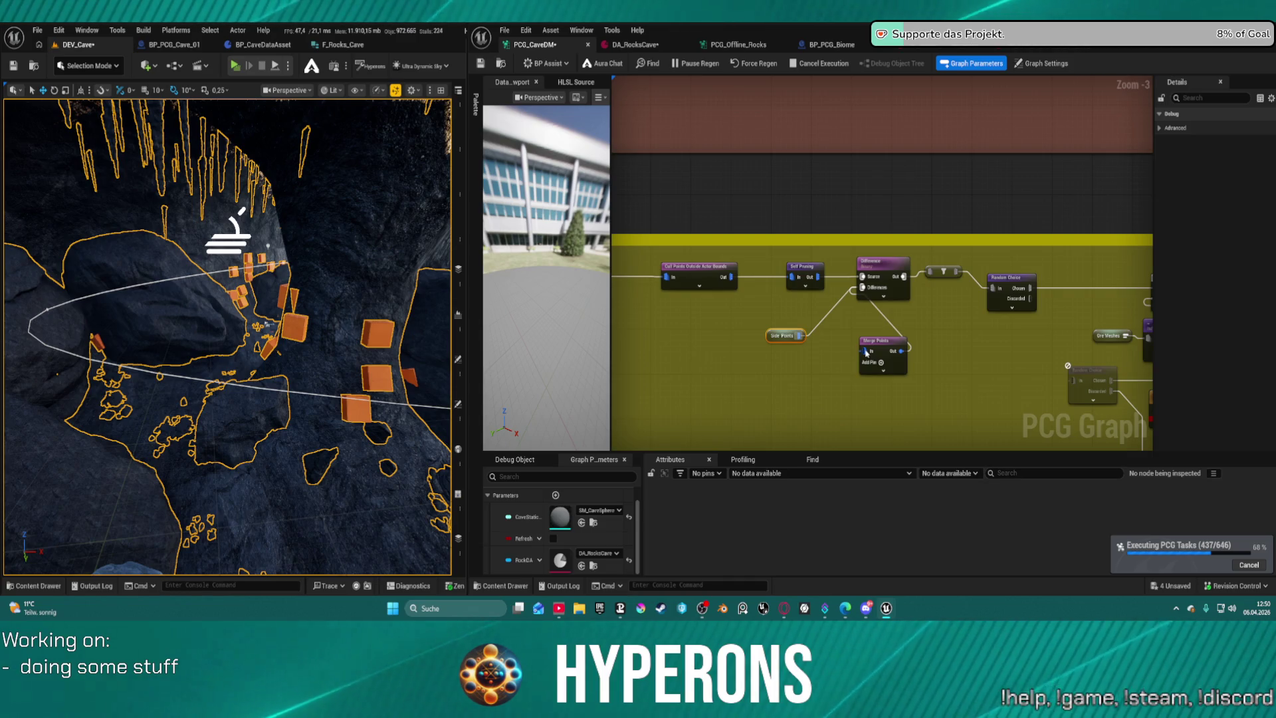
pyautogui.moveTo(866, 351); pyautogui.dragTo(800, 335)
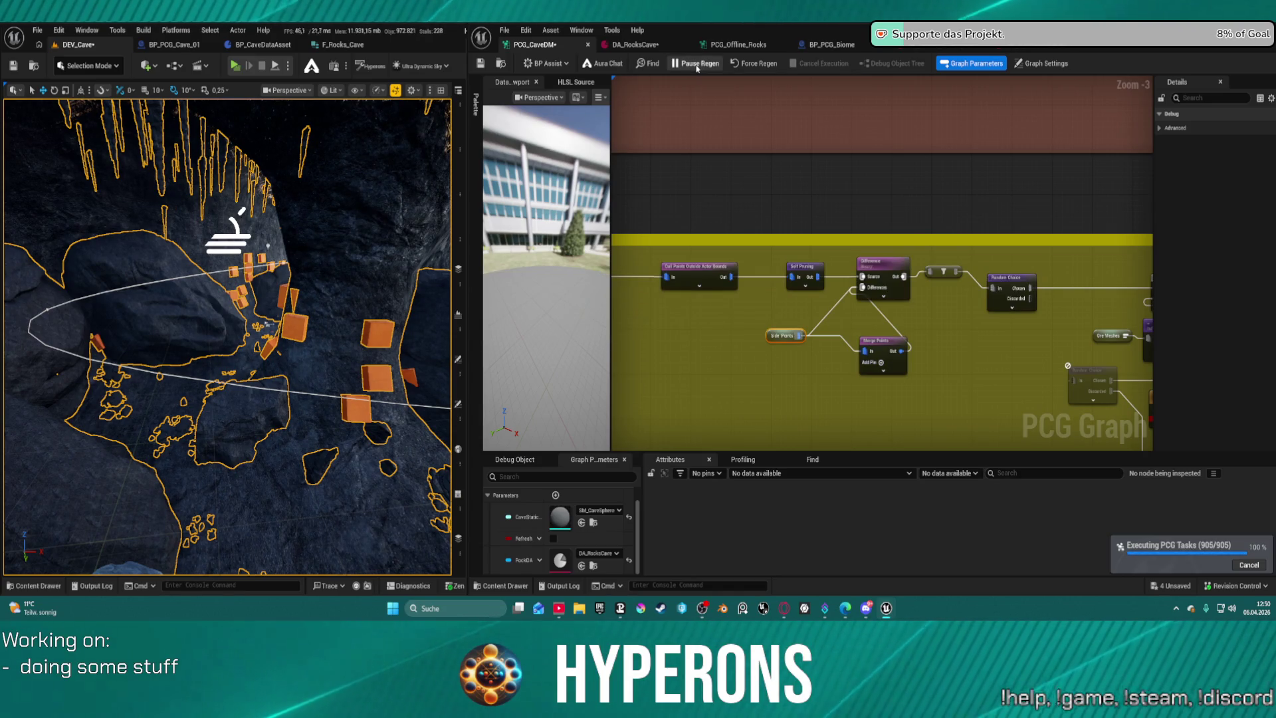
# Pause PCG regeneration and move Merge Points beside Side Points below Difference.
pyautogui.click(694, 64)
pyautogui.click(830, 316)
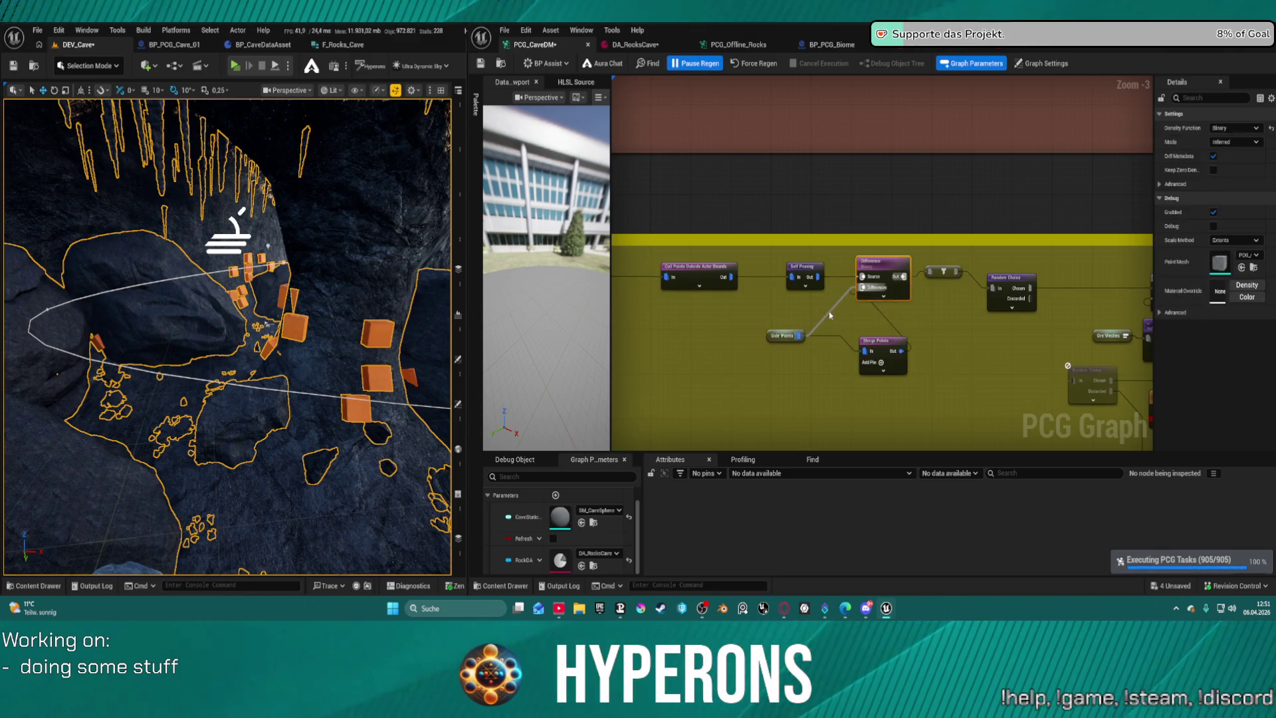
pyautogui.moveTo(877, 342); pyautogui.dragTo(720, 337)
pyautogui.click(832, 341)
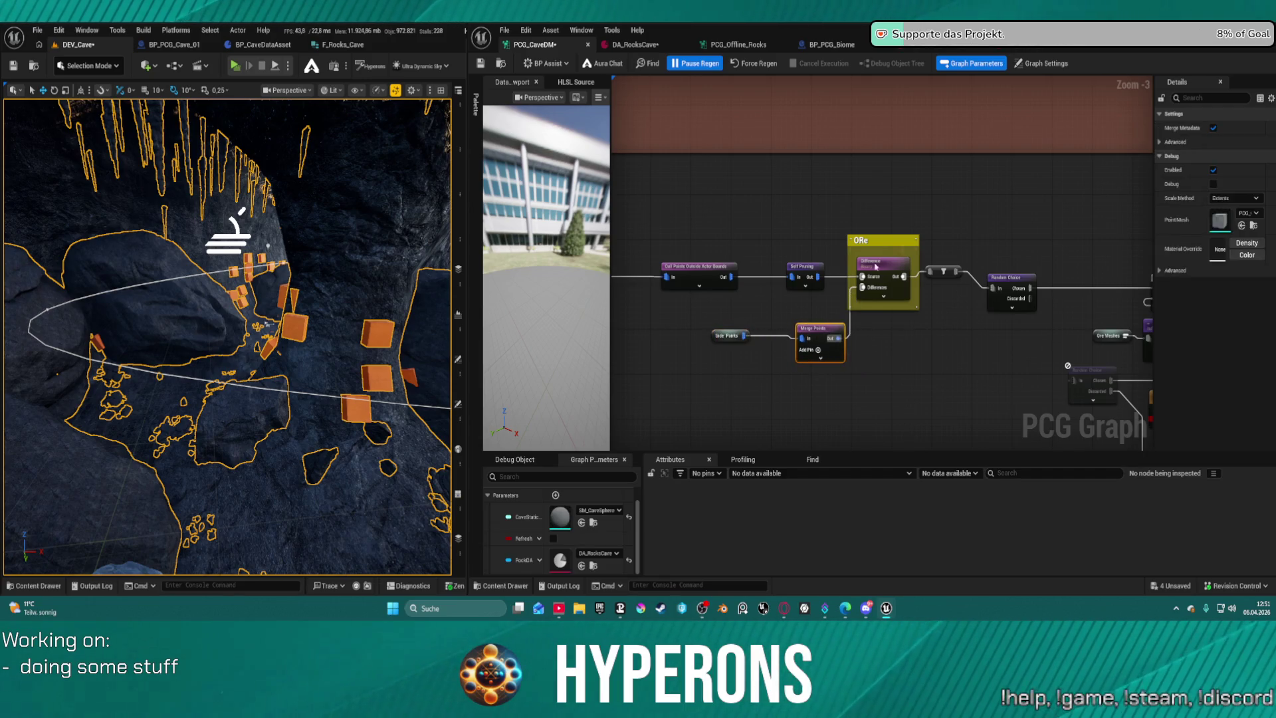
pyautogui.scroll(-9, 832, 340)
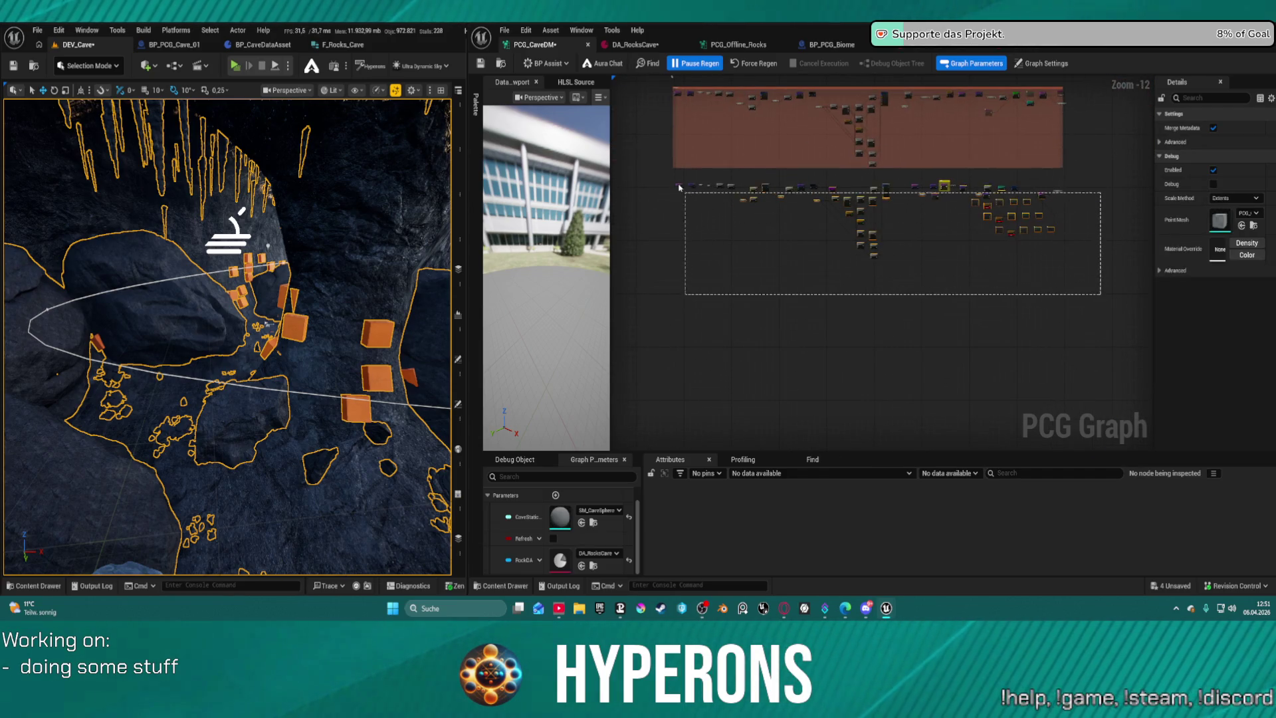
pyautogui.click(1010, 193)
pyautogui.scroll(9, 1010, 172)
# Select the 'Ore' comment around Difference and marquee-select the lower node rows.
pyautogui.click(671, 236)
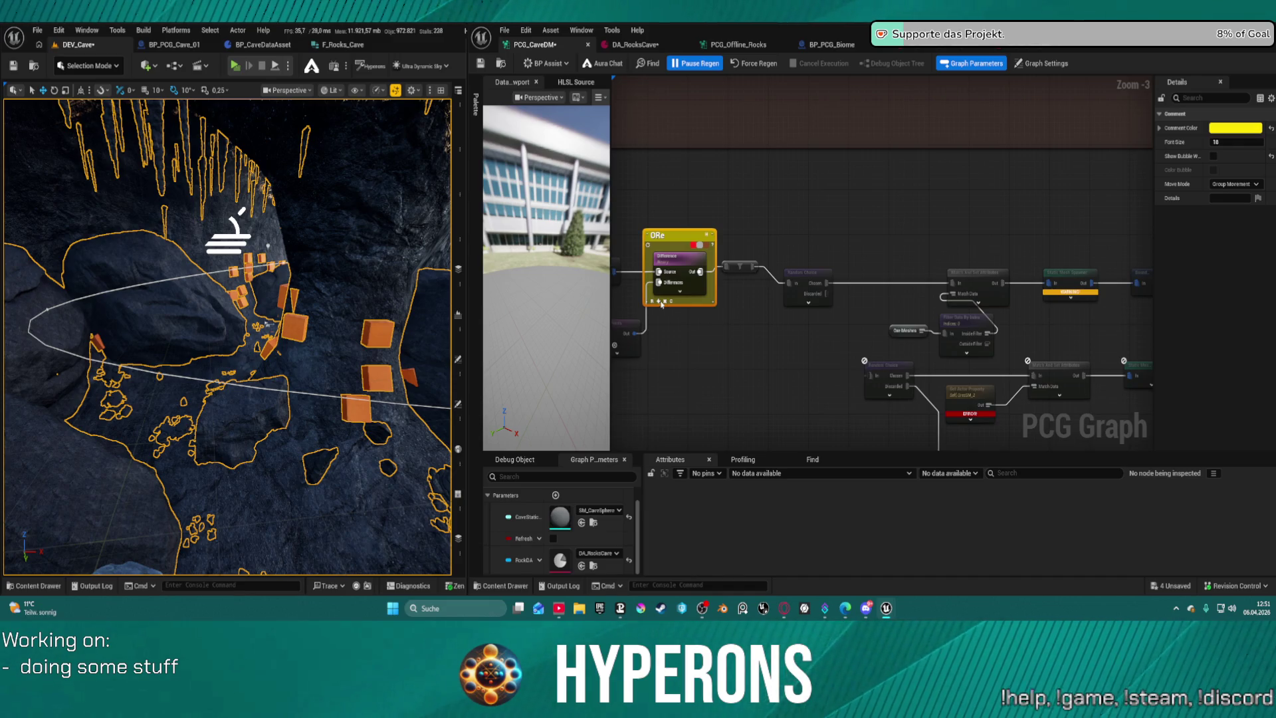
pyautogui.scroll(-9, 715, 251)
pyautogui.moveTo(630, 252); pyautogui.dragTo(1071, 370)
pyautogui.scroll(12, 843, 157)
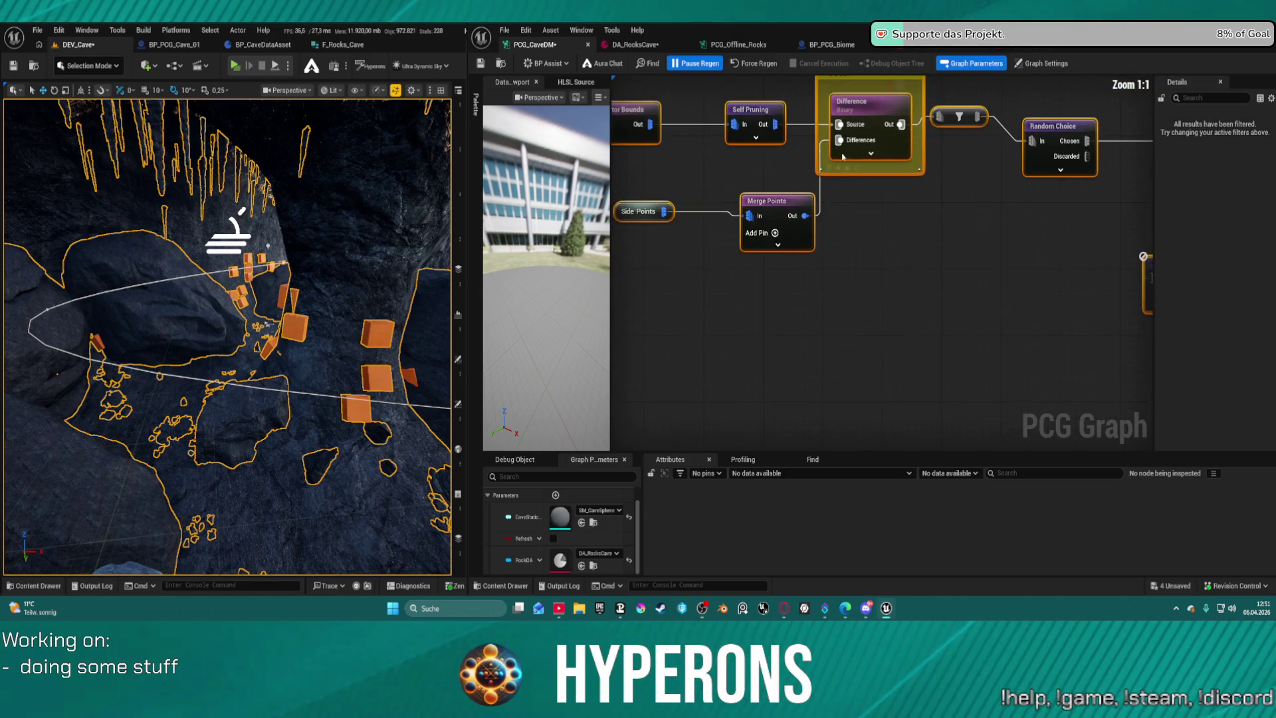
pyautogui.scroll(-8, 844, 166)
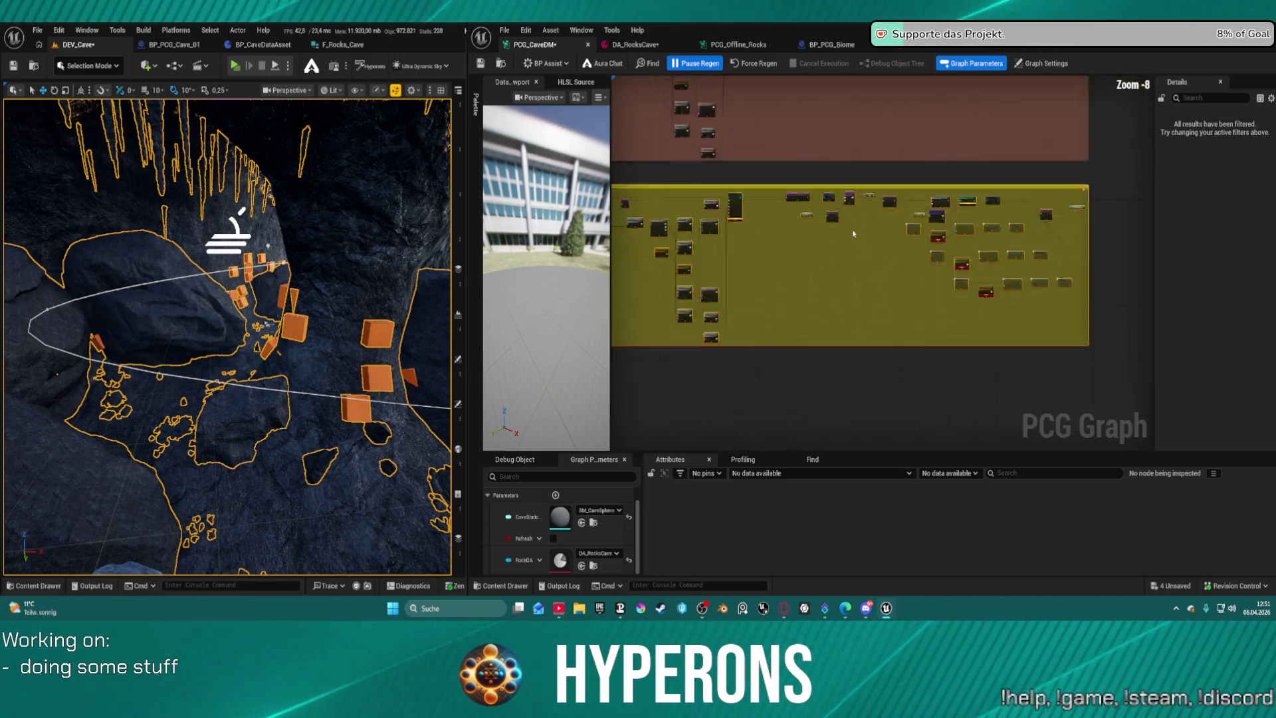
pyautogui.scroll(-4, 977, 249)
# Save all with Ctrl+Shift+S, skip the failing Fire_Rifle_Ironsights_UEFN_Montage, and close the Message Log.
pyautogui.hotkey('ctrl', 'shift', 's')
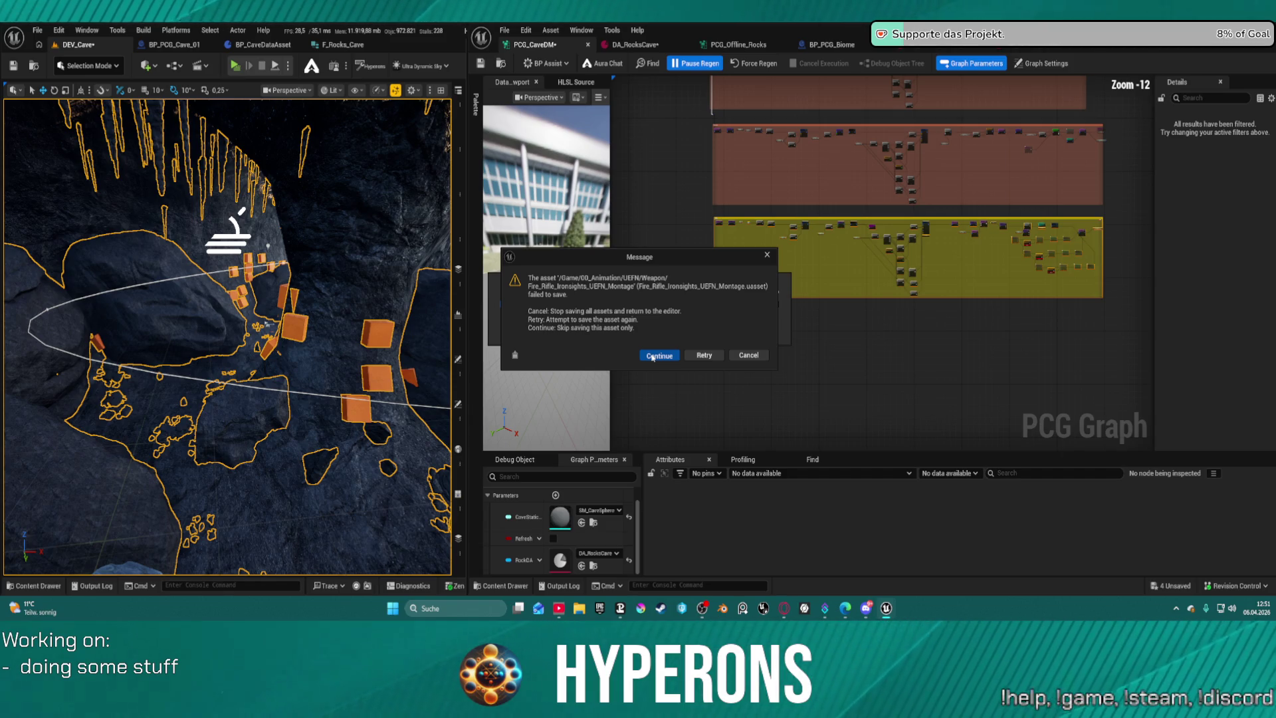
pyautogui.click(653, 356)
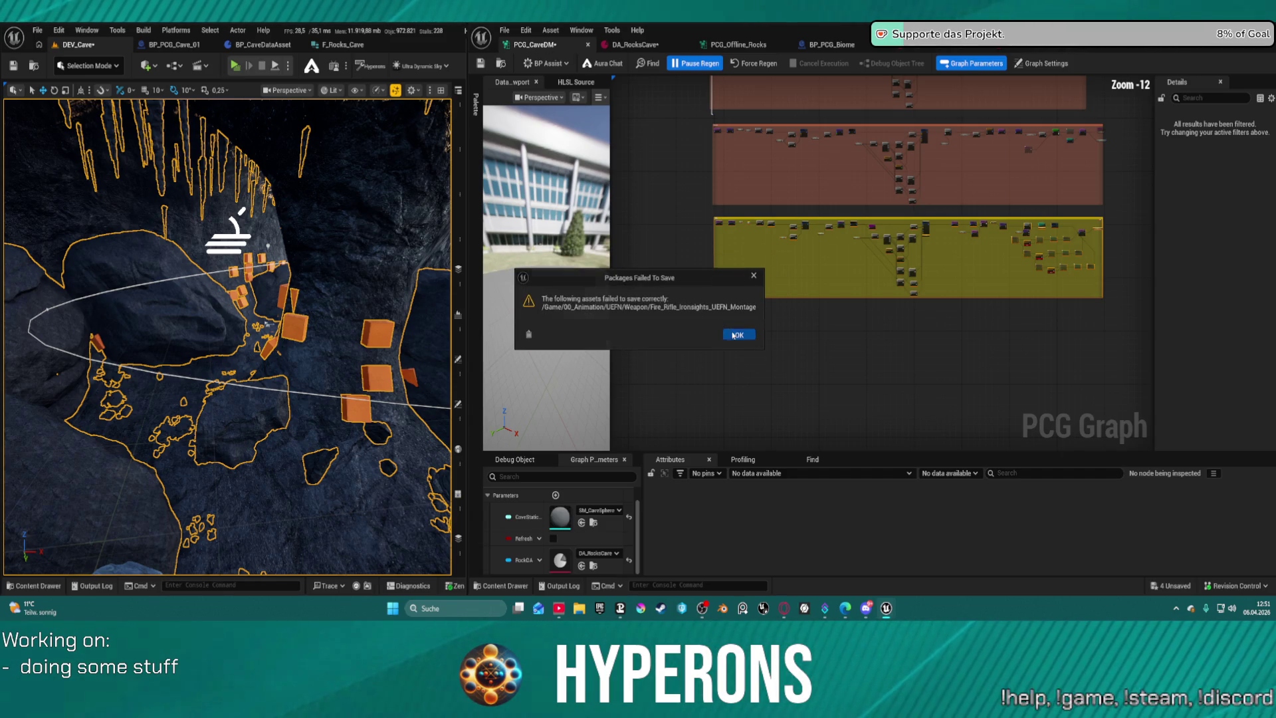
pyautogui.click(735, 335)
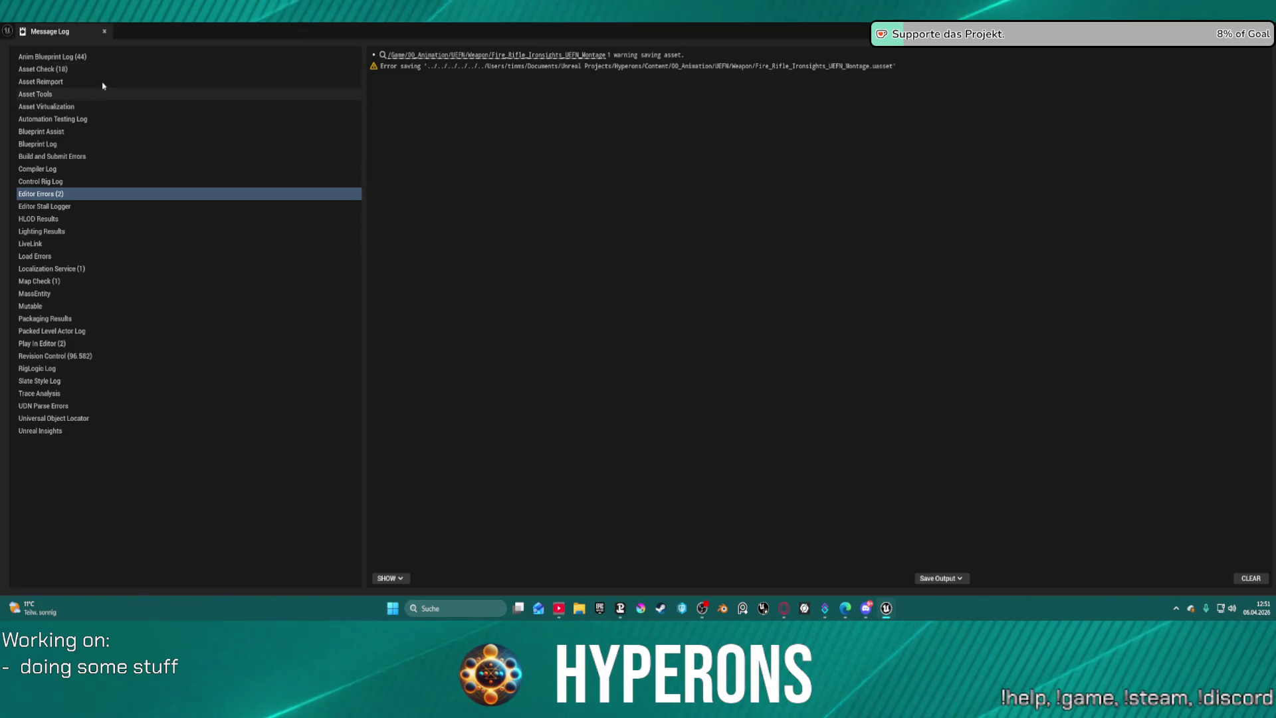
pyautogui.click(105, 31)
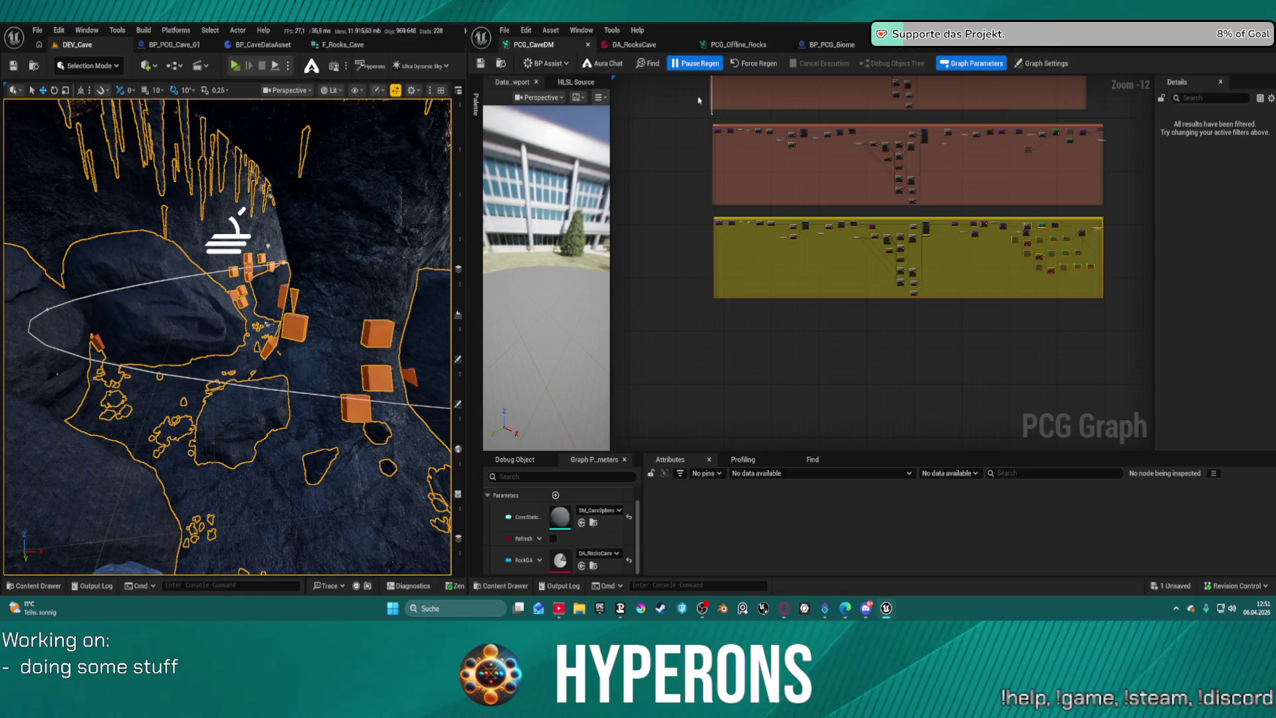
pyautogui.scroll(10, 683, 207)
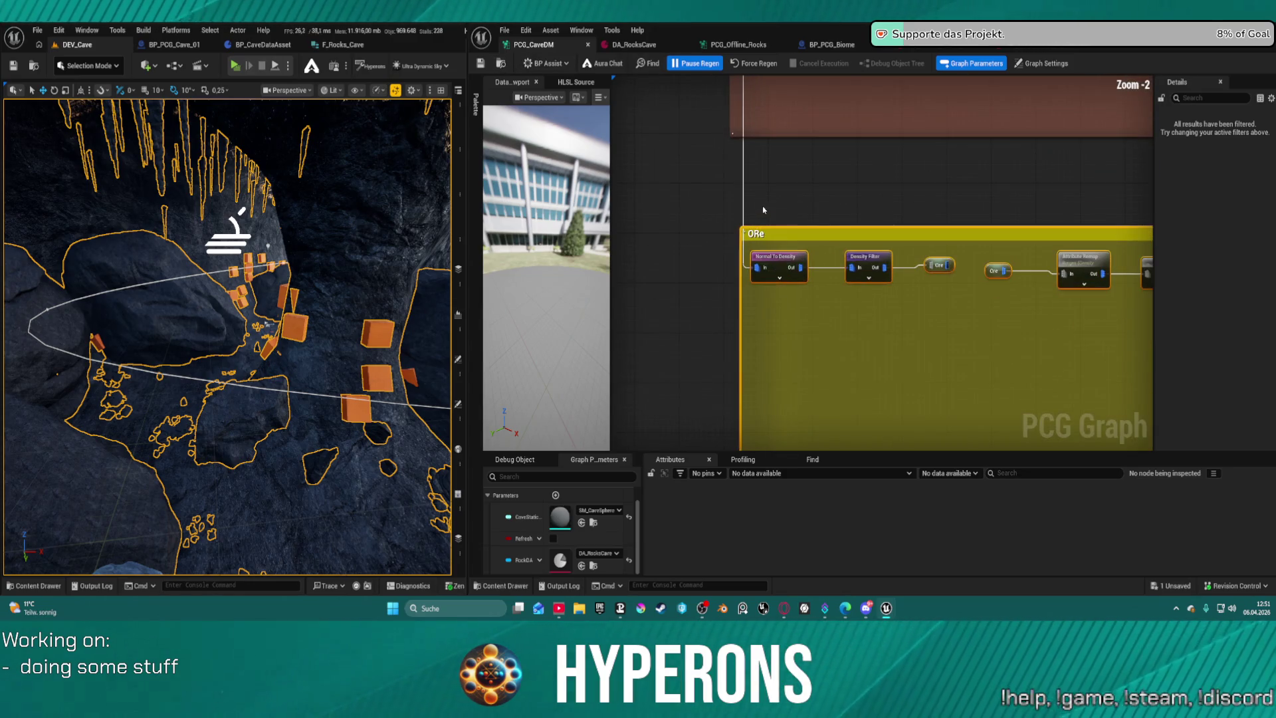
pyautogui.scroll(-7, 660, 144)
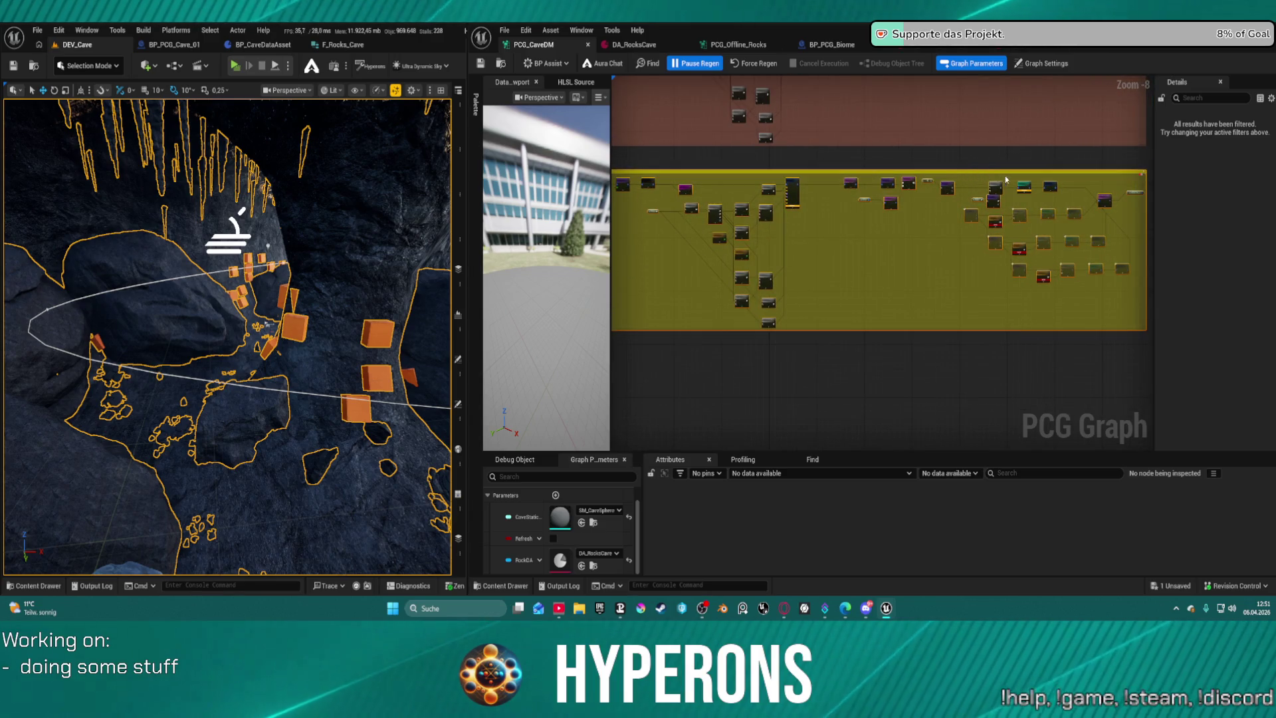
pyautogui.scroll(6, 1004, 176)
pyautogui.scroll(3, 1041, 191)
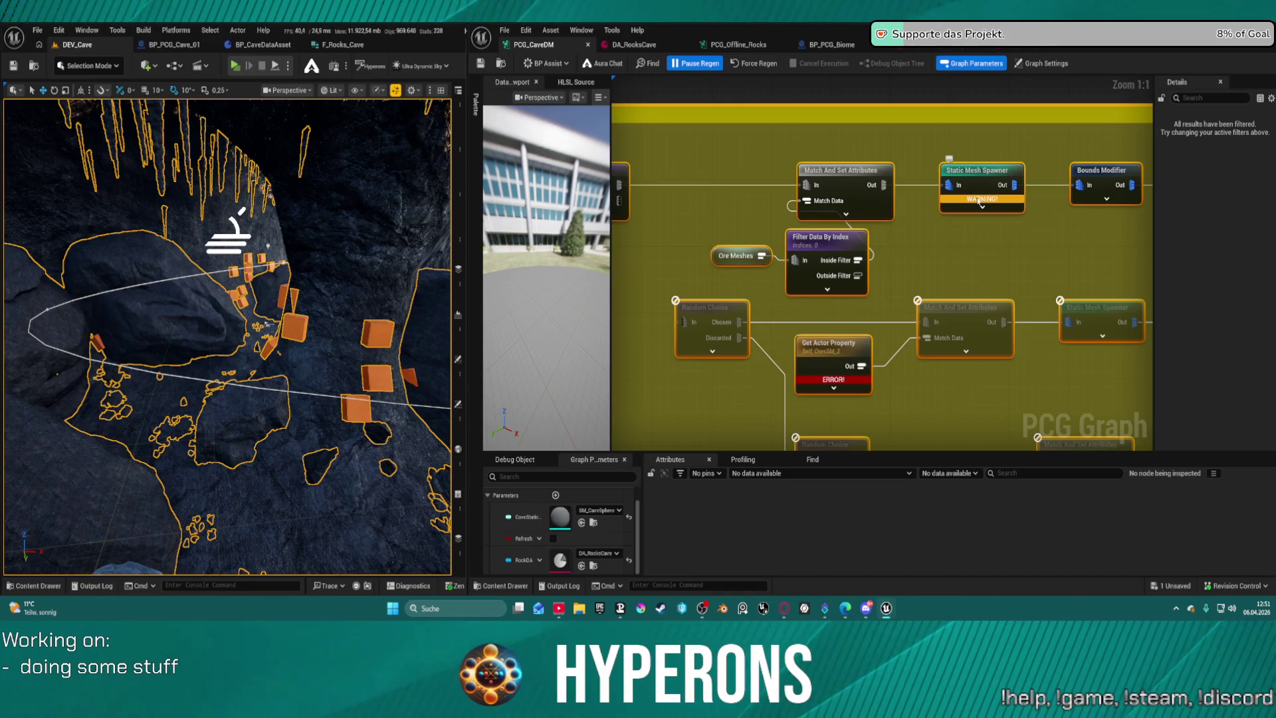
pyautogui.moveTo(978, 202)
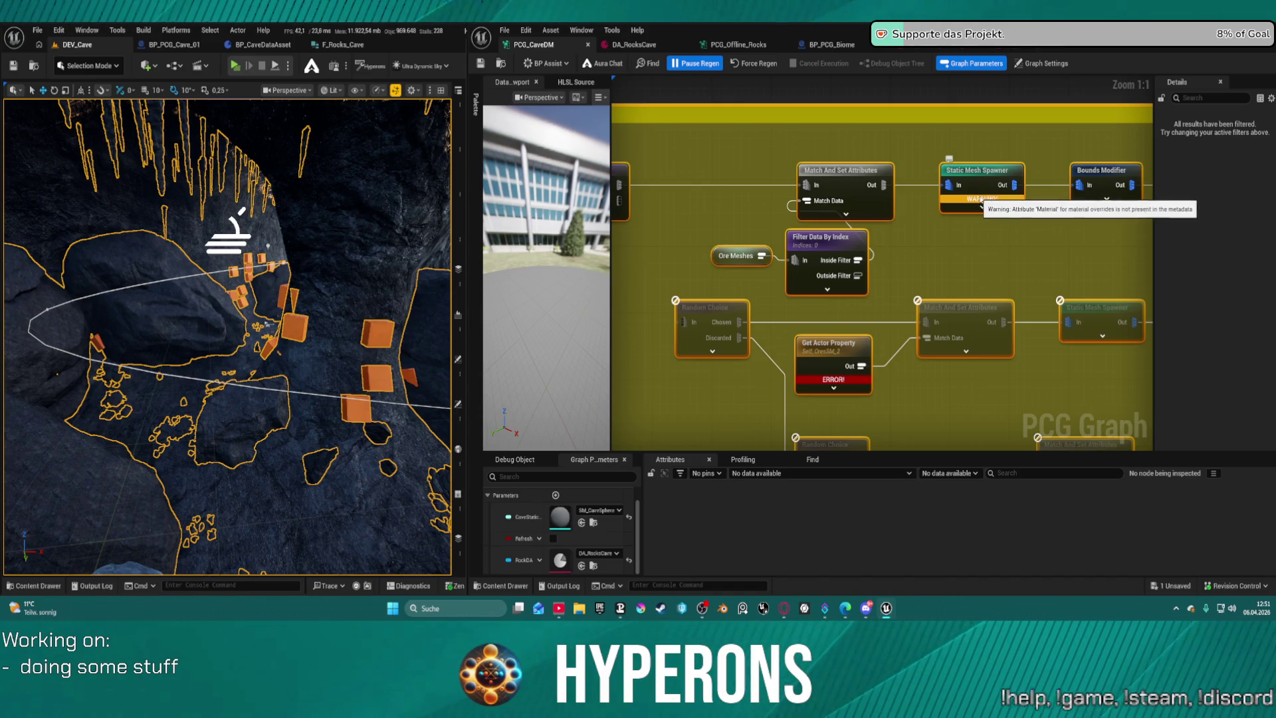
pyautogui.click(980, 204)
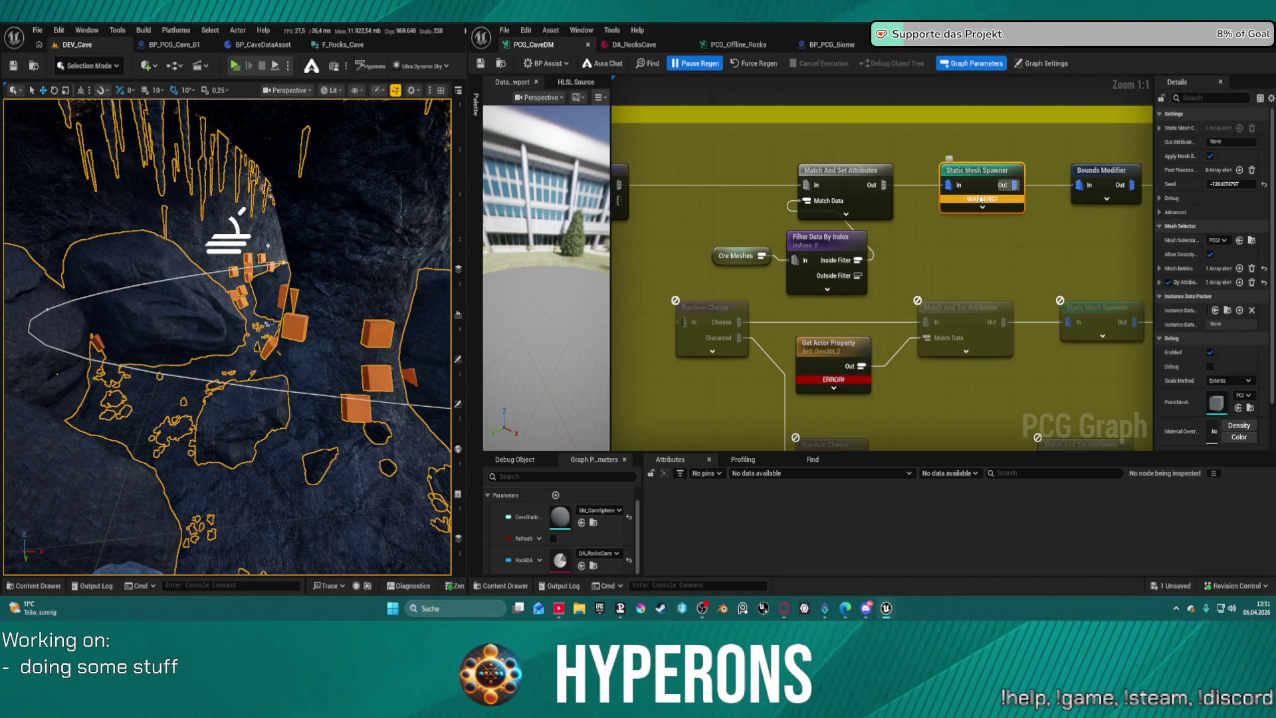
pyautogui.click(1160, 283)
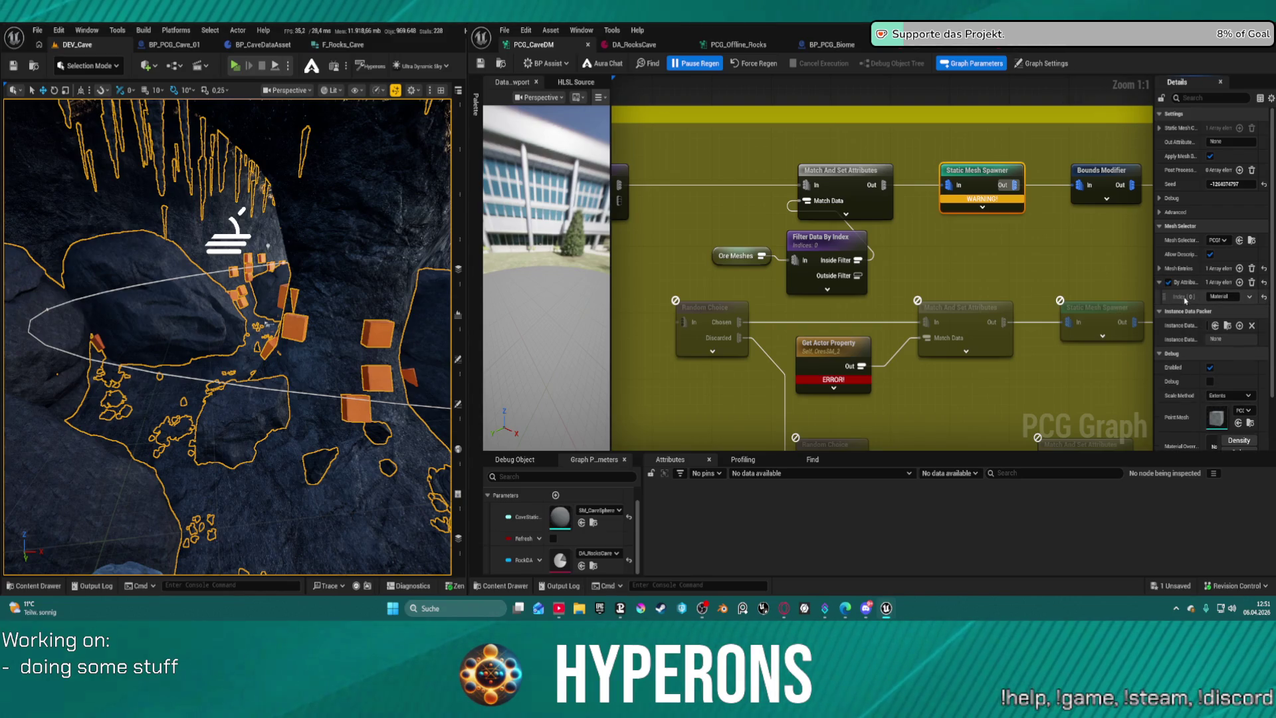
pyautogui.moveTo(665, 222); pyautogui.dragTo(666, 223)
pyautogui.scroll(-5, 866, 192)
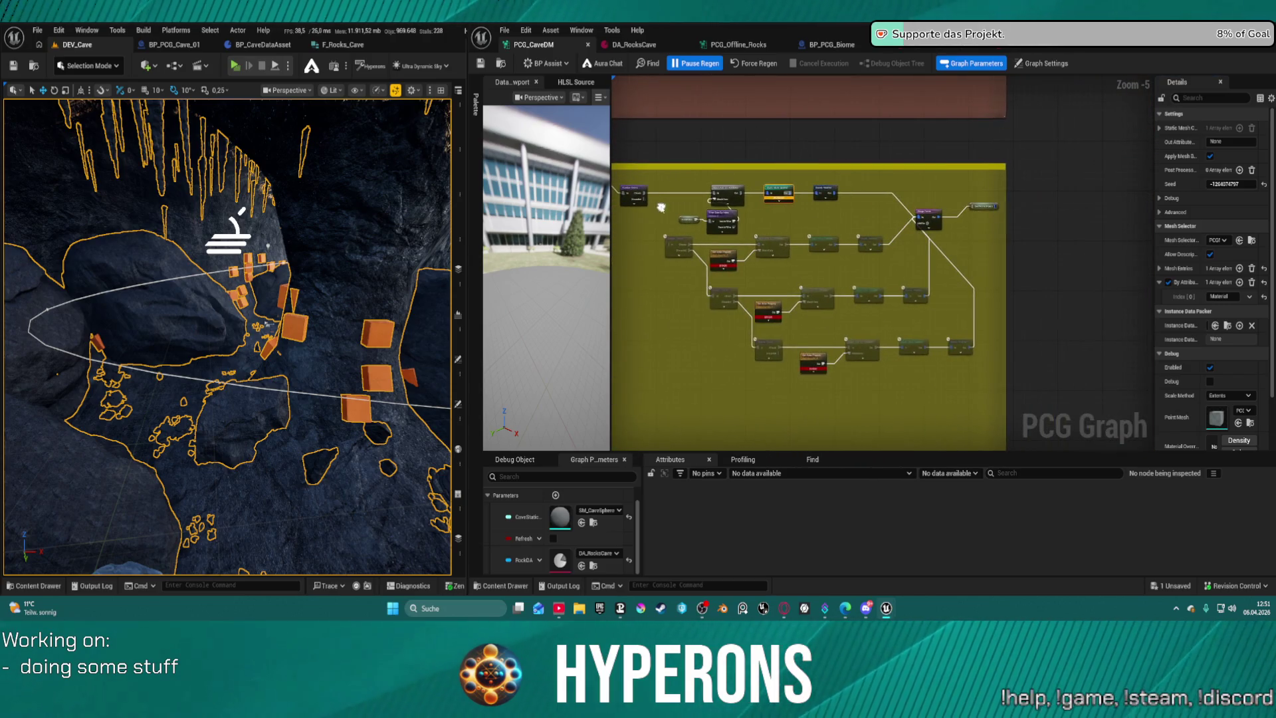
pyautogui.moveTo(865, 192)
pyautogui.mouseDown()
pyautogui.moveTo(1090, 193)
pyautogui.moveTo(1066, 198)
pyautogui.mouseUp()
pyautogui.scroll(10, 226, 333)
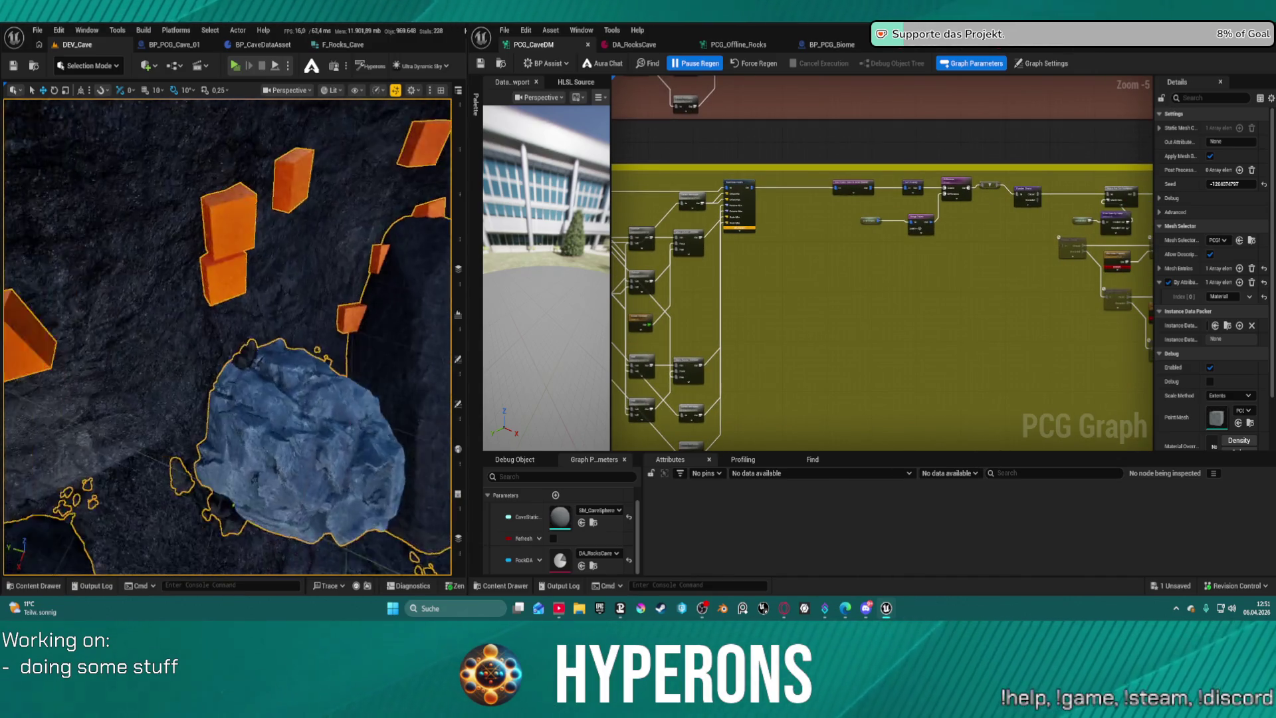
pyautogui.scroll(10, 226, 337)
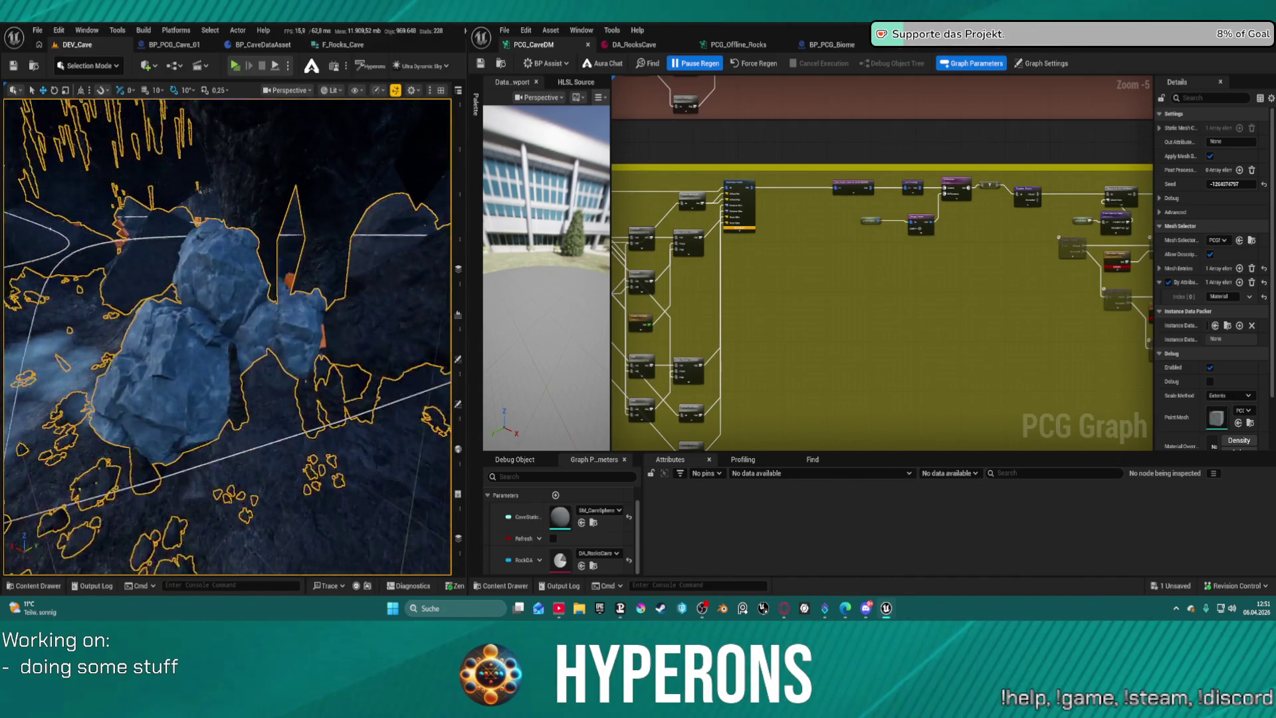
pyautogui.scroll(10, 226, 335)
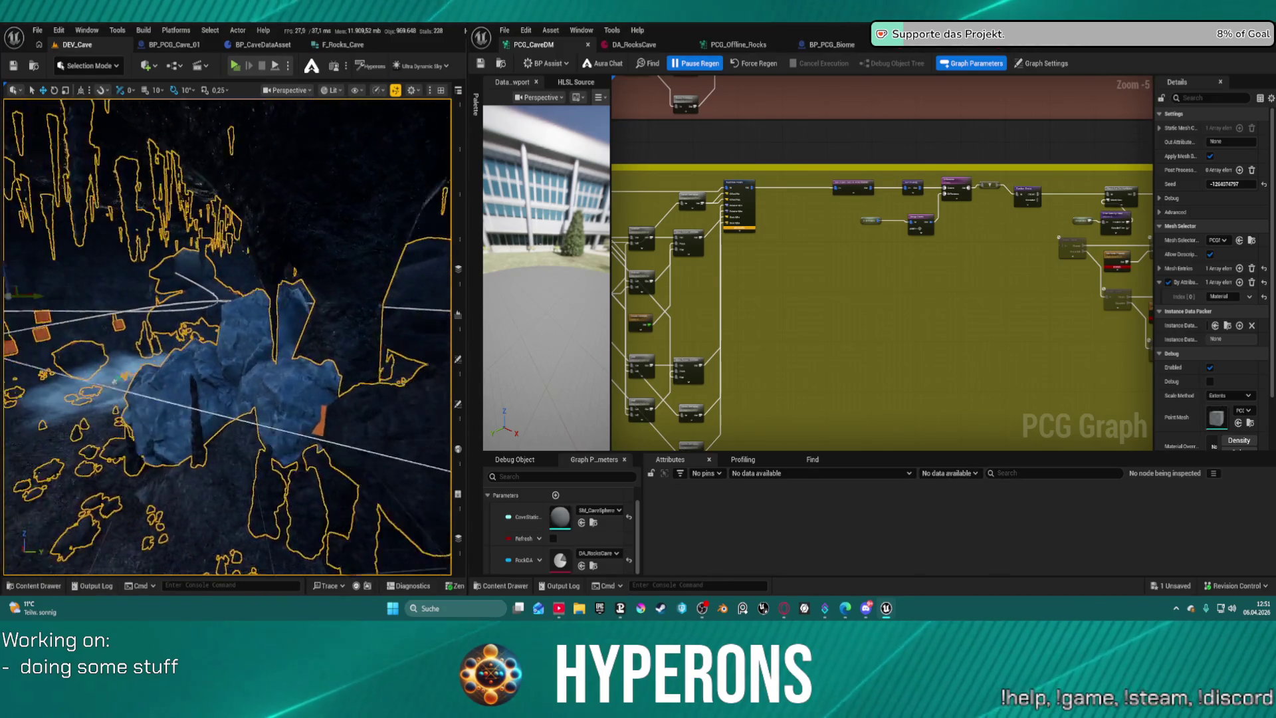
pyautogui.scroll(10, 226, 337)
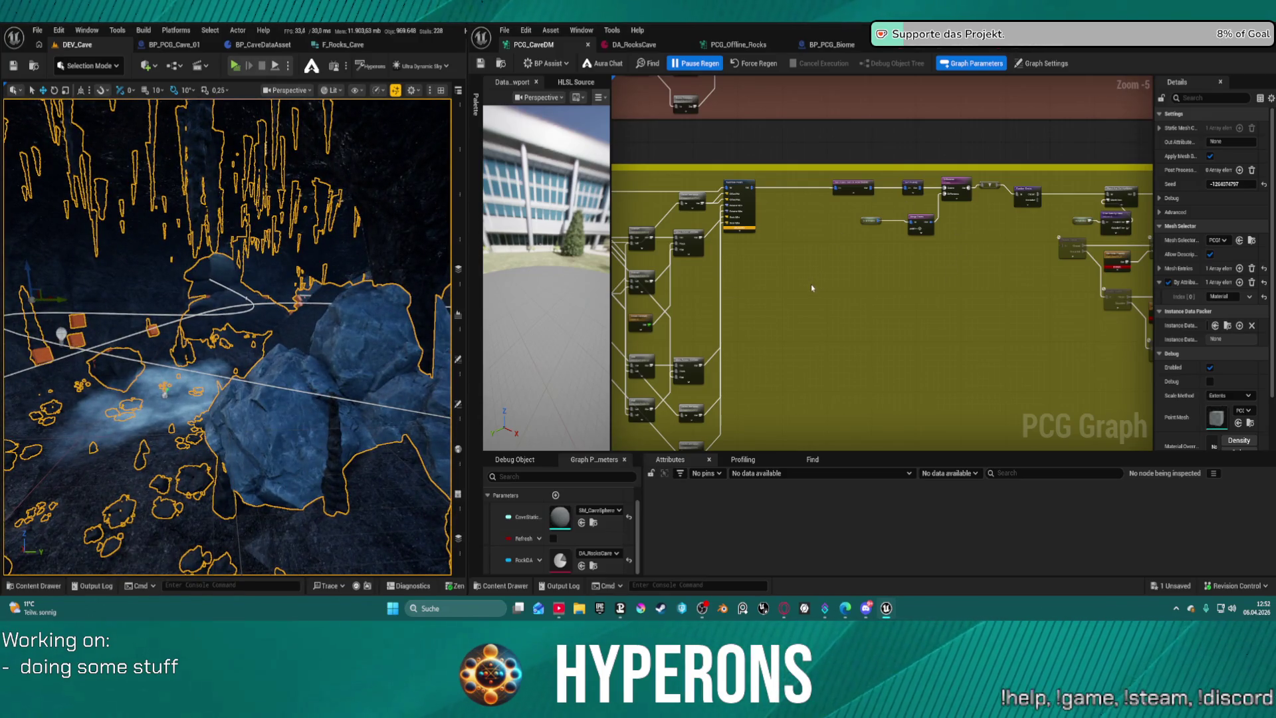
pyautogui.scroll(2, 894, 273)
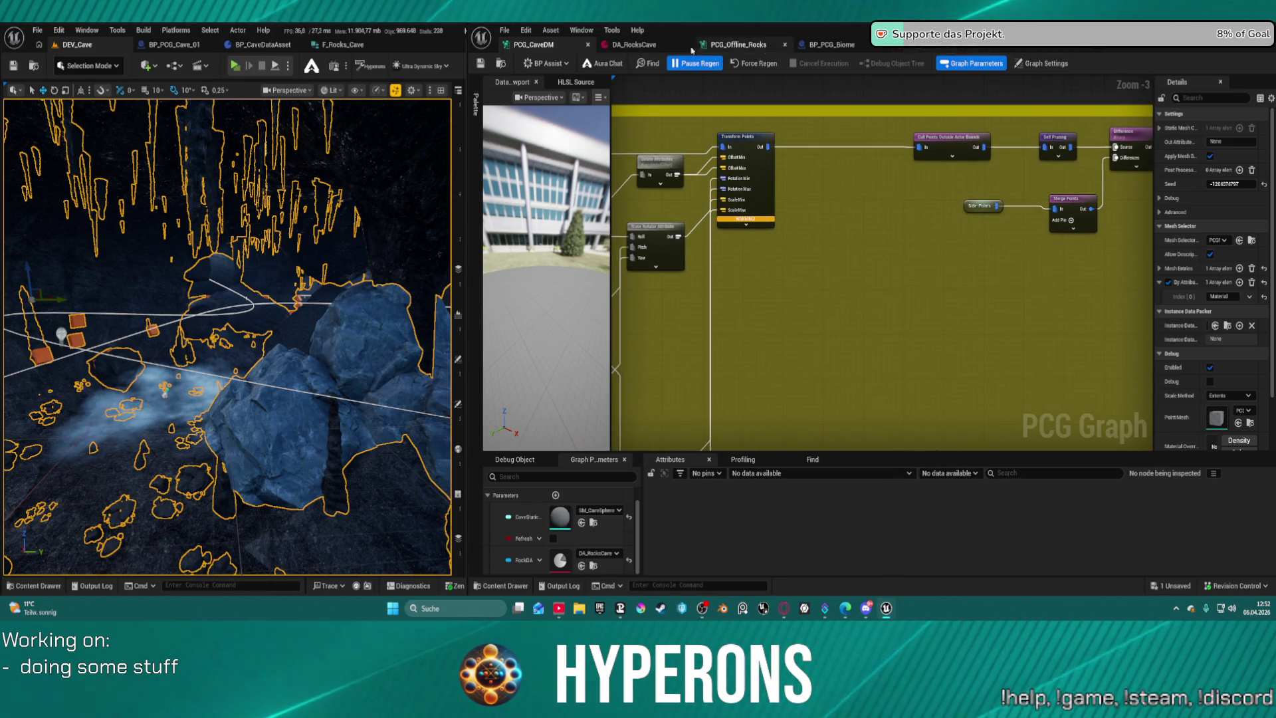
pyautogui.click(634, 44)
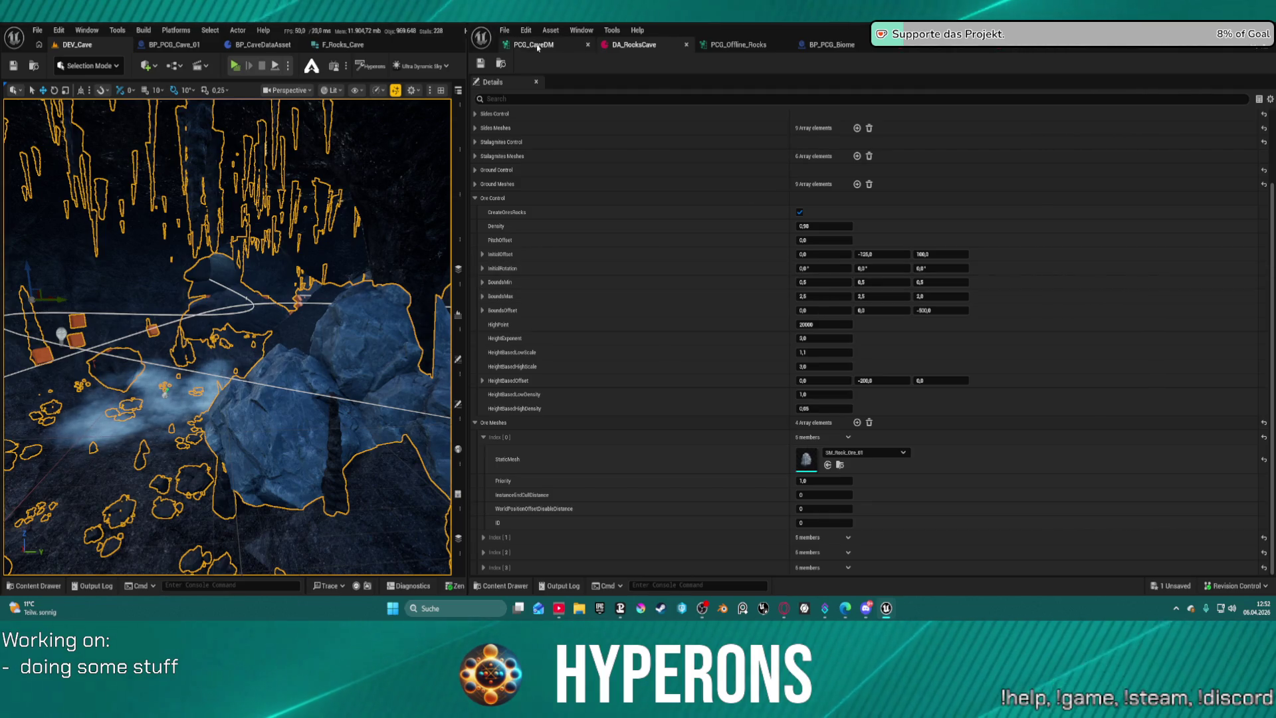
pyautogui.click(538, 45)
pyautogui.scroll(-3, 884, 266)
pyautogui.scroll(6, 1038, 210)
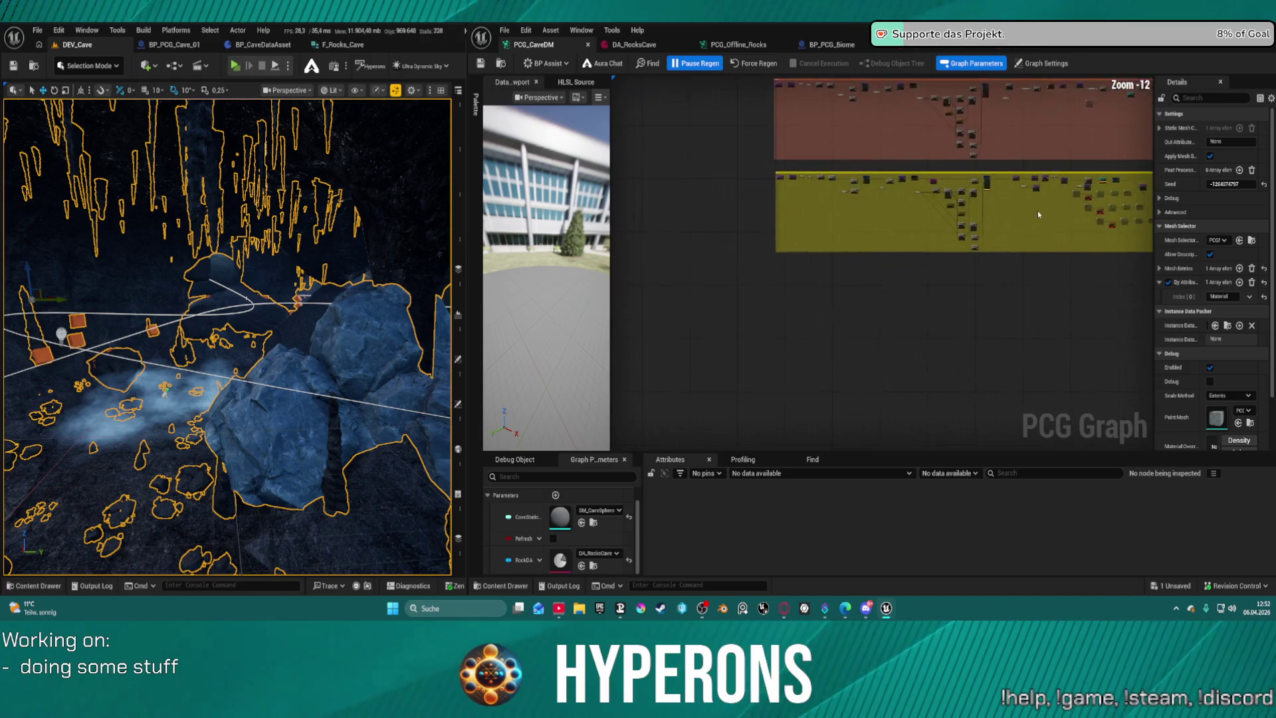
# Untick the Scale Min and Scale Max attribute pins on Transform Points.
pyautogui.moveTo(1037, 314)
pyautogui.mouseDown()
pyautogui.moveTo(1017, 426)
pyautogui.moveTo(1036, 319)
pyautogui.mouseUp()
pyautogui.moveTo(1047, 228)
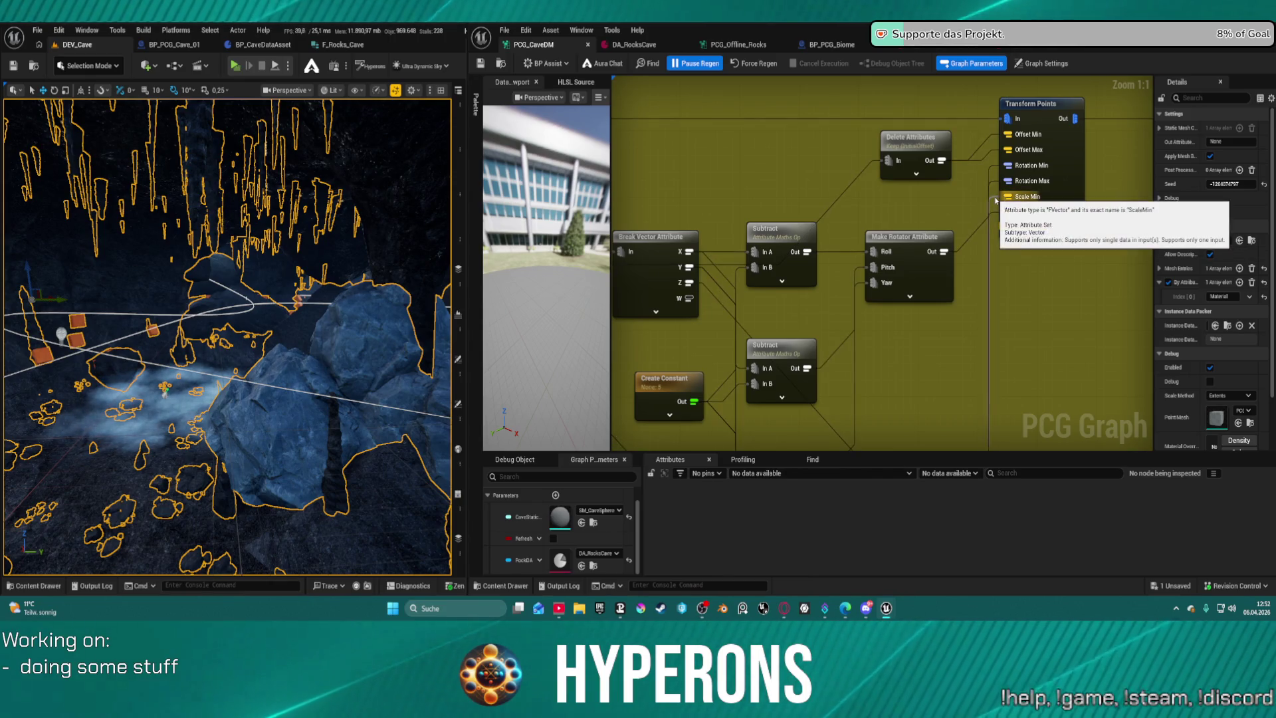
pyautogui.keyDown('alt'); pyautogui.click(993, 198); pyautogui.keyUp('alt')
pyautogui.keyDown('alt'); pyautogui.click(996, 198); pyautogui.keyUp('alt')
pyautogui.moveTo(996, 242); pyautogui.dragTo(951, 171)
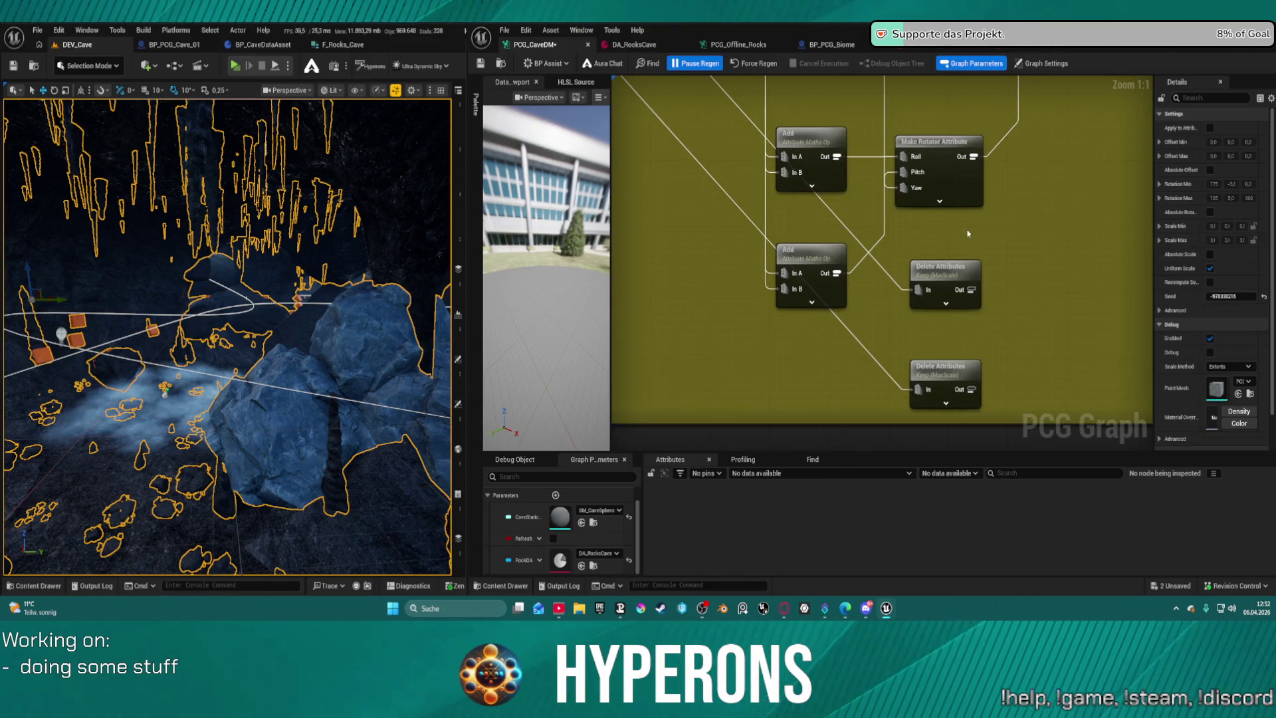
pyautogui.click(1039, 136)
pyautogui.moveTo(1101, 74); pyautogui.dragTo(925, 122)
# Set Transform Points' Scale Max X, Y and Z to 1.5 and force a regeneration.
pyautogui.click(925, 121)
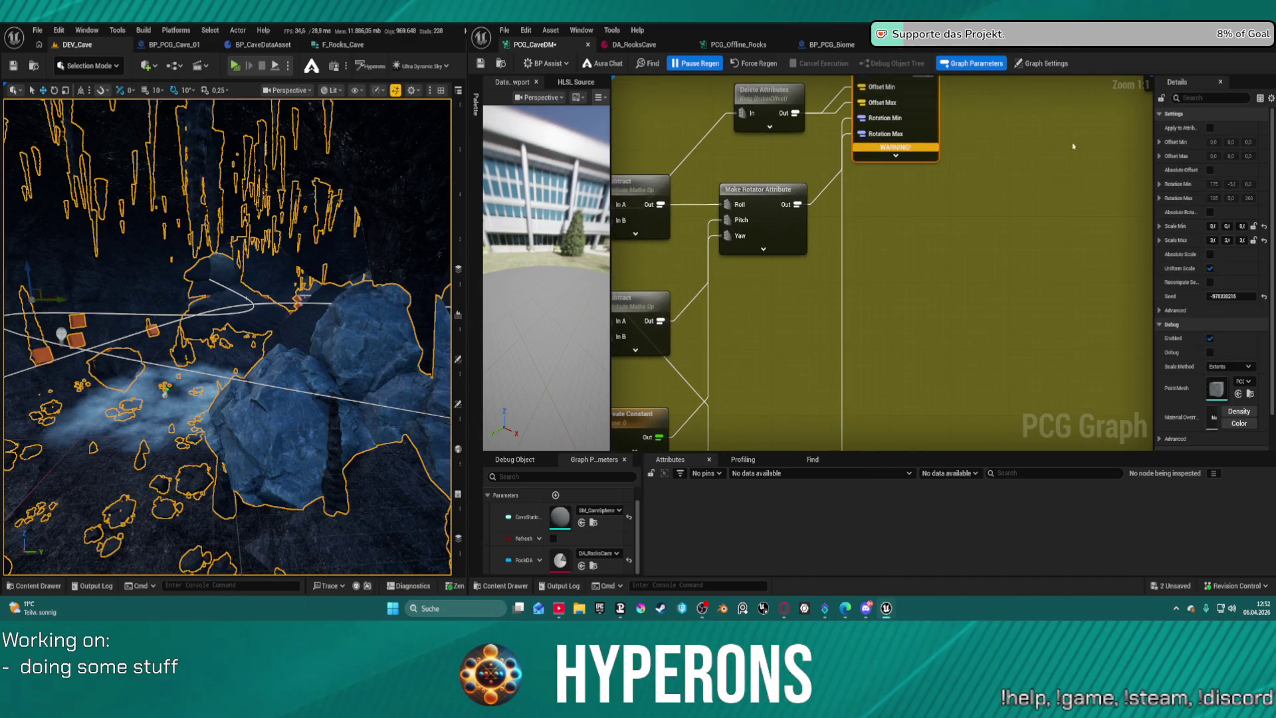
pyautogui.click(1160, 228)
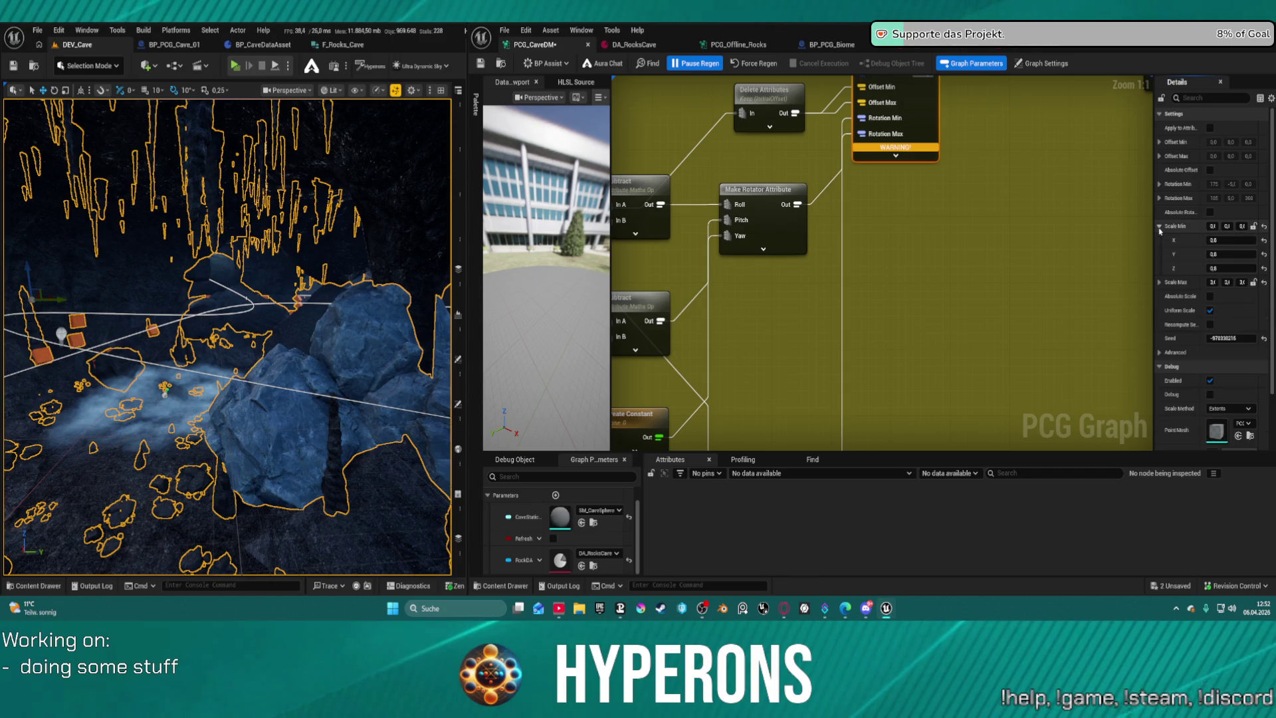
pyautogui.click(1161, 284)
pyautogui.moveTo(1154, 241); pyautogui.dragTo(1081, 241)
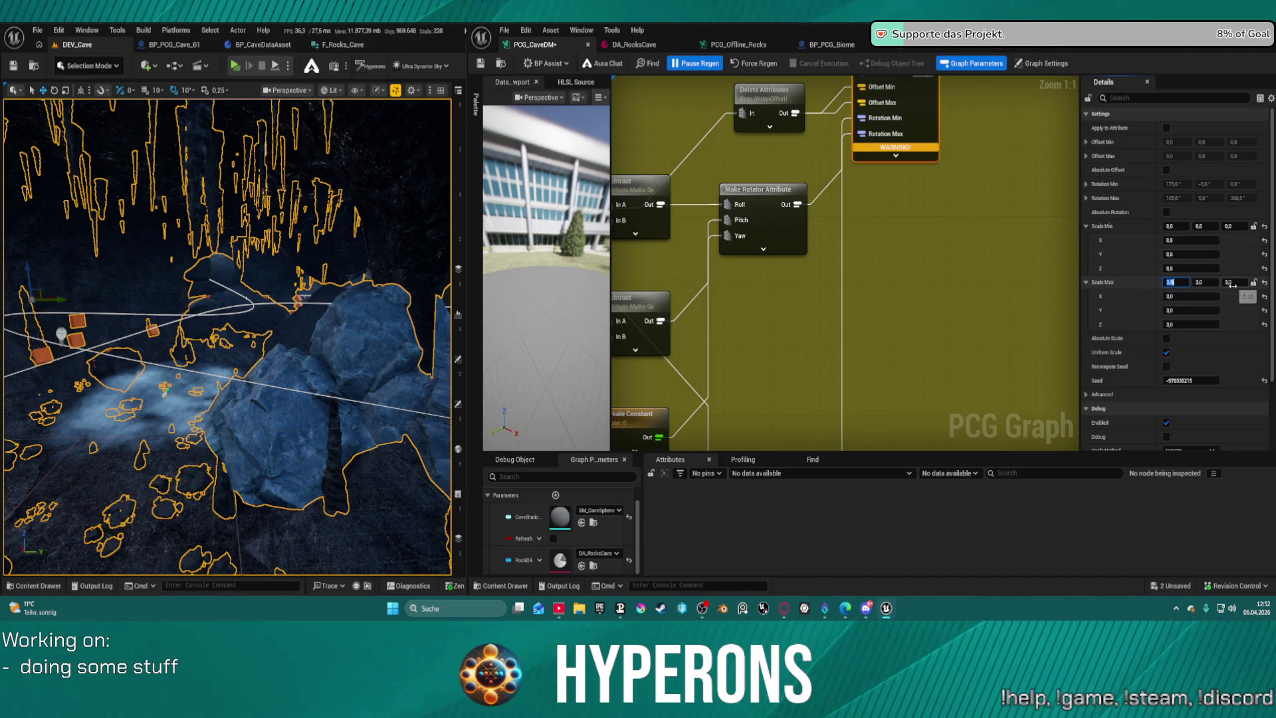
pyautogui.write('1.5')
pyautogui.press('Tab')
pyautogui.write('1')
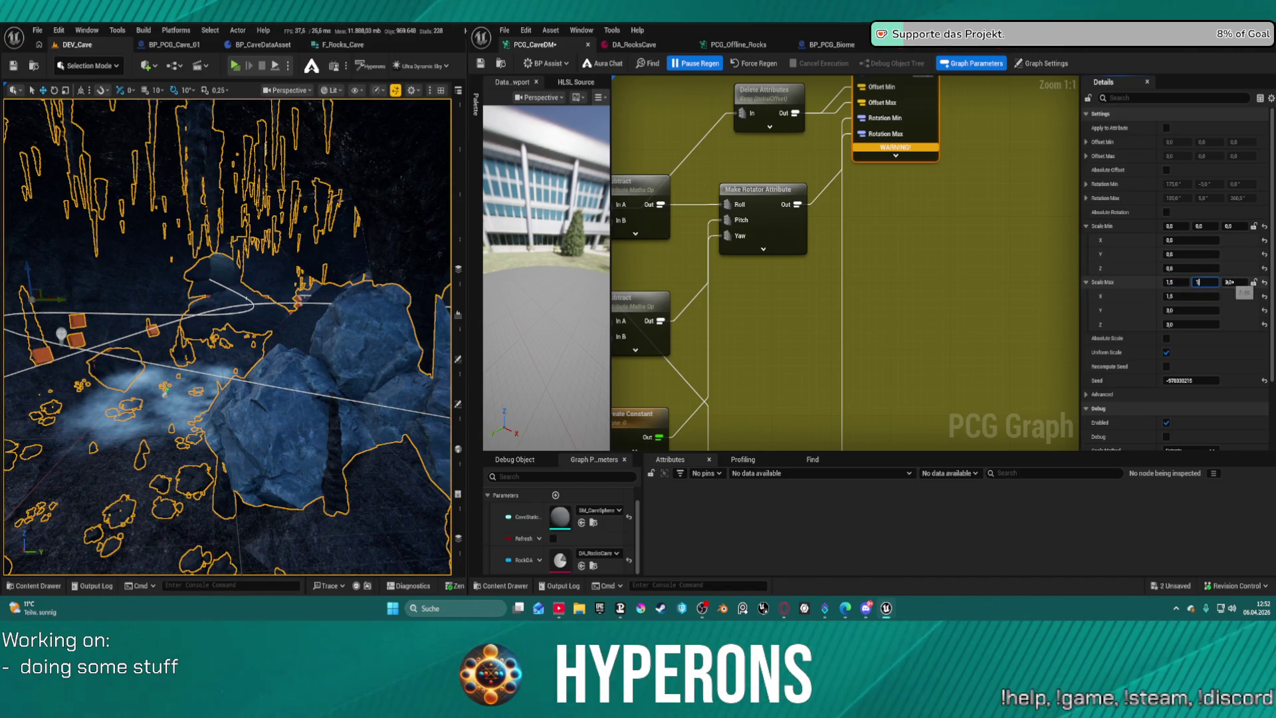
pyautogui.press('Return')
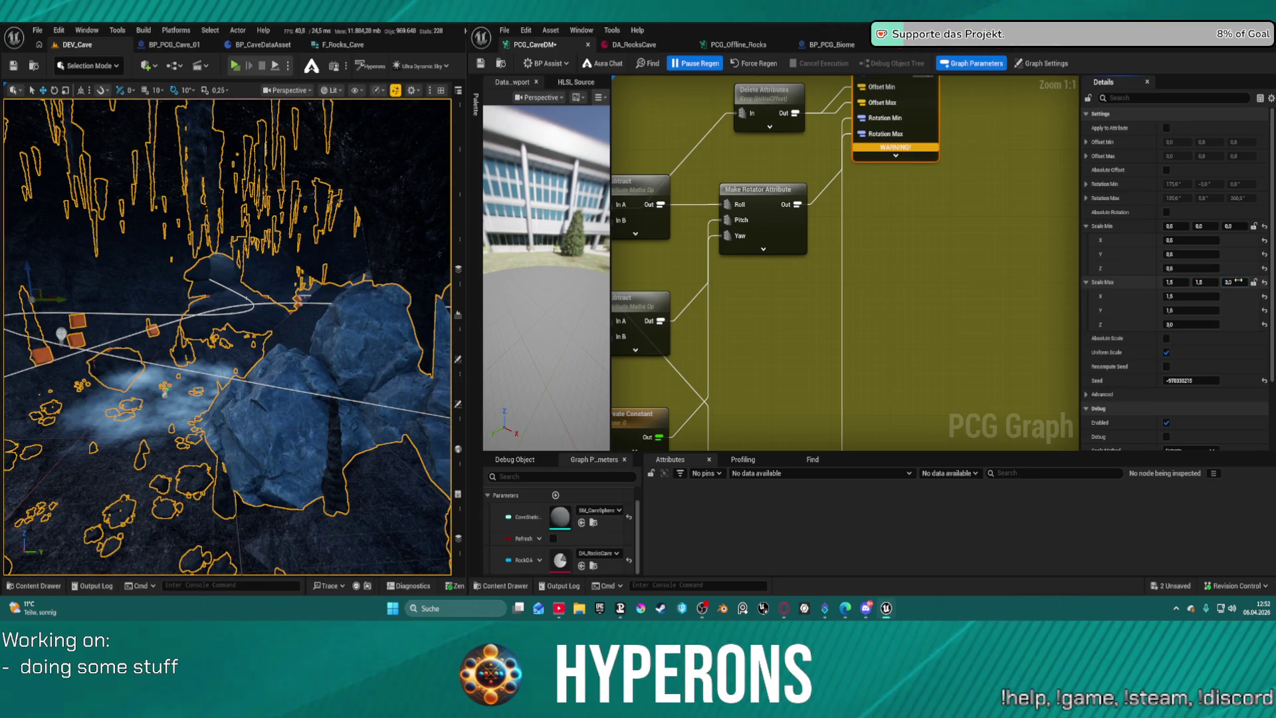
pyautogui.write(',5')
pyautogui.press('Return')
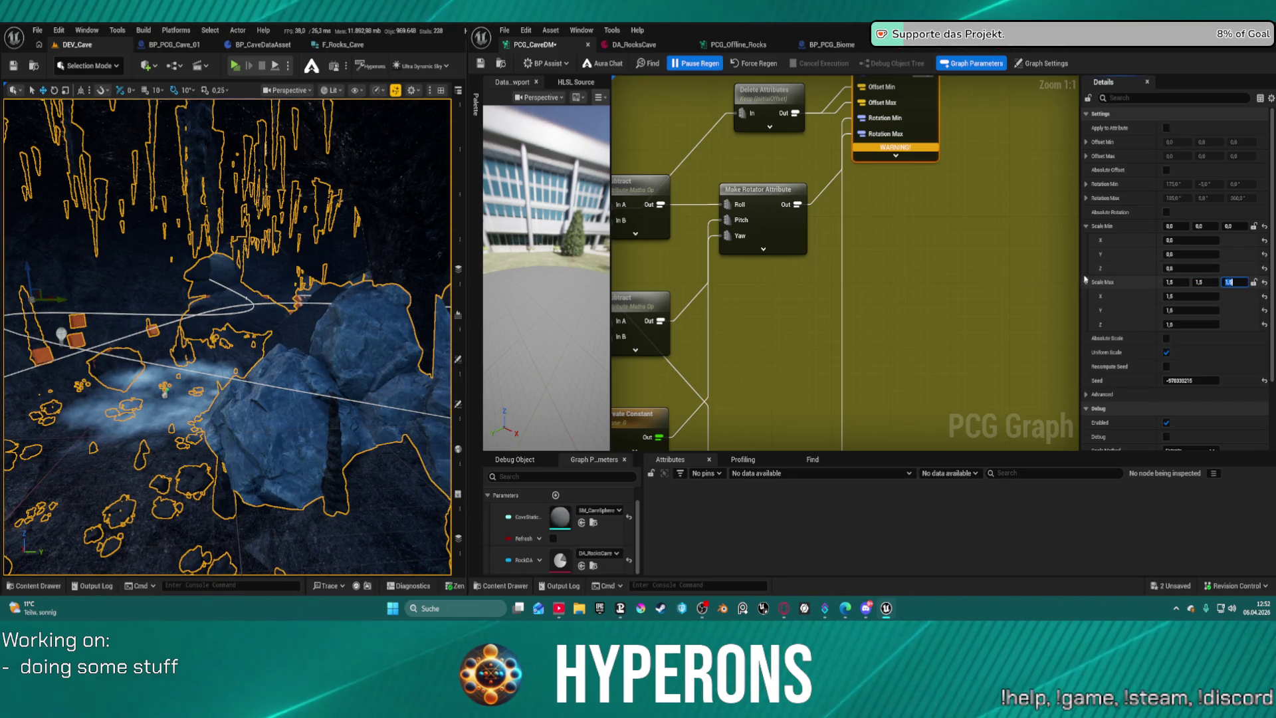
pyautogui.click(769, 63)
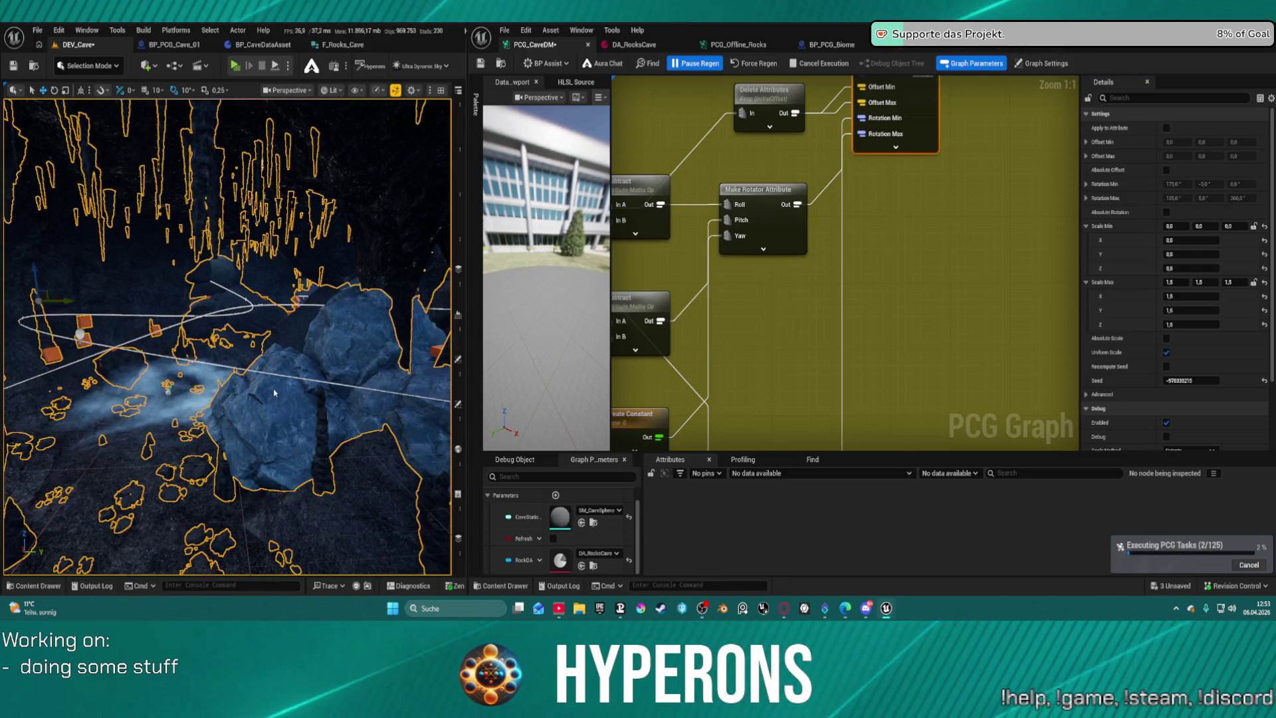
pyautogui.moveTo(287, 387)
pyautogui.mouseDown()
pyautogui.moveTo(272, 326)
pyautogui.moveTo(239, 308)
pyautogui.mouseUp()
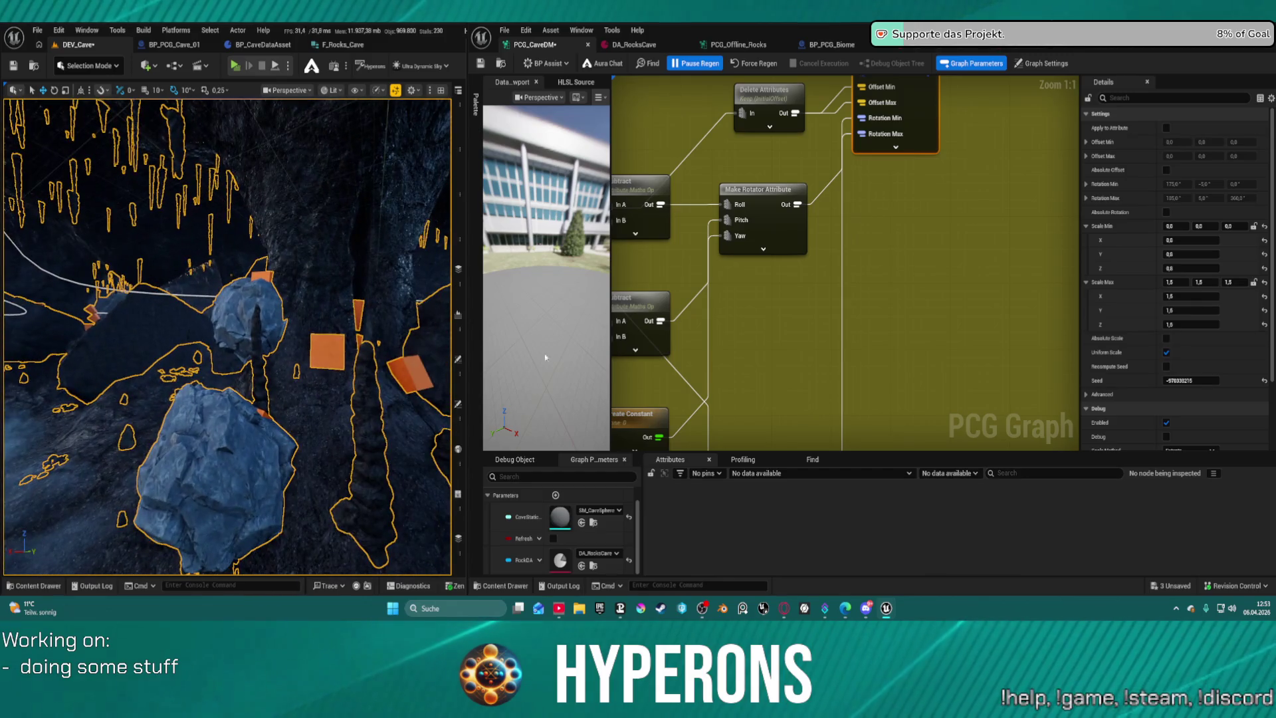
# In DA_RocksCave, set Ore Control InitialOffset to X 100, Y 100, Z 0, then return to PCG_CaveDM.
pyautogui.click(954, 48)
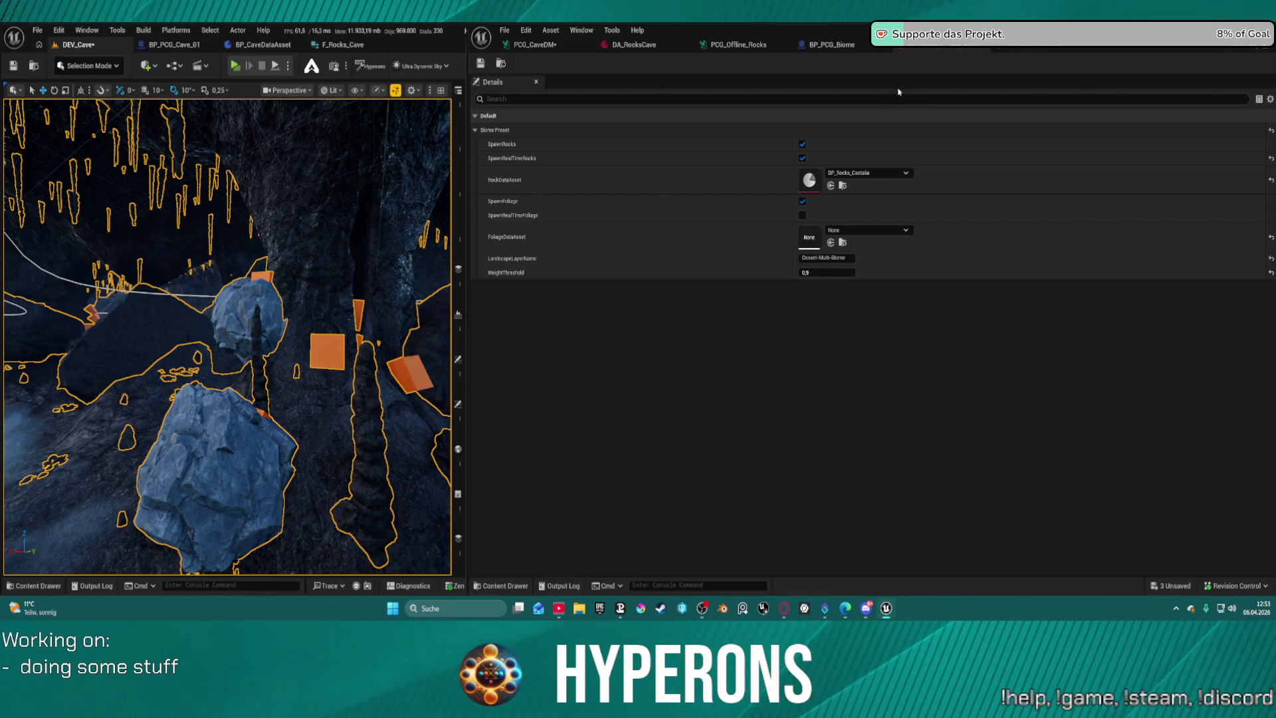
pyautogui.click(627, 51)
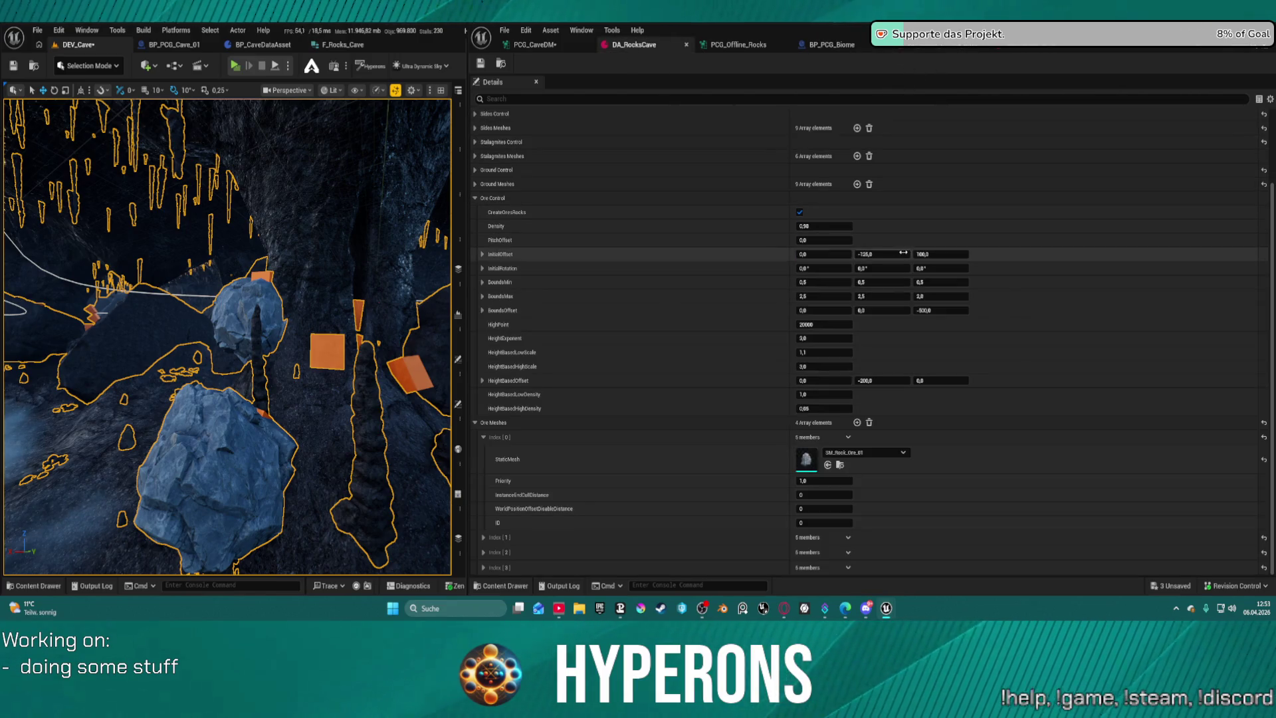
pyautogui.click(925, 255)
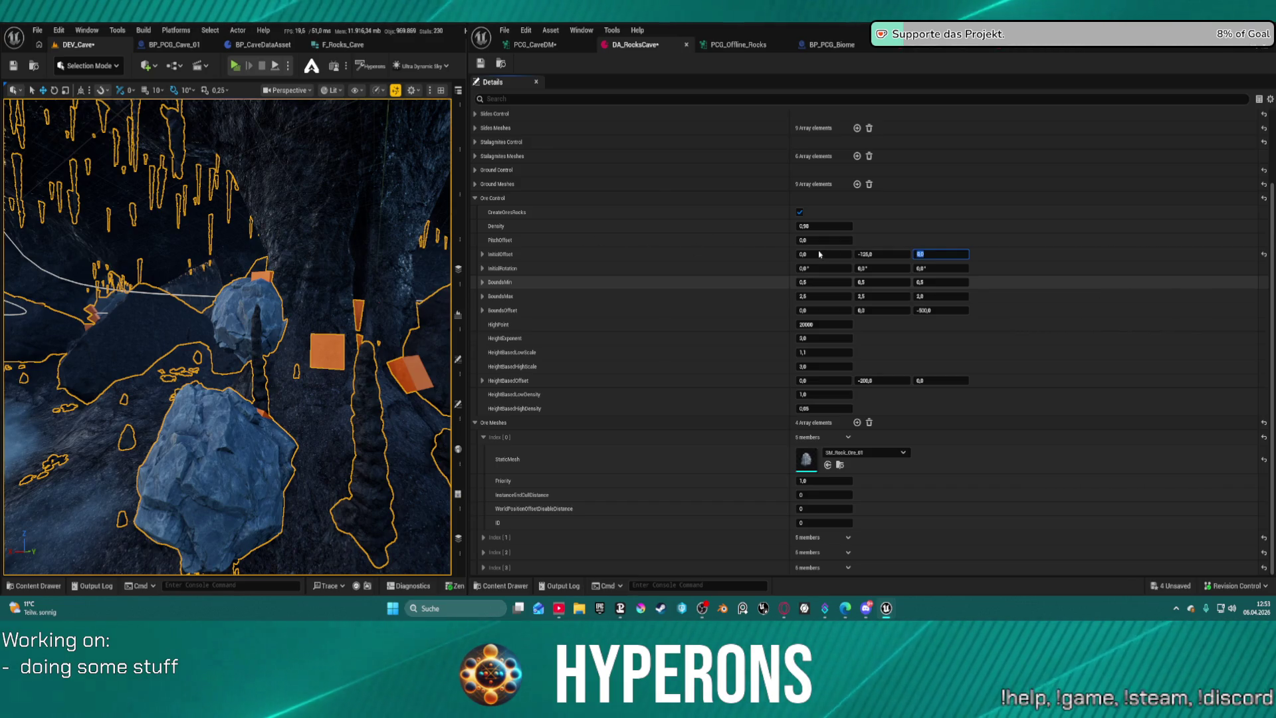
pyautogui.press('Return')
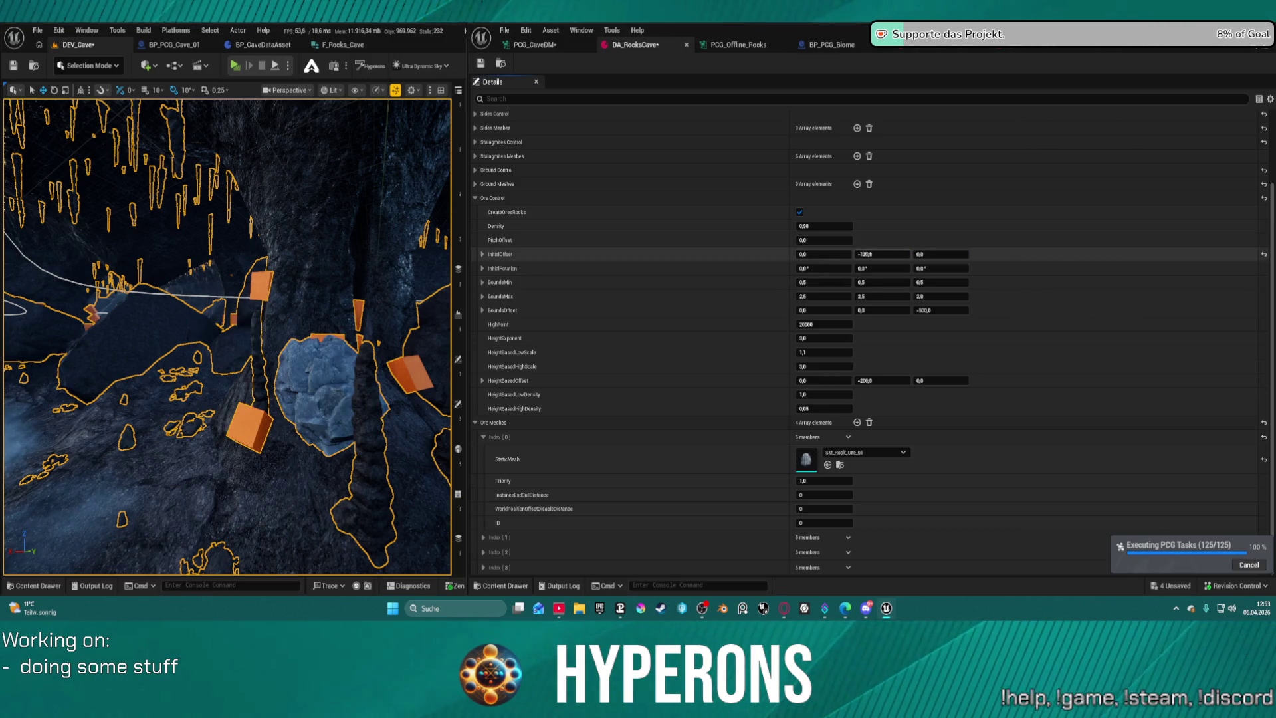
pyautogui.click(866, 254)
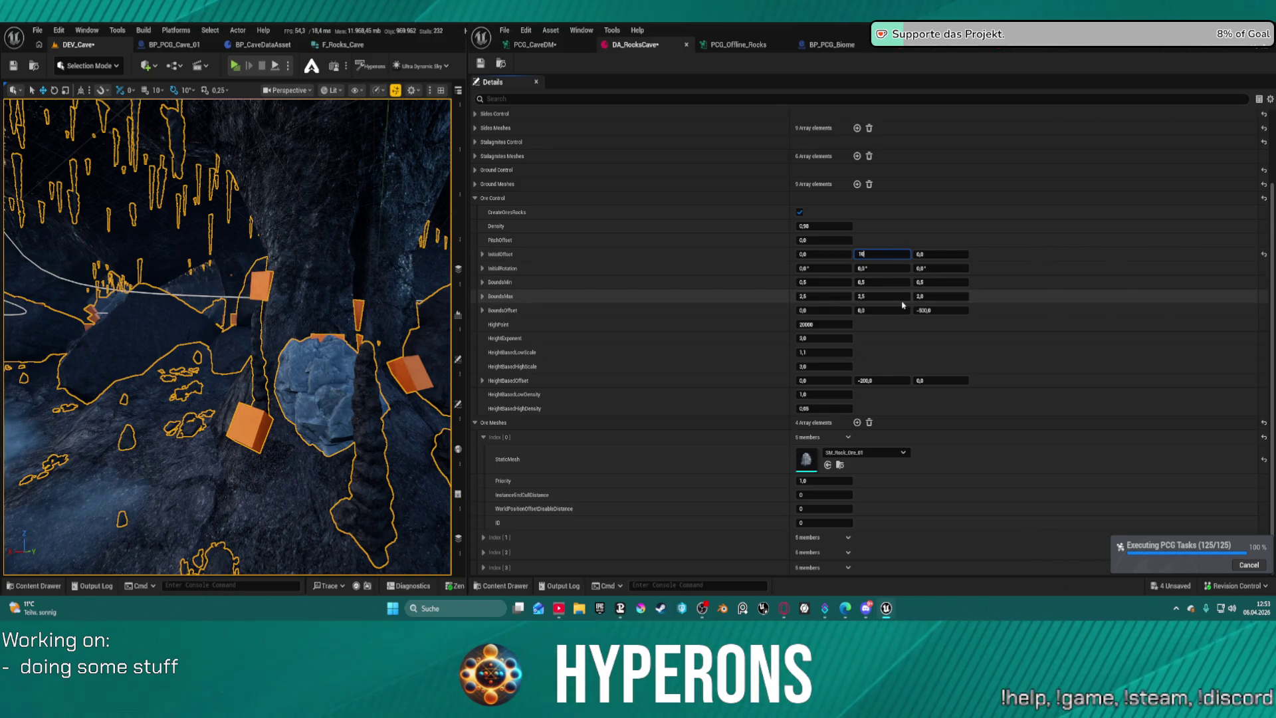
pyautogui.write('0')
pyautogui.press('Tab')
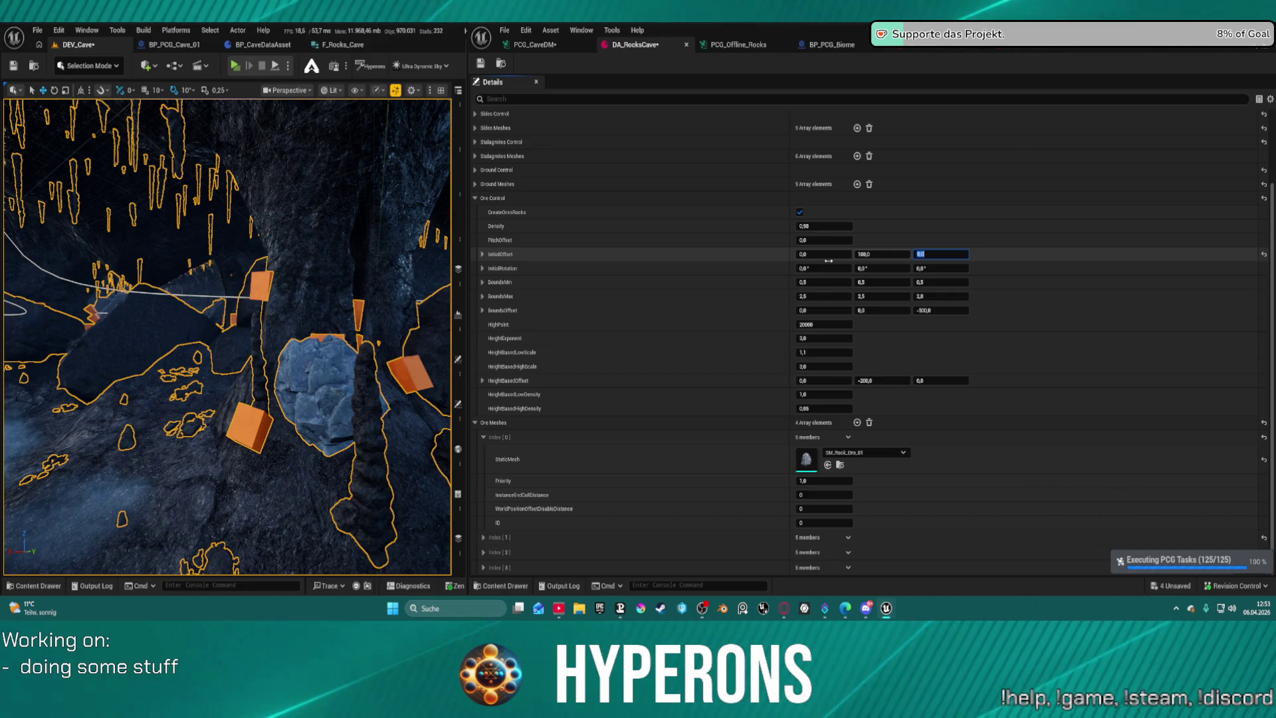
pyautogui.click(819, 256)
pyautogui.write('100')
pyautogui.press('Return')
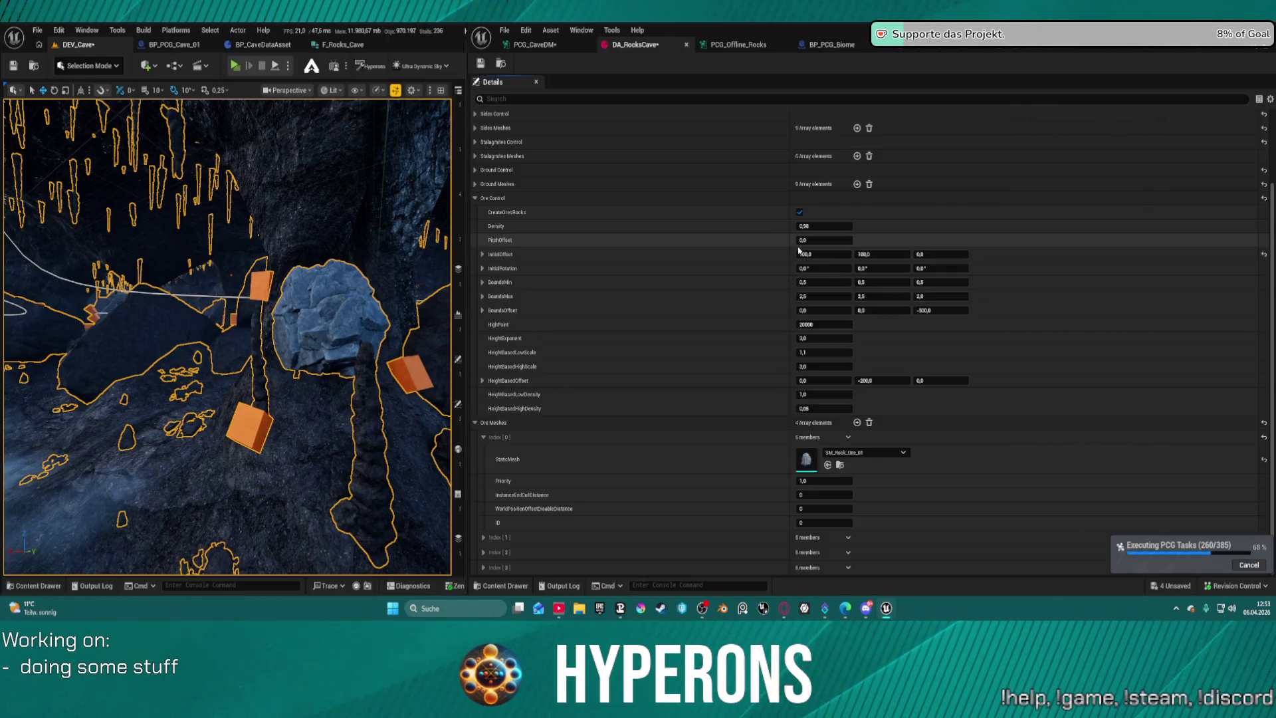
pyautogui.moveTo(380, 258)
pyautogui.mouseDown()
pyautogui.moveTo(352, 267)
pyautogui.moveTo(397, 302)
pyautogui.mouseUp()
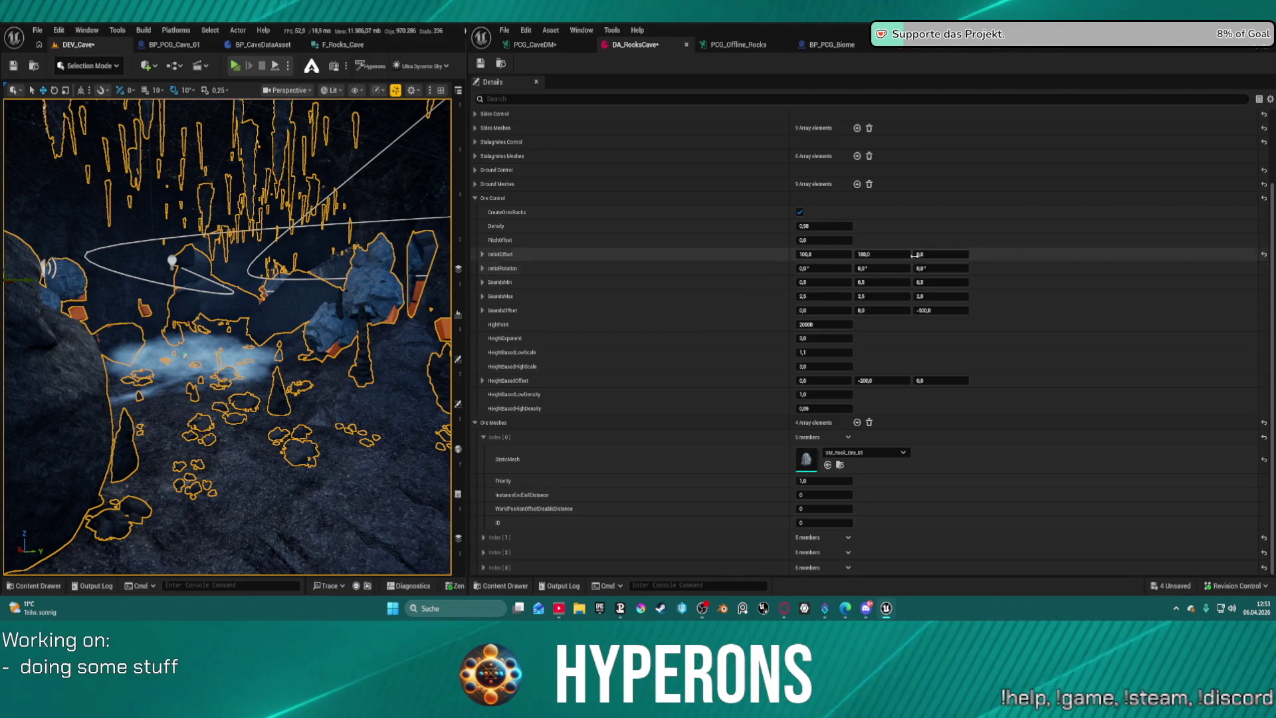
pyautogui.click(539, 53)
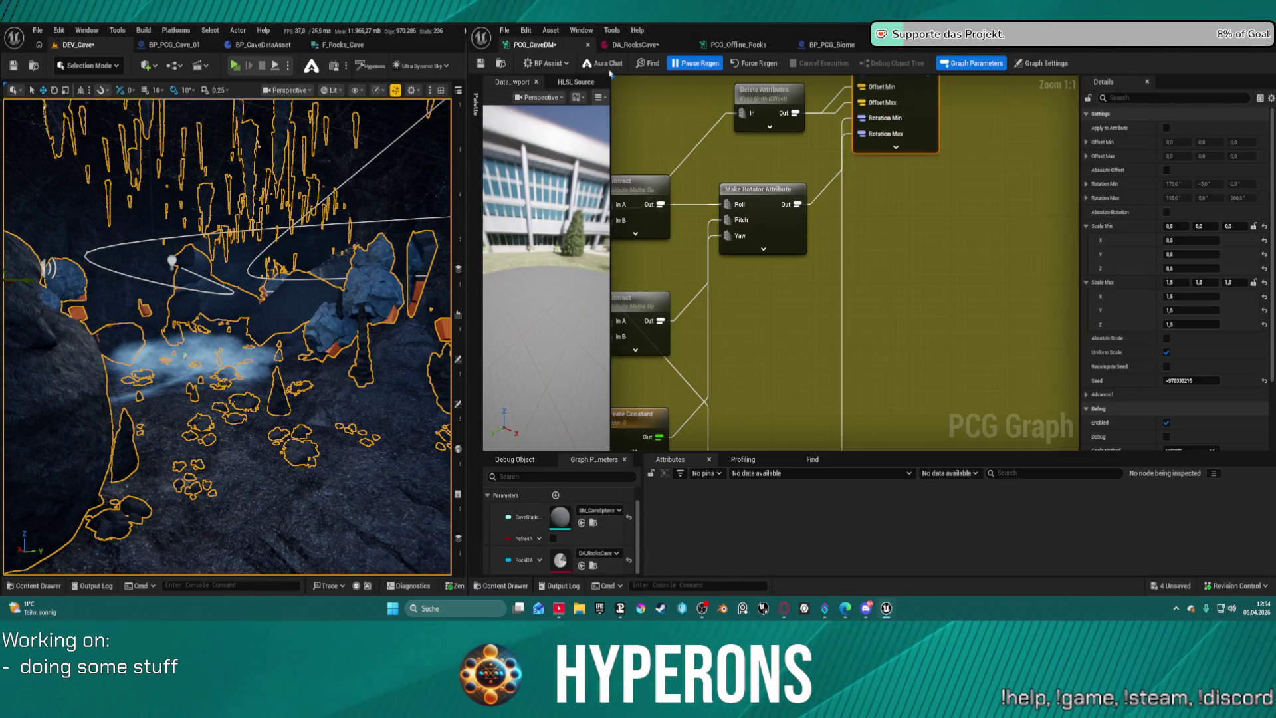
# Move the Difference node into the orange ore section and wire Self Pruning's output into it.
pyautogui.scroll(-4, 924, 277)
pyautogui.moveTo(924, 277)
pyautogui.mouseDown()
pyautogui.moveTo(924, 312)
pyautogui.moveTo(838, 279)
pyautogui.moveTo(781, 279)
pyautogui.mouseUp()
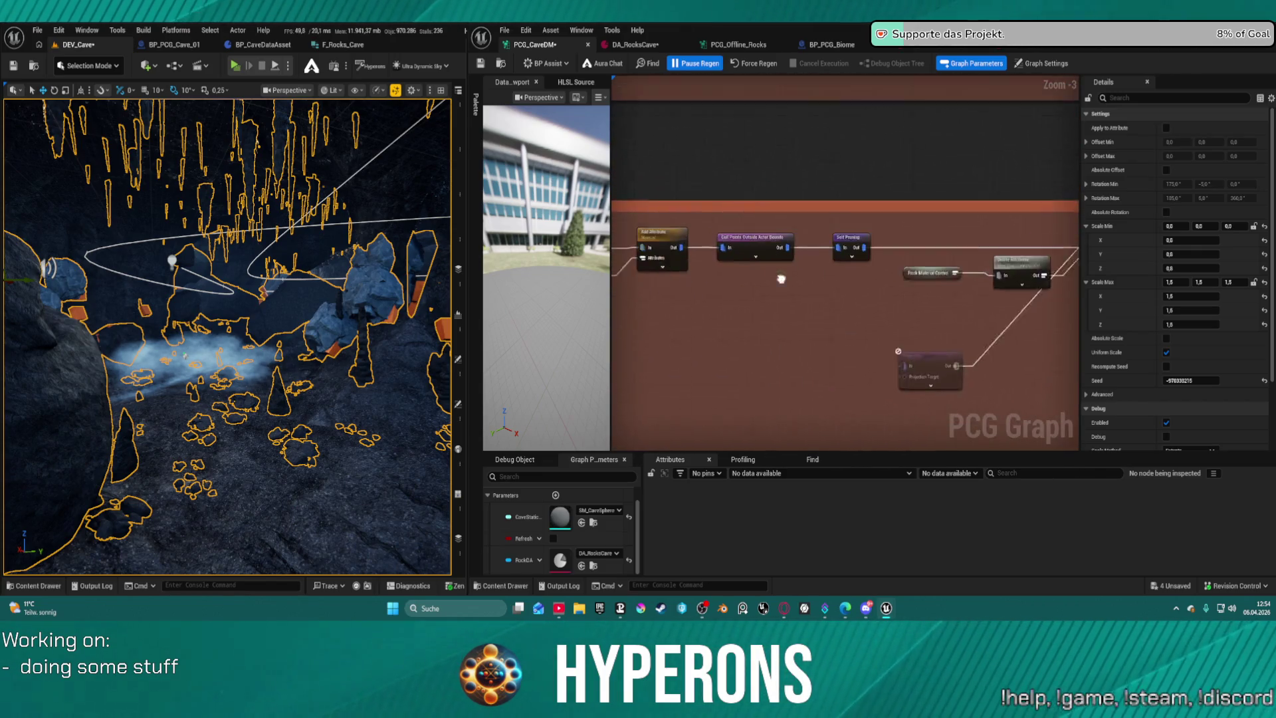
pyautogui.scroll(-4, 864, 199)
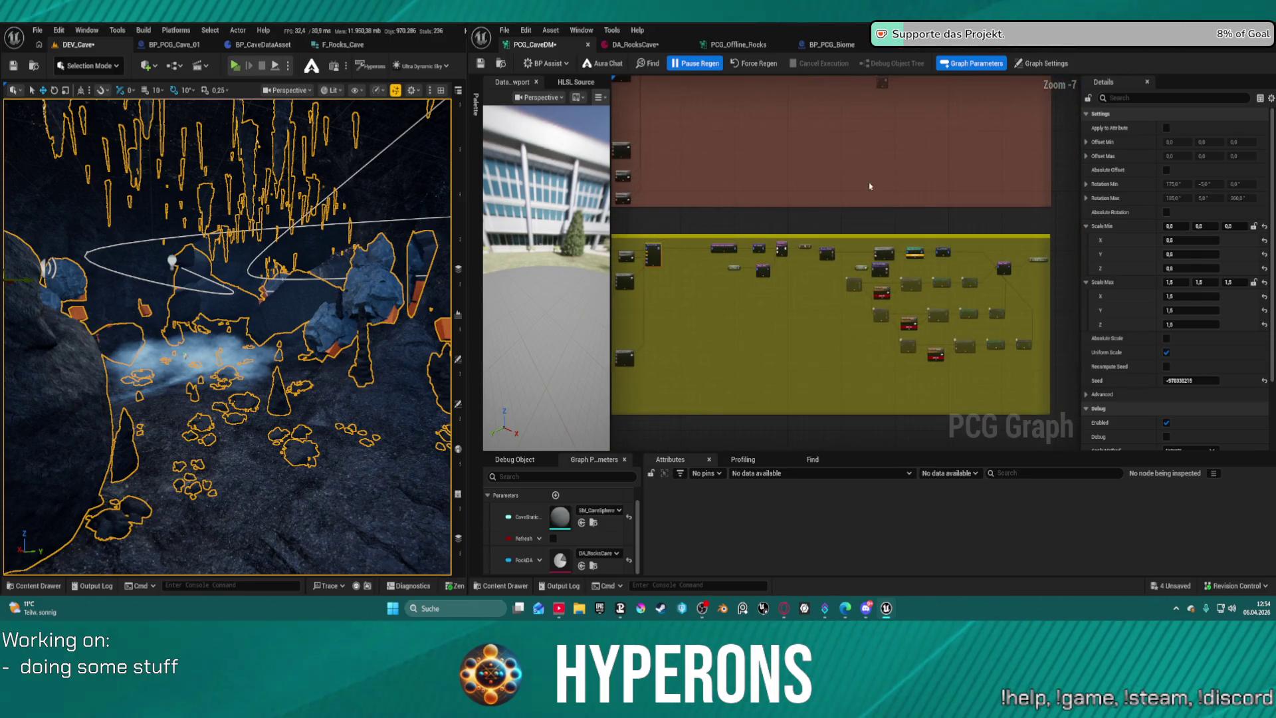
pyautogui.scroll(4, 914, 288)
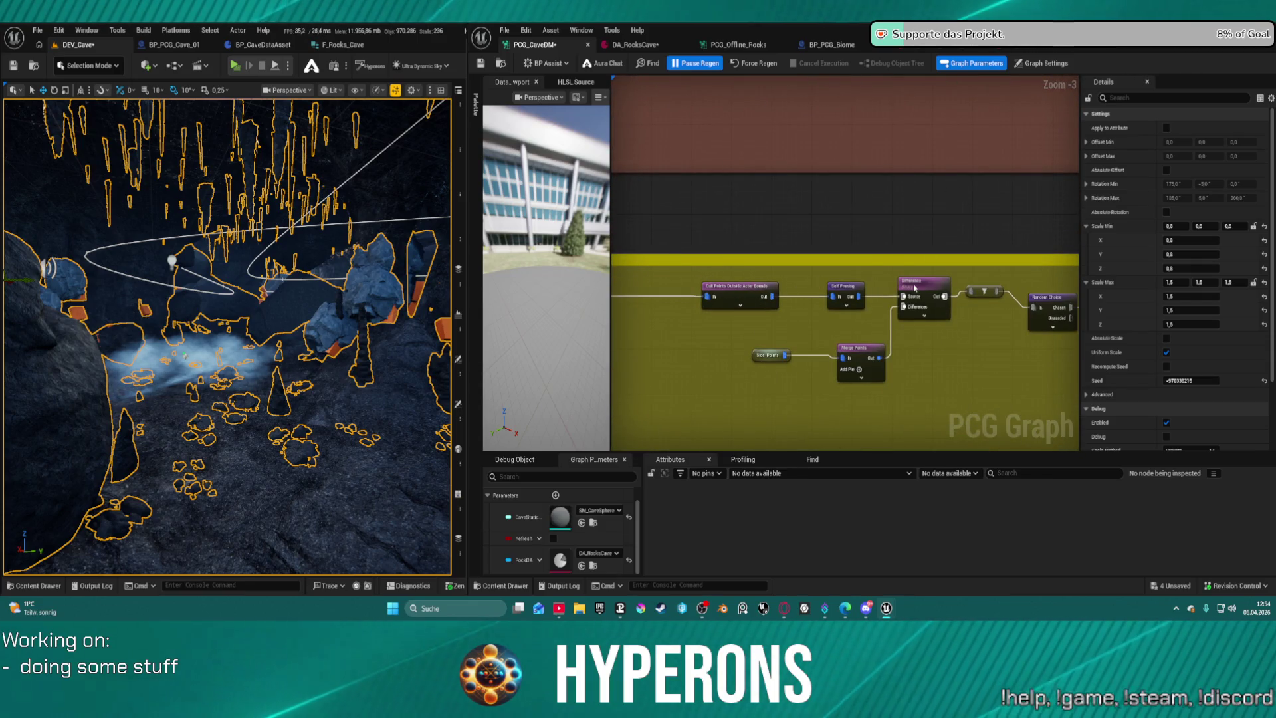
pyautogui.click(914, 288)
pyautogui.moveTo(914, 287)
pyautogui.mouseDown()
pyautogui.moveTo(923, 83)
pyautogui.moveTo(923, 286)
pyautogui.mouseUp()
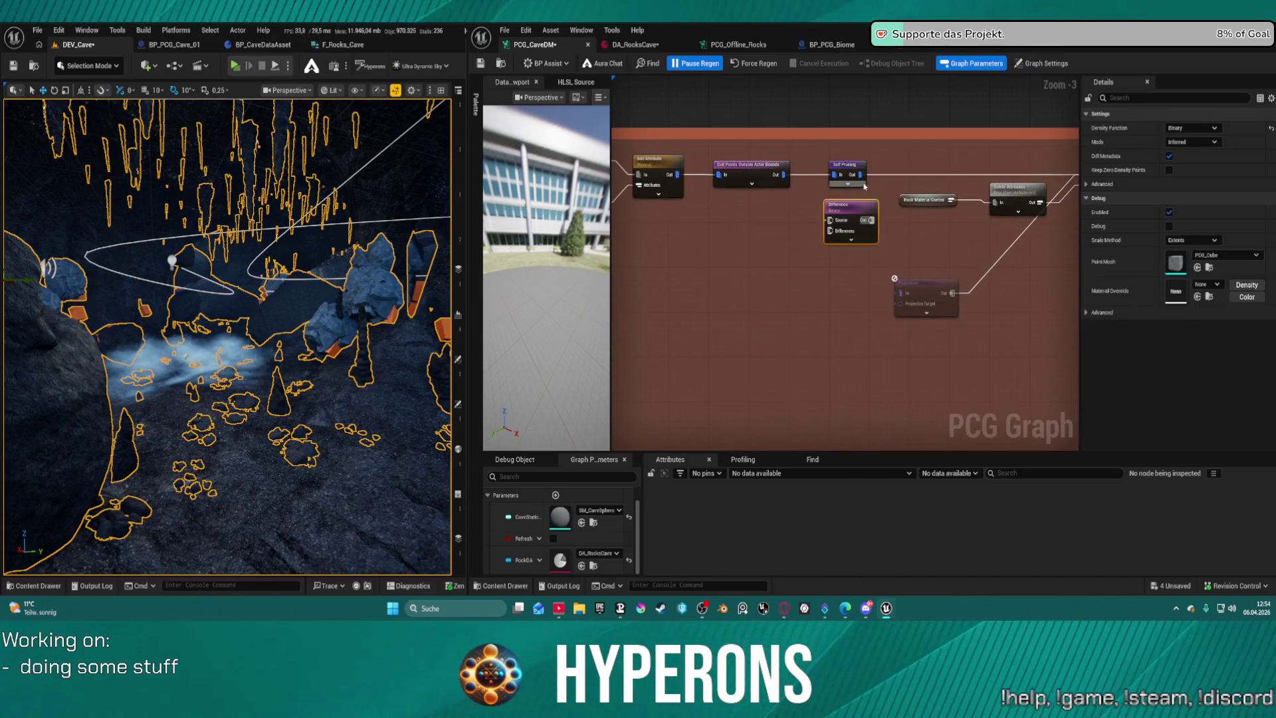
pyautogui.moveTo(859, 174)
pyautogui.mouseDown()
pyautogui.moveTo(812, 223)
pyautogui.moveTo(831, 221)
pyautogui.moveTo(678, 313)
pyautogui.moveTo(933, 262)
pyautogui.mouseUp()
pyautogui.click(694, 253)
pyautogui.hotkey('ctrl', 'z')
pyautogui.hotkey('ctrl', 'z')
# Pan and zoom across the node chains back to the Self Pruning and Difference nodes.
pyautogui.scroll(-9, 902, 271)
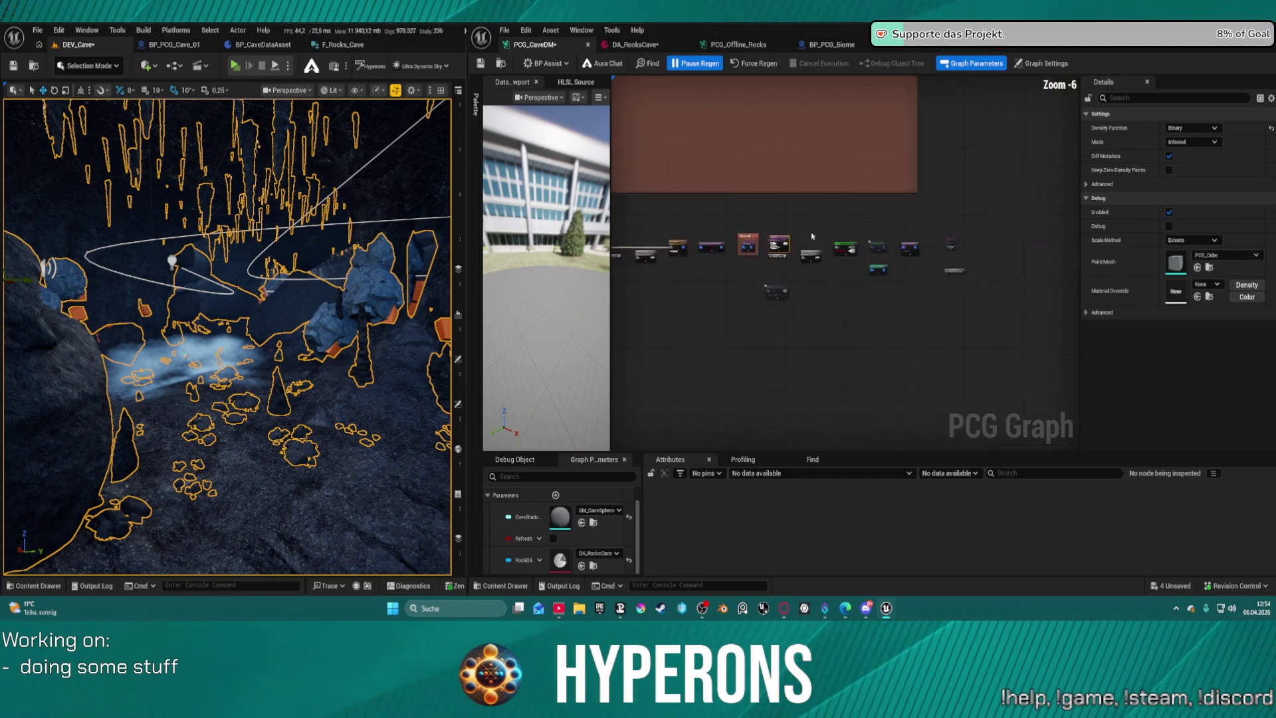
pyautogui.moveTo(736, 365)
pyautogui.mouseDown()
pyautogui.moveTo(600, 337)
pyautogui.moveTo(664, 338)
pyautogui.moveTo(633, 343)
pyautogui.mouseUp()
pyautogui.scroll(5, 913, 235)
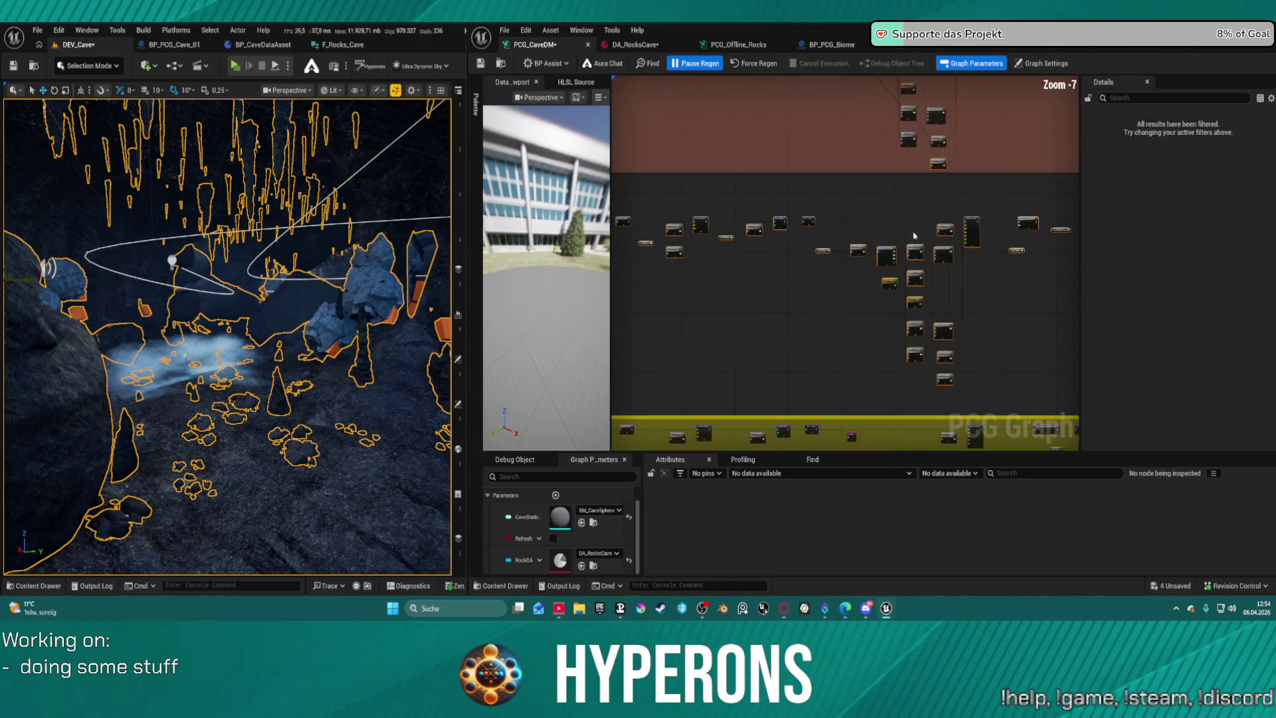
pyautogui.scroll(7, 790, 258)
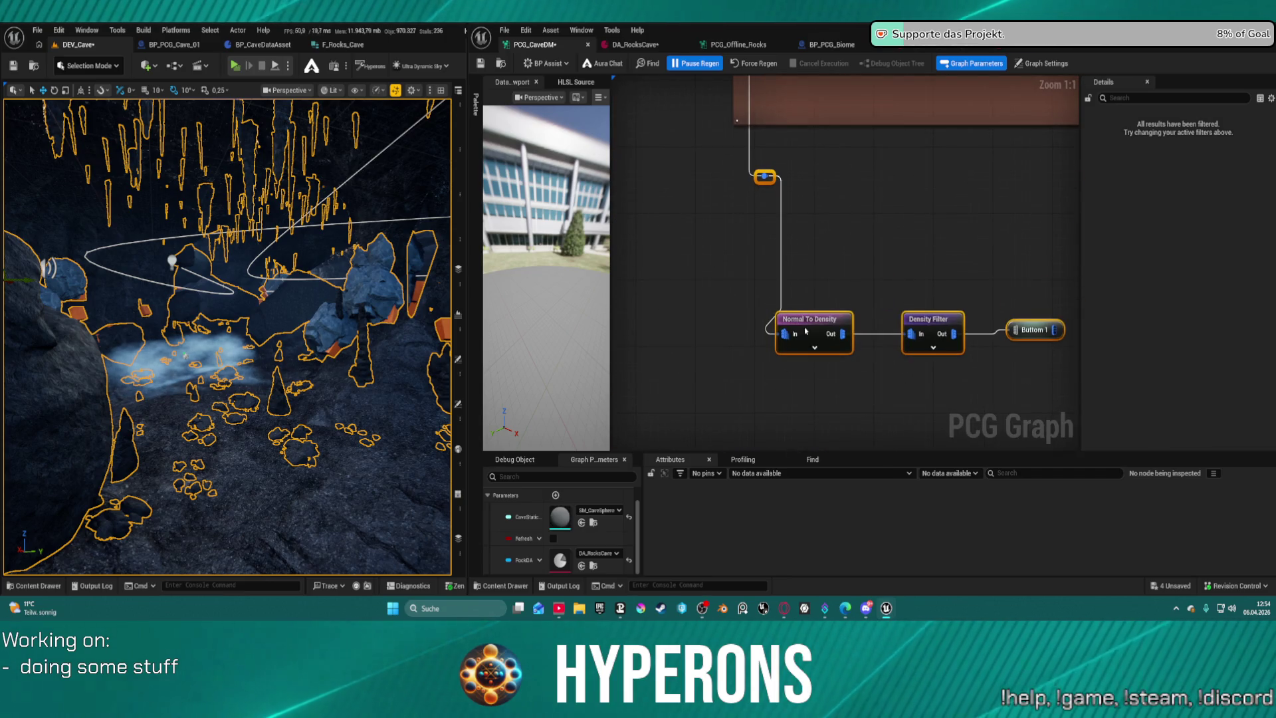
pyautogui.moveTo(785, 307); pyautogui.dragTo(373, 292)
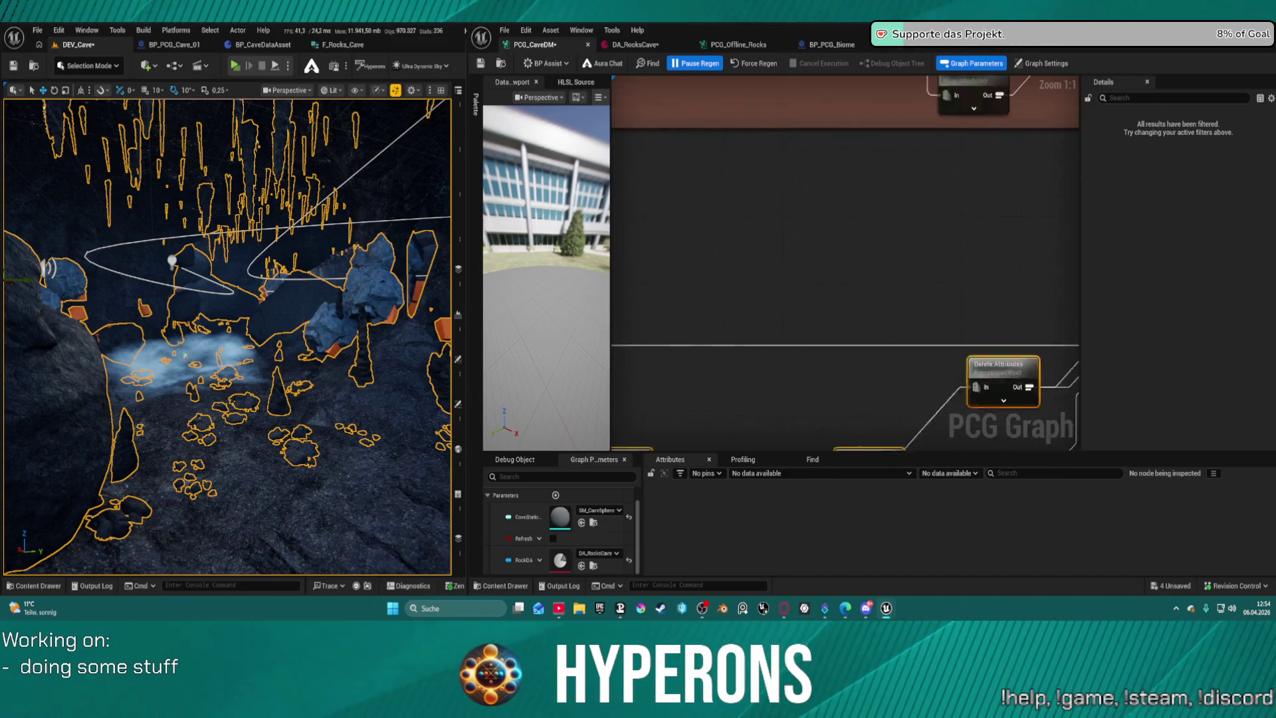
pyautogui.scroll(-11, 1027, 336)
pyautogui.scroll(11, 747, 291)
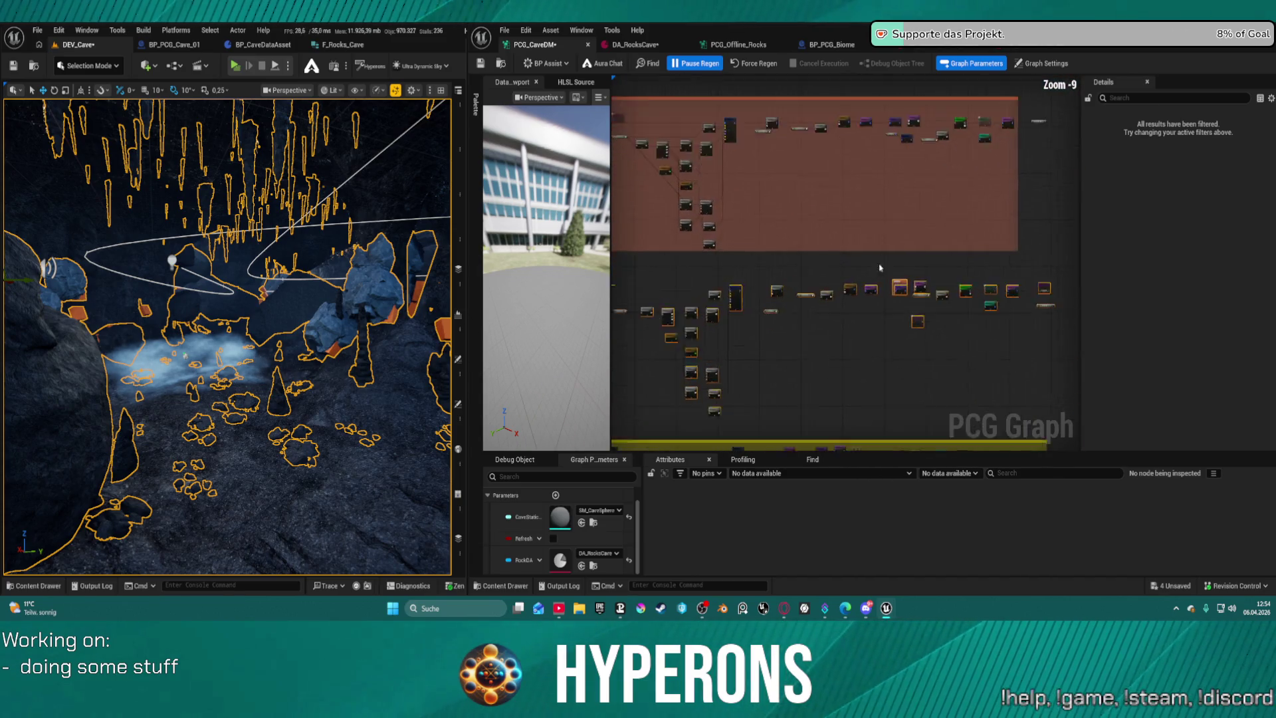
pyautogui.click(756, 297)
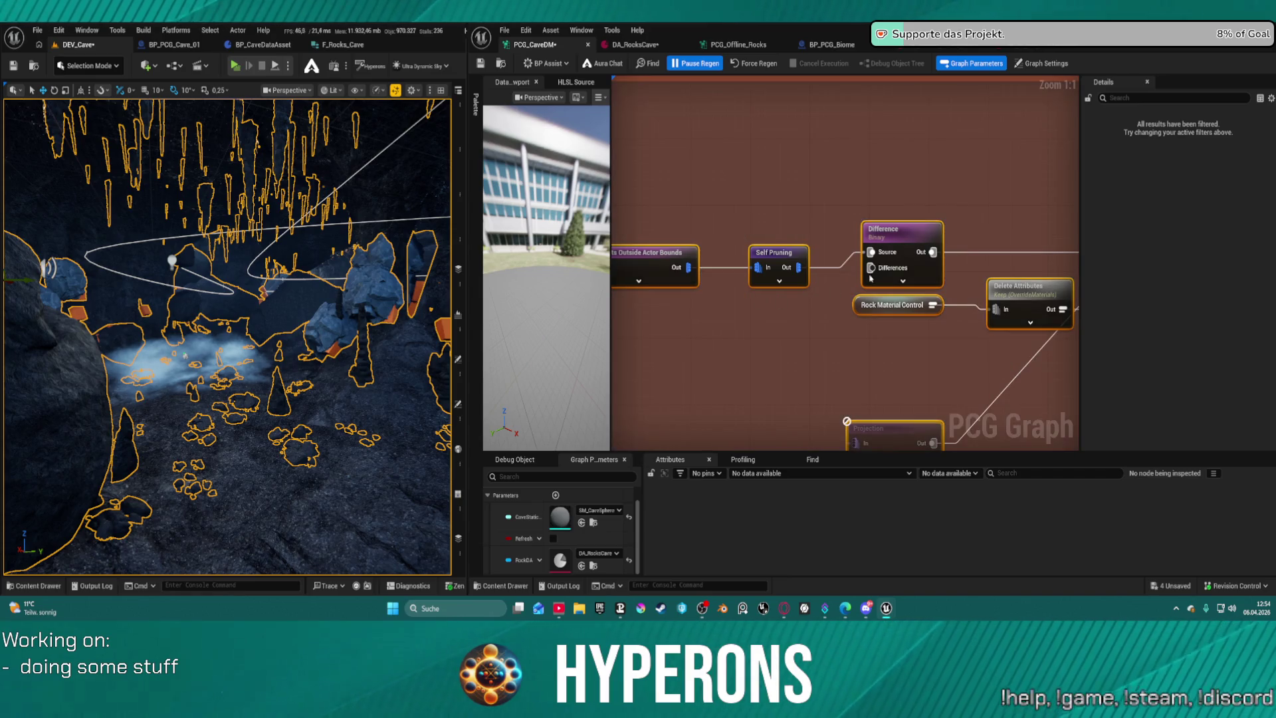
# Add an Ore Meshes Points reroute feeding Difference's Differences pin and place it beside the node.
pyautogui.moveTo(870, 267); pyautogui.dragTo(786, 339)
pyautogui.write('ore')
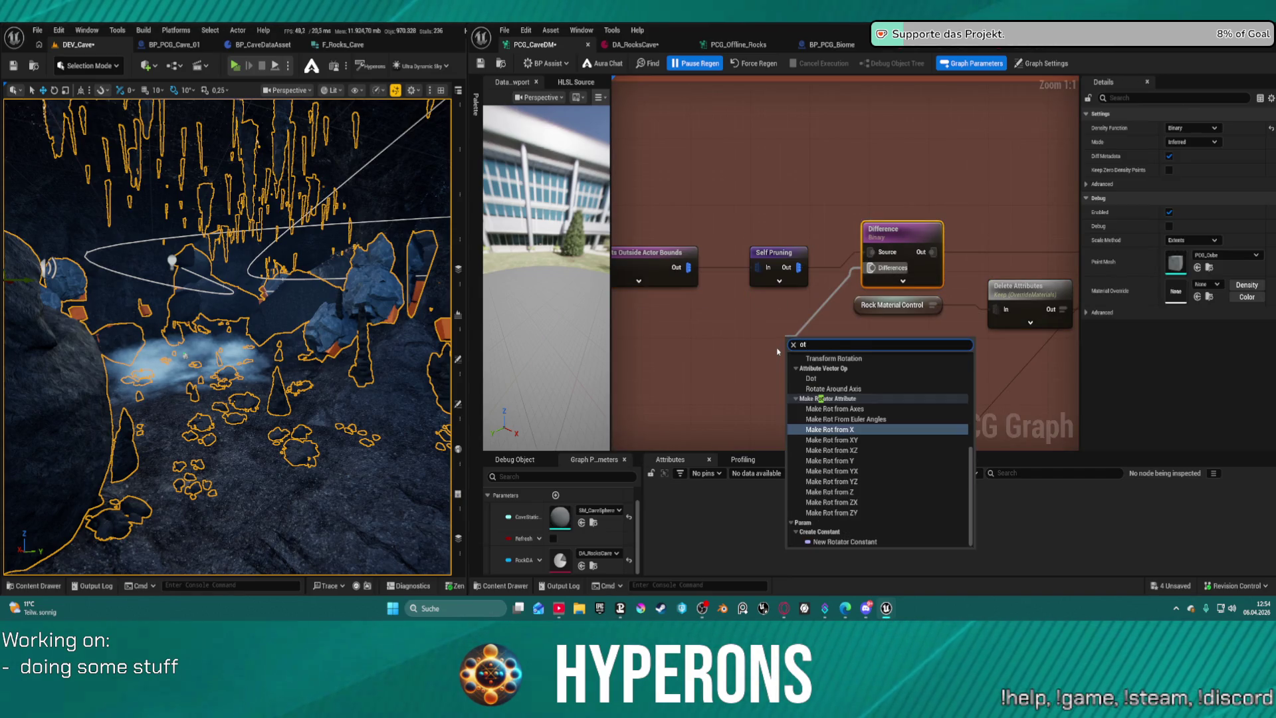
pyautogui.press('Down')
pyautogui.press('Down')
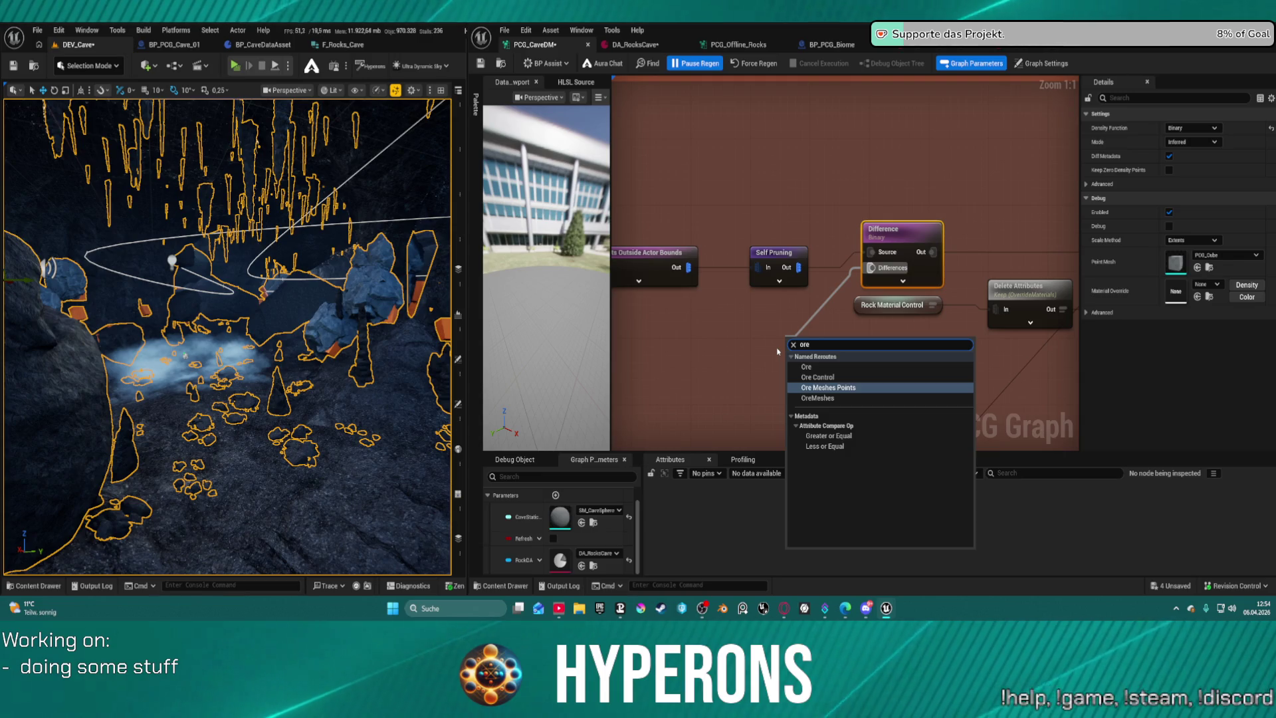
pyautogui.press('Return')
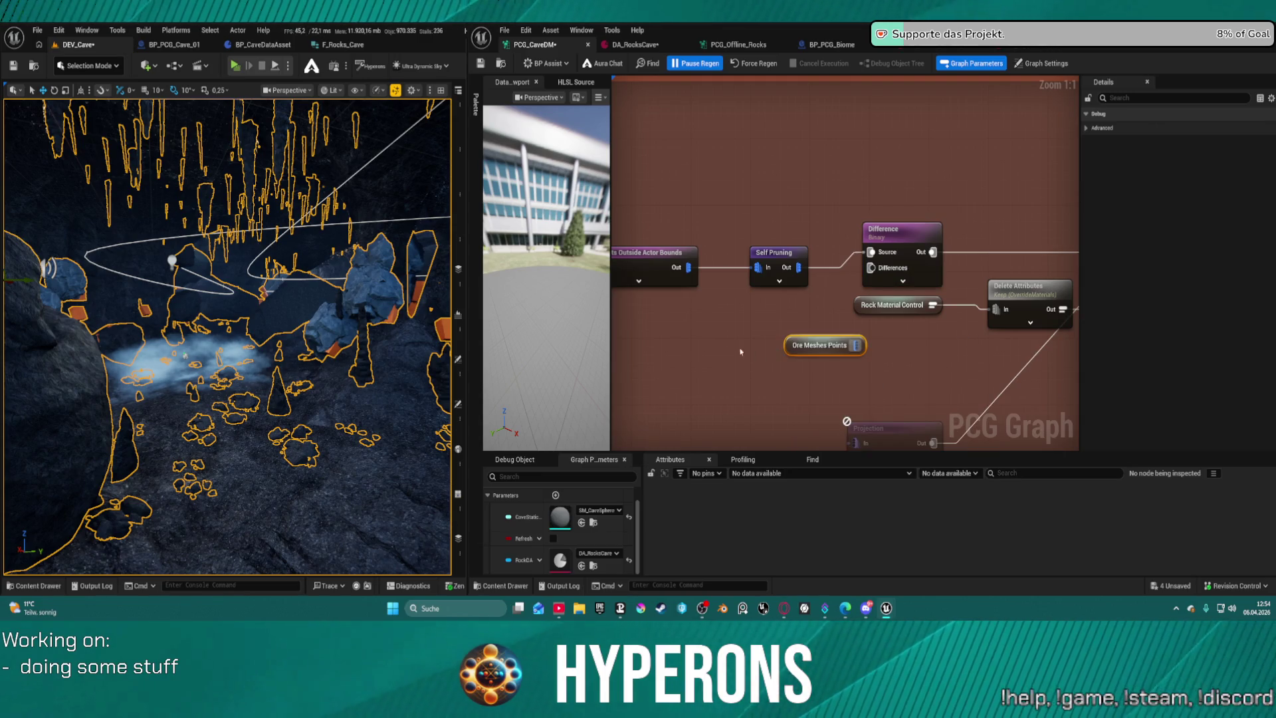
pyautogui.moveTo(854, 345); pyautogui.dragTo(871, 267)
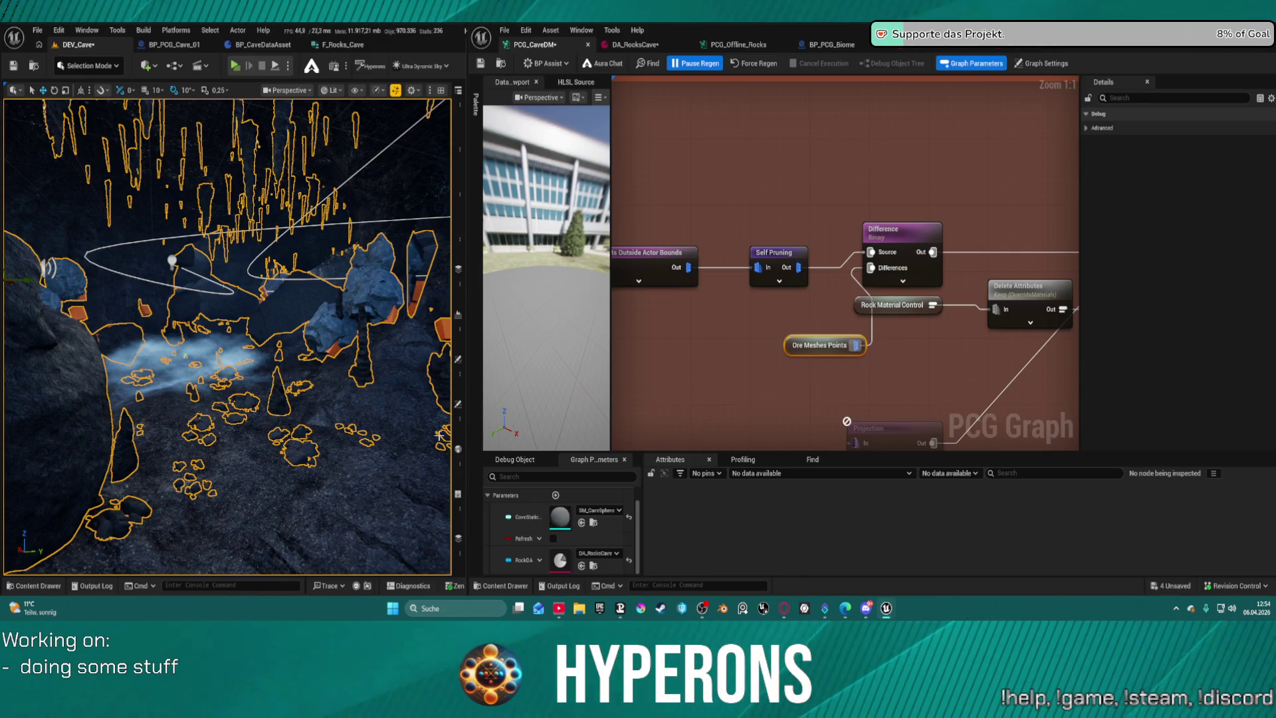
pyautogui.moveTo(824, 347)
pyautogui.mouseDown()
pyautogui.moveTo(749, 347)
pyautogui.moveTo(776, 341)
pyautogui.mouseUp()
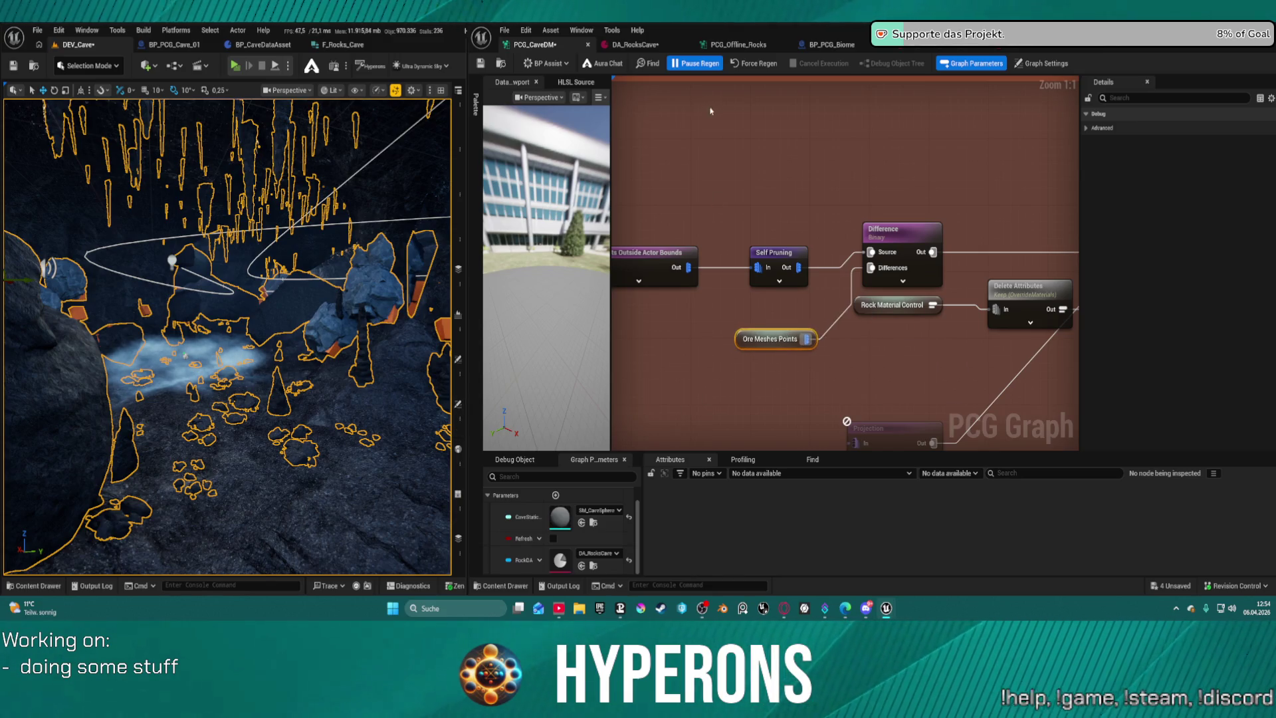
pyautogui.click(778, 256)
pyautogui.scroll(-6, 778, 256)
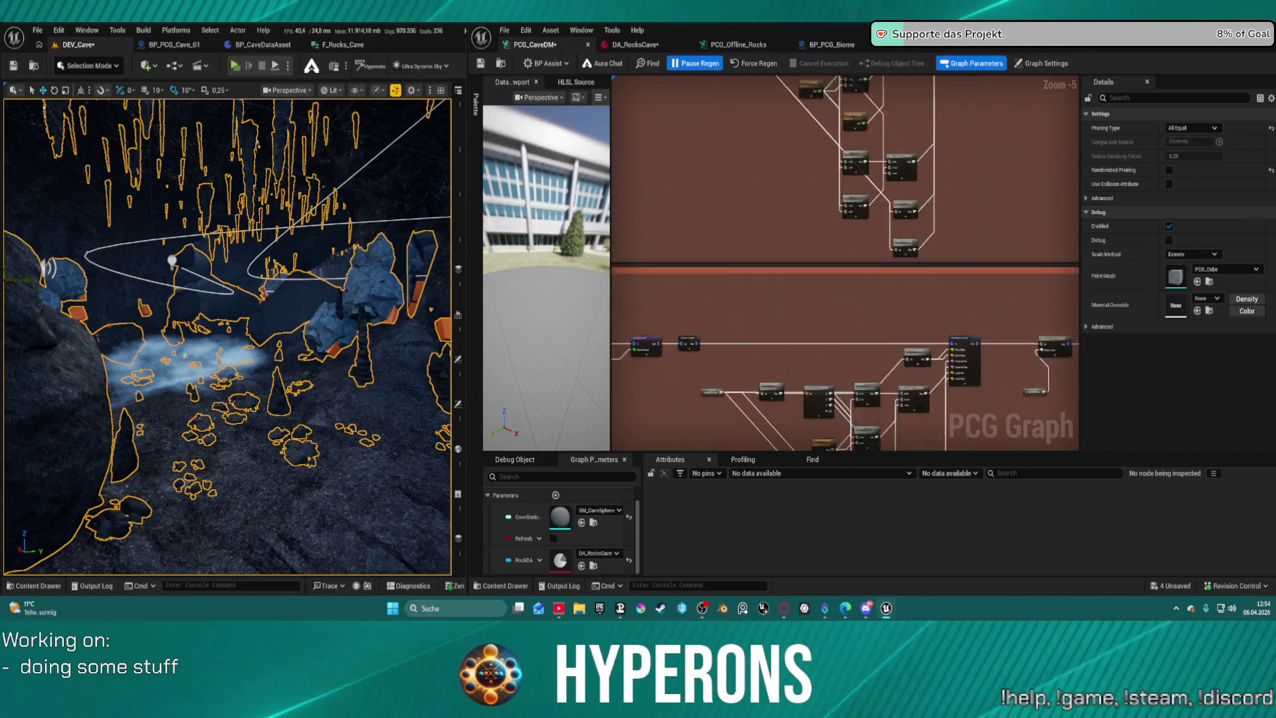
pyautogui.click(822, 282)
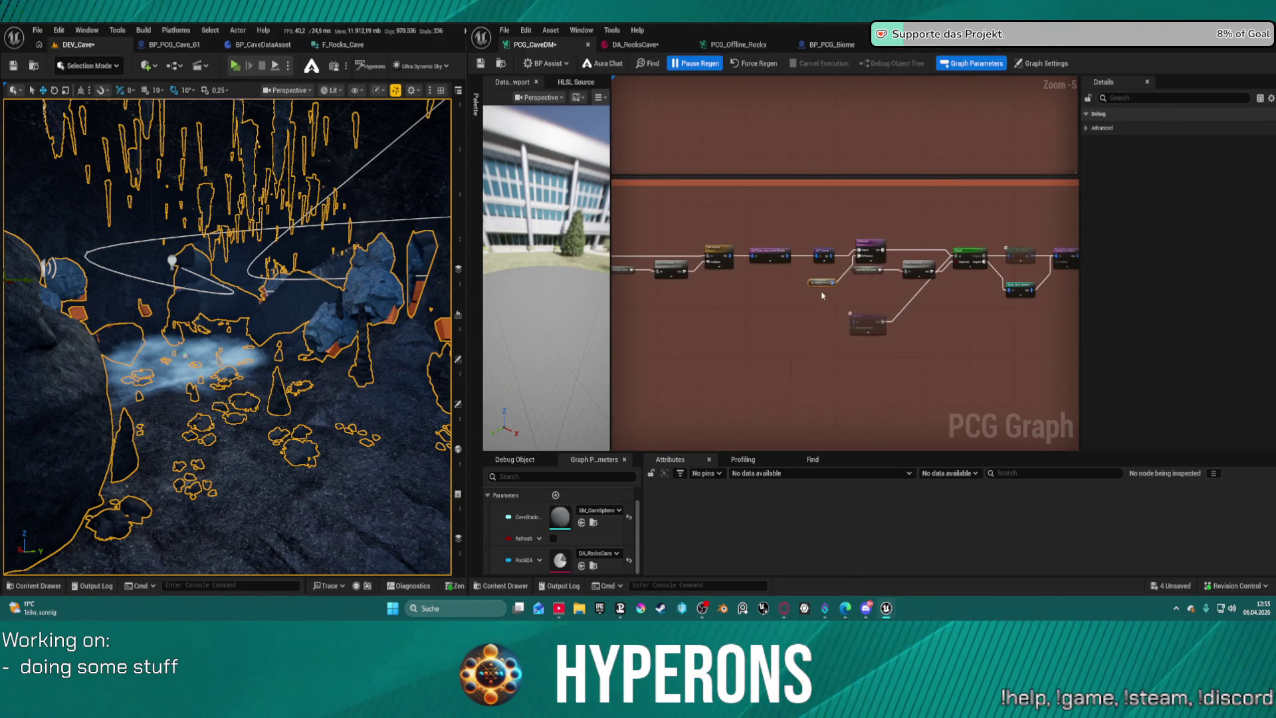
# Add a Merge Points node feeding the Bounds Modifier's In input in the stalagmite chain.
pyautogui.scroll(5, 776, 287)
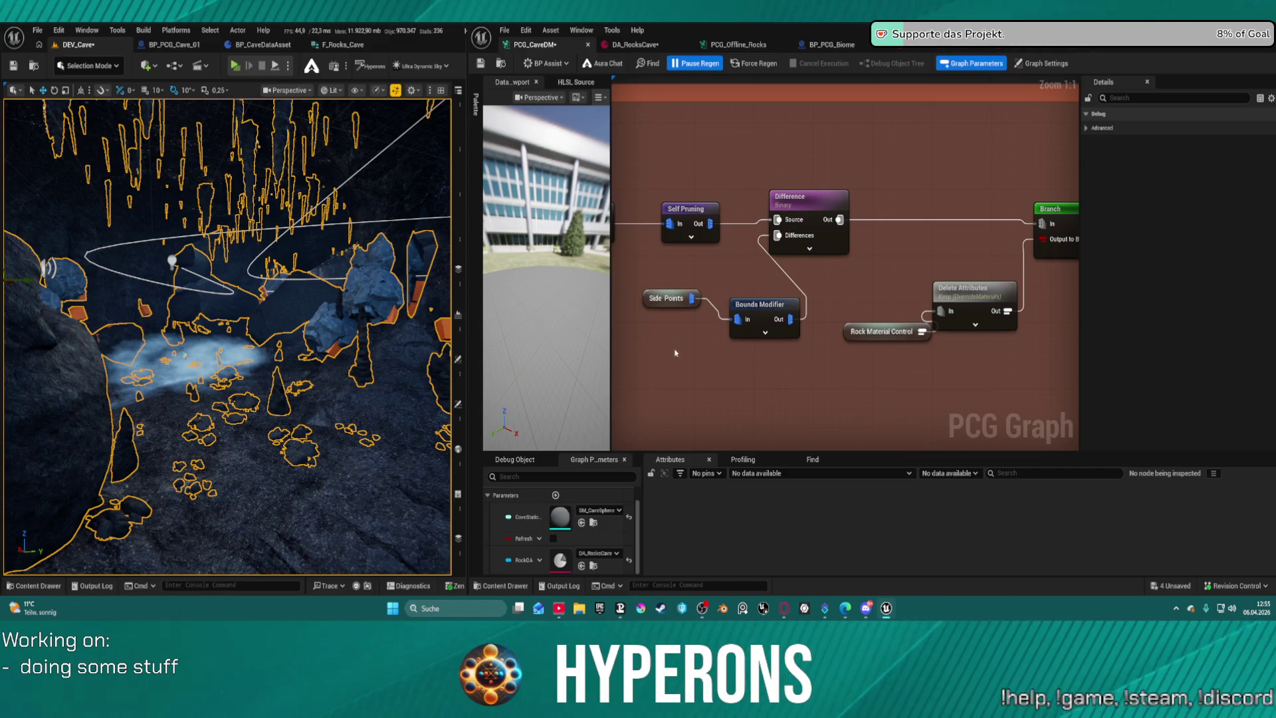
pyautogui.moveTo(743, 347)
pyautogui.mouseDown()
pyautogui.moveTo(739, 334)
pyautogui.moveTo(745, 392)
pyautogui.moveTo(743, 349)
pyautogui.moveTo(667, 364)
pyautogui.mouseUp()
pyautogui.moveTo(666, 300); pyautogui.dragTo(629, 317)
pyautogui.moveTo(738, 319); pyautogui.dragTo(743, 373)
pyautogui.write('merge')
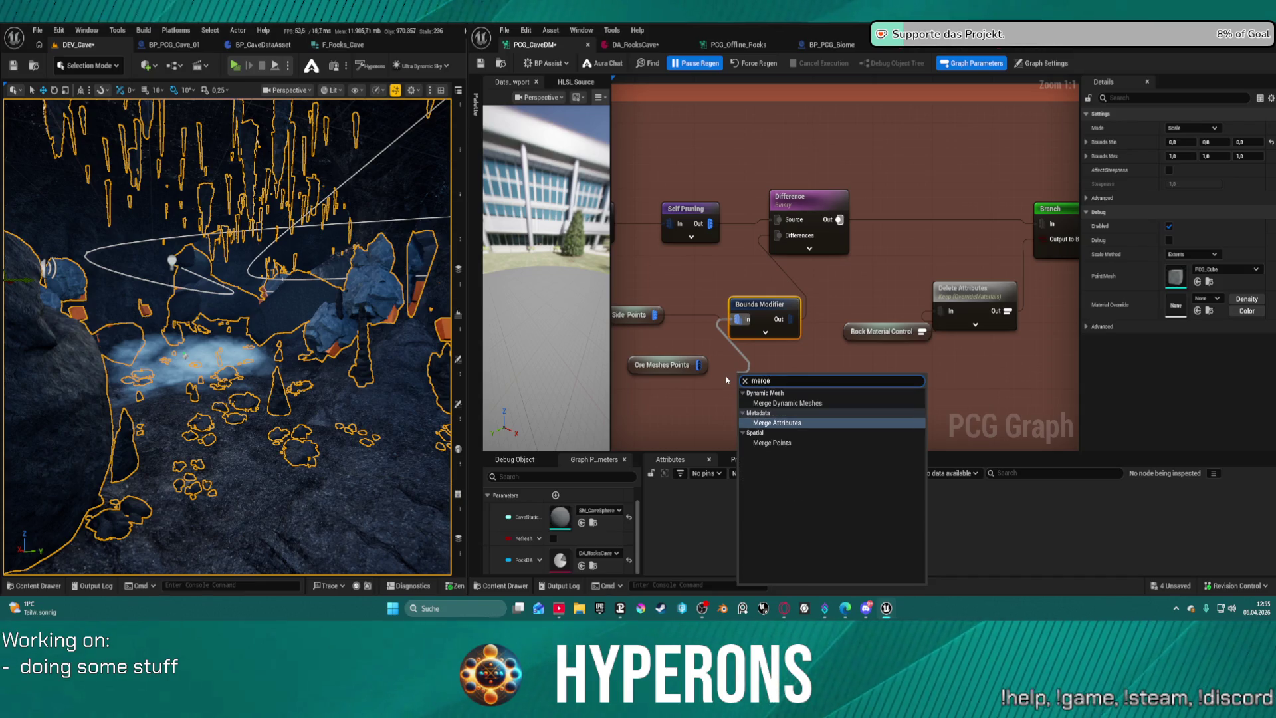
pyautogui.press('Down')
pyautogui.press('Return')
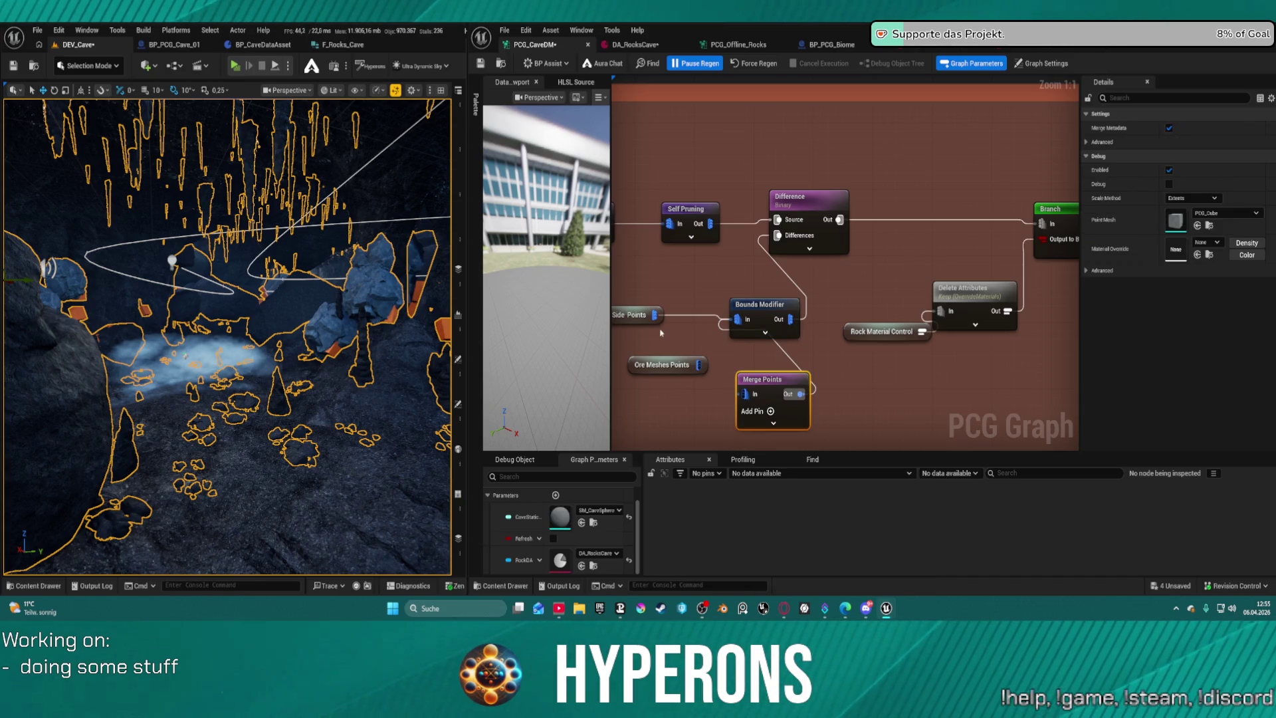
# Wire Side Points and Ore Meshes Points into Merge Points, adding a second input pin.
pyautogui.click(643, 319)
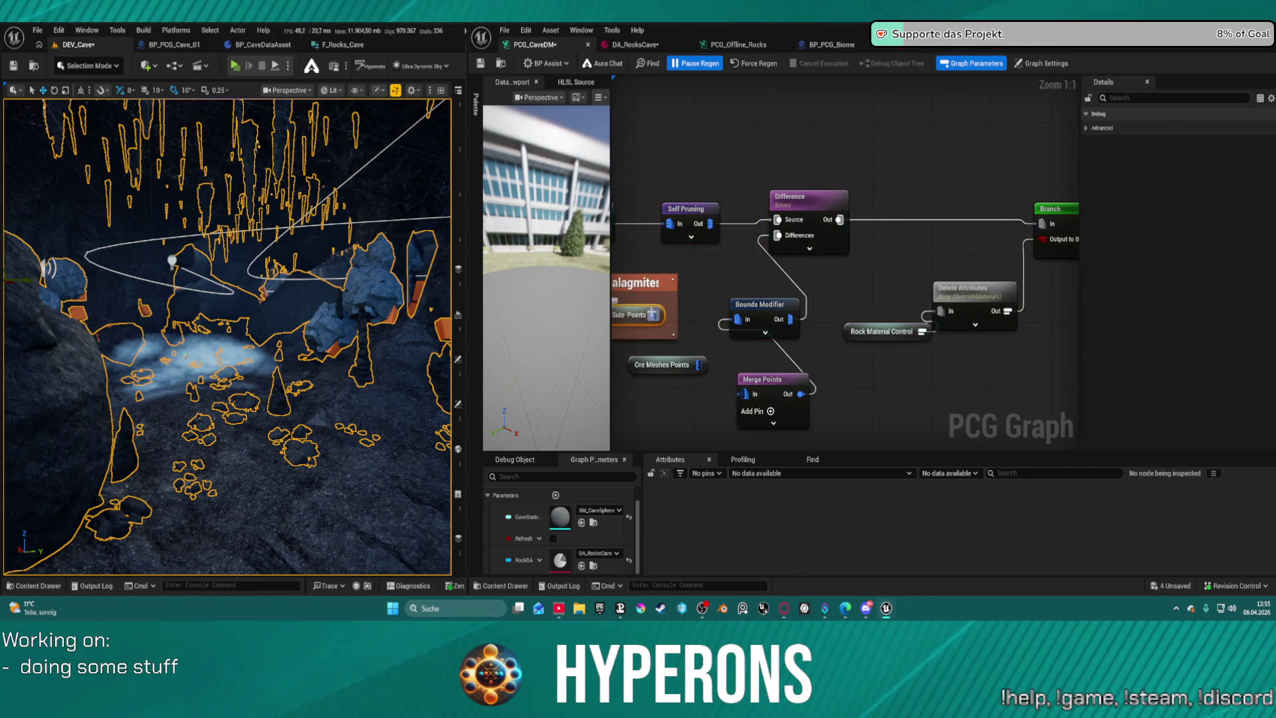
pyautogui.moveTo(699, 364); pyautogui.dragTo(775, 420)
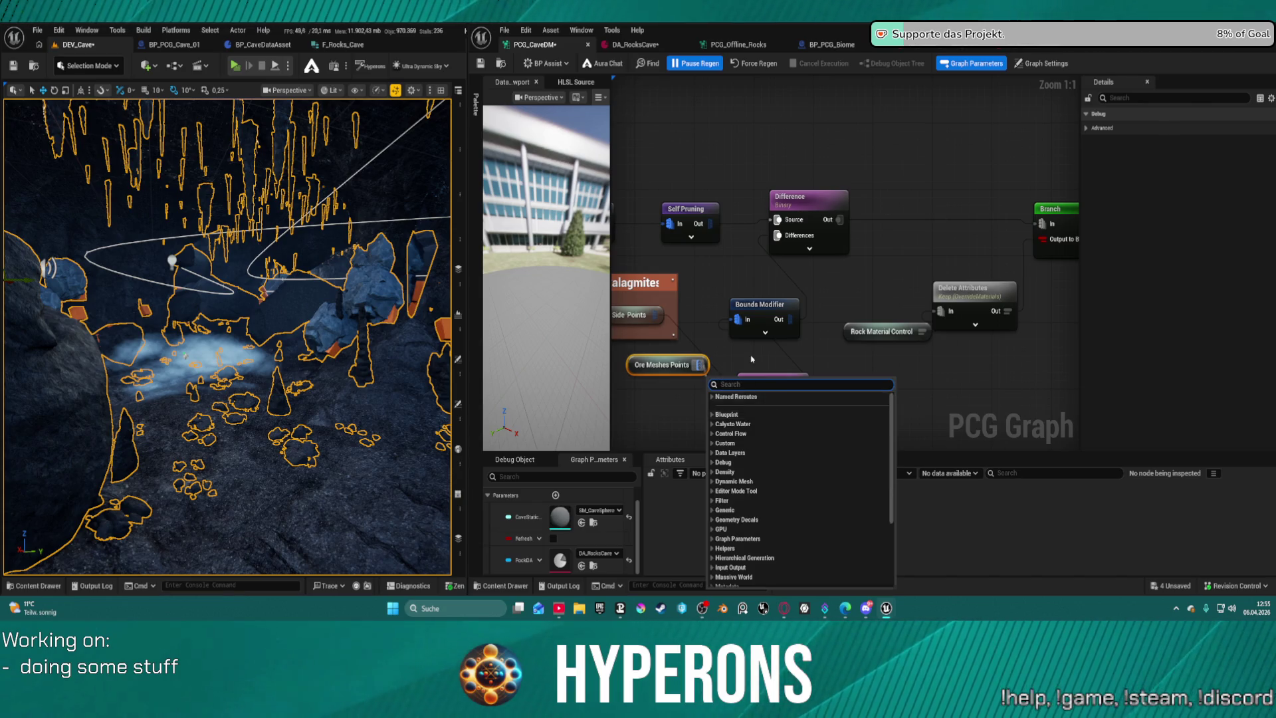
pyautogui.press('Escape')
pyautogui.click(771, 411)
pyautogui.click(697, 364)
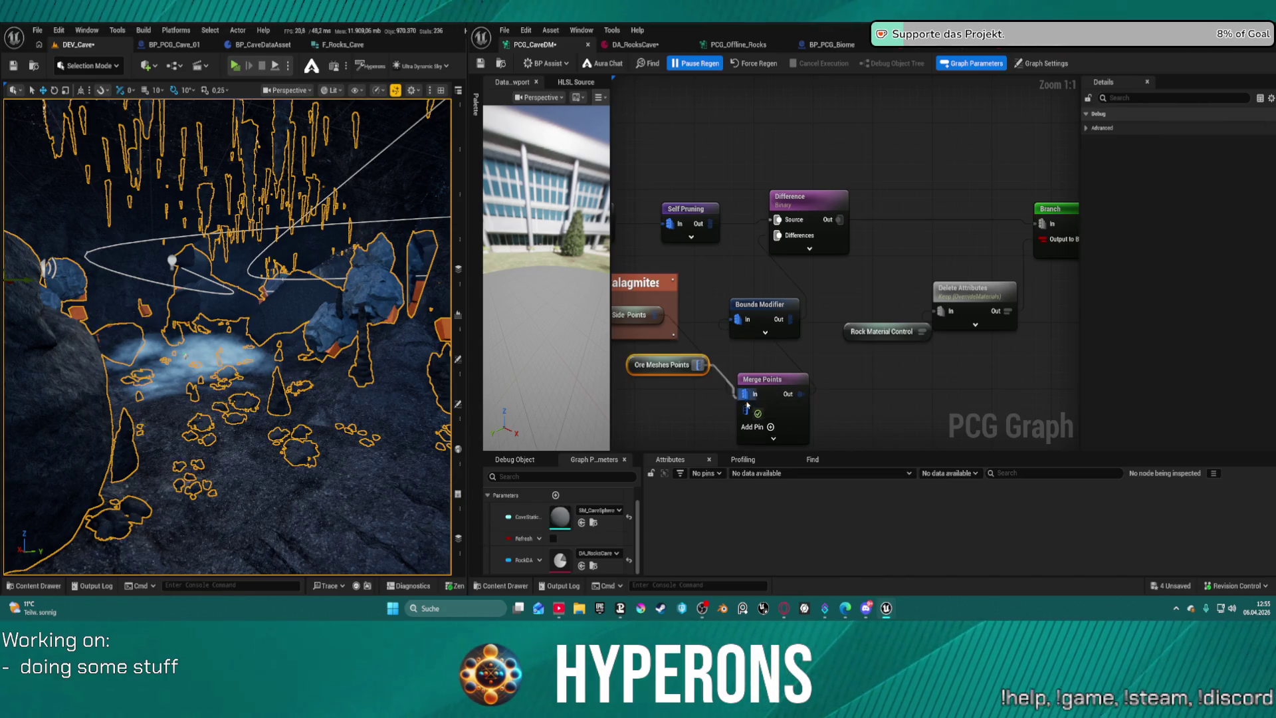
pyautogui.scroll(-12, 902, 341)
pyautogui.moveTo(690, 397)
pyautogui.mouseDown()
pyautogui.moveTo(569, 398)
pyautogui.moveTo(783, 398)
pyautogui.mouseUp()
# Dismiss the Stalagmites label over Side Points and save the cave PCG graph.
pyautogui.scroll(8, 765, 273)
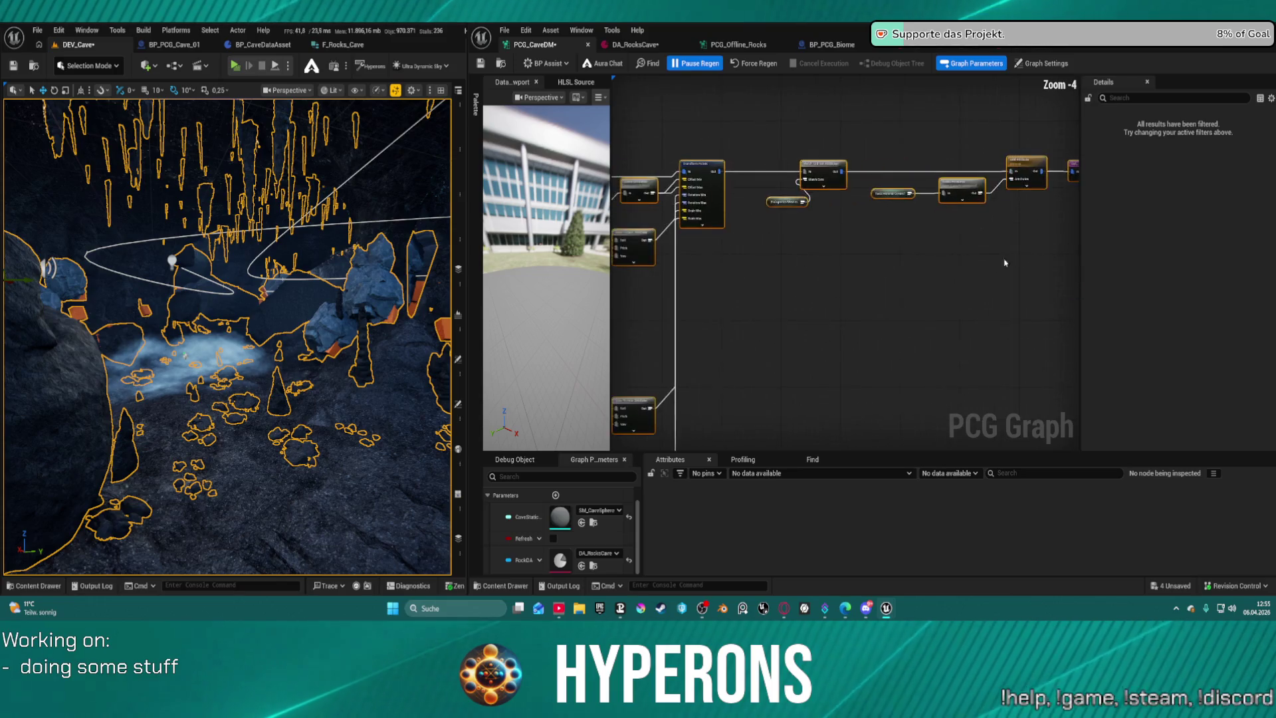
pyautogui.scroll(3, 795, 269)
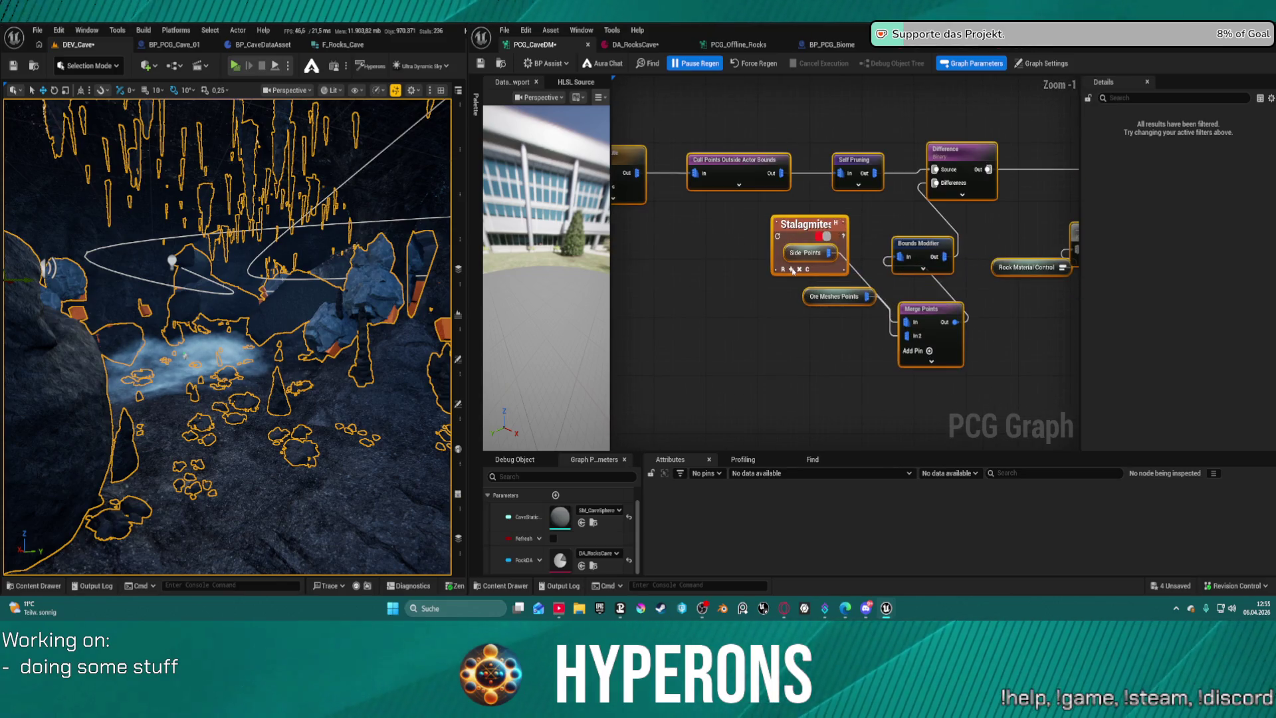
pyautogui.click(790, 269)
pyautogui.click(481, 64)
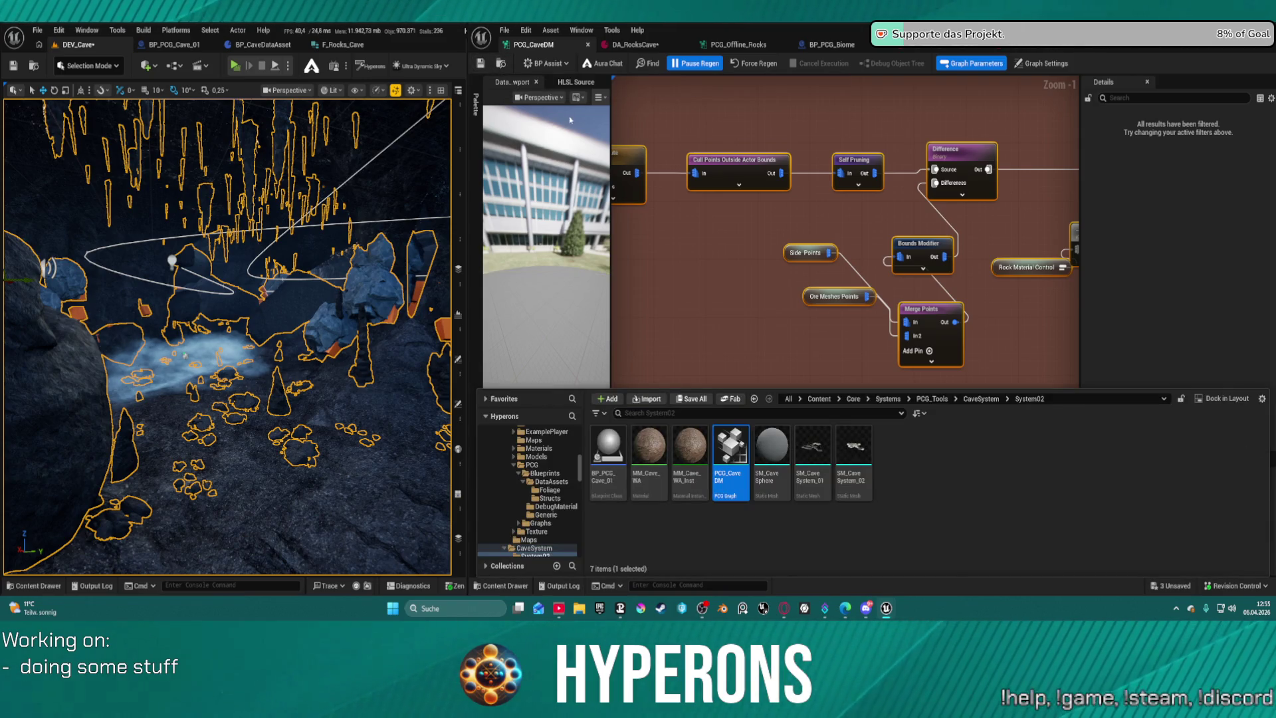
# Close PCG_CaveDM, save all modified assets, and reopen PCG_CaveDM from the Content Drawer.
pyautogui.click(587, 45)
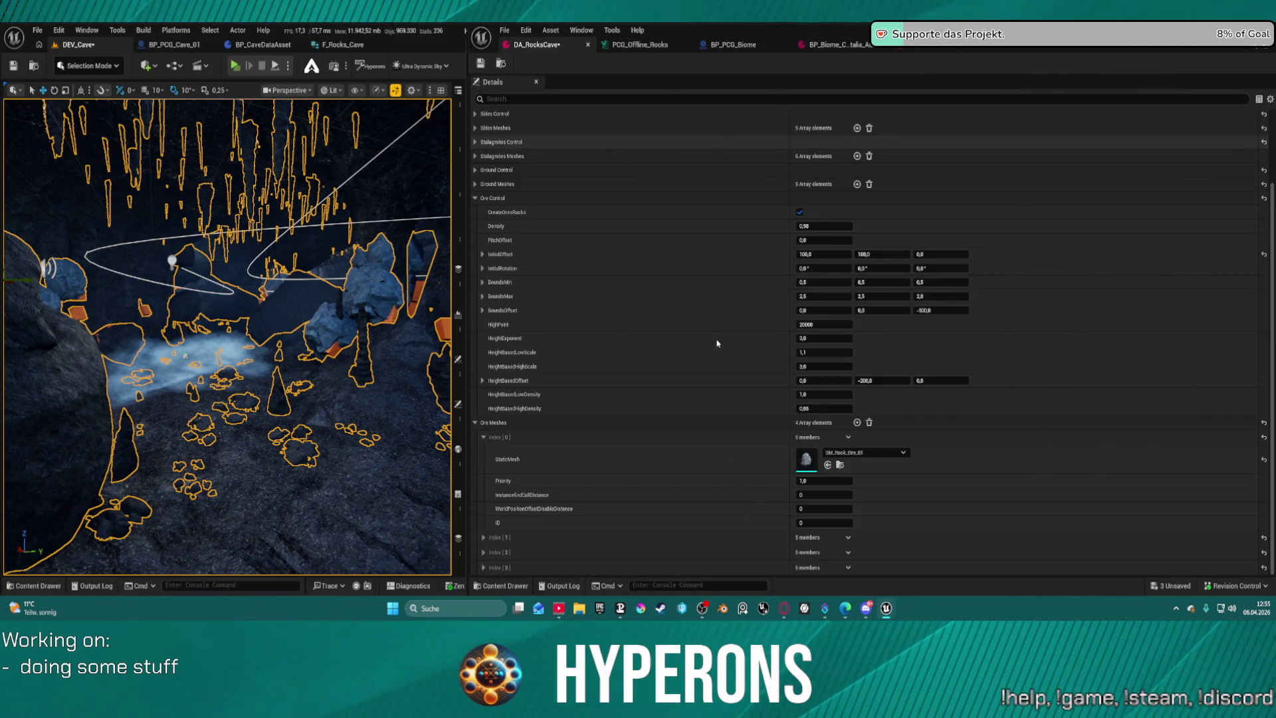
pyautogui.hotkey('ctrl', 'space')
pyautogui.hotkey('ctrl', 's')
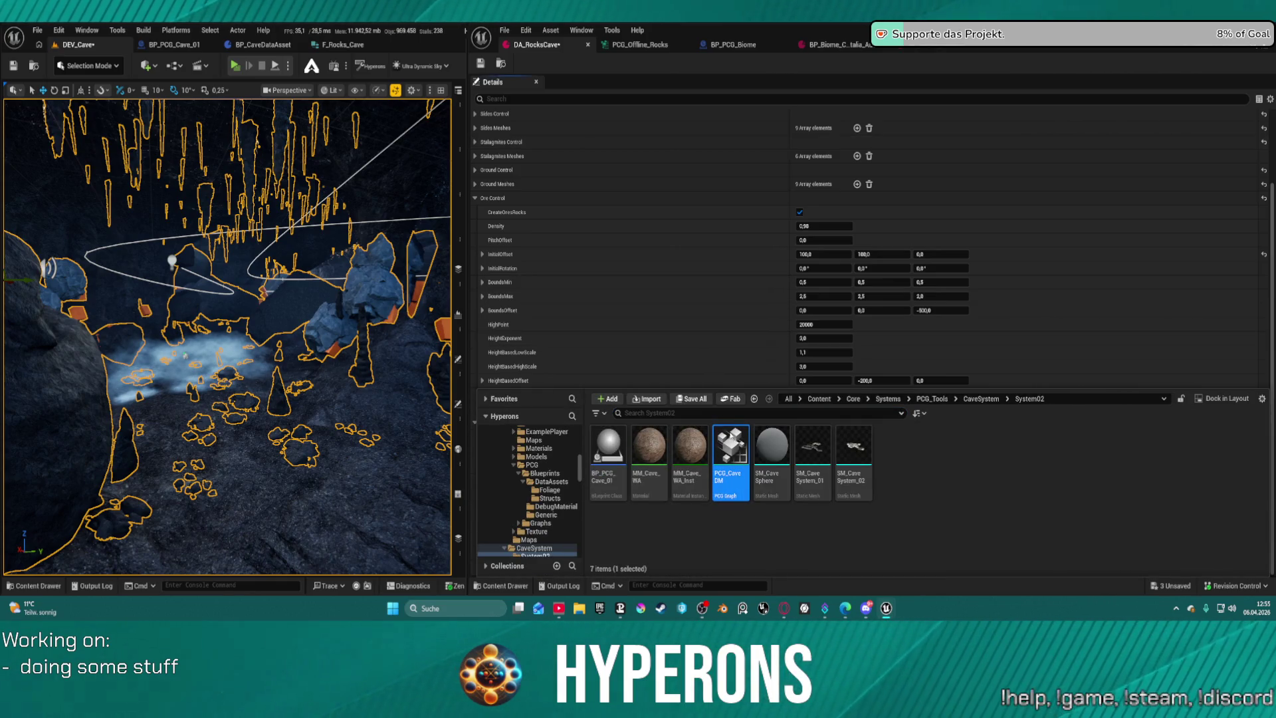
pyautogui.doubleClick(724, 426)
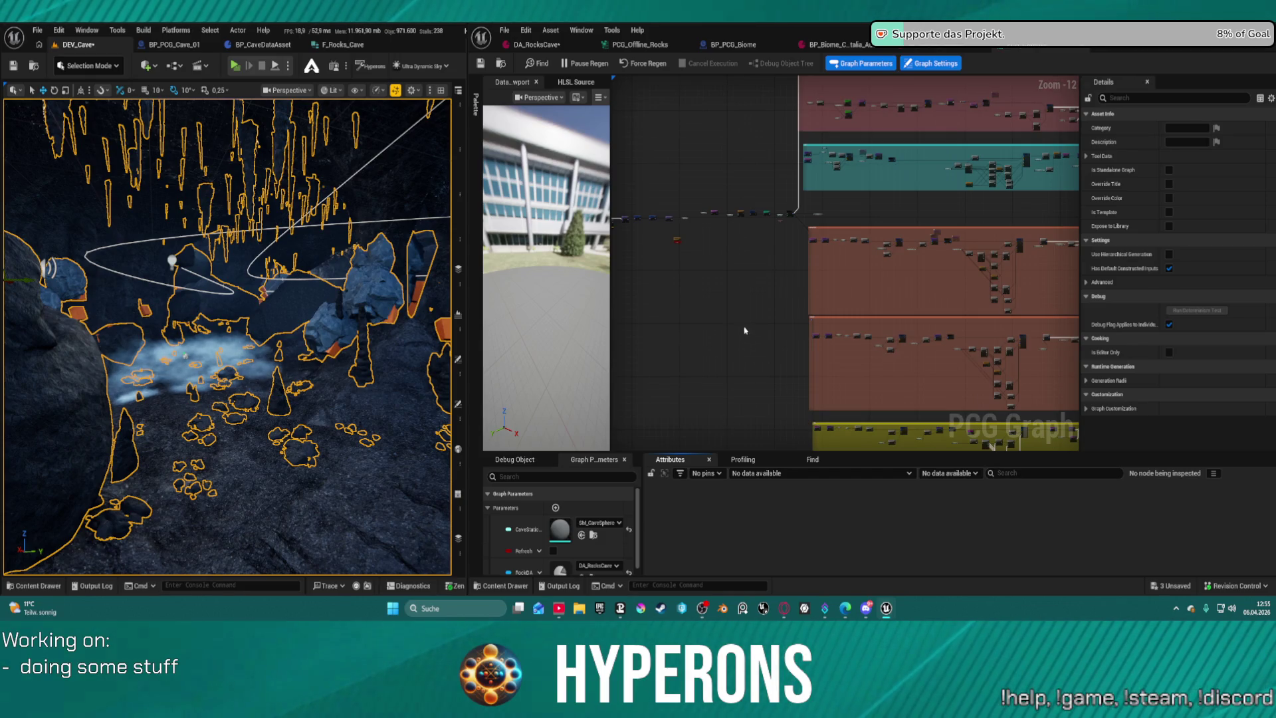
# Move Ore Meshes Points down and left, then force-regenerate the cave from the graph.
pyautogui.scroll(10, 979, 297)
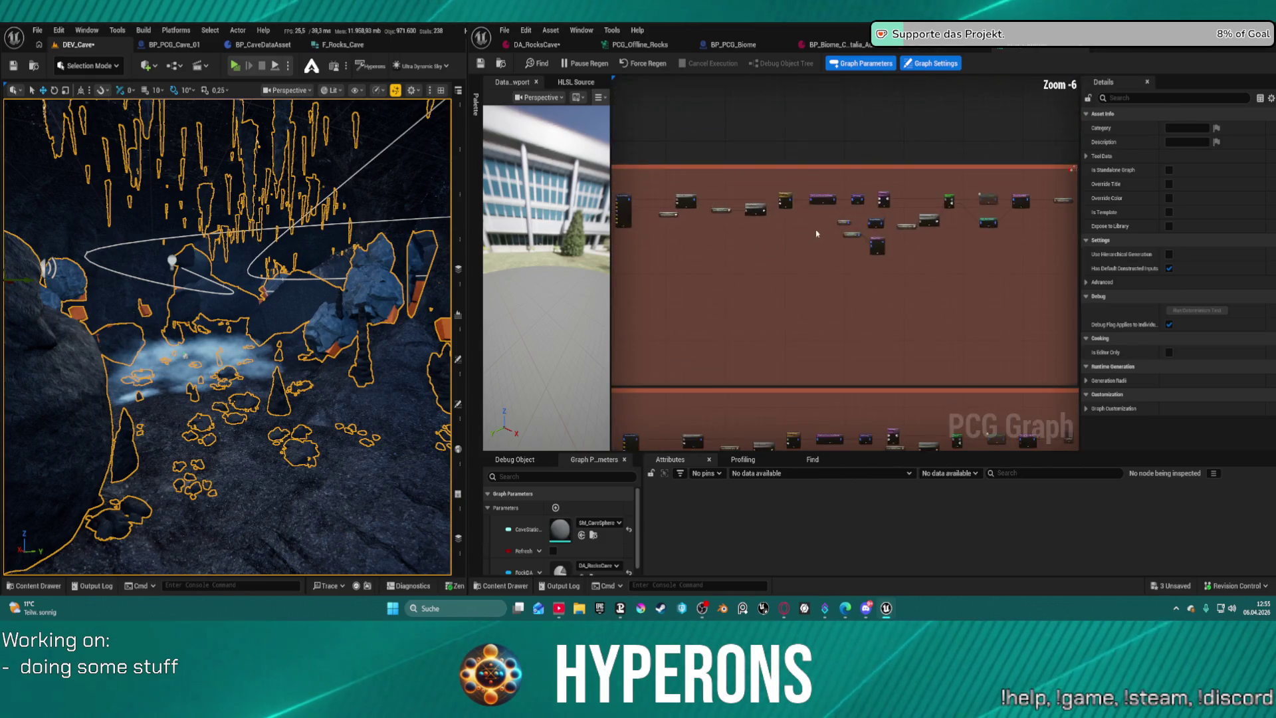
pyautogui.moveTo(820, 230); pyautogui.dragTo(732, 239)
pyautogui.moveTo(836, 252); pyautogui.dragTo(786, 289)
pyautogui.scroll(-6, 809, 342)
pyautogui.scroll(7, 817, 160)
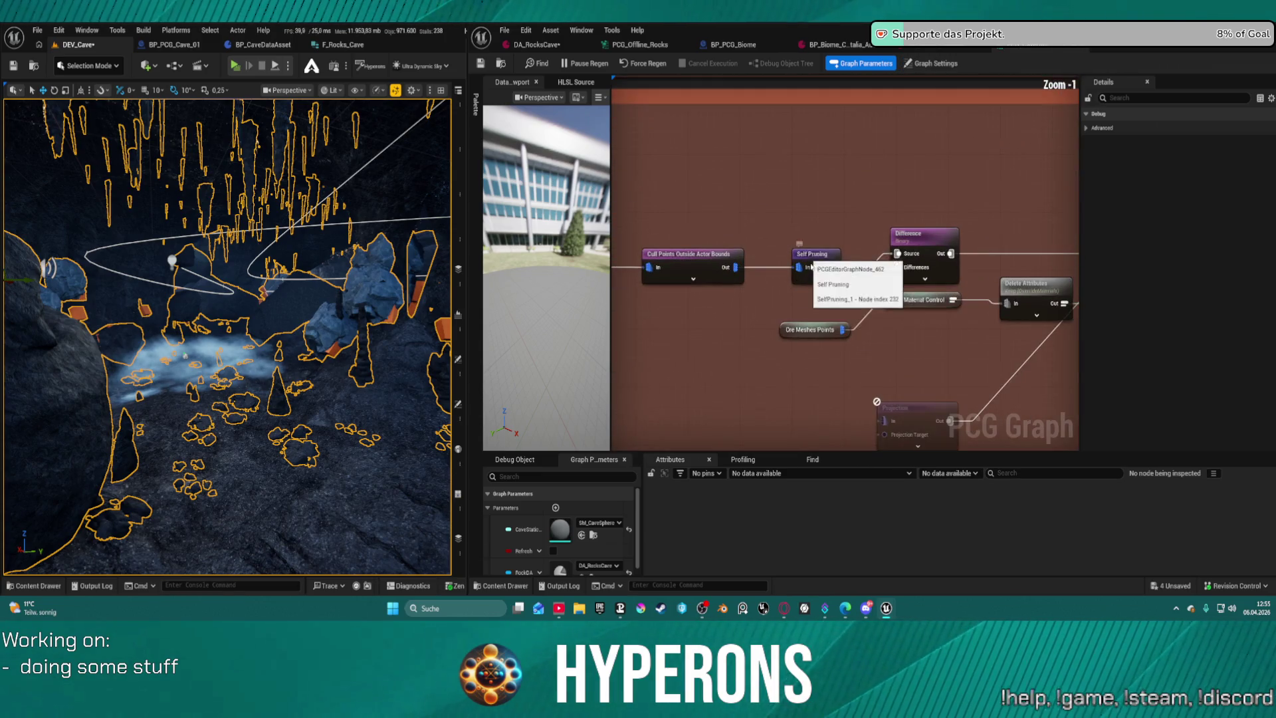
pyautogui.scroll(-5, 874, 293)
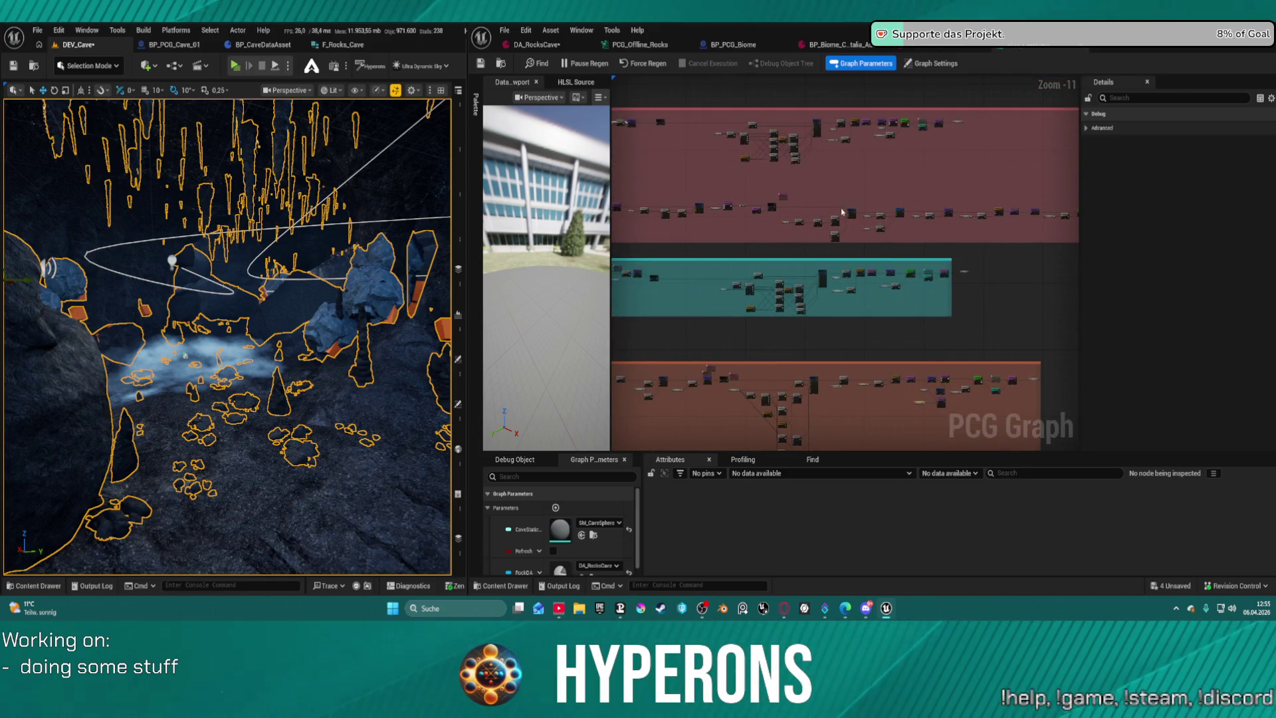
pyautogui.moveTo(824, 286); pyautogui.dragTo(983, 288)
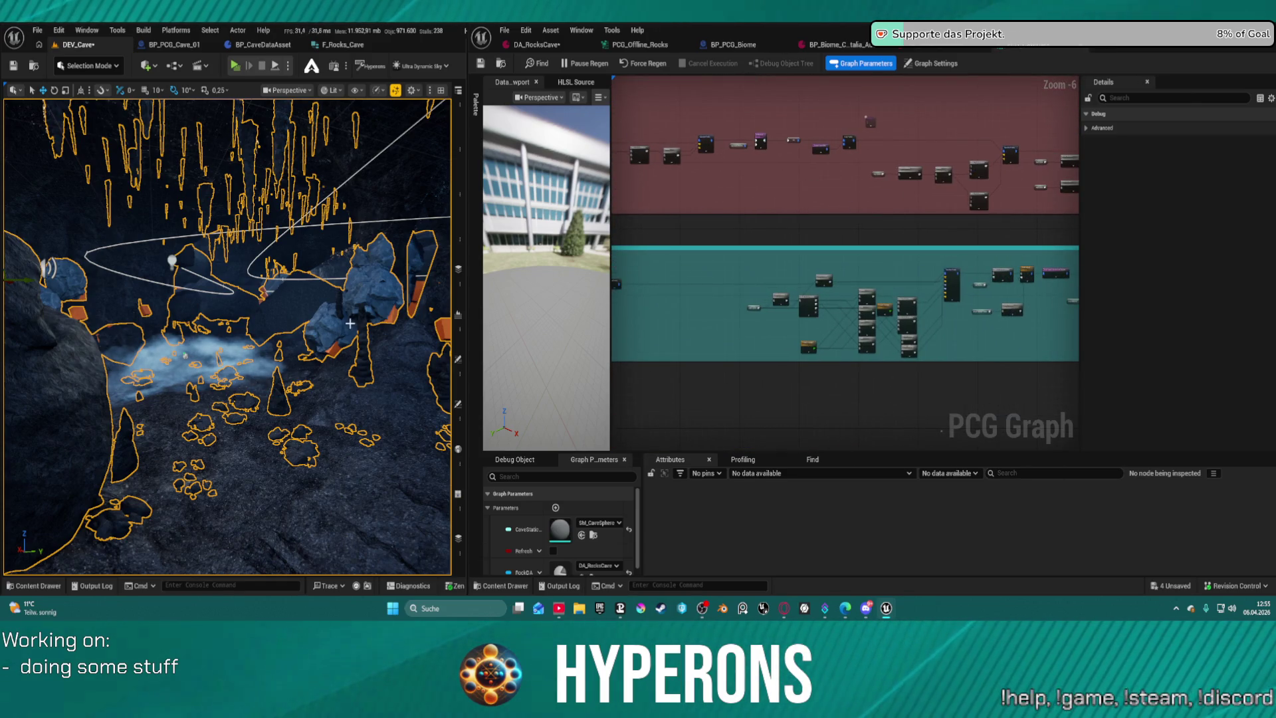
pyautogui.click(640, 67)
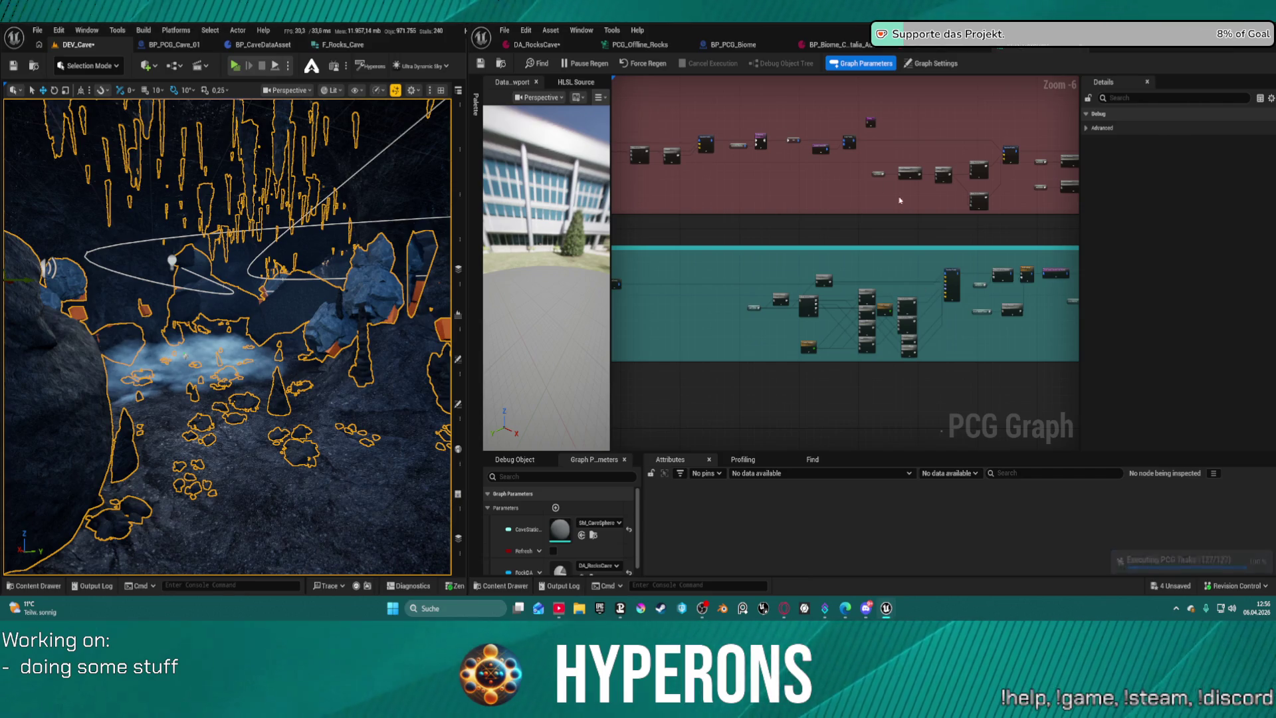
# Inspect the brown ore rock section's merge setup, then add an In 2 pin to stalagmite Merge Points.
pyautogui.scroll(1, 832, 191)
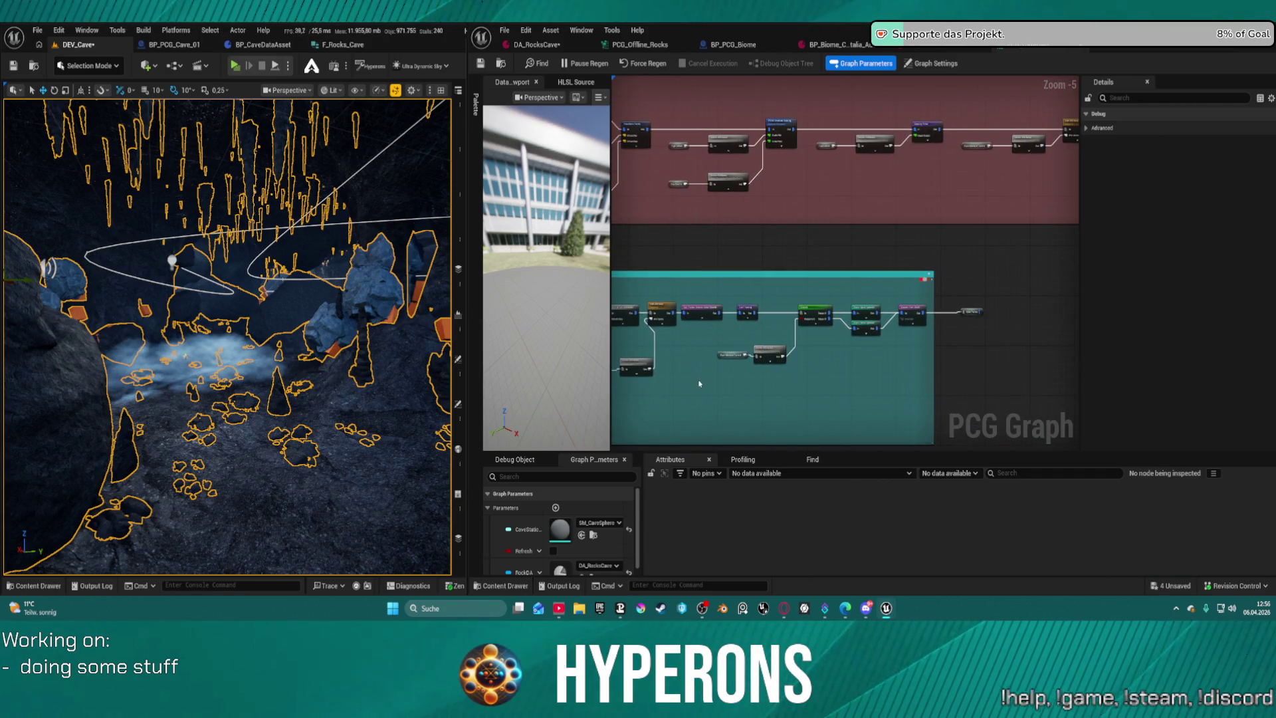
pyautogui.scroll(-4, 699, 383)
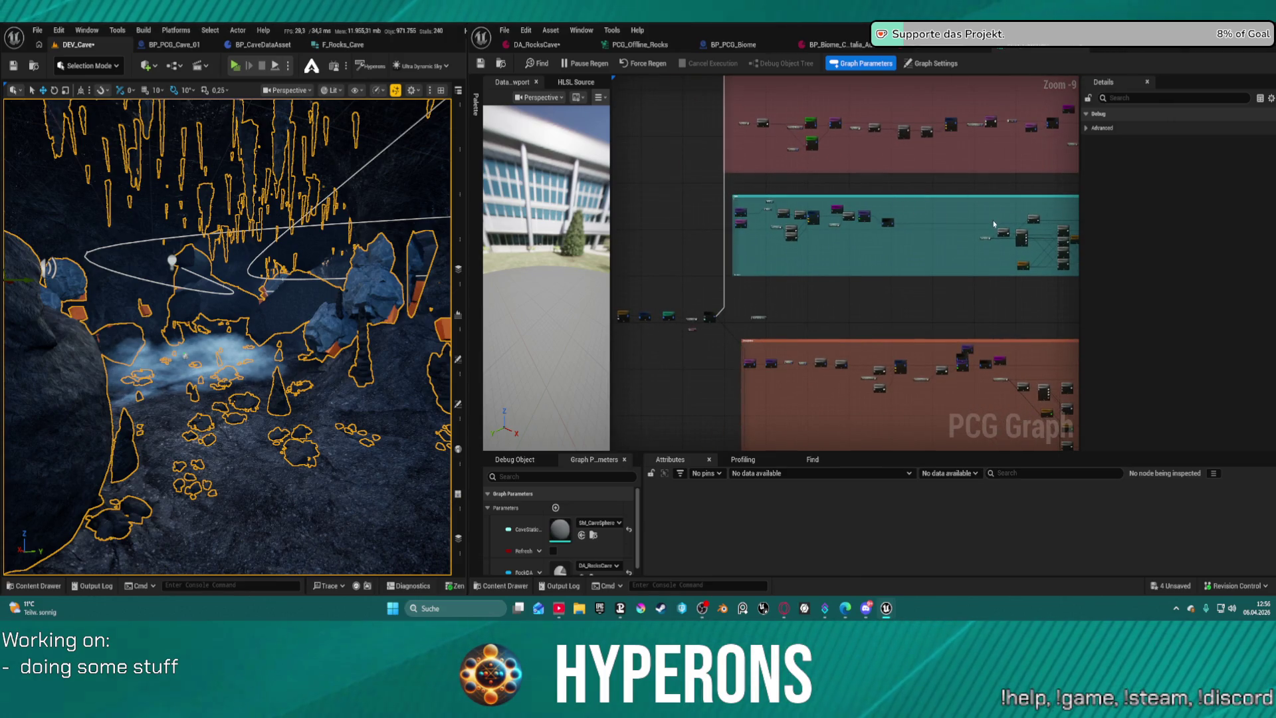
pyautogui.scroll(5, 871, 243)
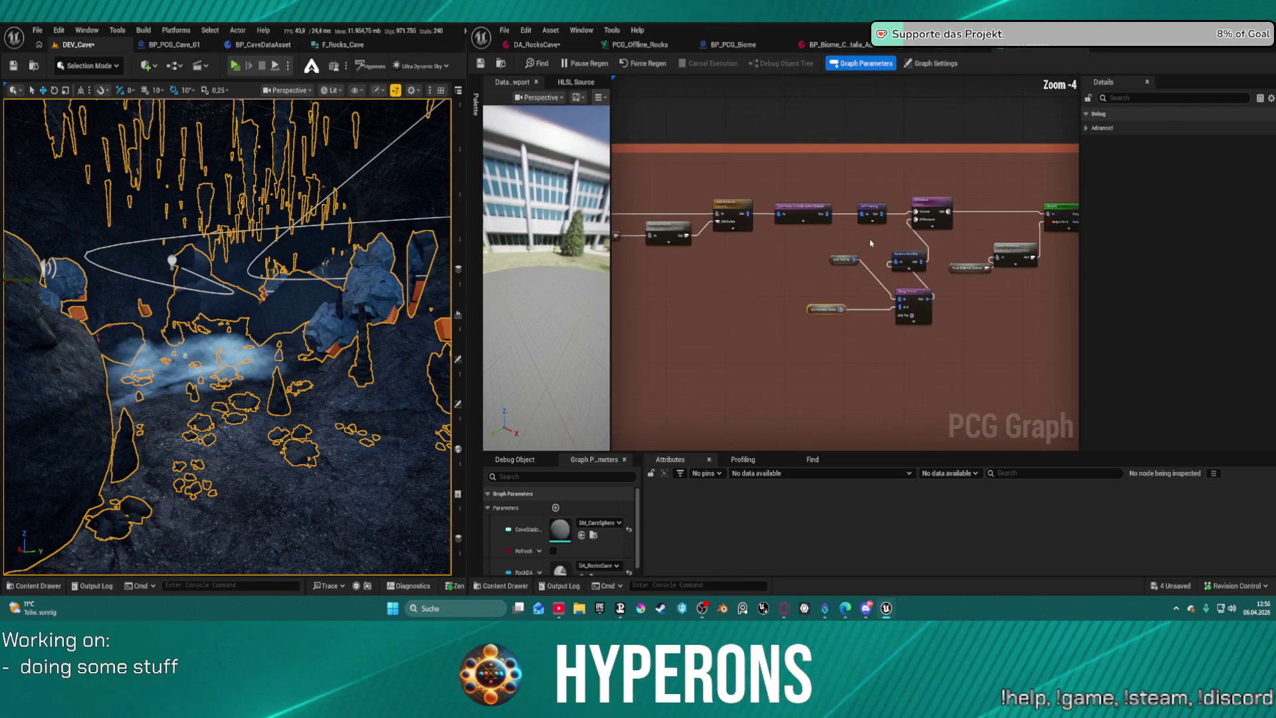
pyautogui.scroll(4, 871, 243)
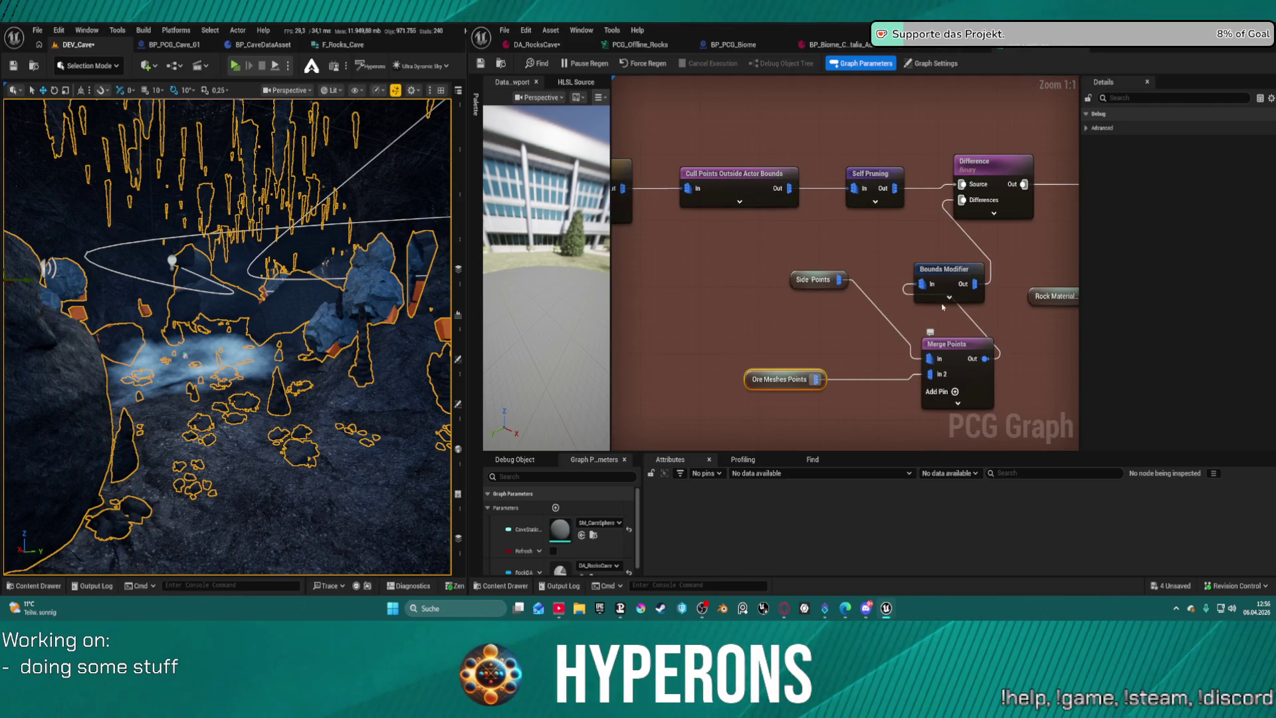
pyautogui.scroll(-6, 942, 307)
pyautogui.moveTo(942, 307)
pyautogui.mouseDown()
pyautogui.moveTo(1046, 89)
pyautogui.moveTo(954, 308)
pyautogui.moveTo(774, 294)
pyautogui.moveTo(684, 179)
pyautogui.moveTo(683, 201)
pyautogui.moveTo(931, 244)
pyautogui.mouseUp()
pyautogui.scroll(-1, 697, 205)
pyautogui.scroll(6, 731, 199)
pyautogui.click(950, 269)
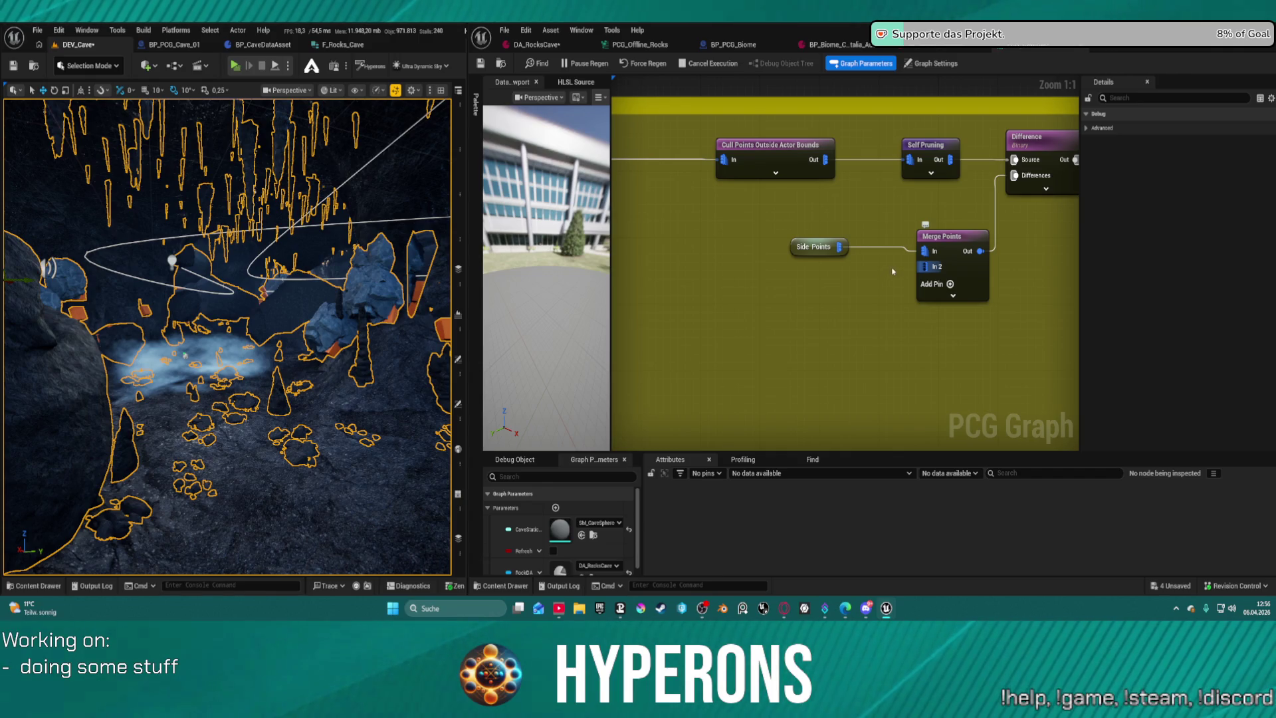
# Add a Stalagmites Control node on Merge Points In 2, place it under Side Points, and save.
pyautogui.moveTo(925, 266); pyautogui.dragTo(875, 291)
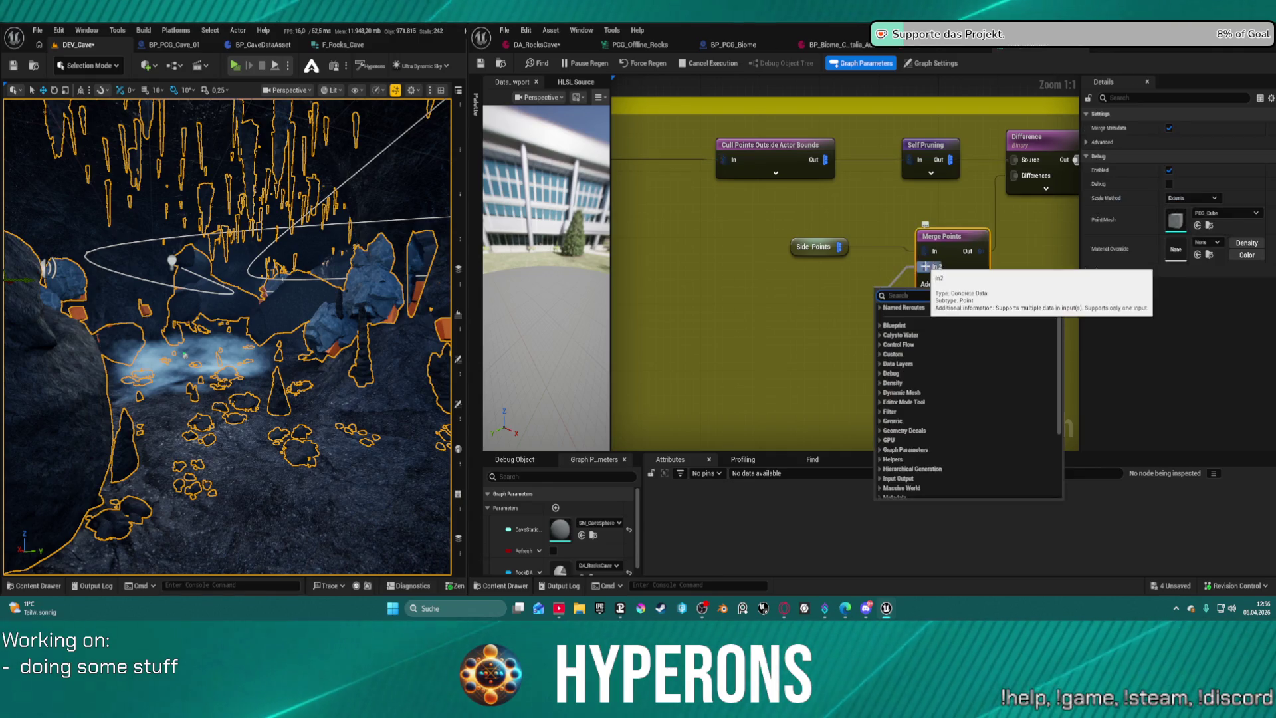
pyautogui.write('sta')
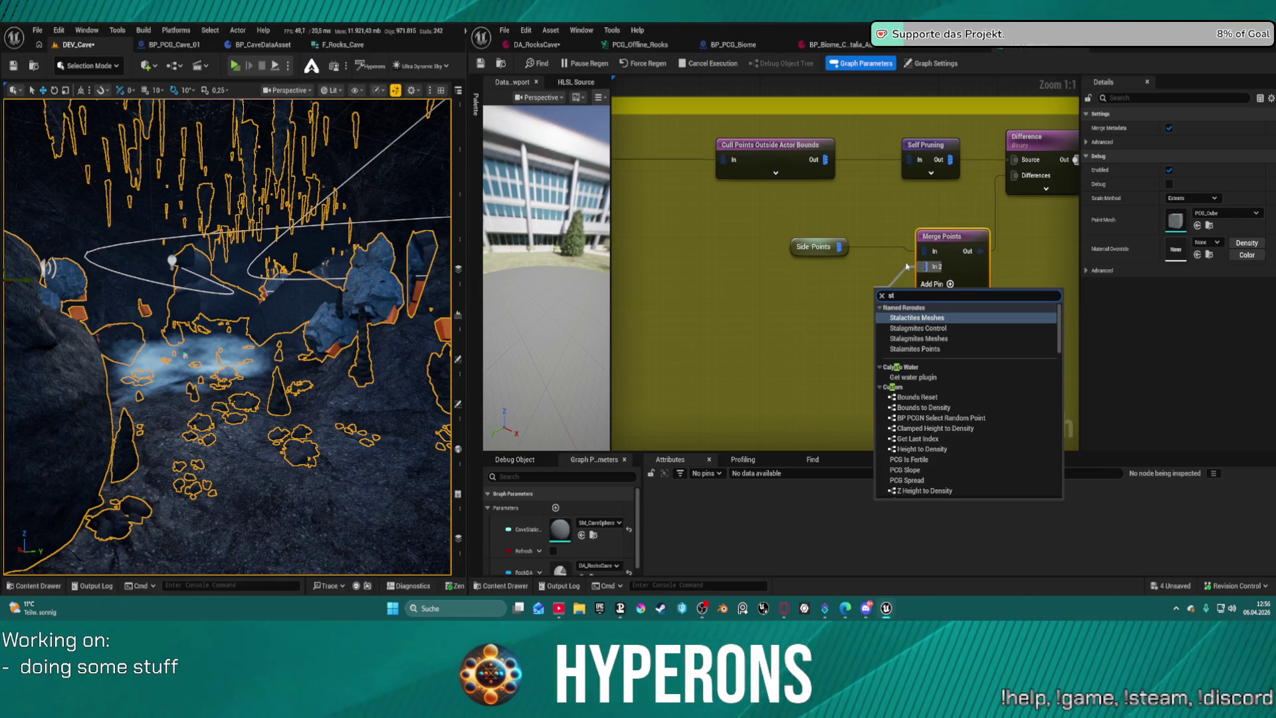
pyautogui.press('Down')
pyautogui.press('Return')
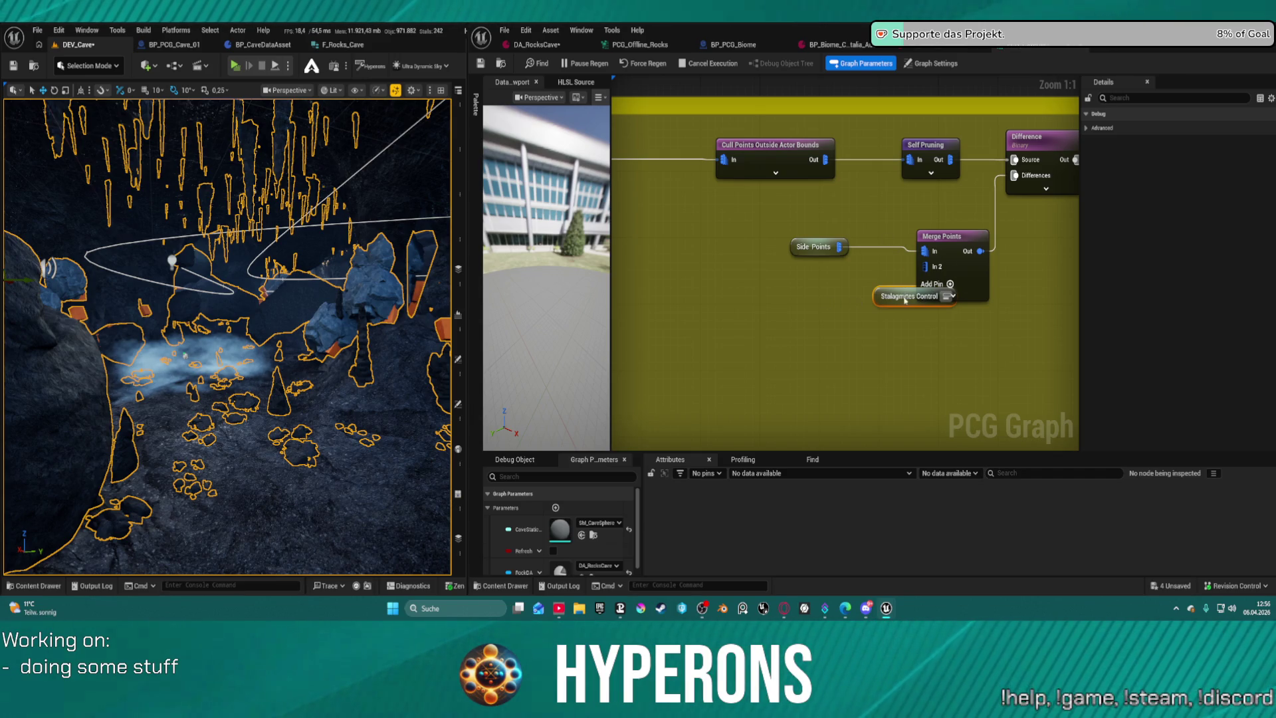
pyautogui.hotkey('ctrl', 's')
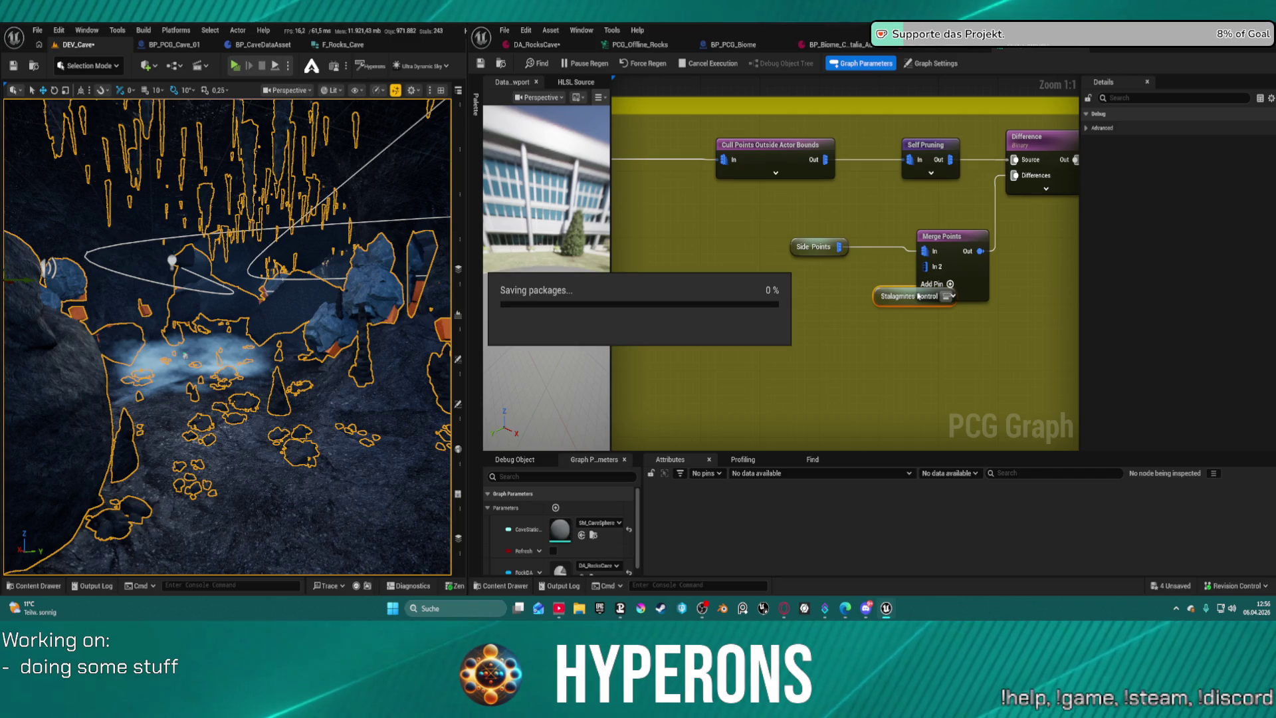
pyautogui.moveTo(905, 297)
pyautogui.mouseDown()
pyautogui.moveTo(802, 286)
pyautogui.moveTo(821, 273)
pyautogui.moveTo(938, 267)
pyautogui.mouseUp()
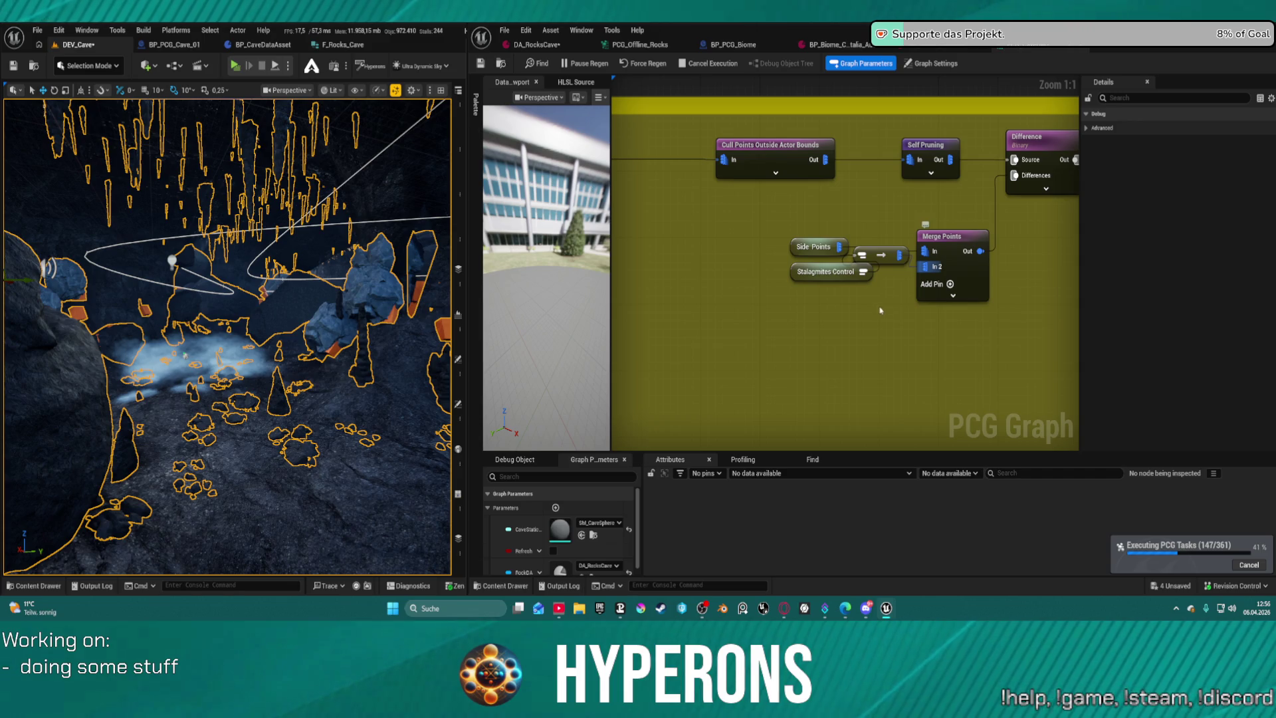
pyautogui.hotkey('ctrl', 's')
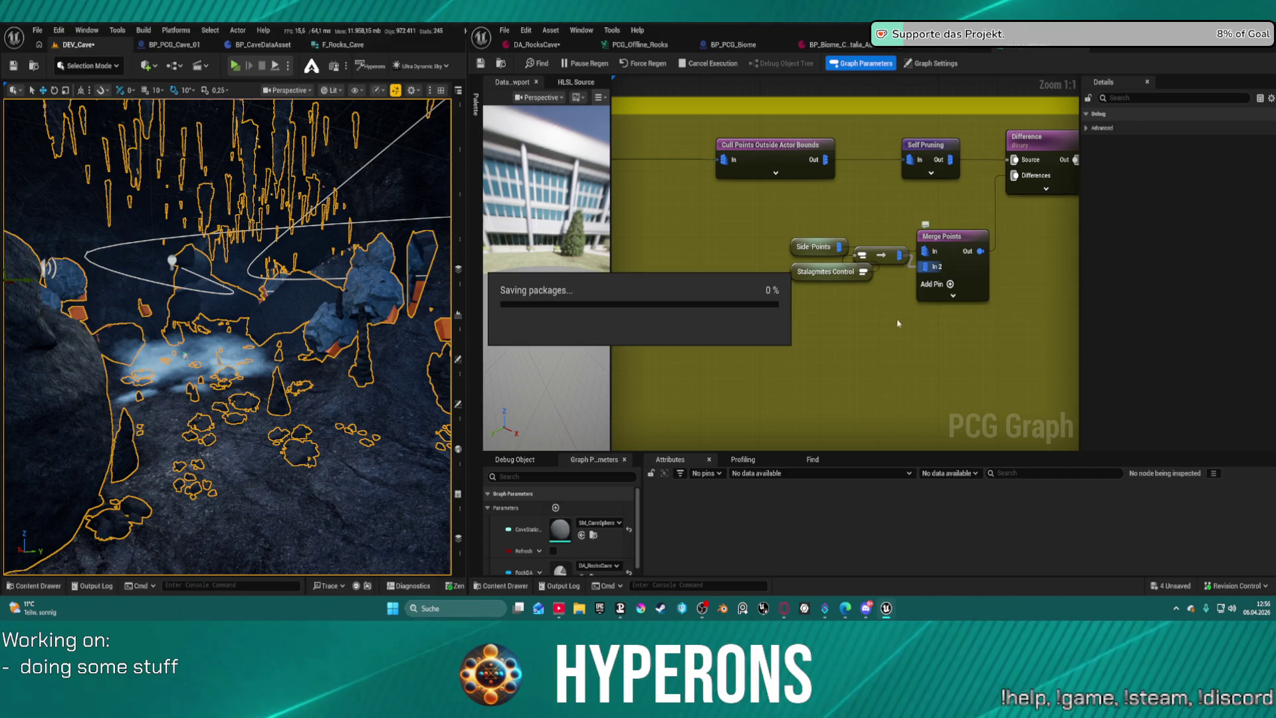
# Delete the Stalagmites Control and conversion nodes, and wire a Stalamites Points reroute into In 2.
pyautogui.click(883, 286)
pyautogui.moveTo(884, 285); pyautogui.dragTo(797, 257)
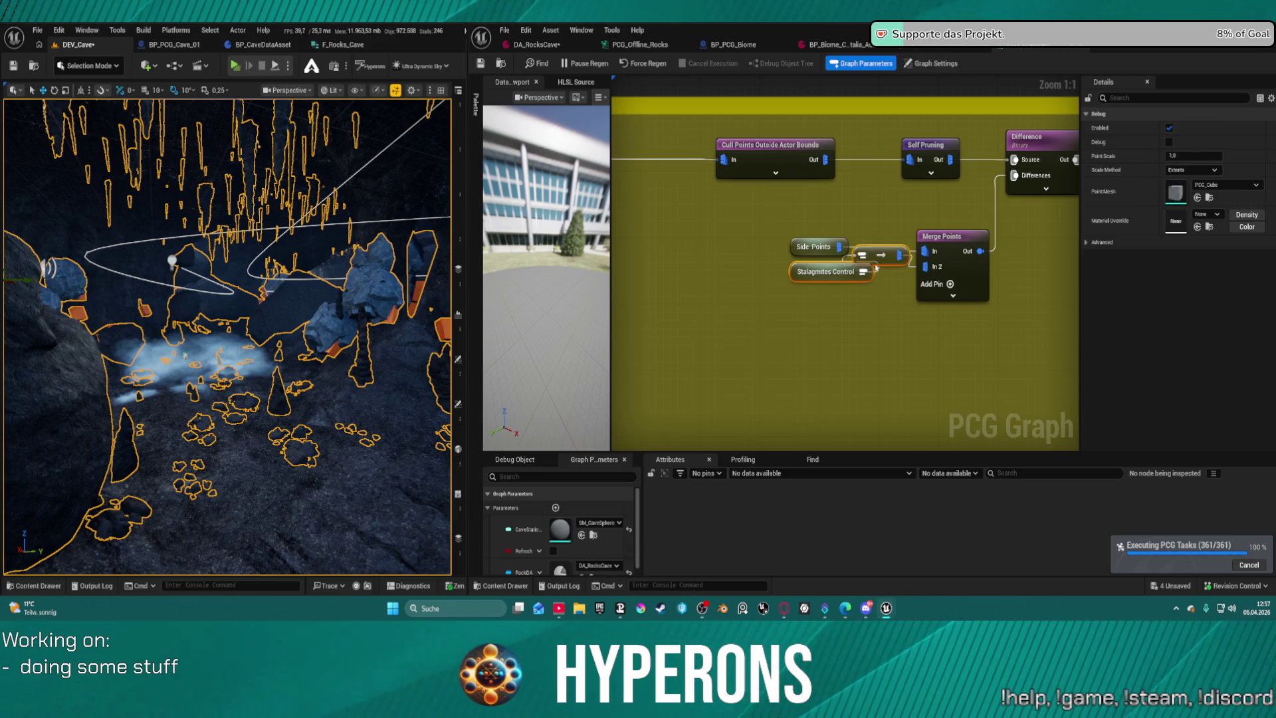
pyautogui.press('Delete')
pyautogui.moveTo(938, 266); pyautogui.dragTo(856, 272)
pyautogui.write('stala')
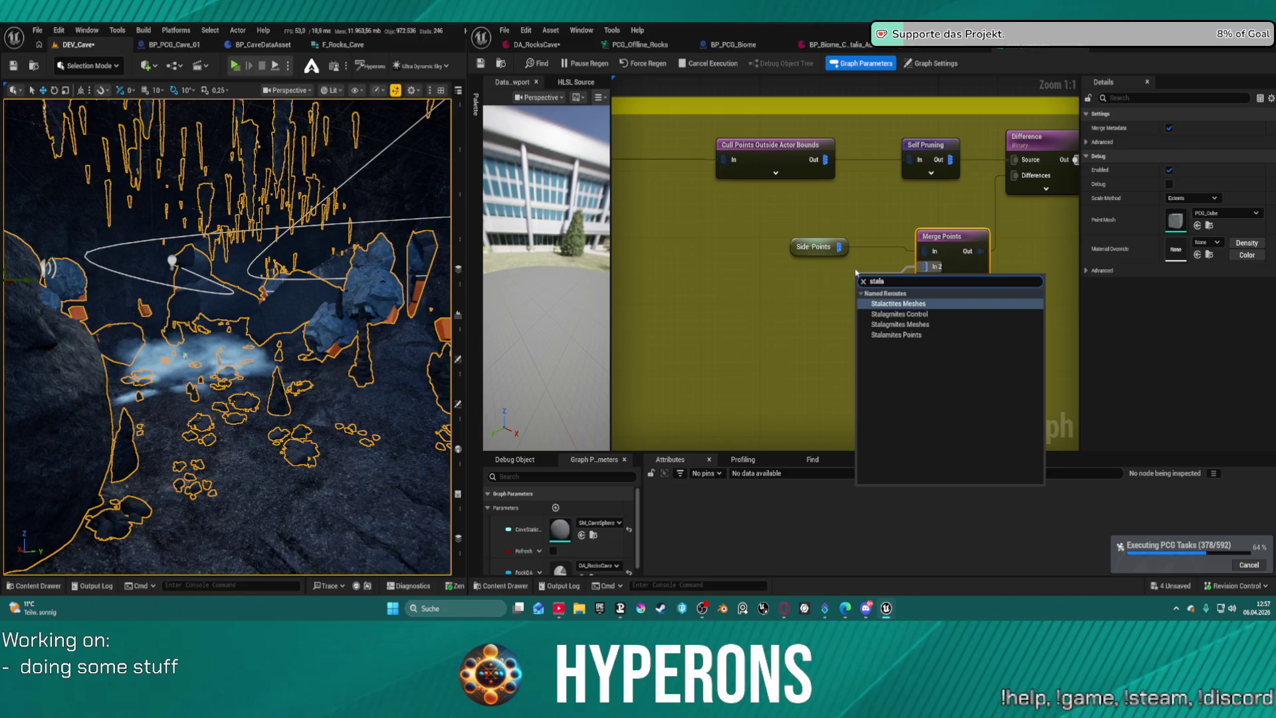
pyautogui.click(927, 340)
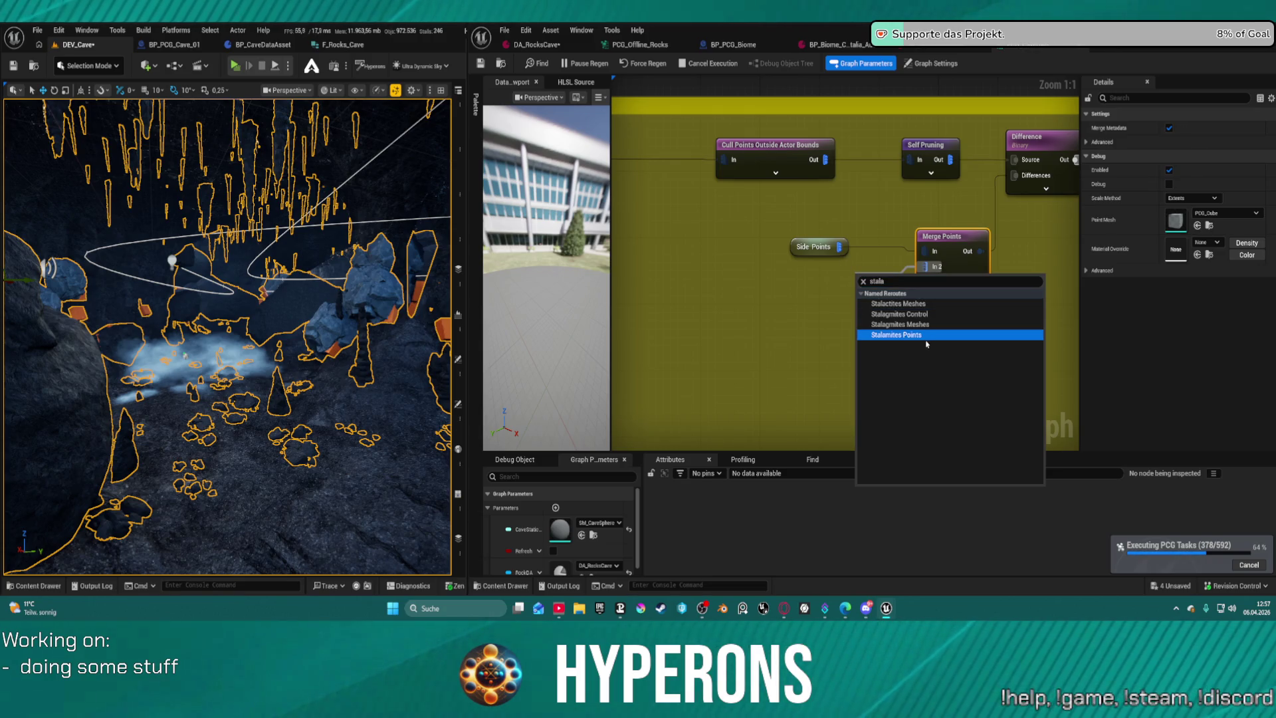
pyautogui.click(926, 338)
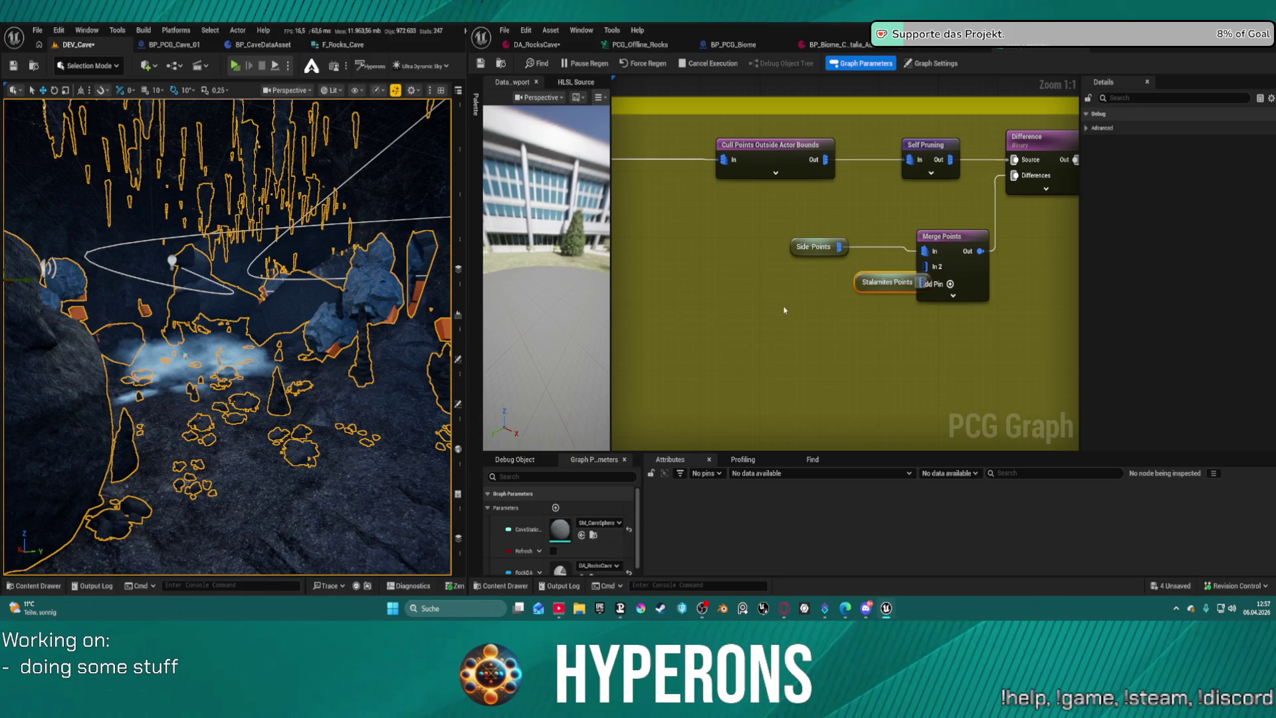
pyautogui.moveTo(888, 281)
pyautogui.mouseDown()
pyautogui.moveTo(823, 286)
pyautogui.moveTo(933, 269)
pyautogui.moveTo(869, 307)
pyautogui.moveTo(923, 270)
pyautogui.moveTo(876, 296)
pyautogui.mouseUp()
pyautogui.scroll(-5, 918, 271)
pyautogui.scroll(2, 921, 173)
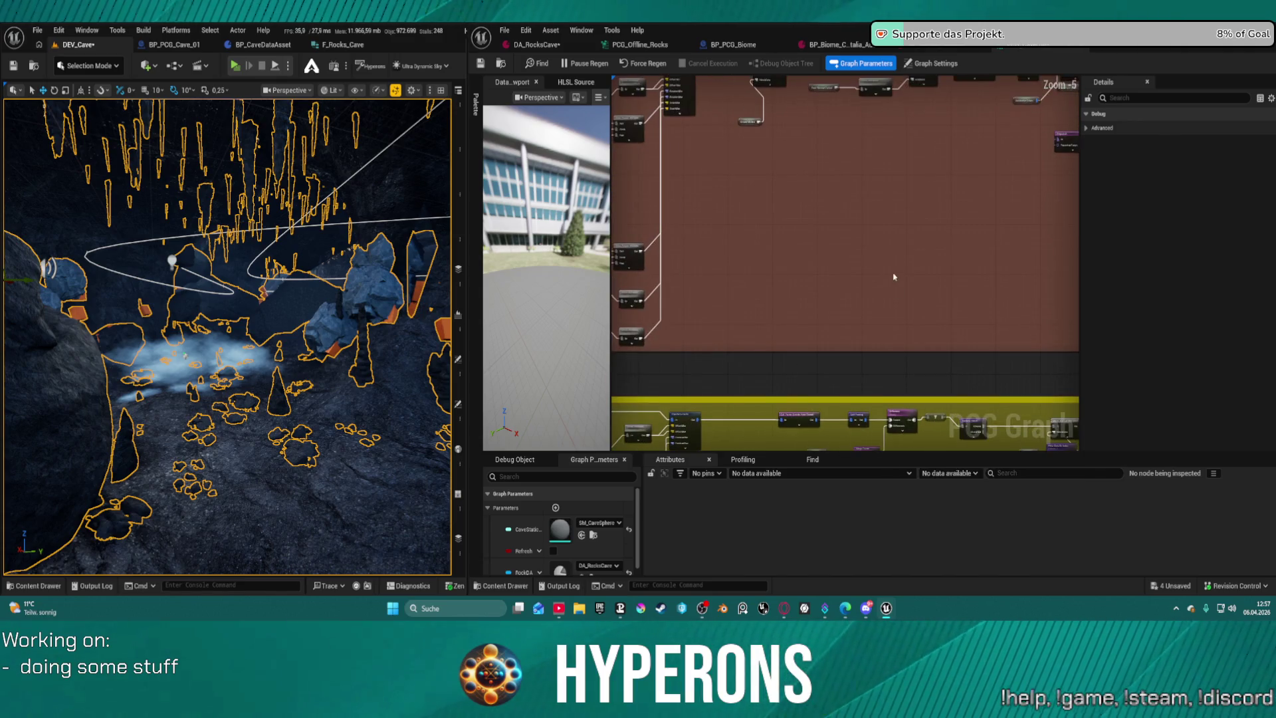
pyautogui.click(930, 63)
pyautogui.scroll(3, 889, 317)
pyautogui.moveTo(888, 317); pyautogui.dragTo(849, 330)
pyautogui.scroll(-7, 849, 329)
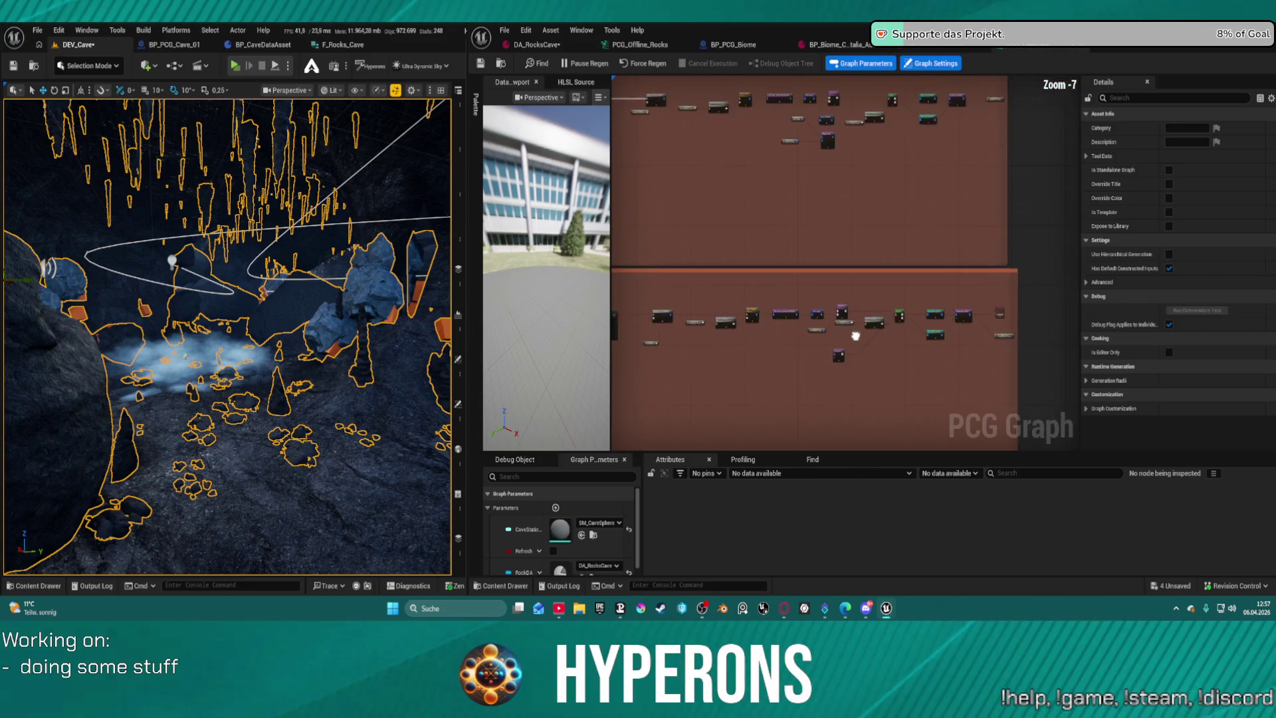
pyautogui.scroll(4, 966, 407)
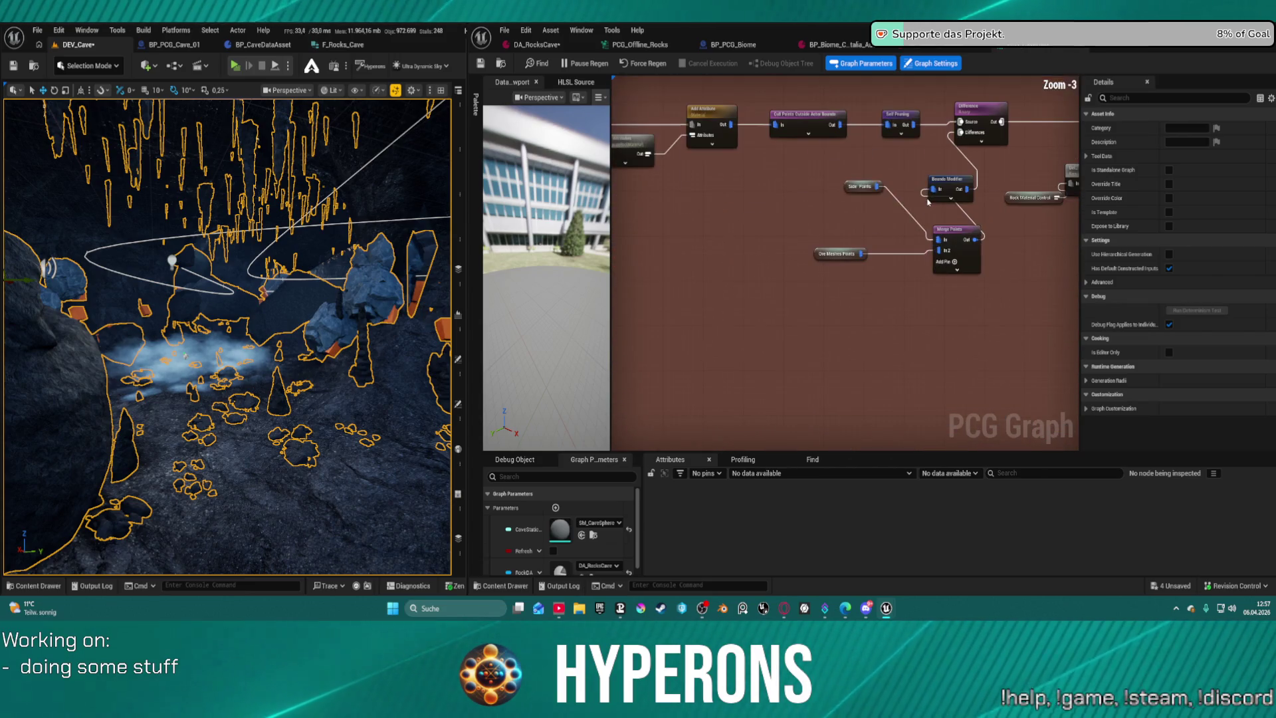
pyautogui.moveTo(822, 231); pyautogui.dragTo(865, 290)
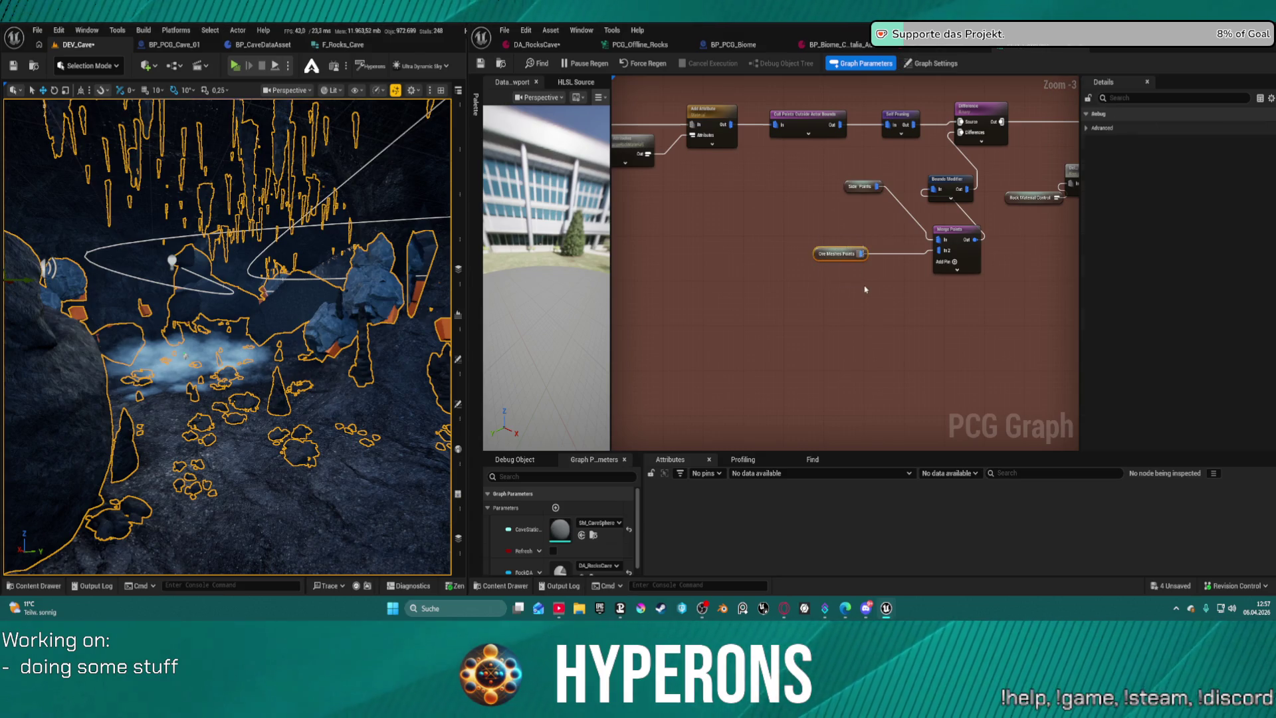
pyautogui.click(864, 291)
pyautogui.scroll(-4, 852, 359)
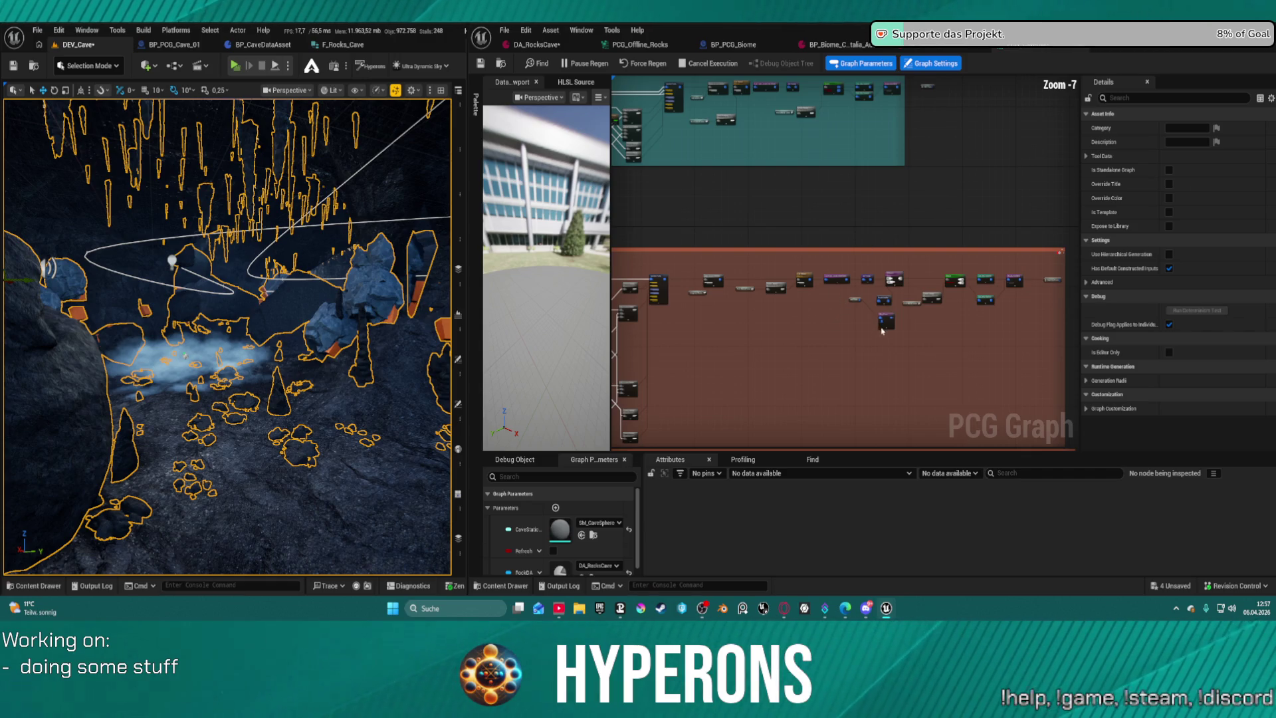
pyautogui.scroll(-2, 877, 327)
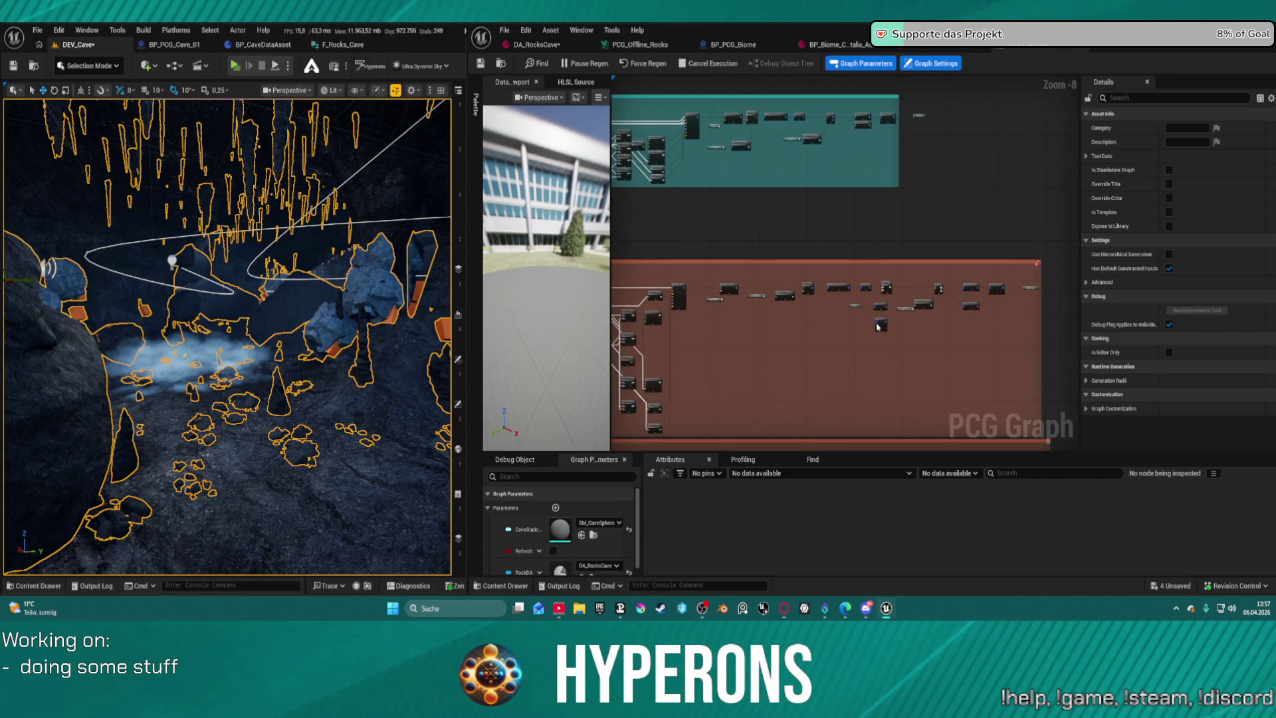
pyautogui.rightClick(882, 325)
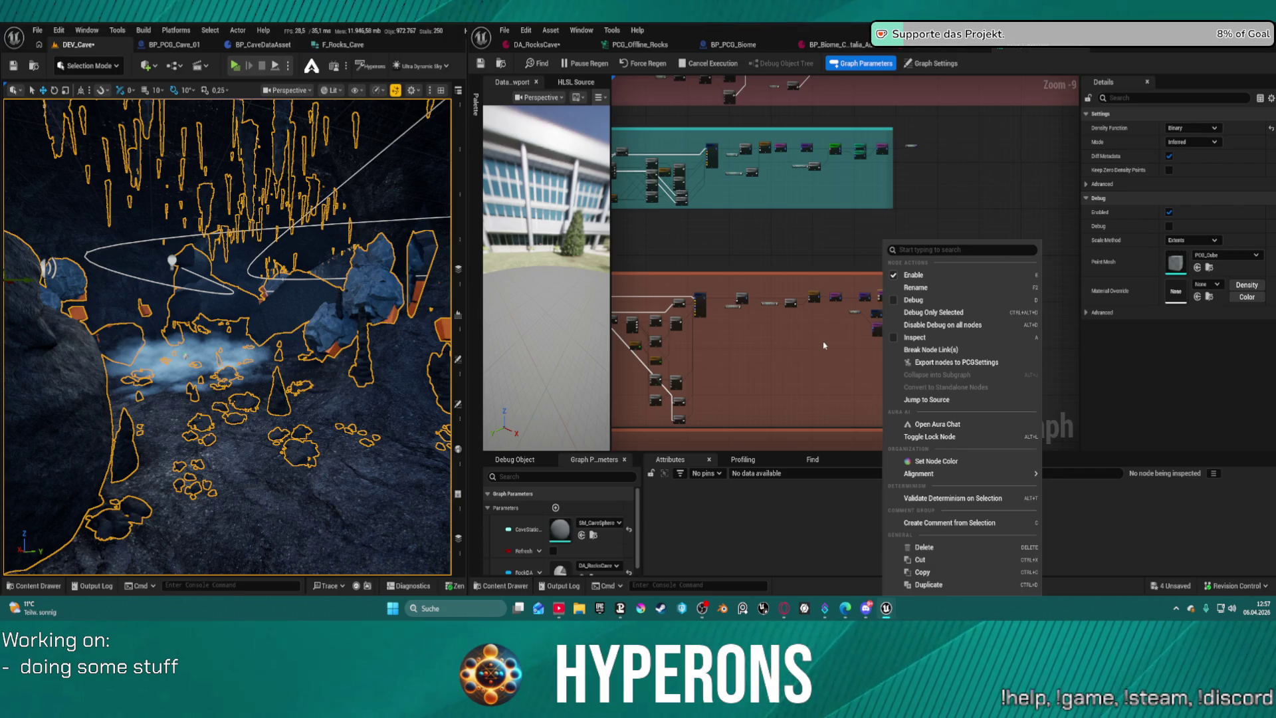
pyautogui.click(850, 364)
pyautogui.hotkey('ctrl', 's')
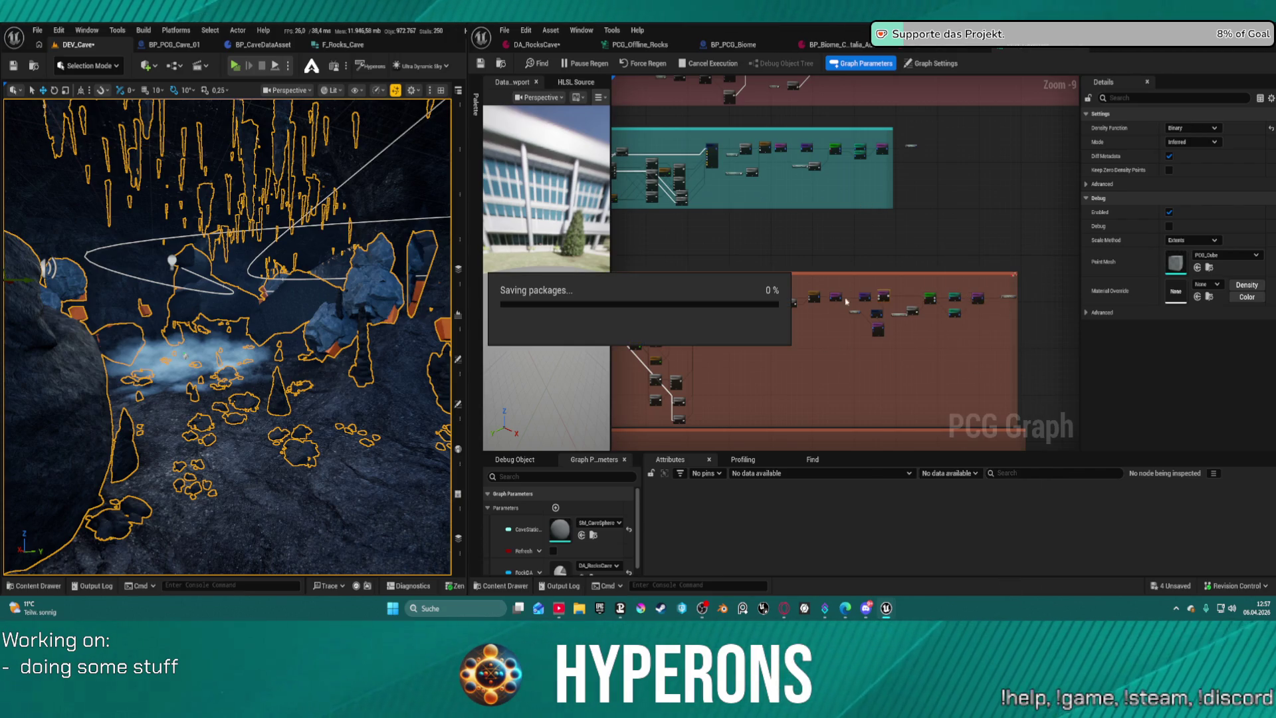
pyautogui.scroll(8, 843, 148)
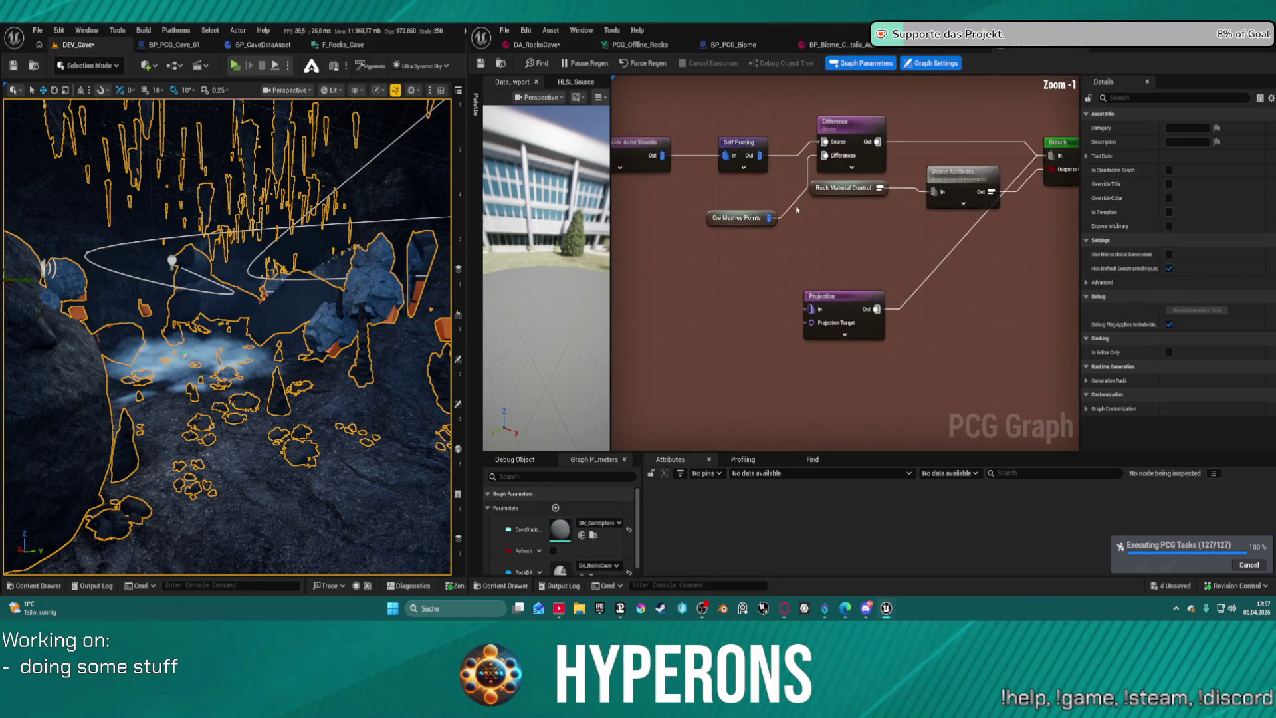
pyautogui.scroll(1, 796, 210)
pyautogui.moveTo(797, 210); pyautogui.dragTo(742, 264)
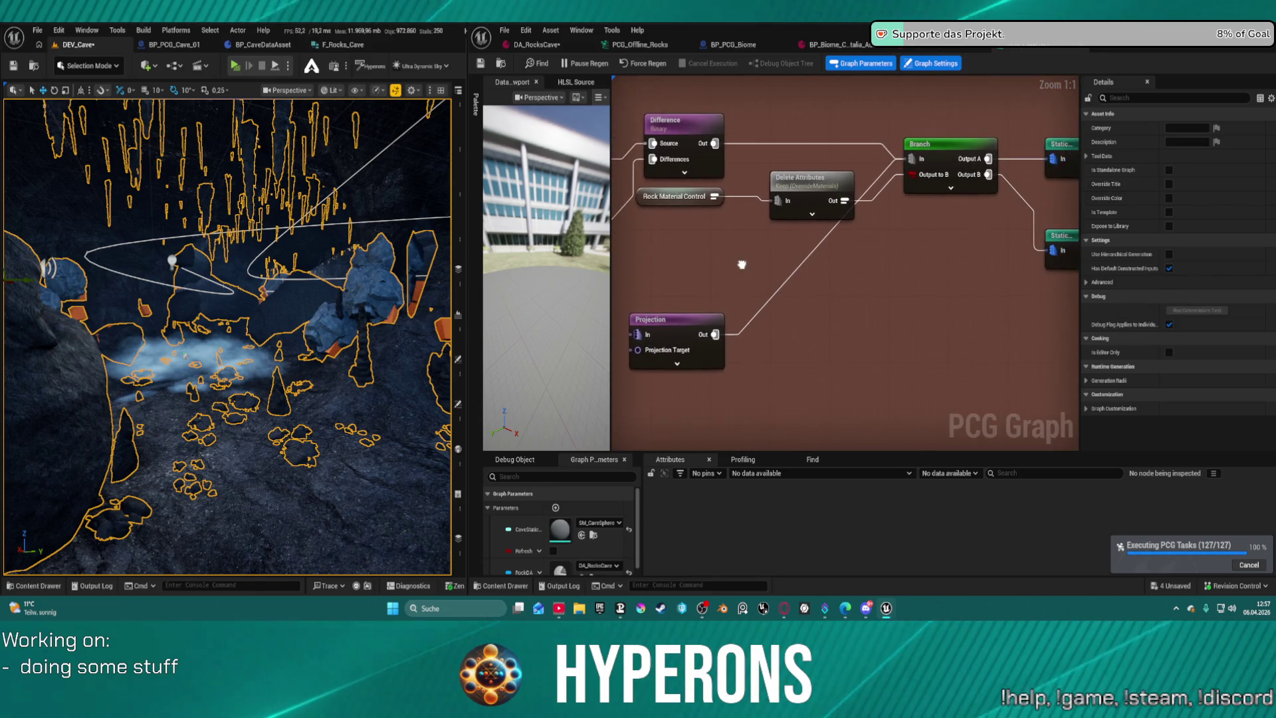
pyautogui.scroll(-5, 741, 264)
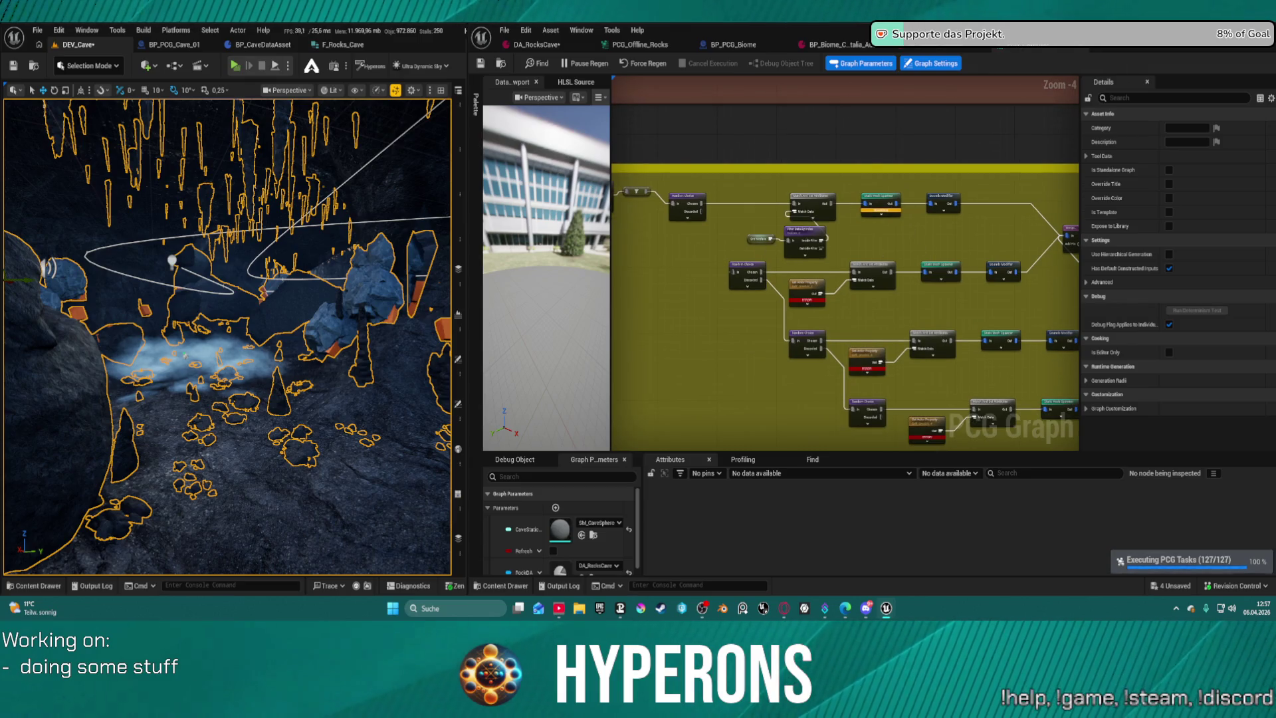
pyautogui.scroll(3, 845, 247)
# Wire Stalamites Points into Merge Points In 2, regenerate and inspect the cave, then shift the nodes left.
pyautogui.moveTo(759, 274); pyautogui.dragTo(816, 255)
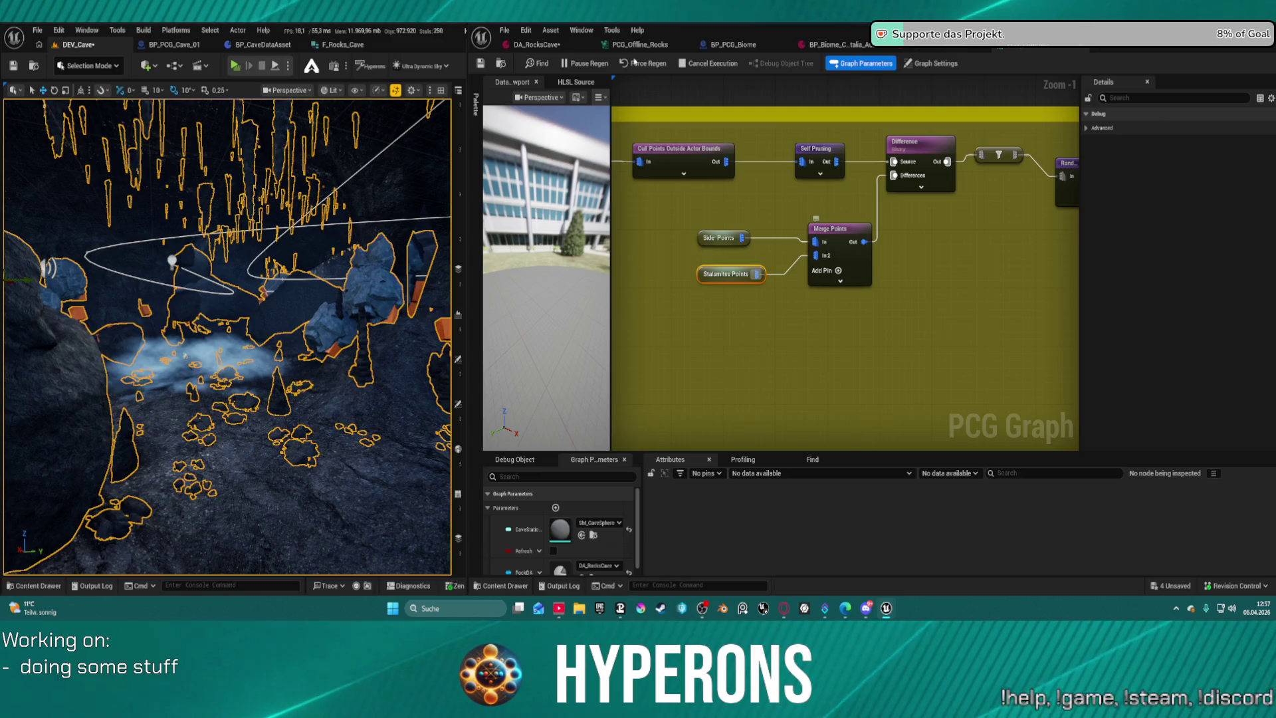
pyautogui.click(634, 62)
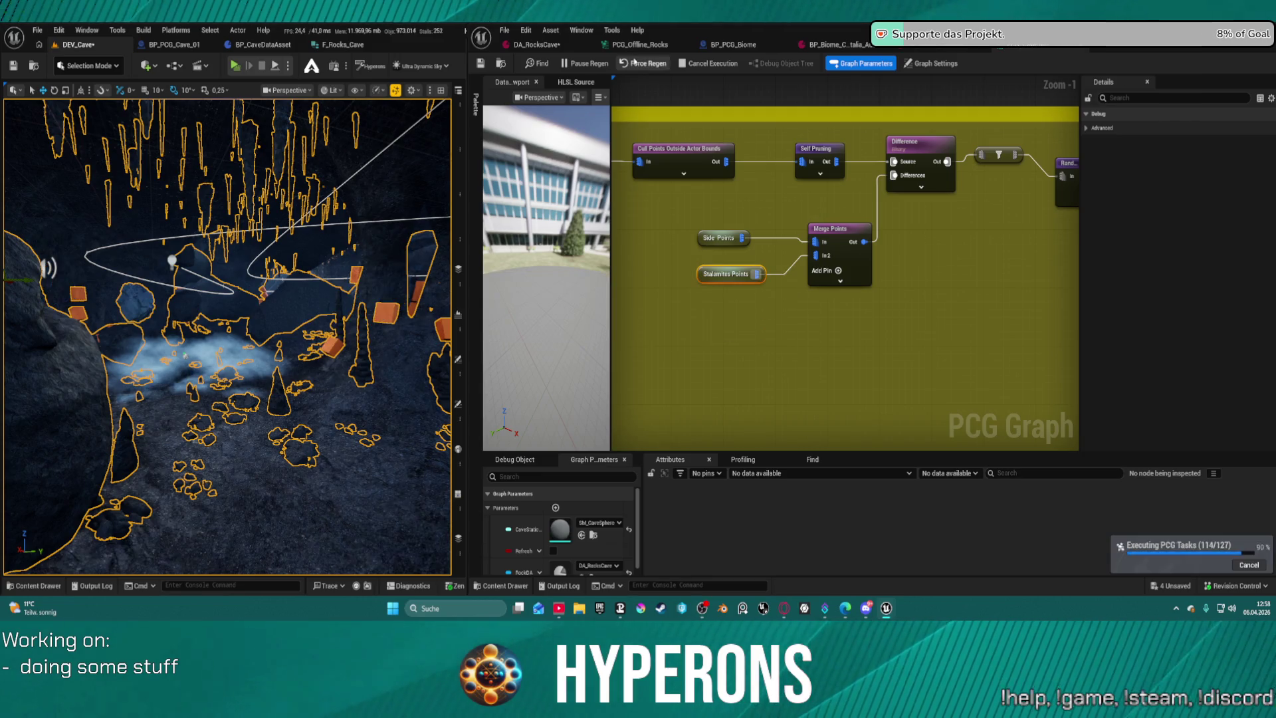
pyautogui.moveTo(412, 354)
pyautogui.mouseDown()
pyautogui.moveTo(420, 319)
pyautogui.moveTo(403, 260)
pyautogui.mouseUp()
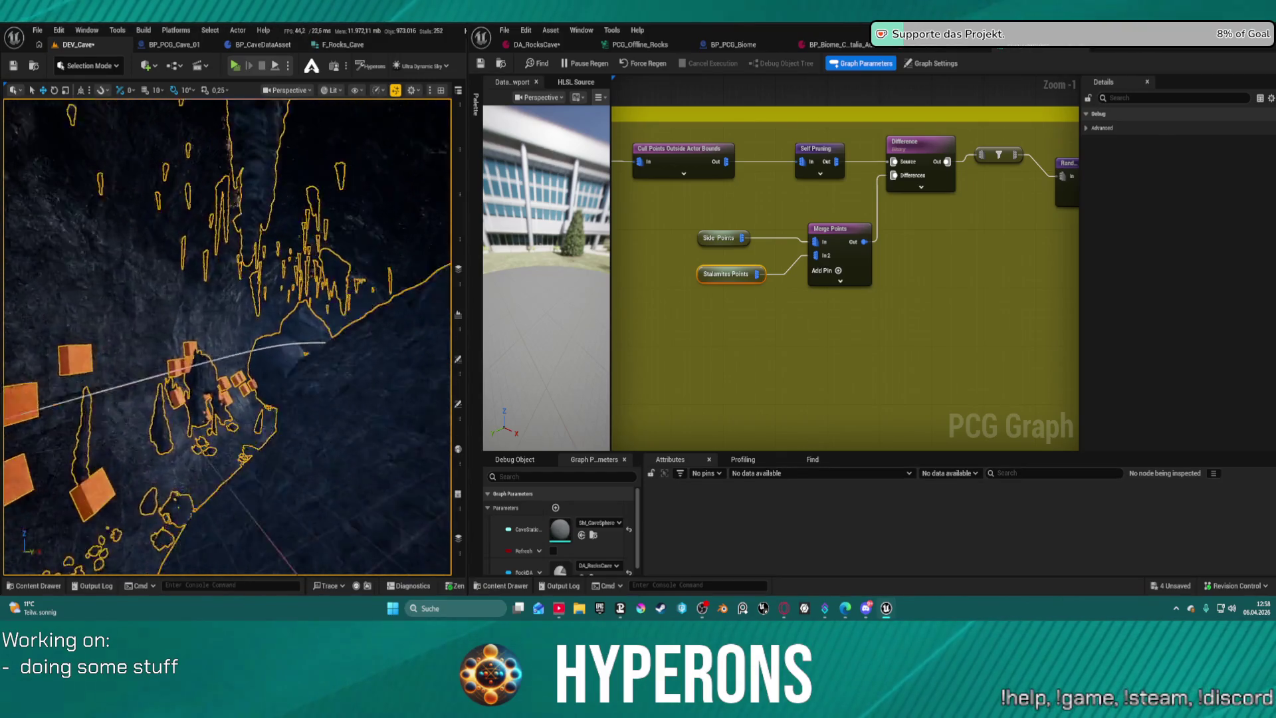
pyautogui.moveTo(403, 259); pyautogui.dragTo(400, 251)
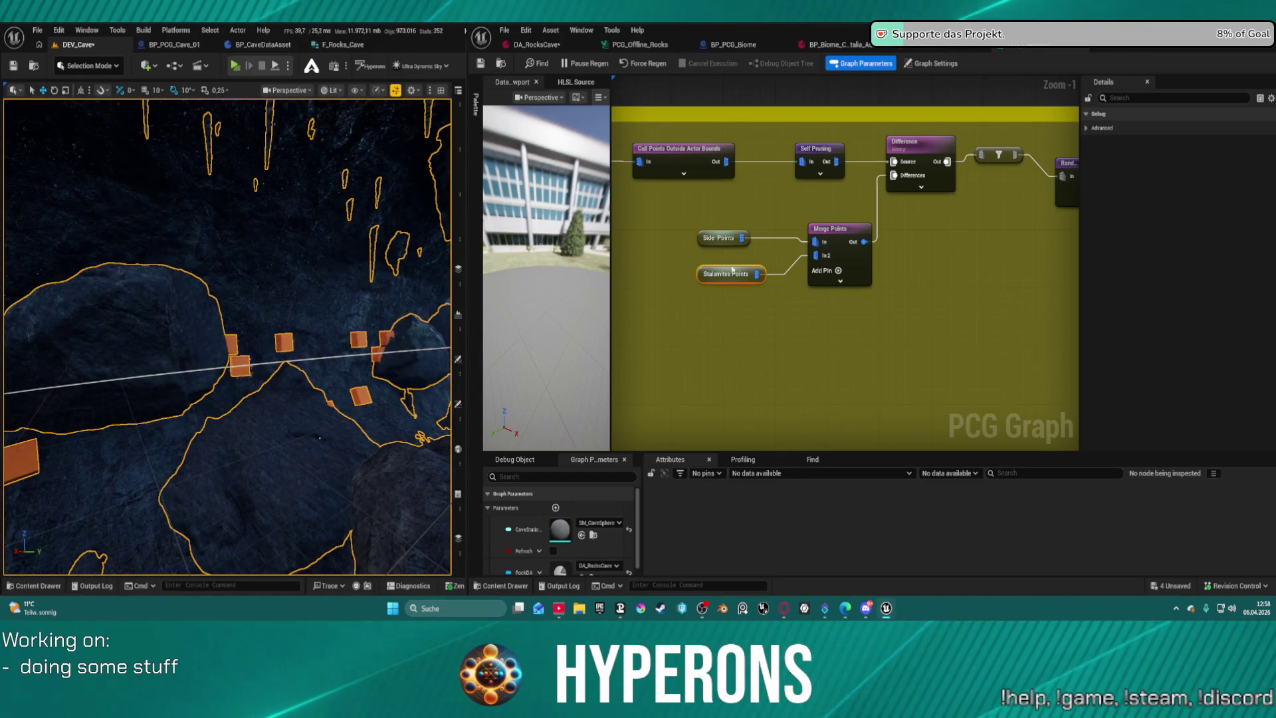
pyautogui.moveTo(719, 278); pyautogui.dragTo(674, 276)
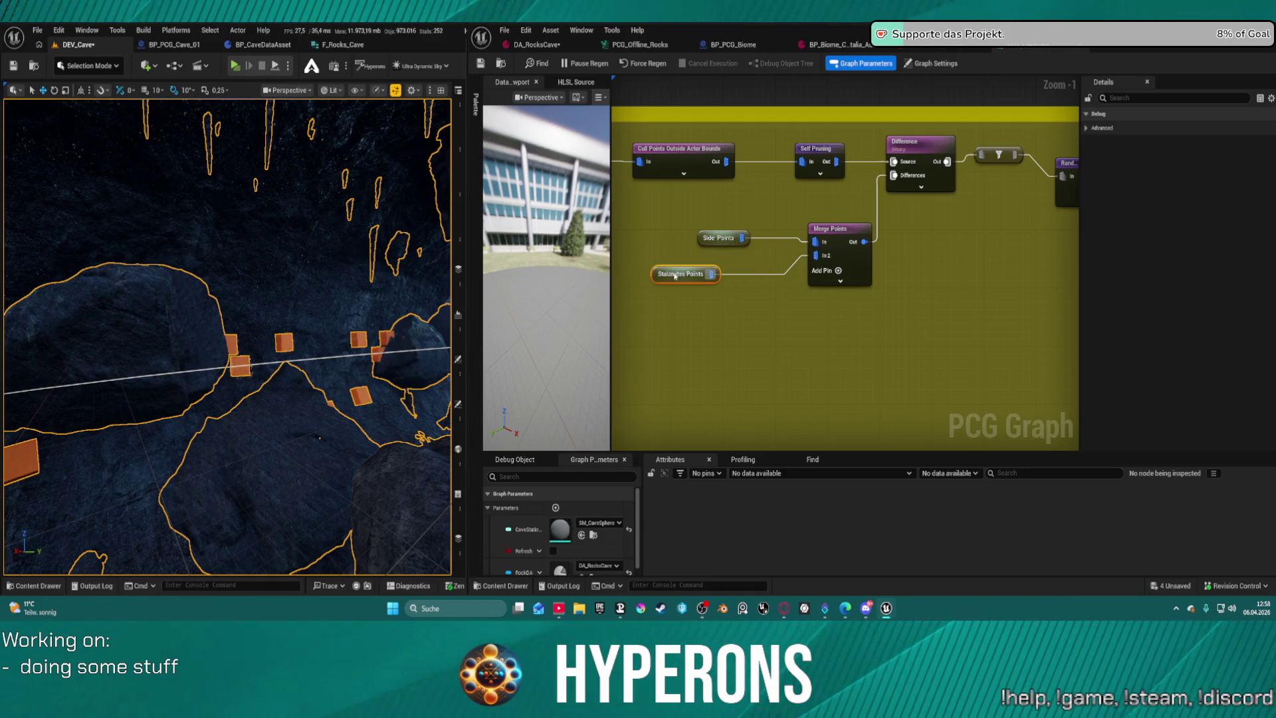
pyautogui.moveTo(830, 233)
pyautogui.mouseDown()
pyautogui.moveTo(791, 255)
pyautogui.moveTo(681, 252)
pyautogui.mouseUp()
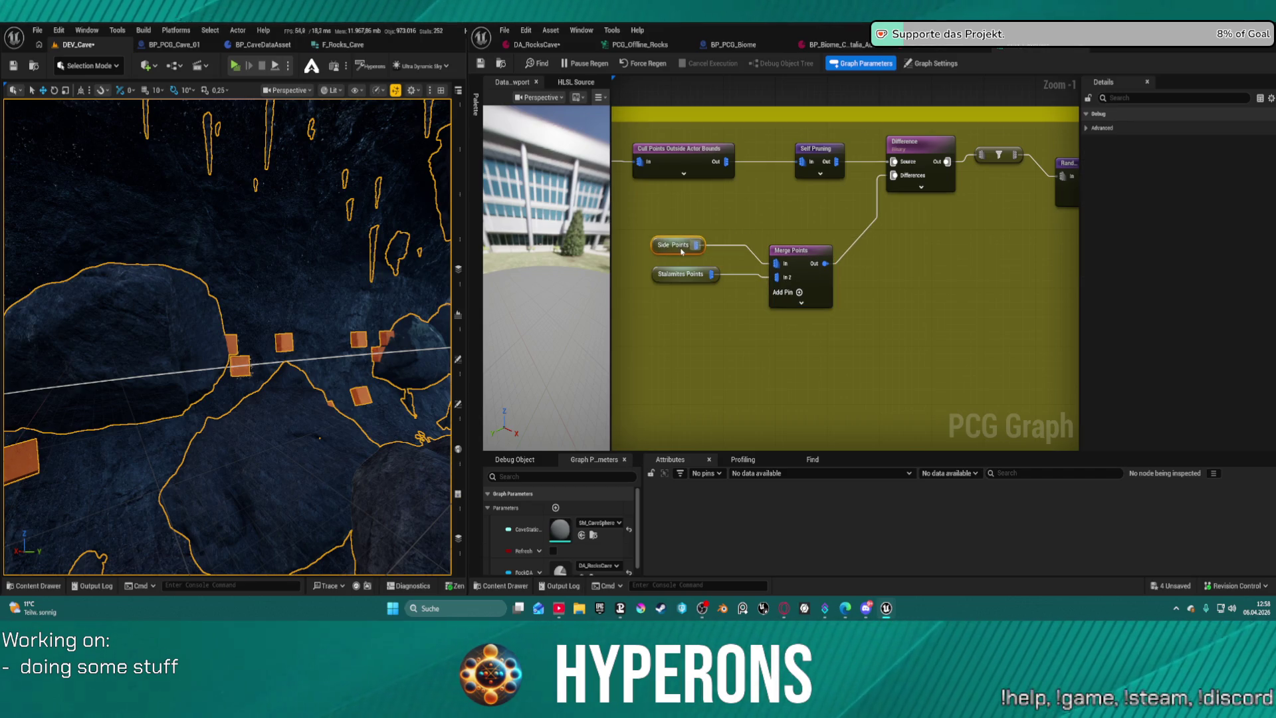
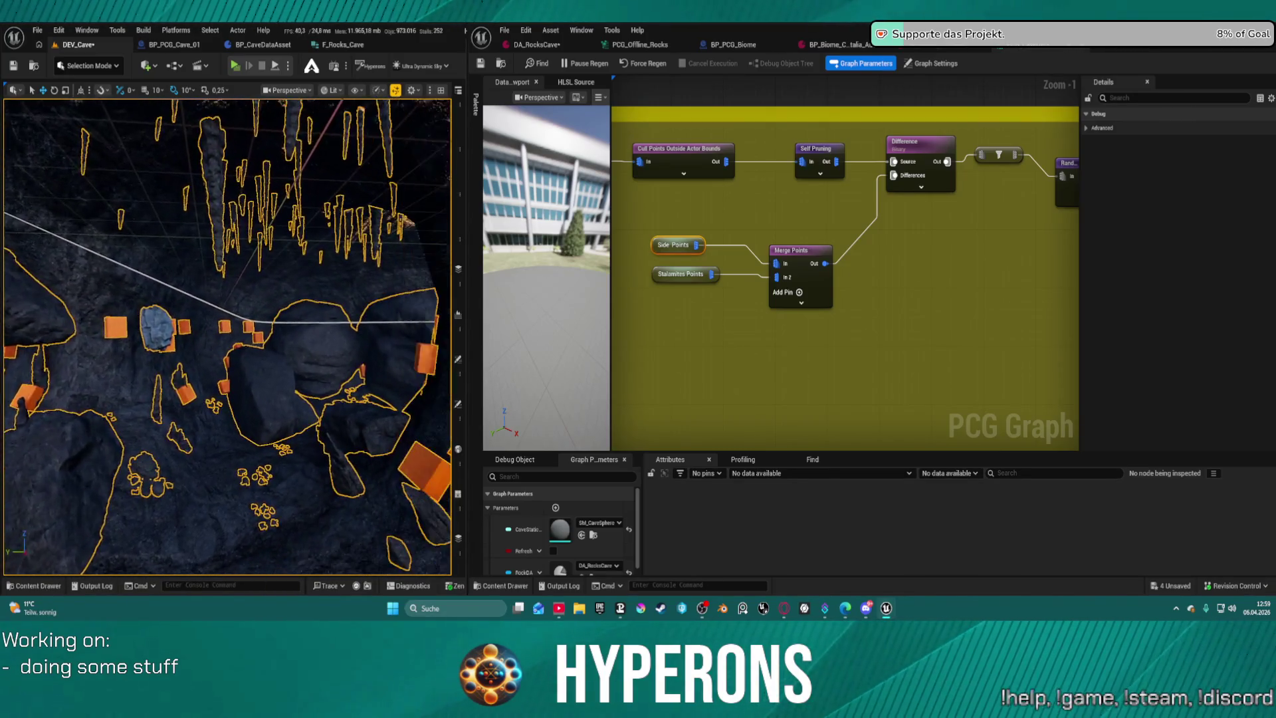
# Force-regenerate the cave graph (127 tasks), save it, and pull a new wire from Transform Points.
pyautogui.click(641, 67)
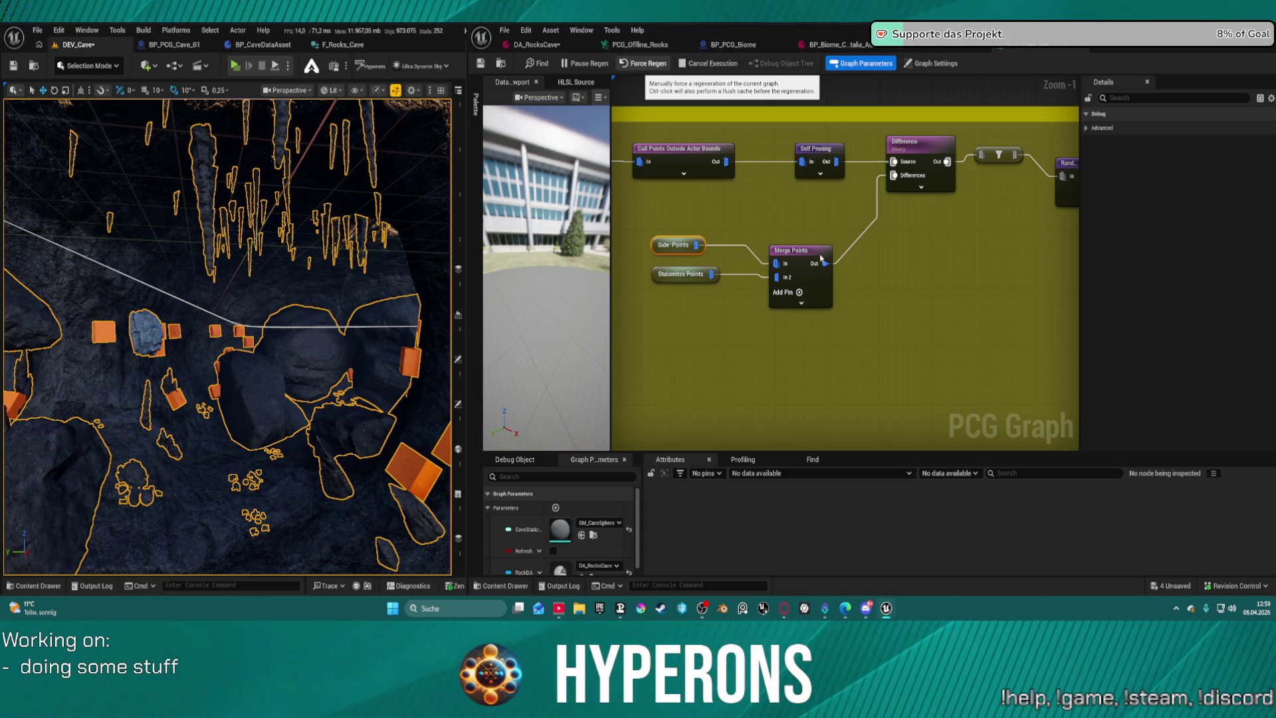
pyautogui.hotkey('ctrl', 's')
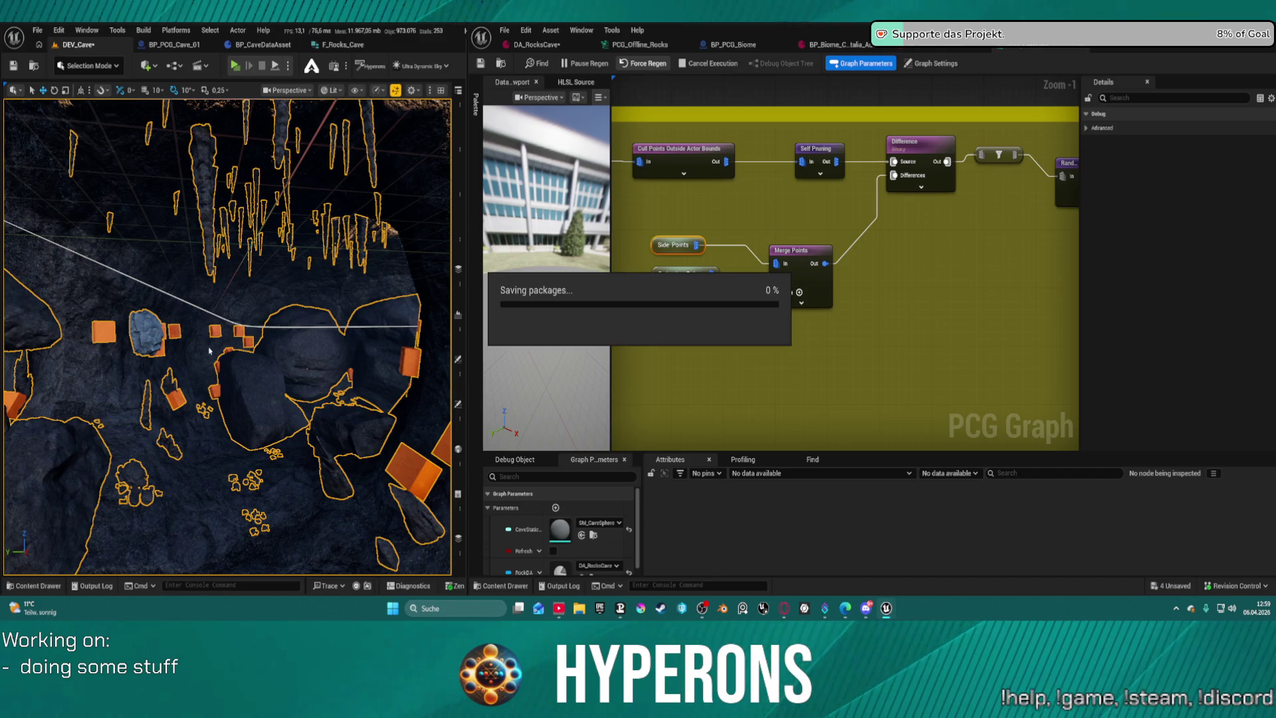
pyautogui.scroll(3, 217, 266)
pyautogui.scroll(3, 227, 335)
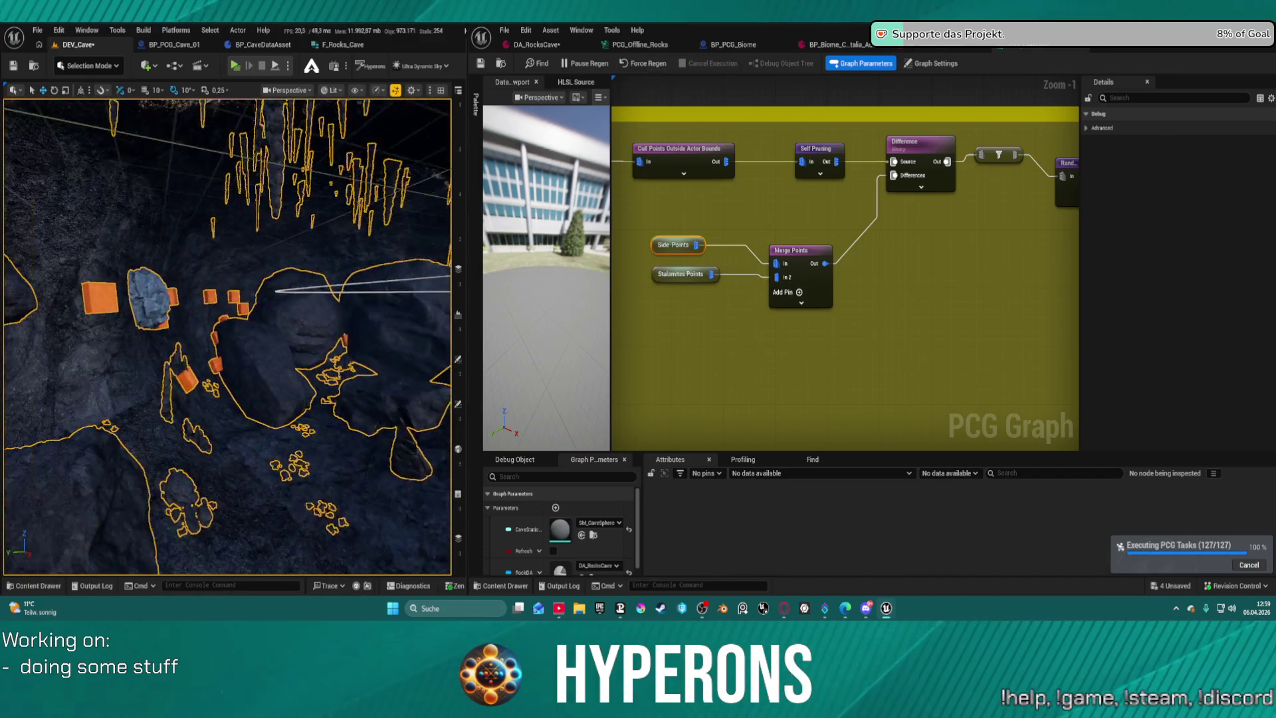
pyautogui.moveTo(731, 173); pyautogui.dragTo(875, 190)
pyautogui.moveTo(799, 185); pyautogui.dragTo(877, 214)
# Add a Mutate Seed node after Transform Points and rewire its output into Cull Points Outside Actor Bounds.
pyautogui.write('muta')
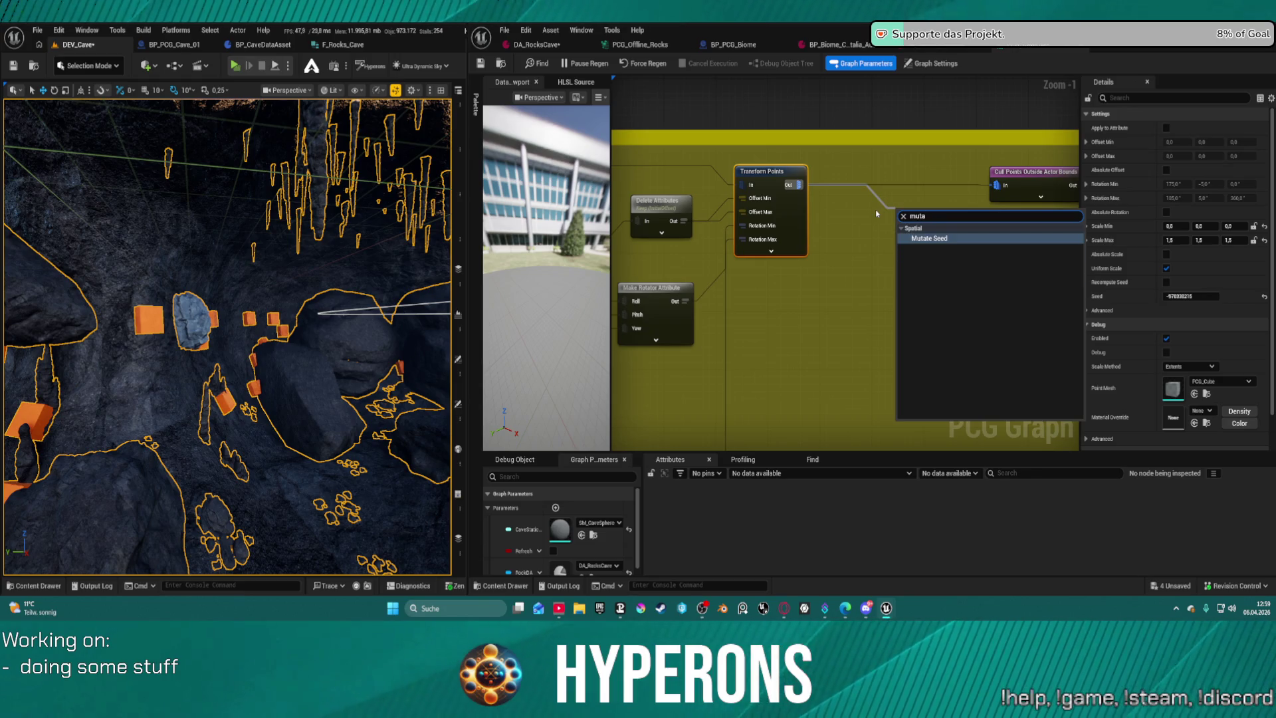
pyautogui.press('Return')
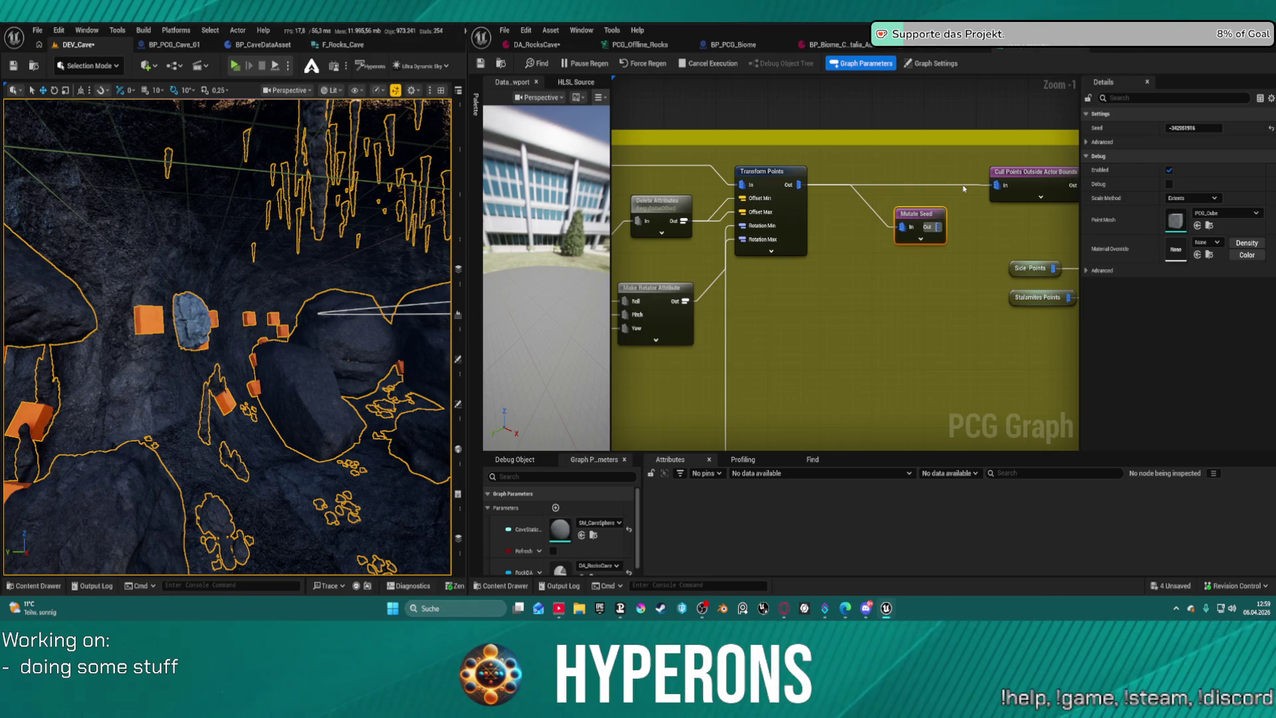
pyautogui.hotkey('ctrl', 's')
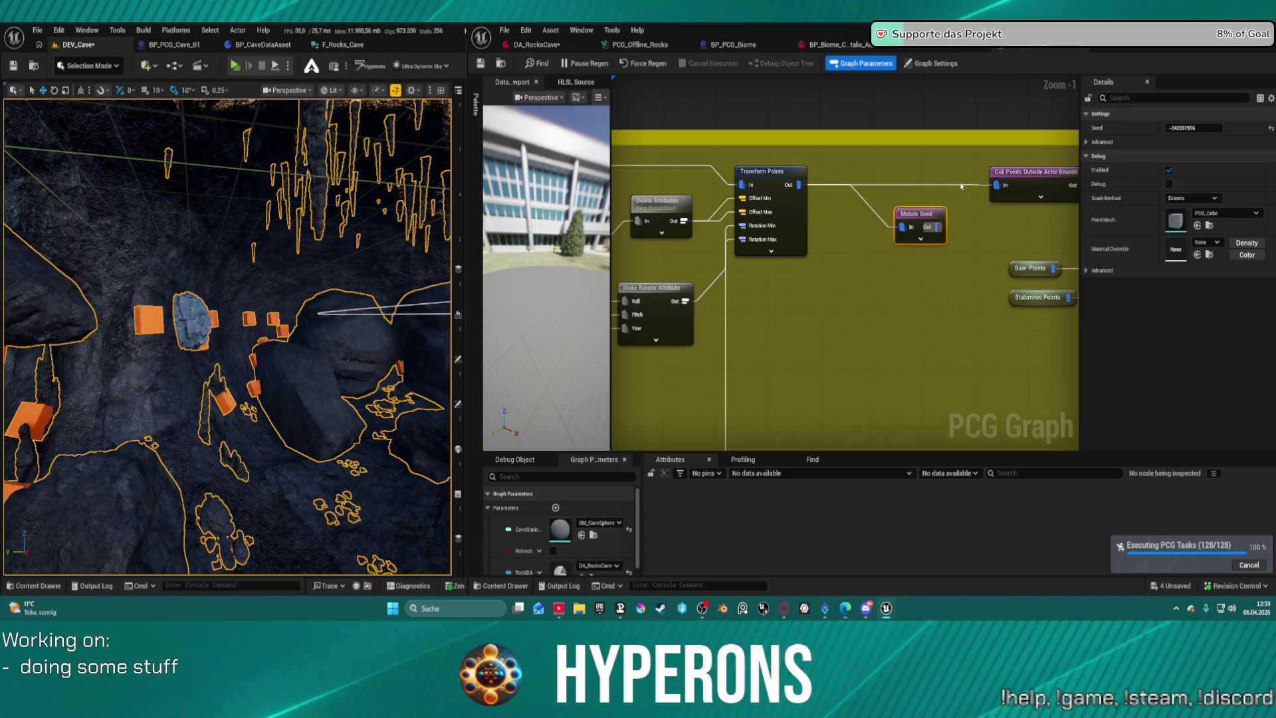
pyautogui.keyDown('alt'); pyautogui.click(961, 187); pyautogui.keyUp('alt')
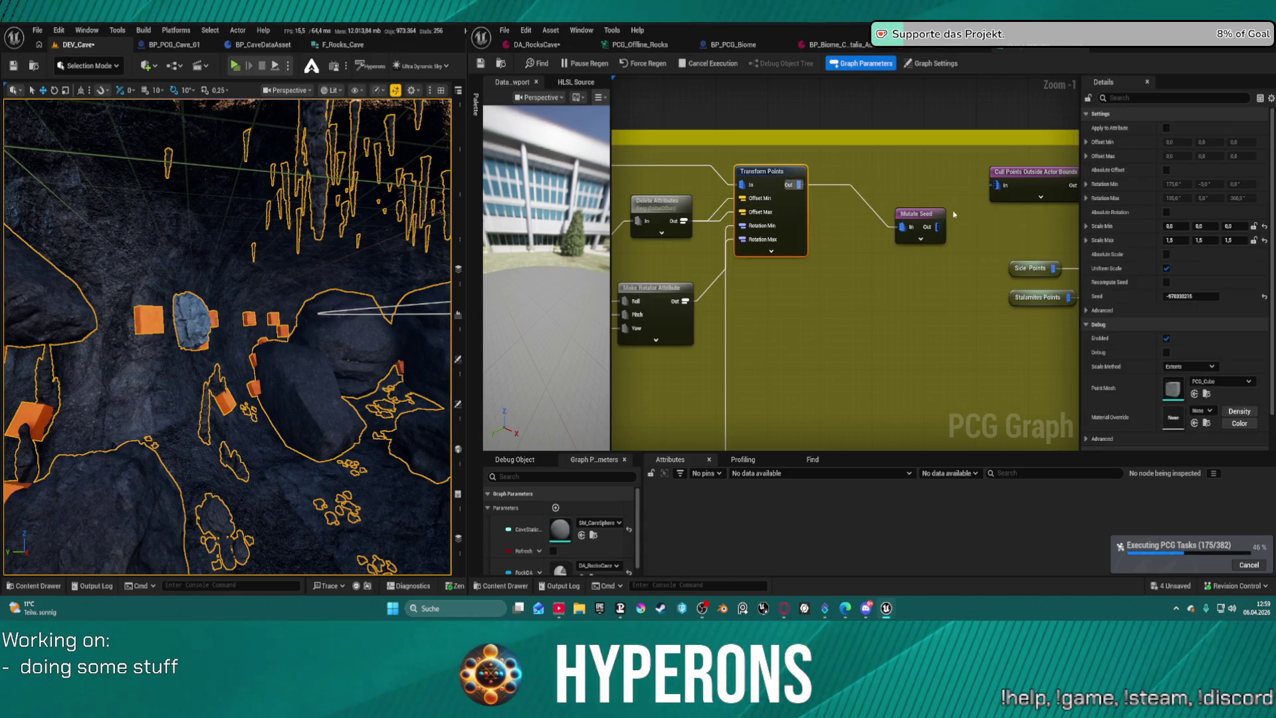
pyautogui.moveTo(937, 226); pyautogui.dragTo(996, 186)
pyautogui.moveTo(918, 216); pyautogui.dragTo(902, 178)
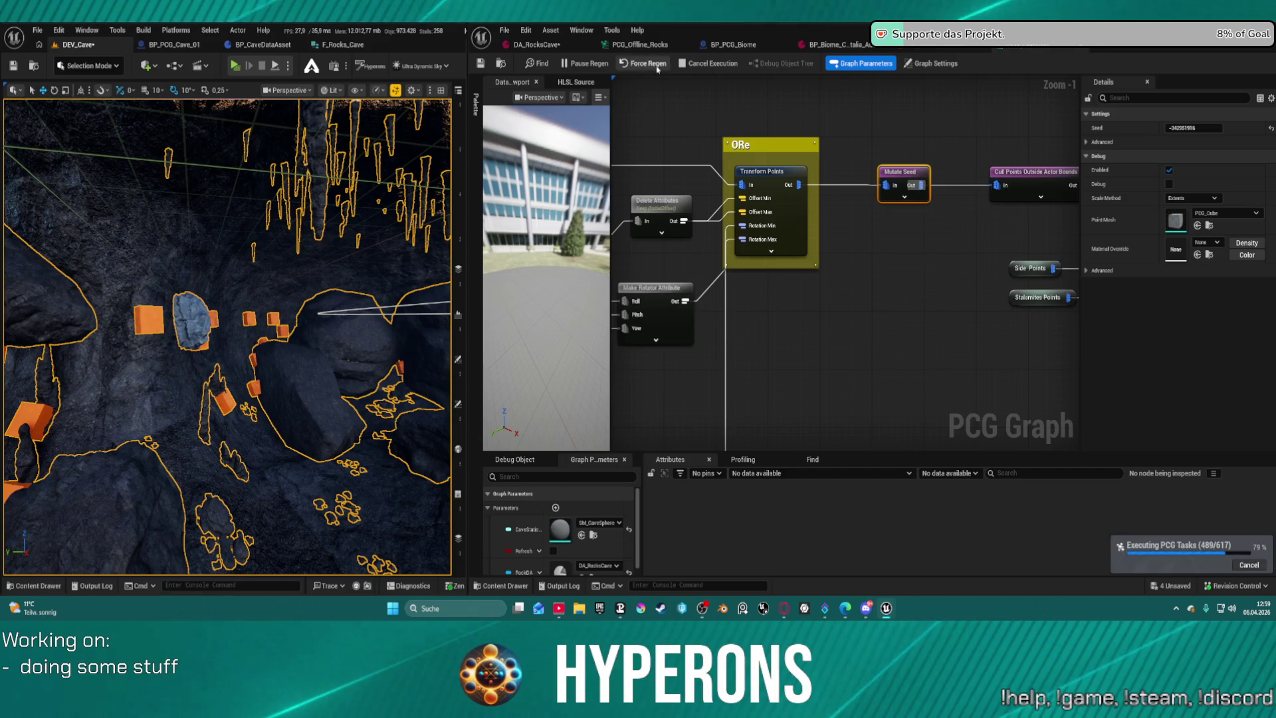
# Fly the viewport through the cave toward the orange ore blocks and the large blue rock, saving once.
pyautogui.moveTo(226, 332)
pyautogui.mouseDown()
pyautogui.moveTo(126, 319)
pyautogui.moveTo(93, 329)
pyautogui.mouseUp()
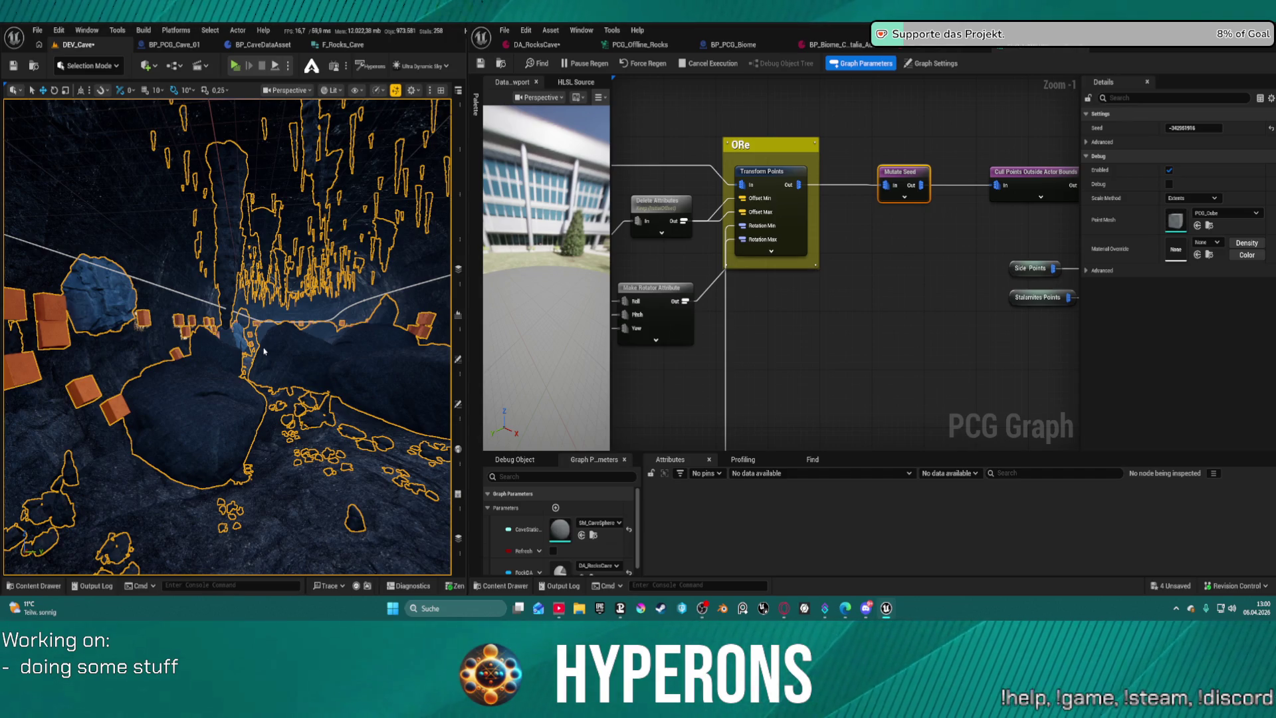
pyautogui.hotkey('ctrl', 's')
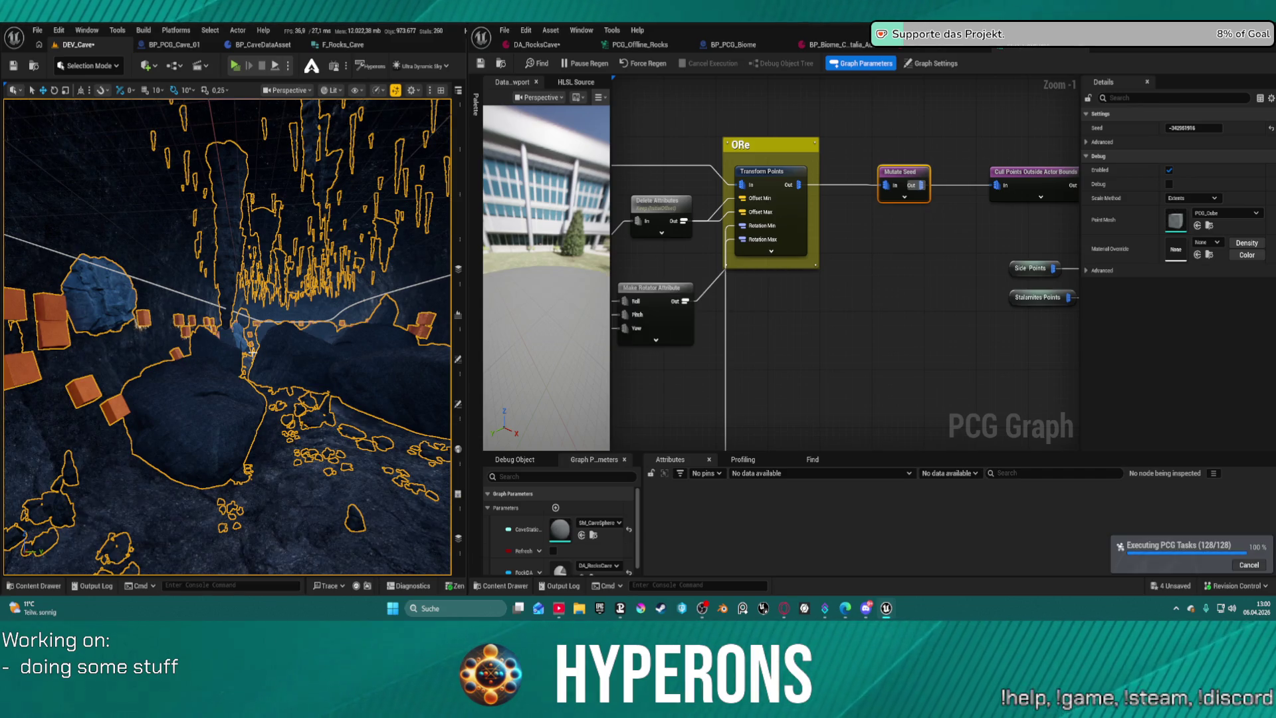
pyautogui.moveTo(133, 398)
pyautogui.mouseDown()
pyautogui.moveTo(110, 427)
pyautogui.moveTo(73, 423)
pyautogui.moveTo(74, 452)
pyautogui.mouseUp()
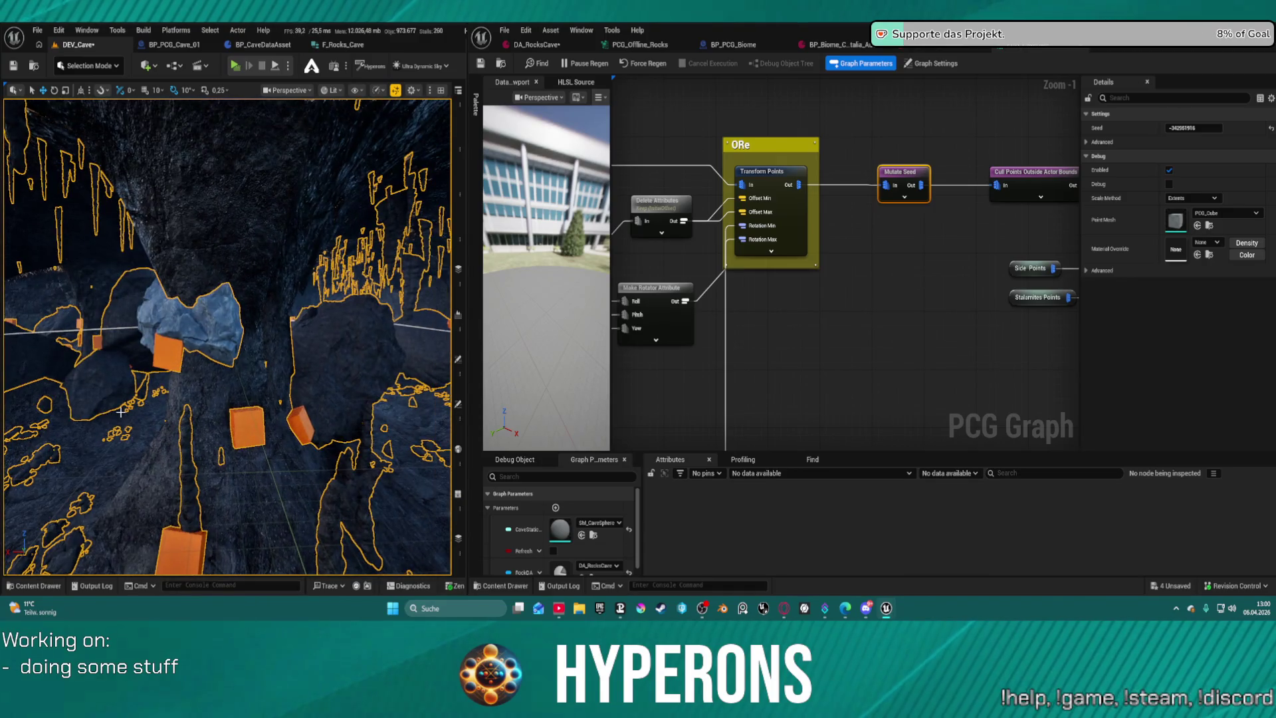
pyautogui.moveTo(138, 376)
pyautogui.mouseDown()
pyautogui.moveTo(126, 372)
pyautogui.moveTo(133, 342)
pyautogui.mouseUp()
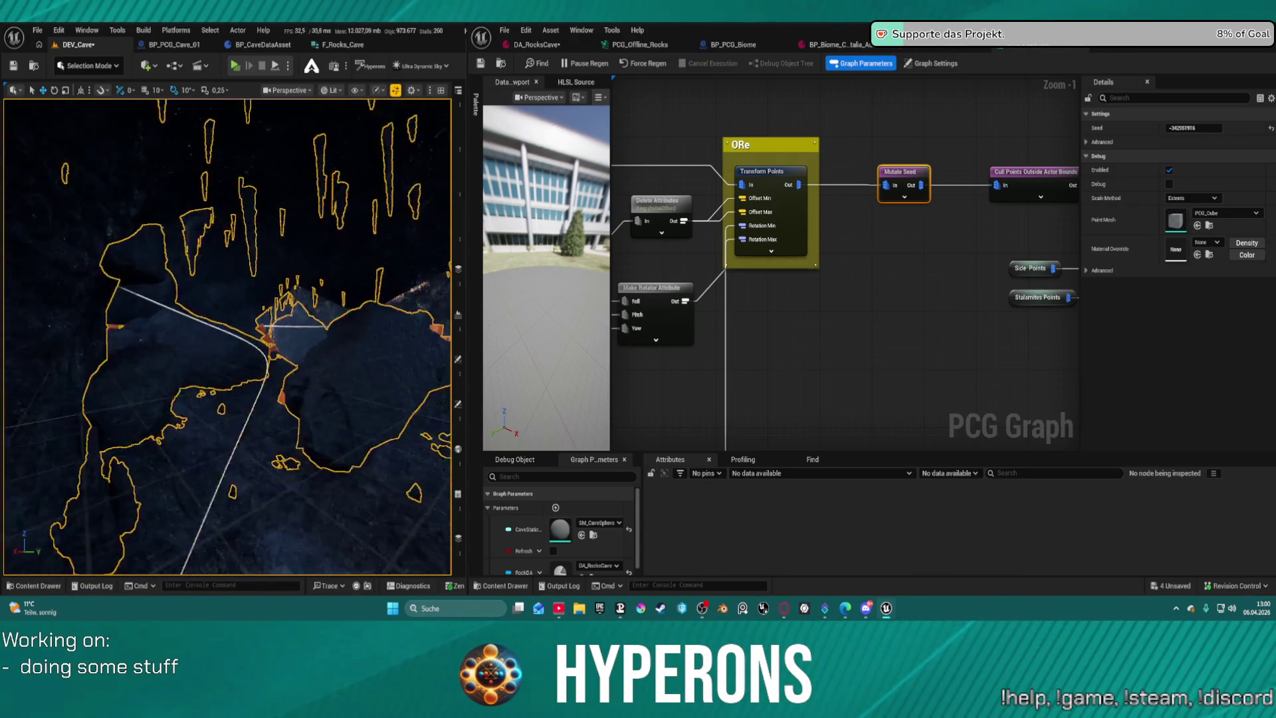
pyautogui.moveTo(133, 342)
pyautogui.mouseDown()
pyautogui.moveTo(133, 319)
pyautogui.moveTo(160, 317)
pyautogui.moveTo(124, 319)
pyautogui.mouseUp()
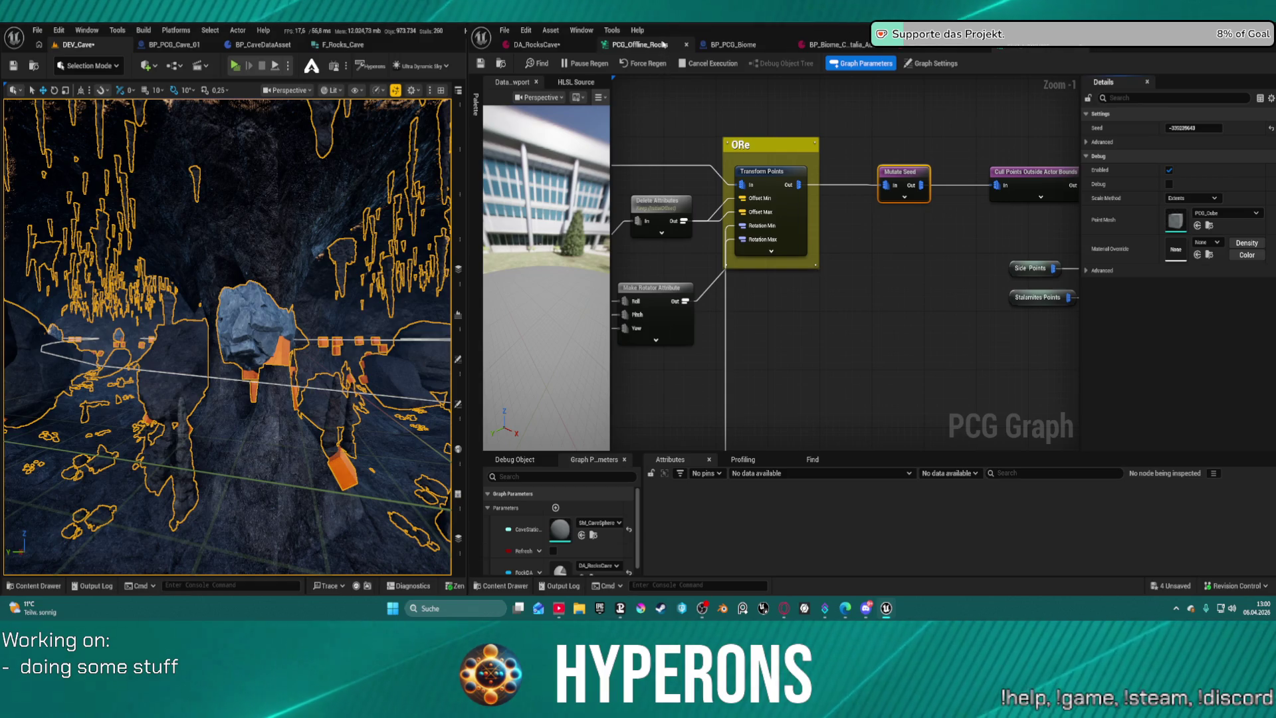
# Drag the Mutate Seed's Seed field to a new value and save to regenerate the rocks.
pyautogui.hotkey('ctrl', 's')
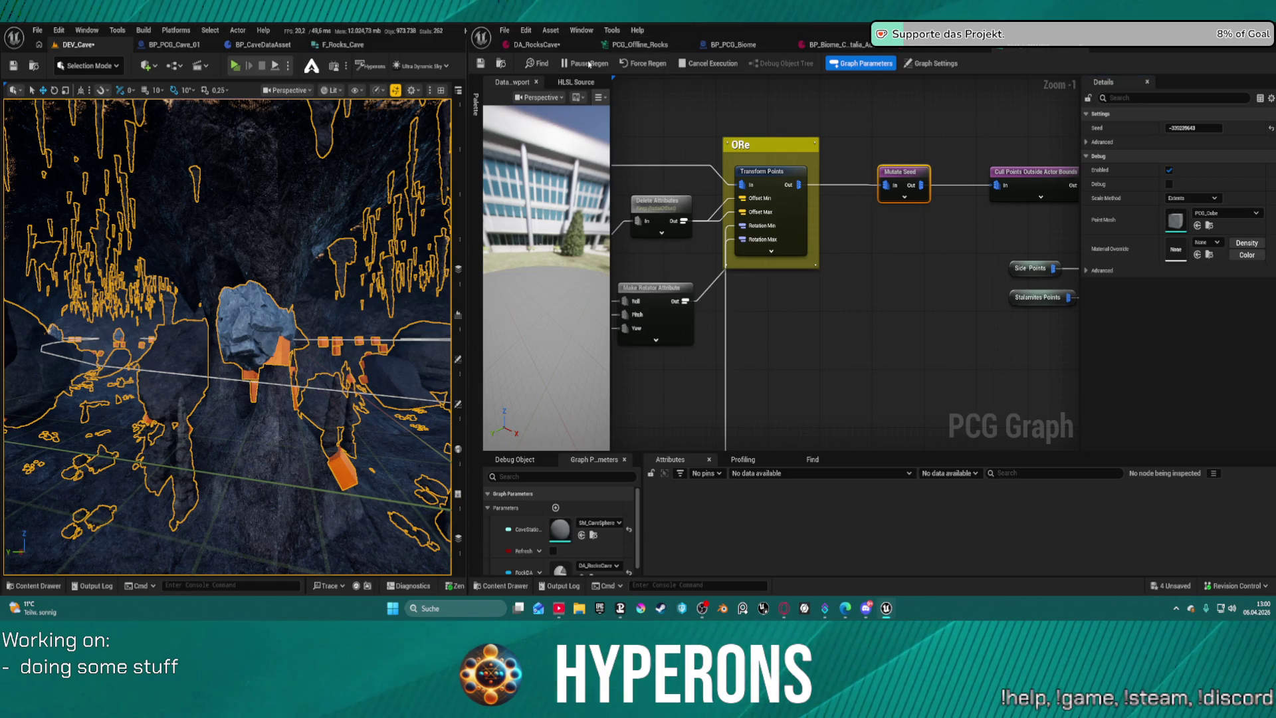
pyautogui.moveTo(345, 274); pyautogui.dragTo(344, 222)
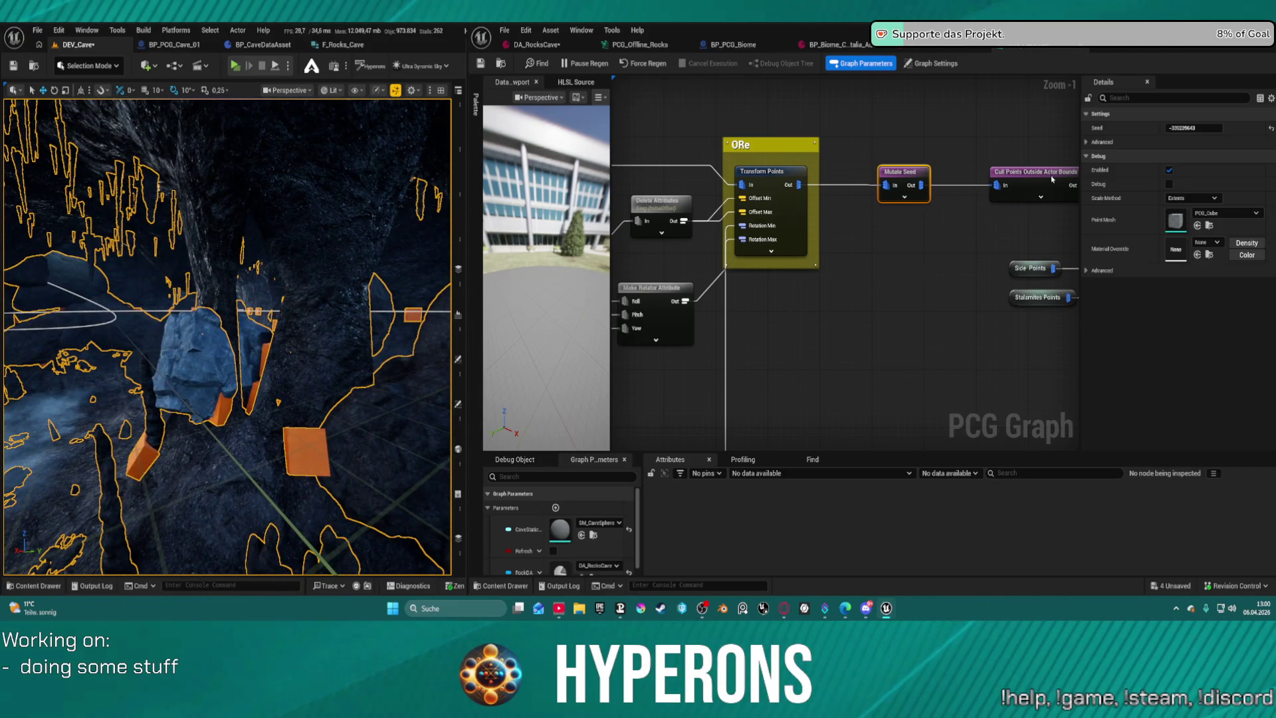
pyautogui.moveTo(1189, 128); pyautogui.dragTo(1196, 127)
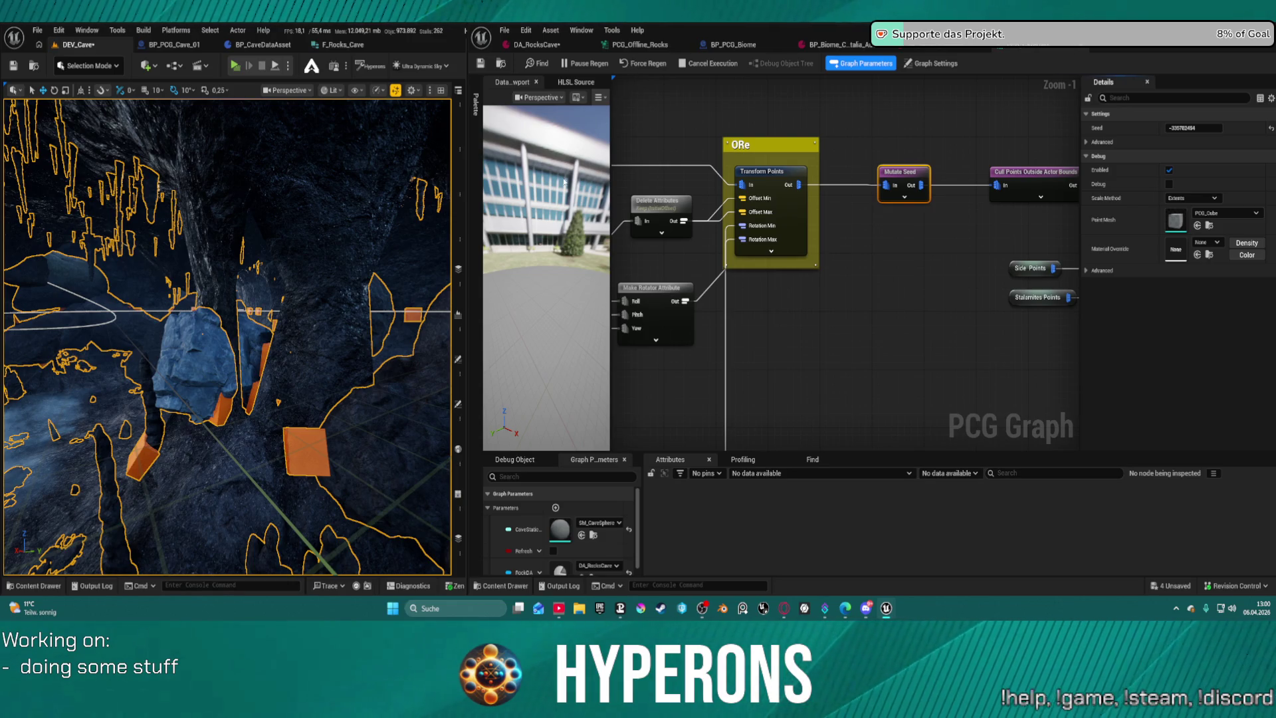
pyautogui.hotkey('ctrl', 's')
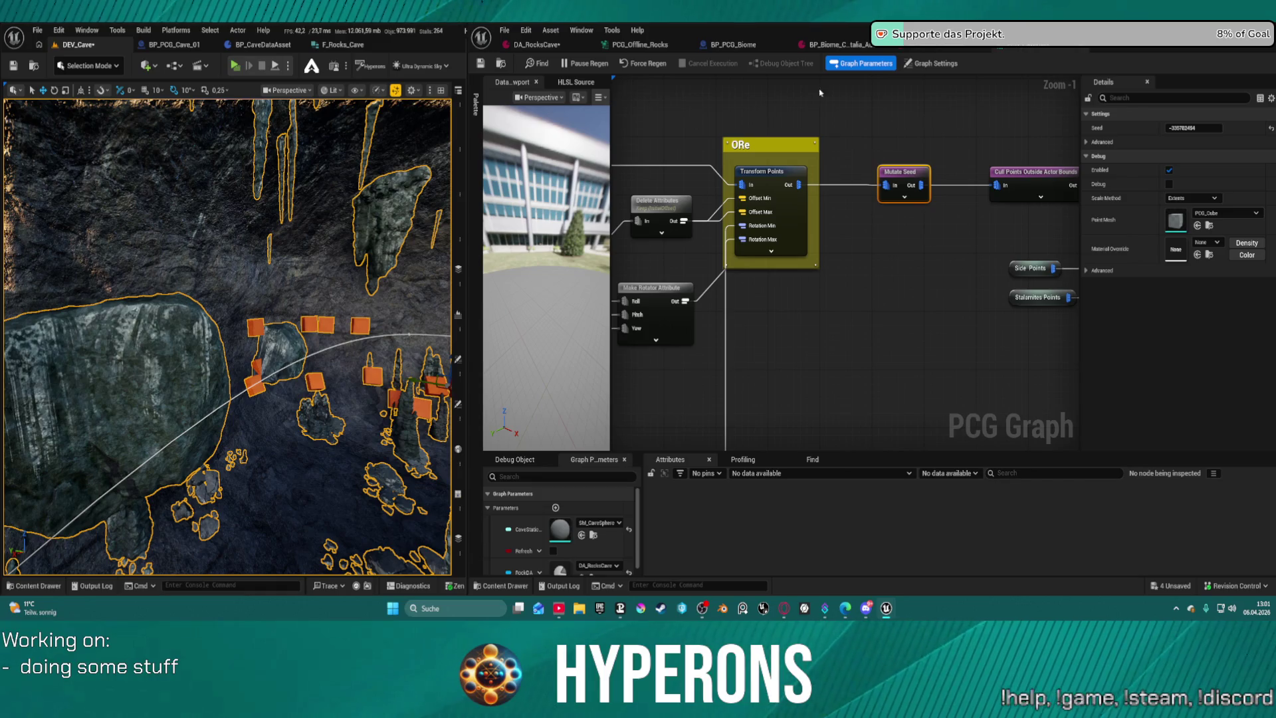
# In DA_RocksCave, set the ore Control Density to 1,0 and save the data asset.
pyautogui.click(535, 45)
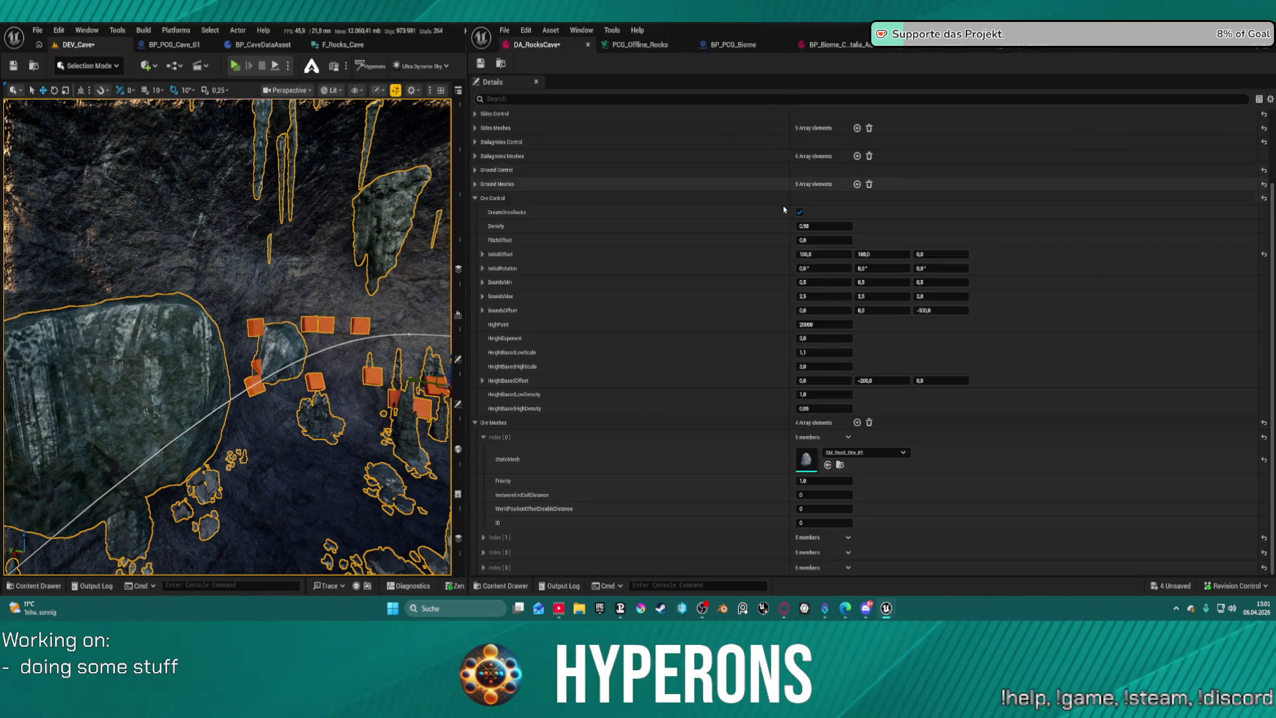
pyautogui.moveTo(824, 226)
pyautogui.mouseDown()
pyautogui.moveTo(864, 226)
pyautogui.moveTo(808, 228)
pyautogui.mouseUp()
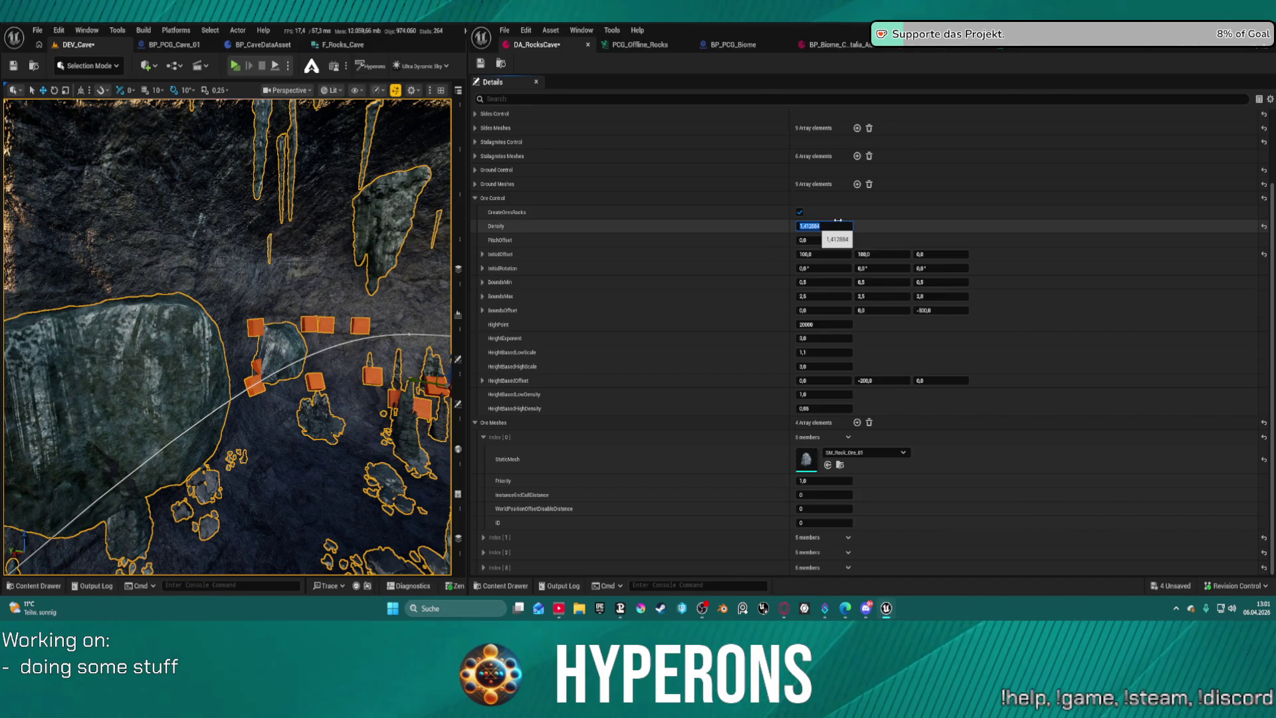
pyautogui.write('1')
pyautogui.press('Return')
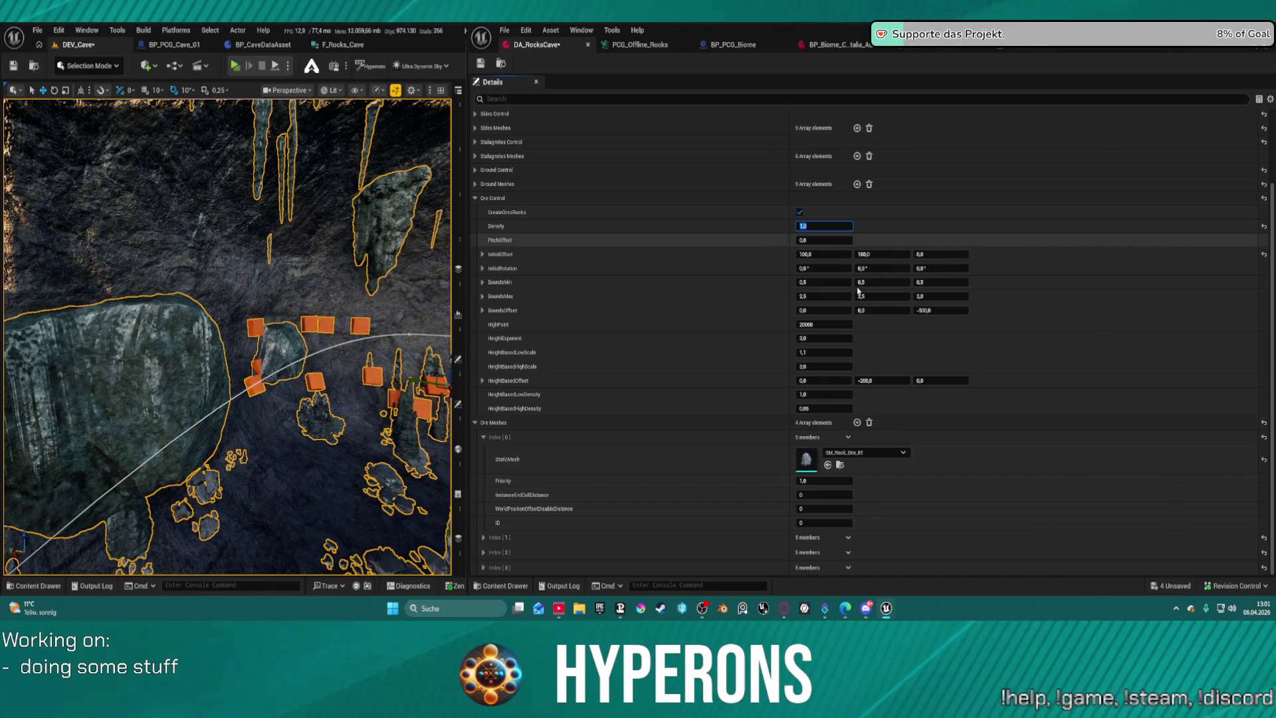
pyautogui.hotkey('ctrl', 's')
# Set BoundsMax X and Y to 2,0 and save.
pyautogui.click(819, 296)
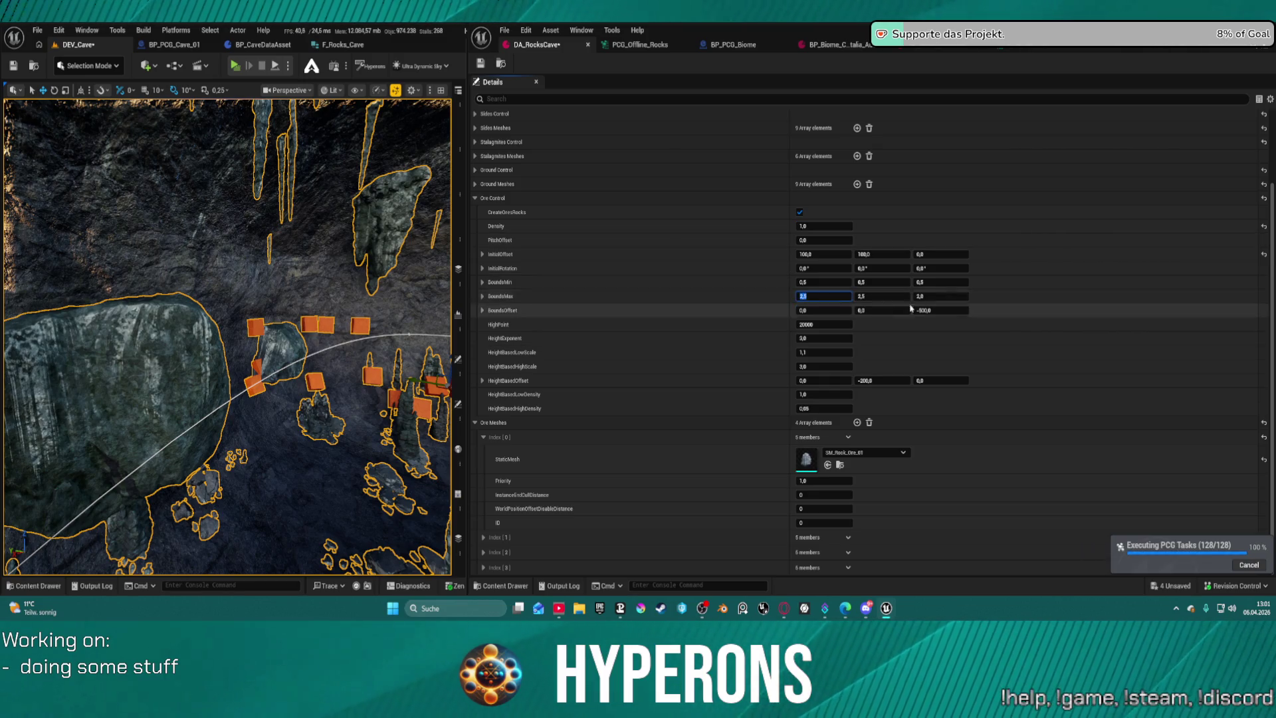
pyautogui.write('2')
pyautogui.press('Tab')
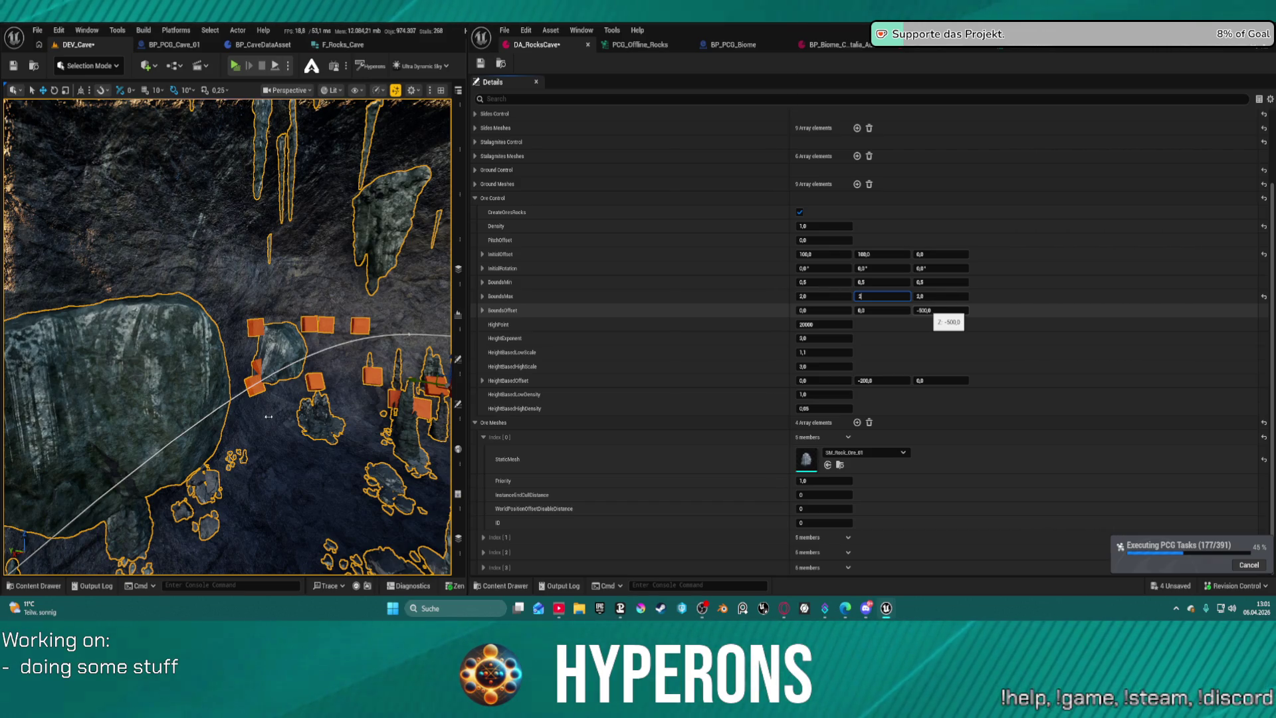
pyautogui.press('Tab')
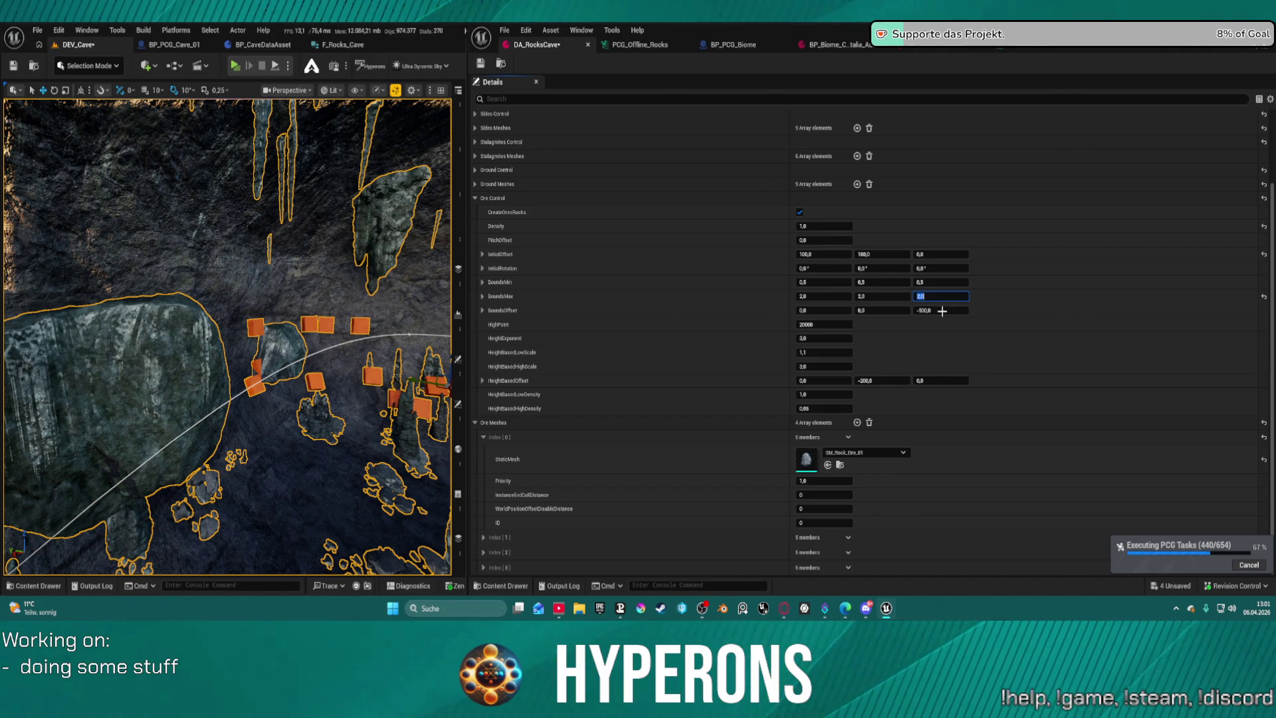
pyautogui.hotkey('ctrl', 's')
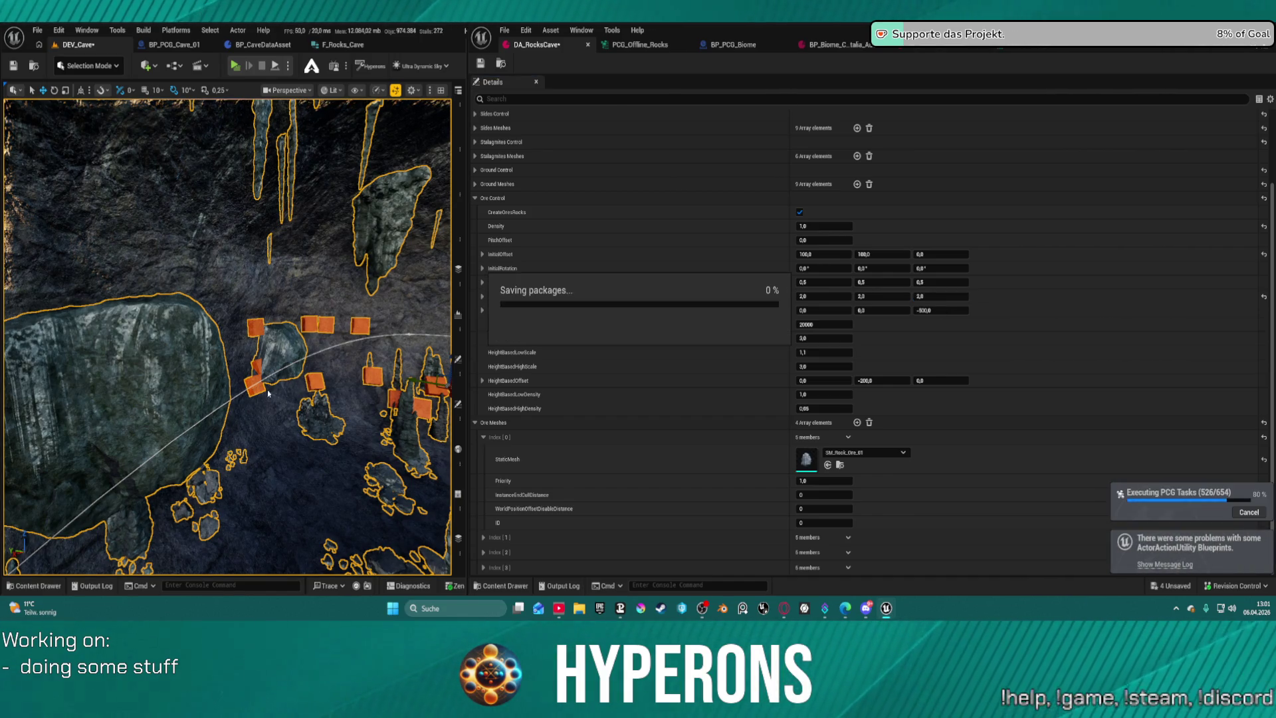
# Set BoundsOffset Z to 0, save, and fly the camera toward the cave wall.
pyautogui.click(944, 311)
pyautogui.write('0')
pyautogui.press('Return')
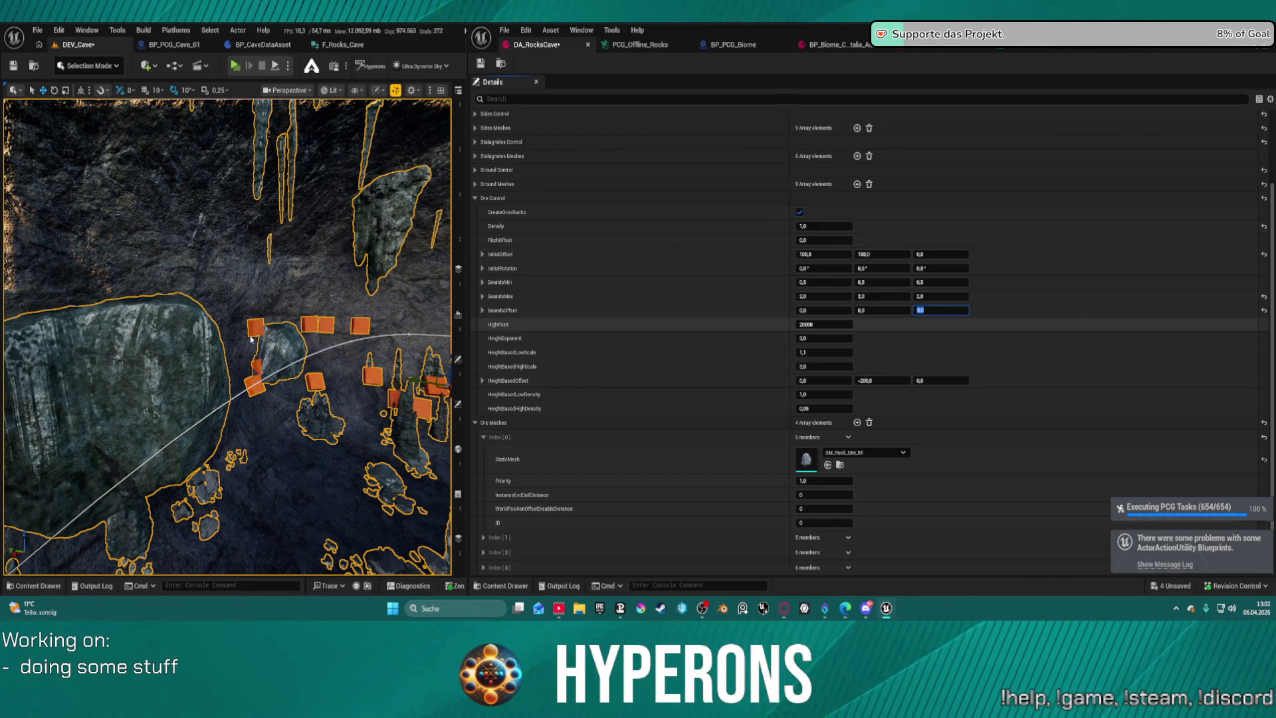
pyautogui.hotkey('ctrl', 's')
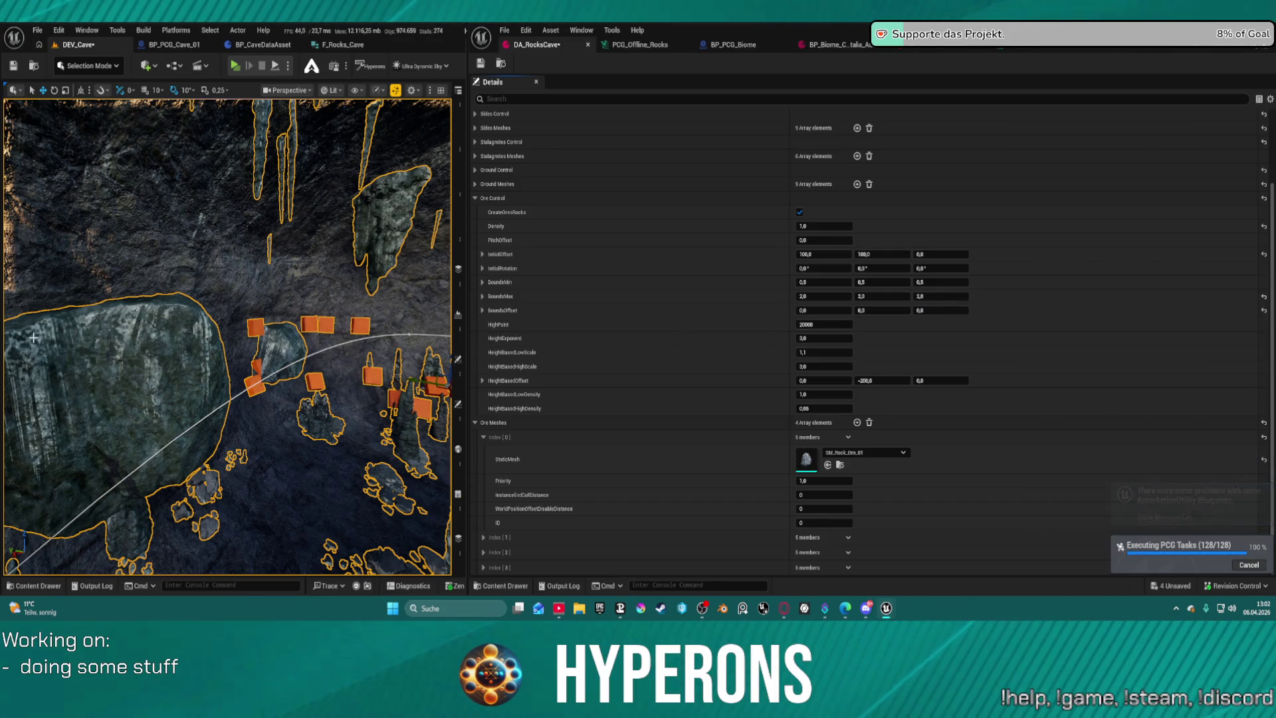
pyautogui.moveTo(130, 338); pyautogui.dragTo(246, 299)
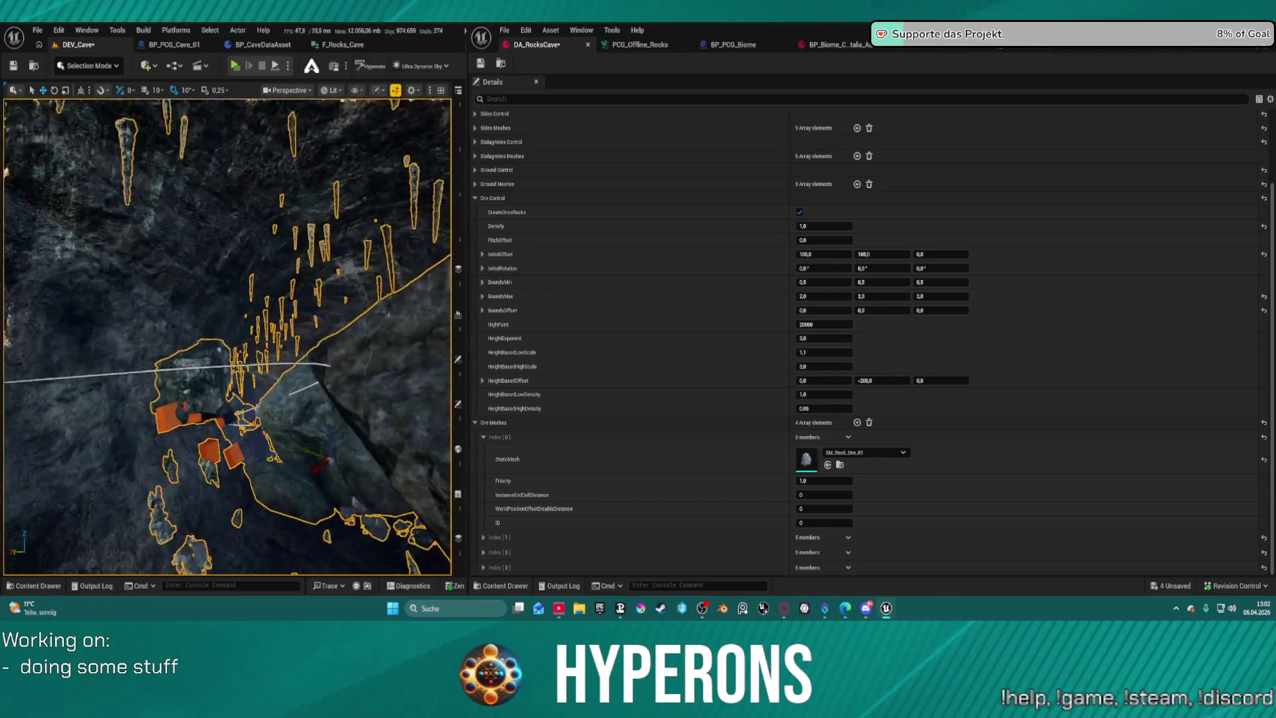
# Launch a Standalone Game preview of the cave level.
pyautogui.press('f')
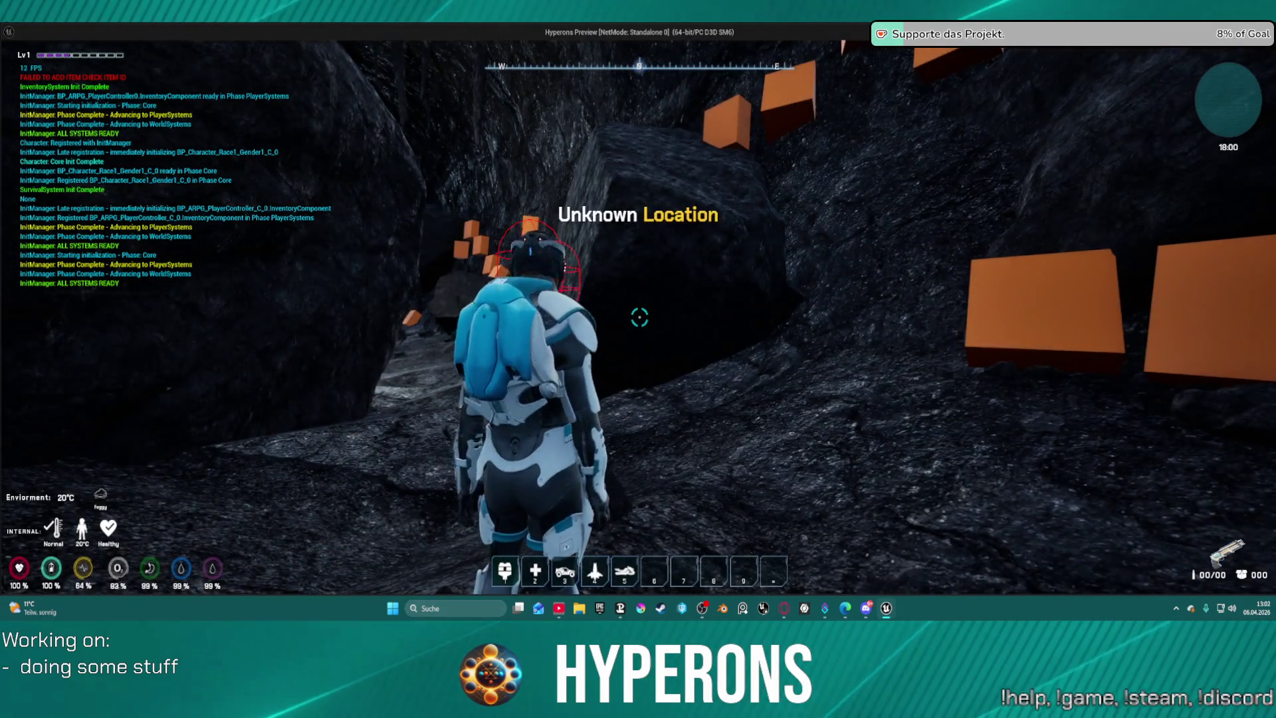
# Toggle the inventory and quests panel, then walk forward into the open part of the cave.
pyautogui.press('i')
pyautogui.press('i')
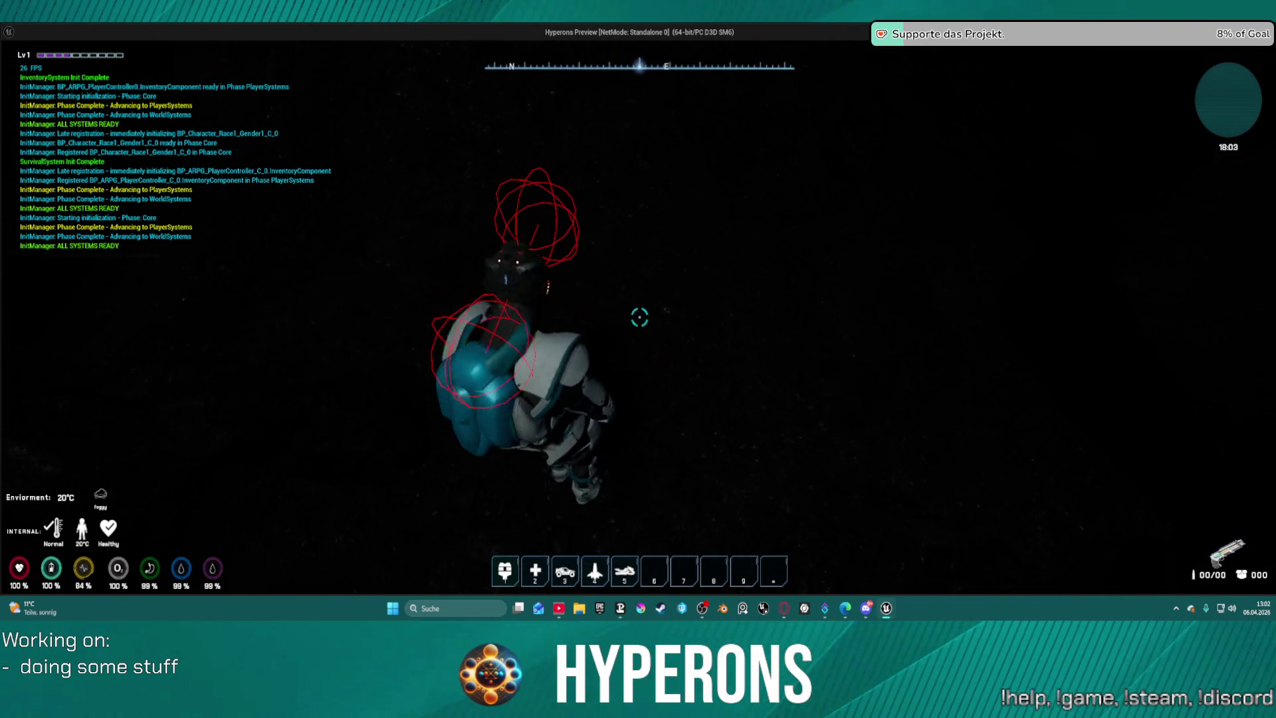
pyautogui.press('i')
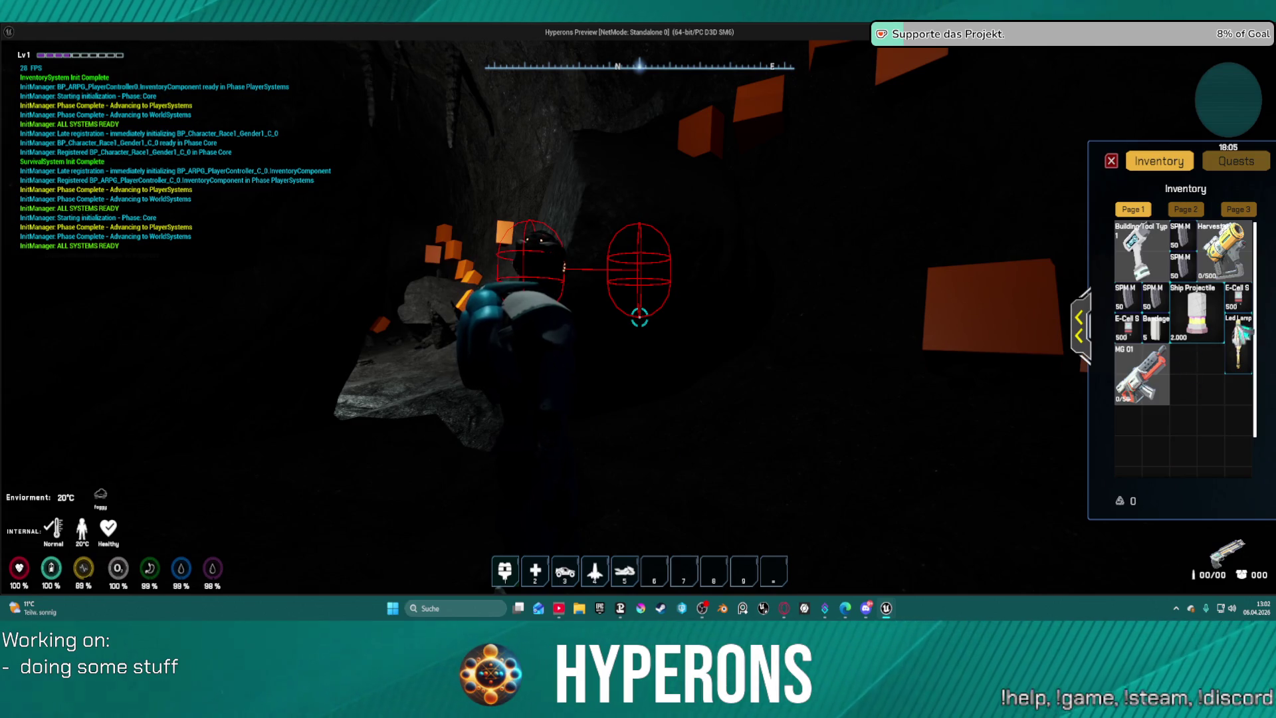
pyautogui.press('w')
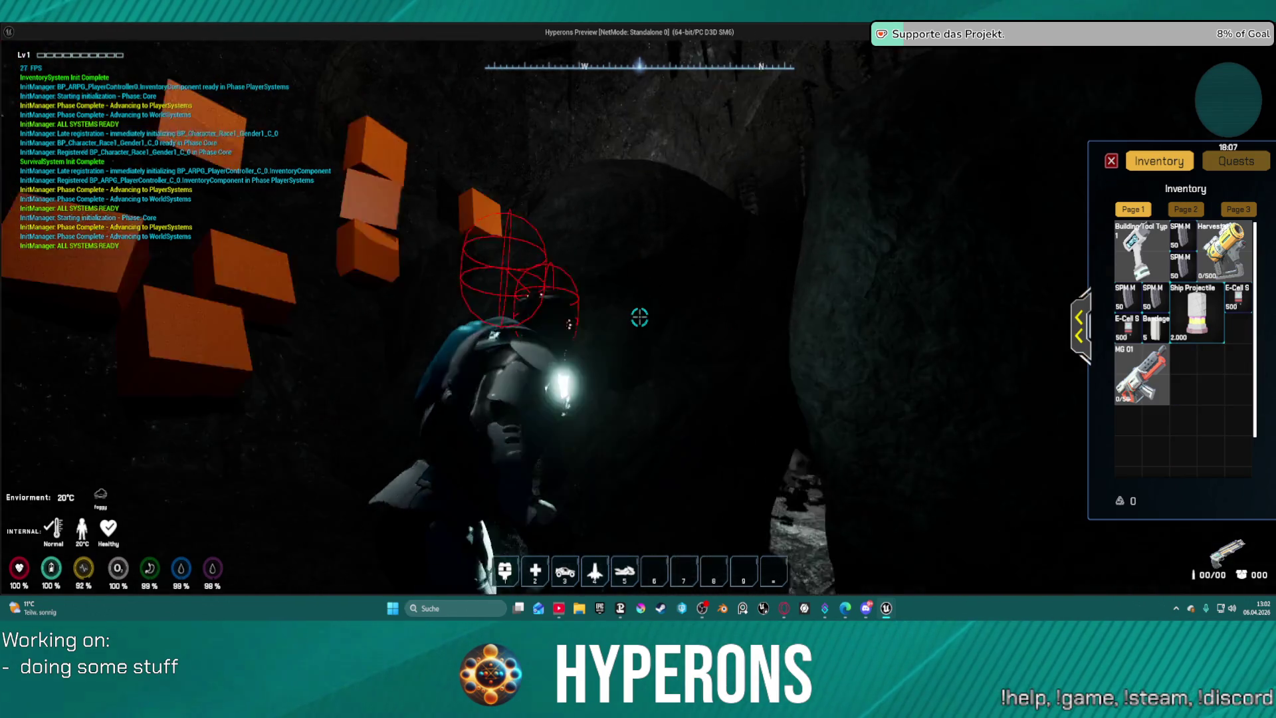
pyautogui.press('w')
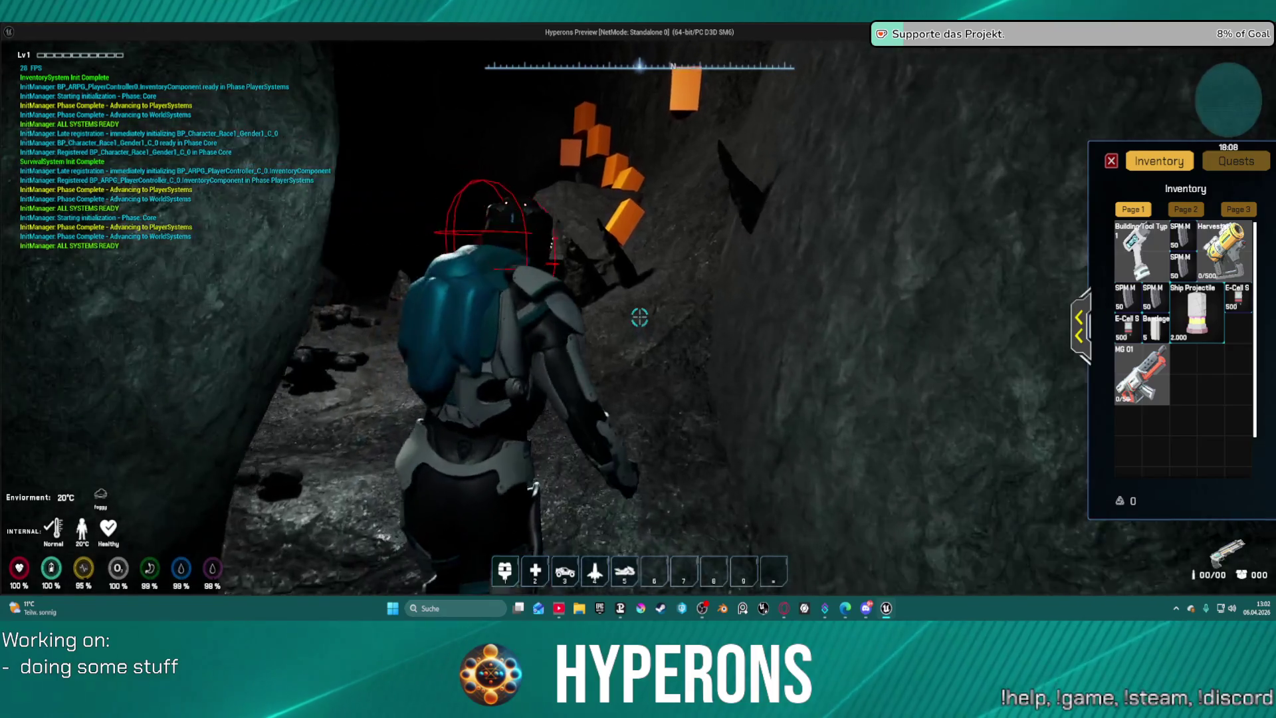
pyautogui.press('w')
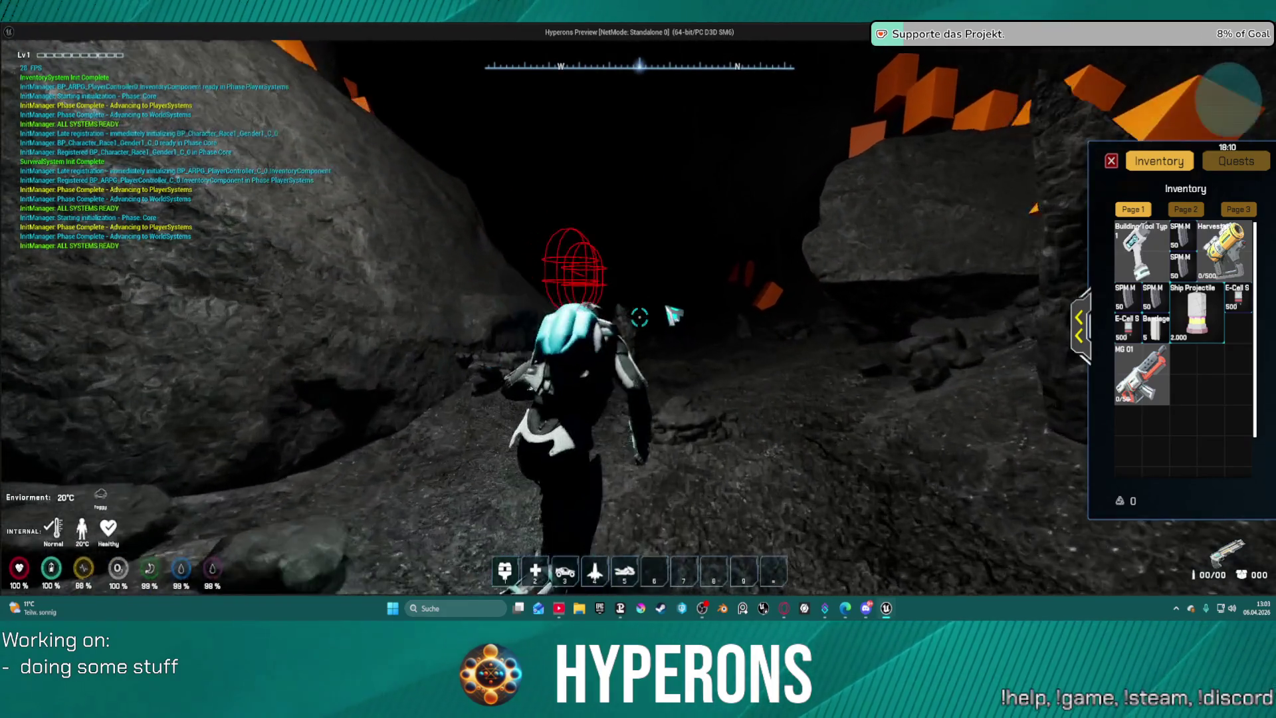
pyautogui.press('w')
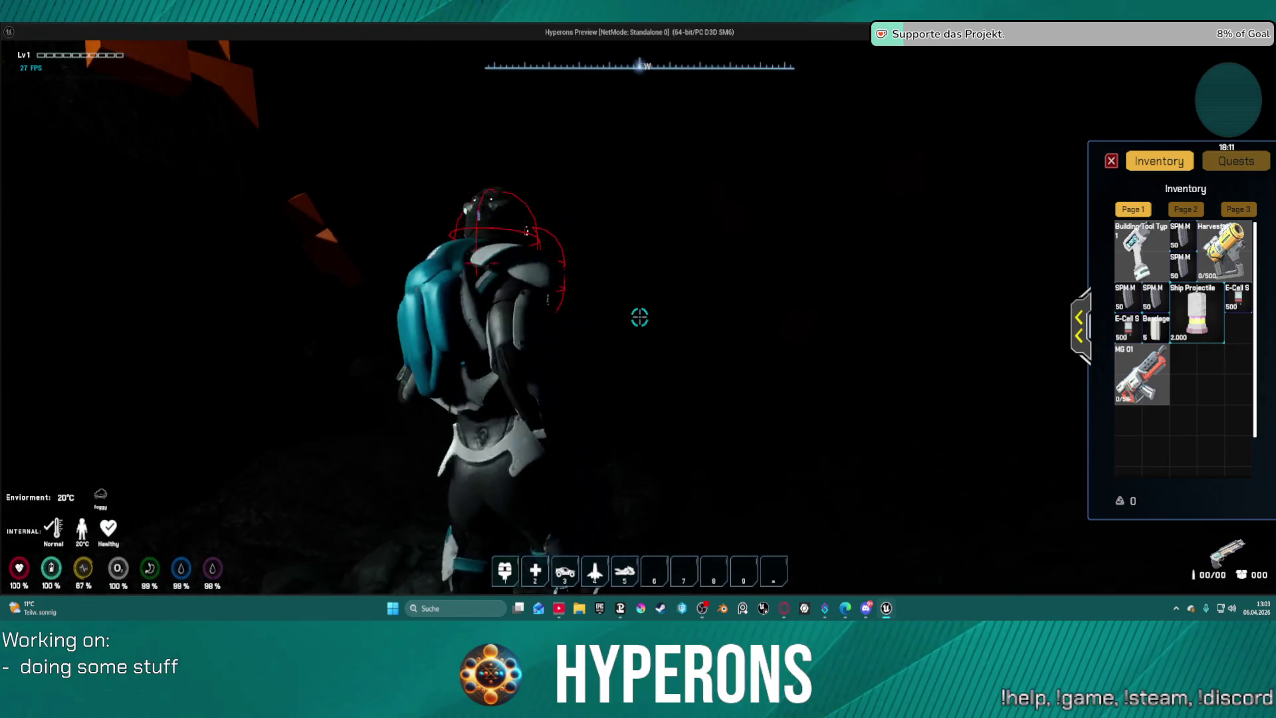
pyautogui.press('w')
pyautogui.press('w')
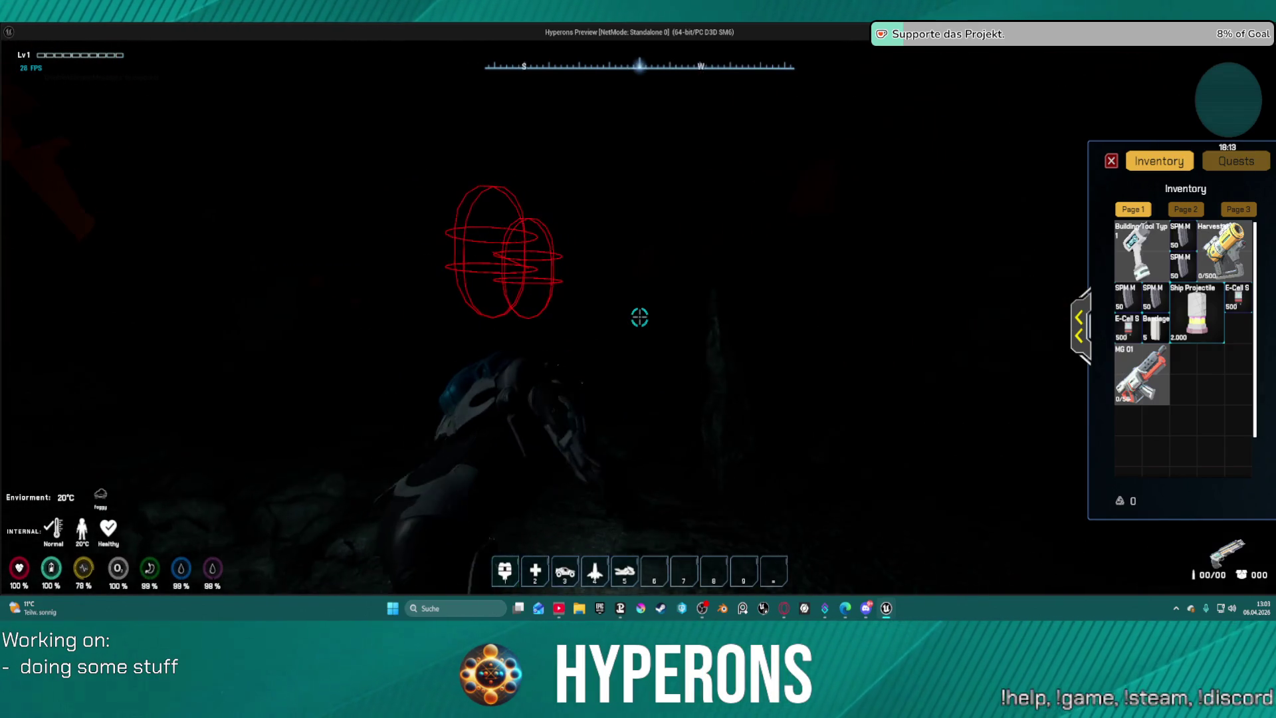
# Walk along the cave wall looking in all directions, then exit the preview with Esc.
pyautogui.press('w')
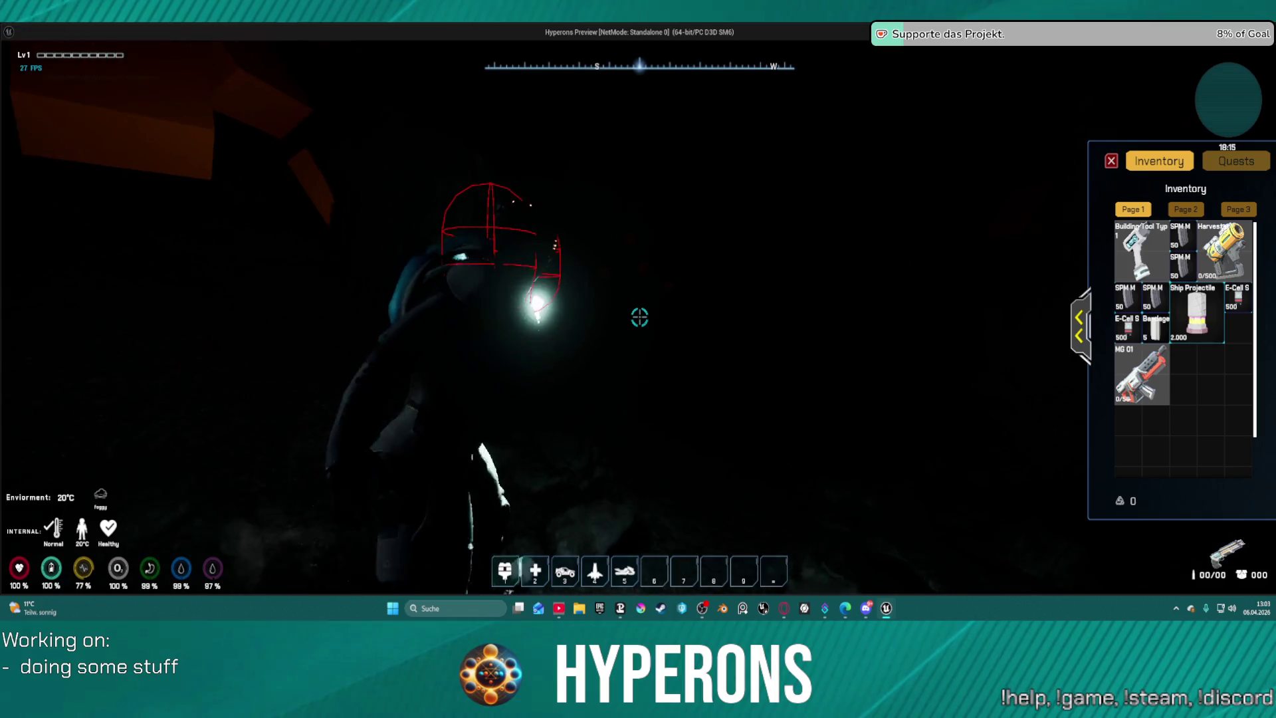
pyautogui.press('w')
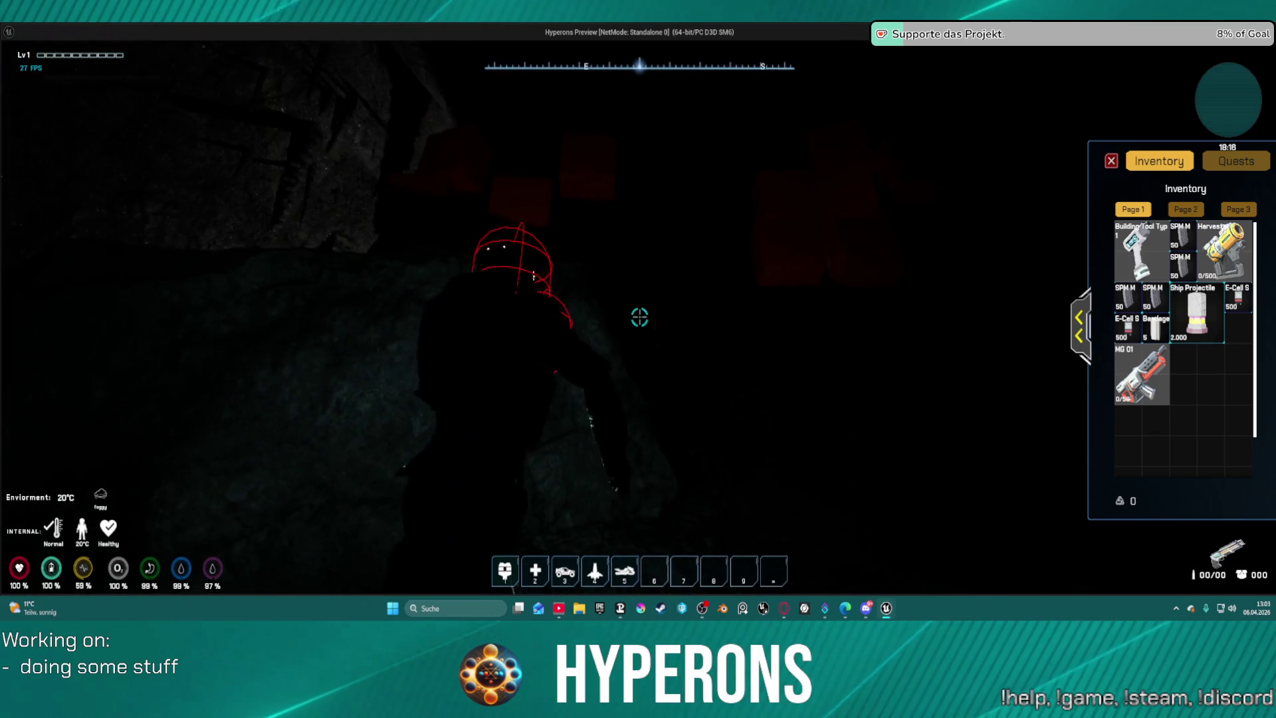
pyautogui.press('w')
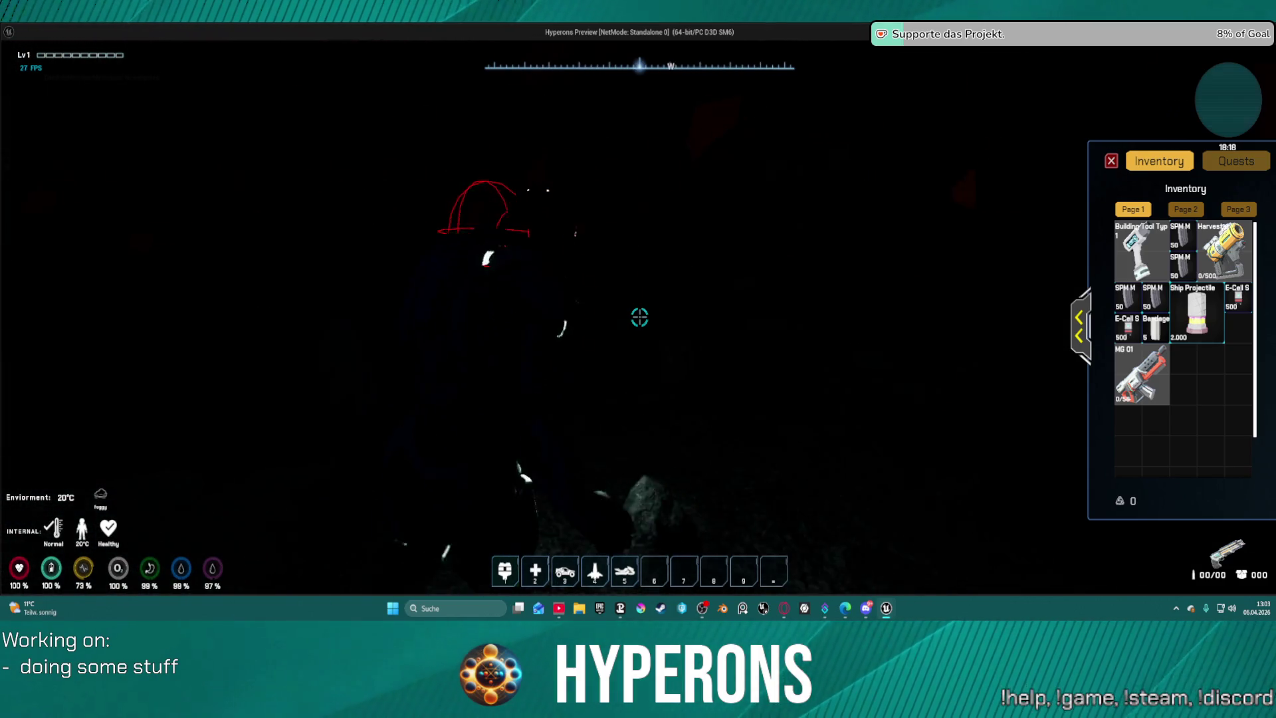
pyautogui.press('w')
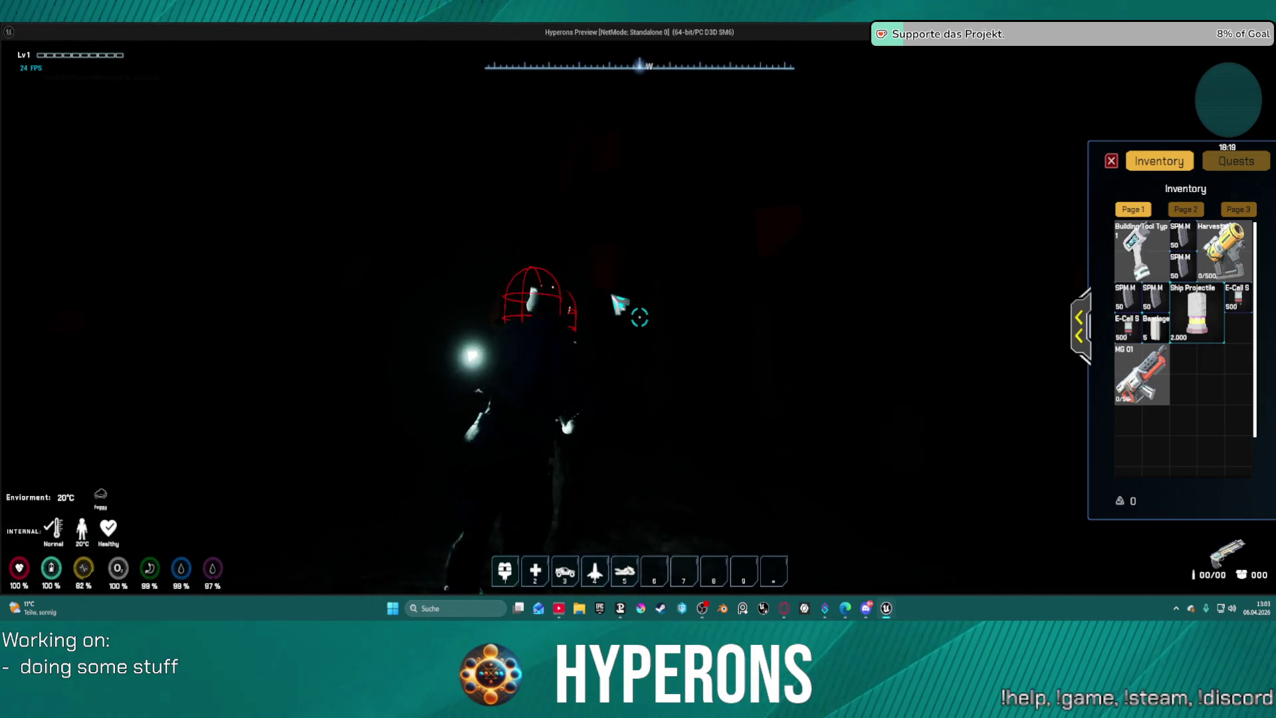
pyautogui.press('w')
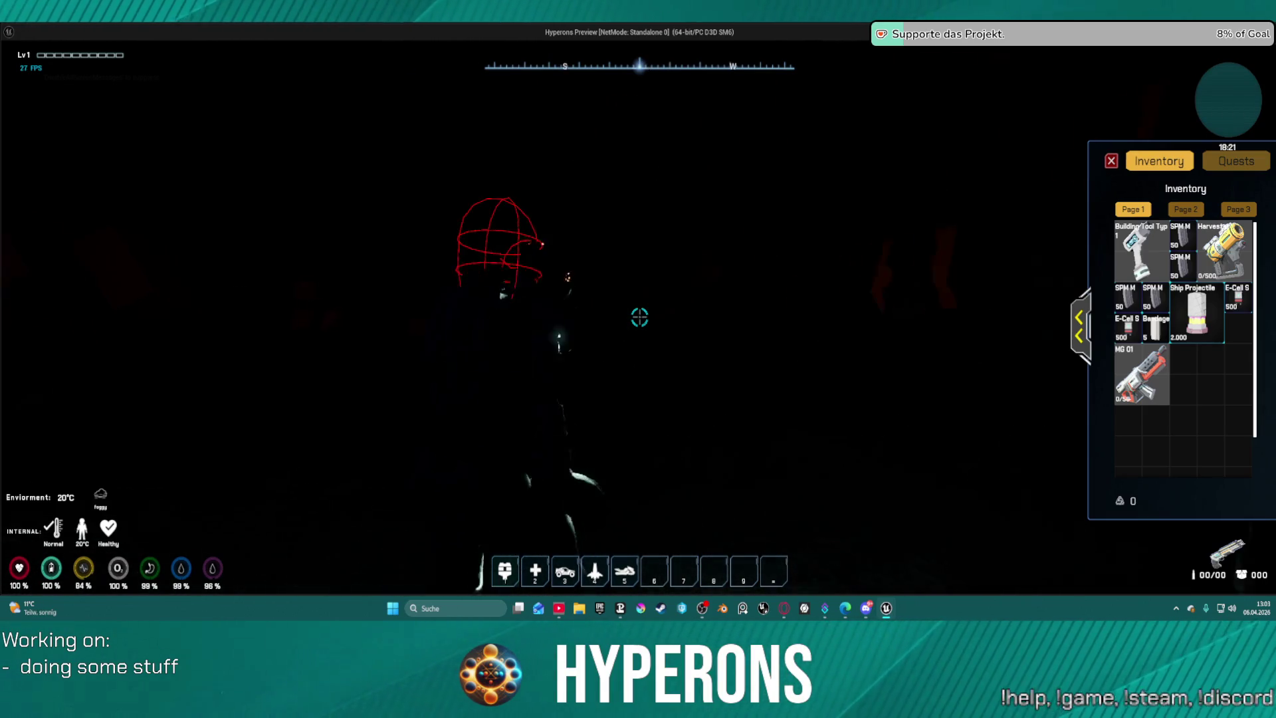
pyautogui.press('w')
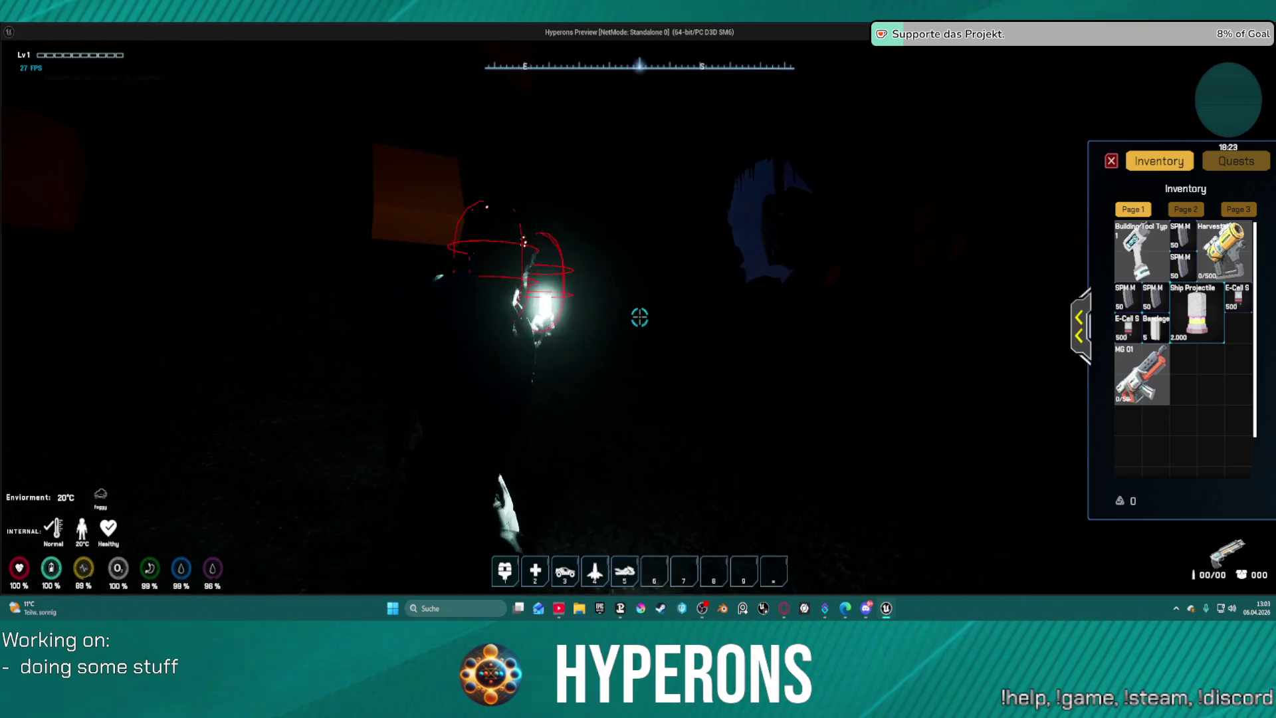
pyautogui.press('w')
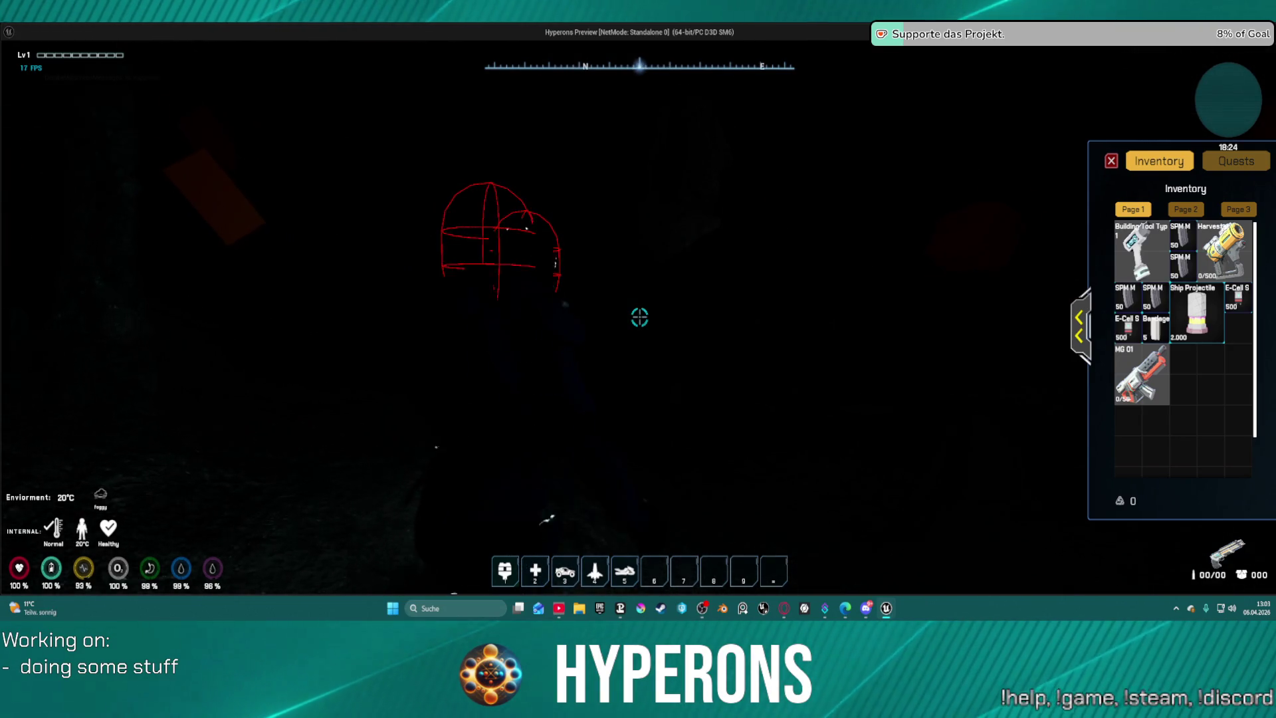
pyautogui.hotkey('shift', 'w')
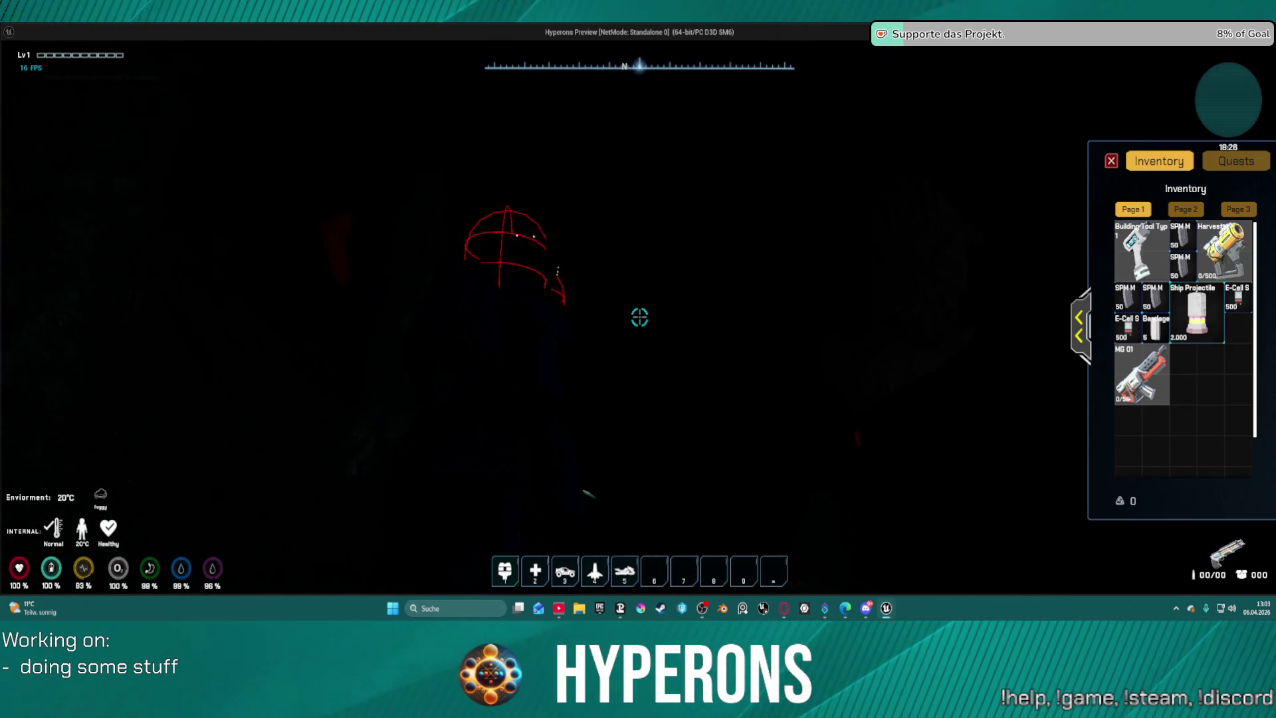
pyautogui.hotkey('shift', 'w')
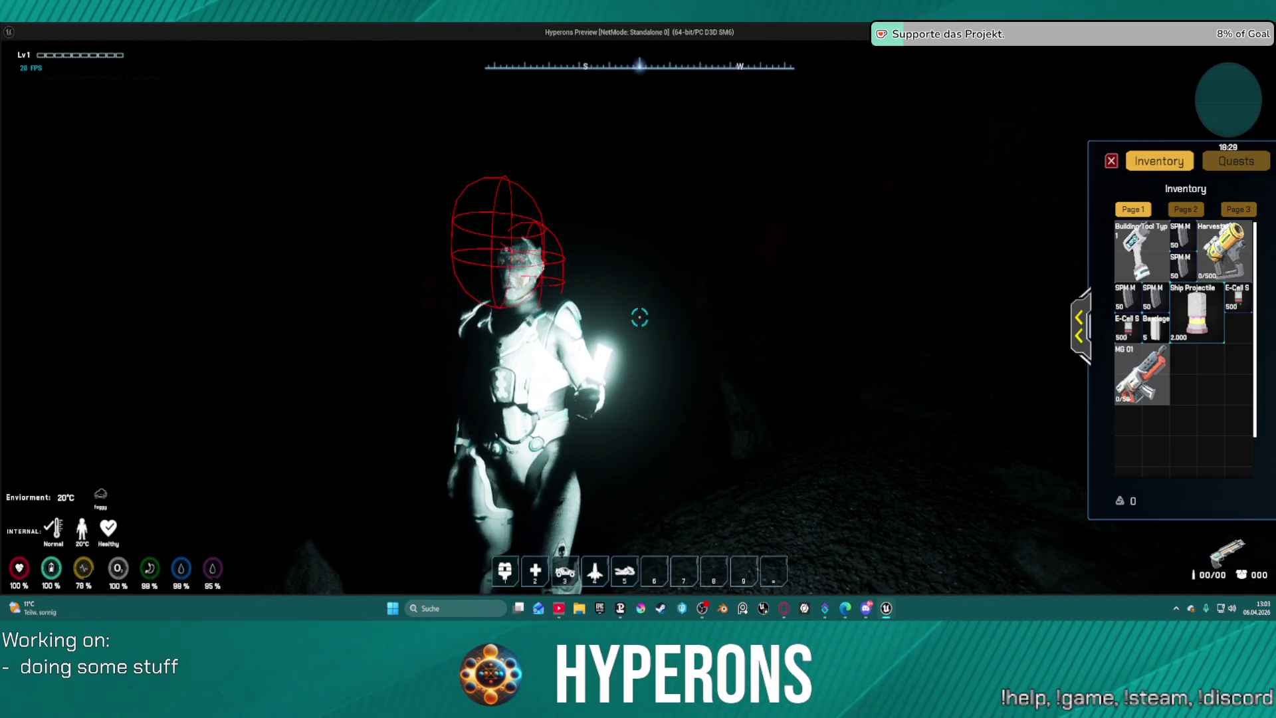
pyautogui.press('Escape')
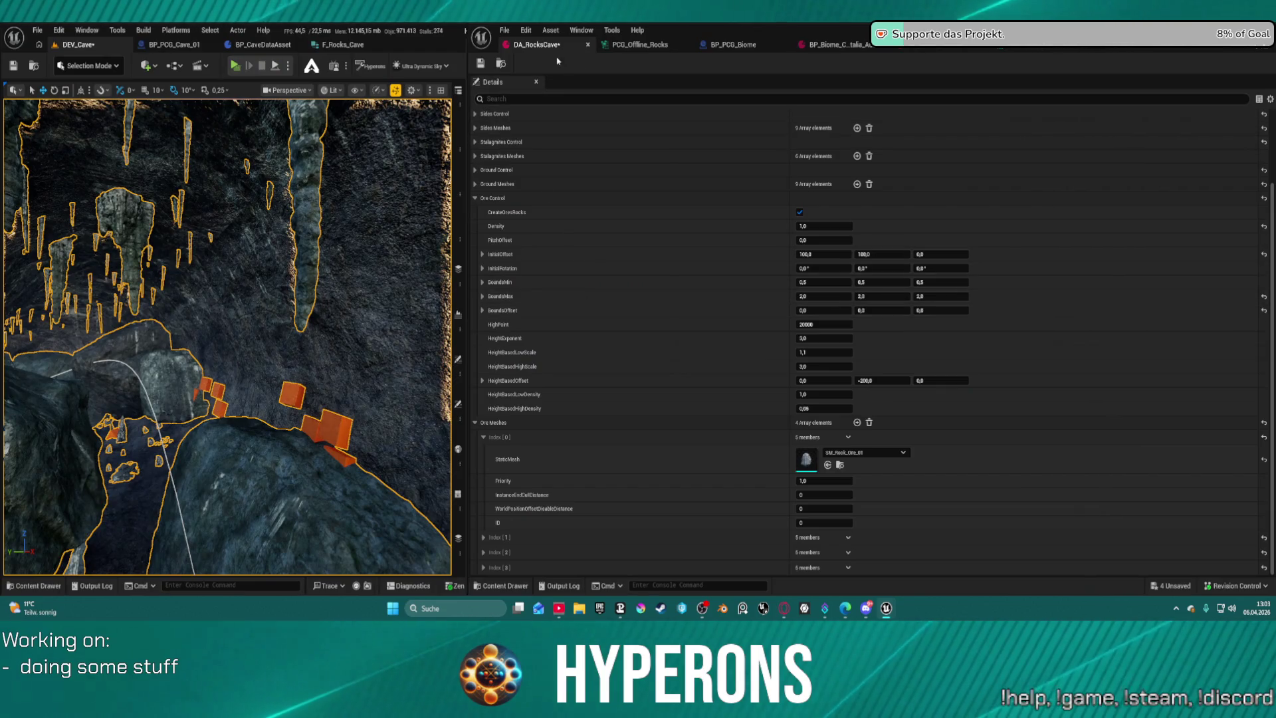
# Open the Content Drawer and browse to ActionRPGStarterSystem > Equipment > Ranged > Pistols.
pyautogui.hotkey('ctrl', 'space')
pyautogui.scroll(15, 43, 481)
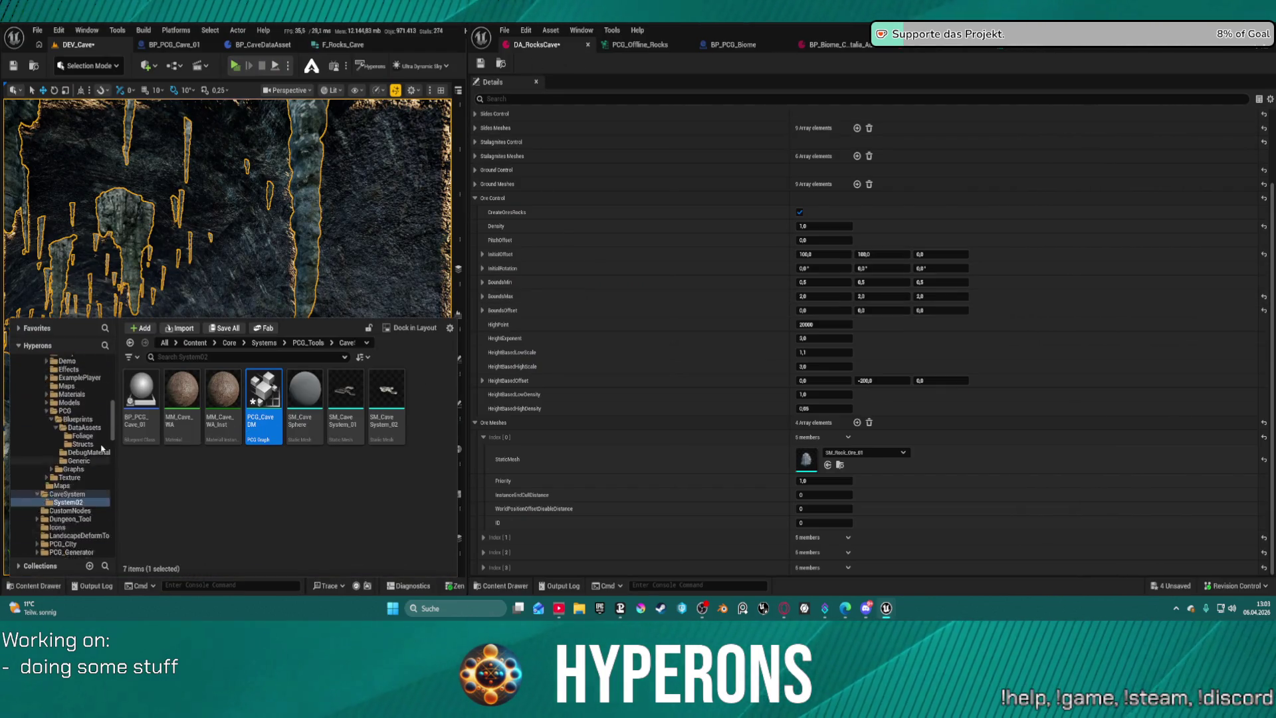
pyautogui.scroll(3, 68, 470)
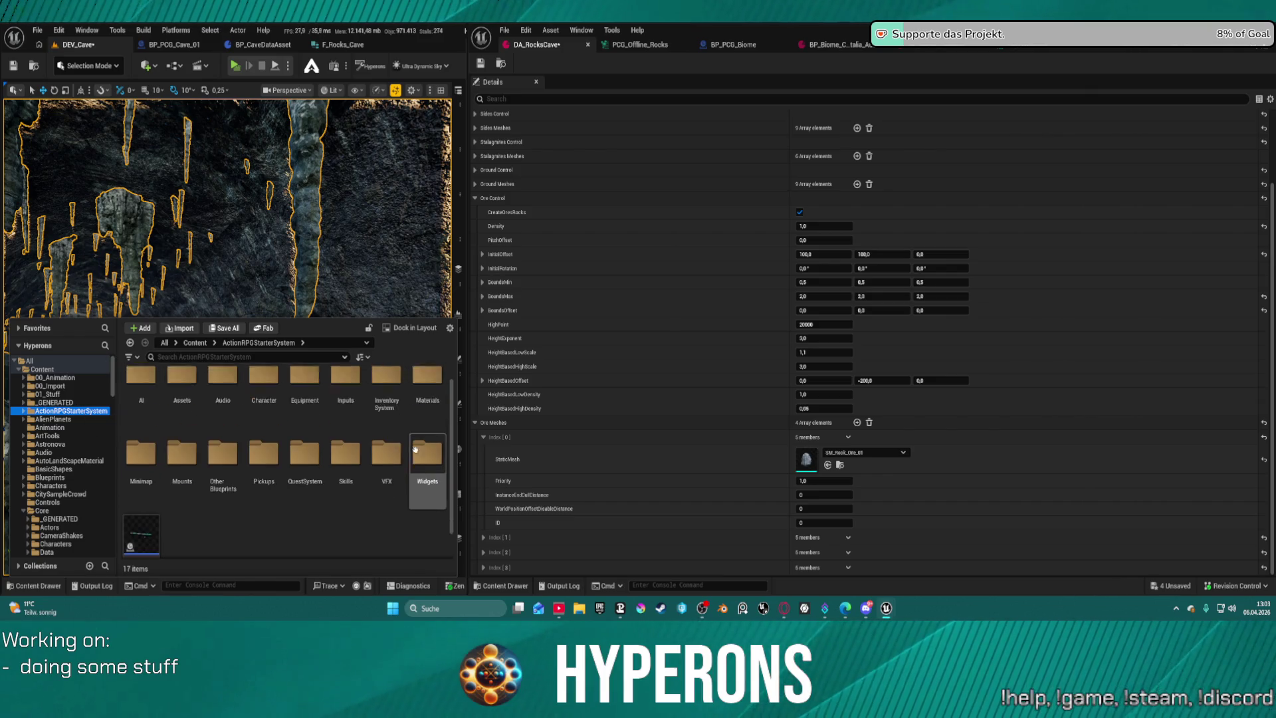
pyautogui.scroll(-2, 424, 421)
pyautogui.scroll(2, 293, 452)
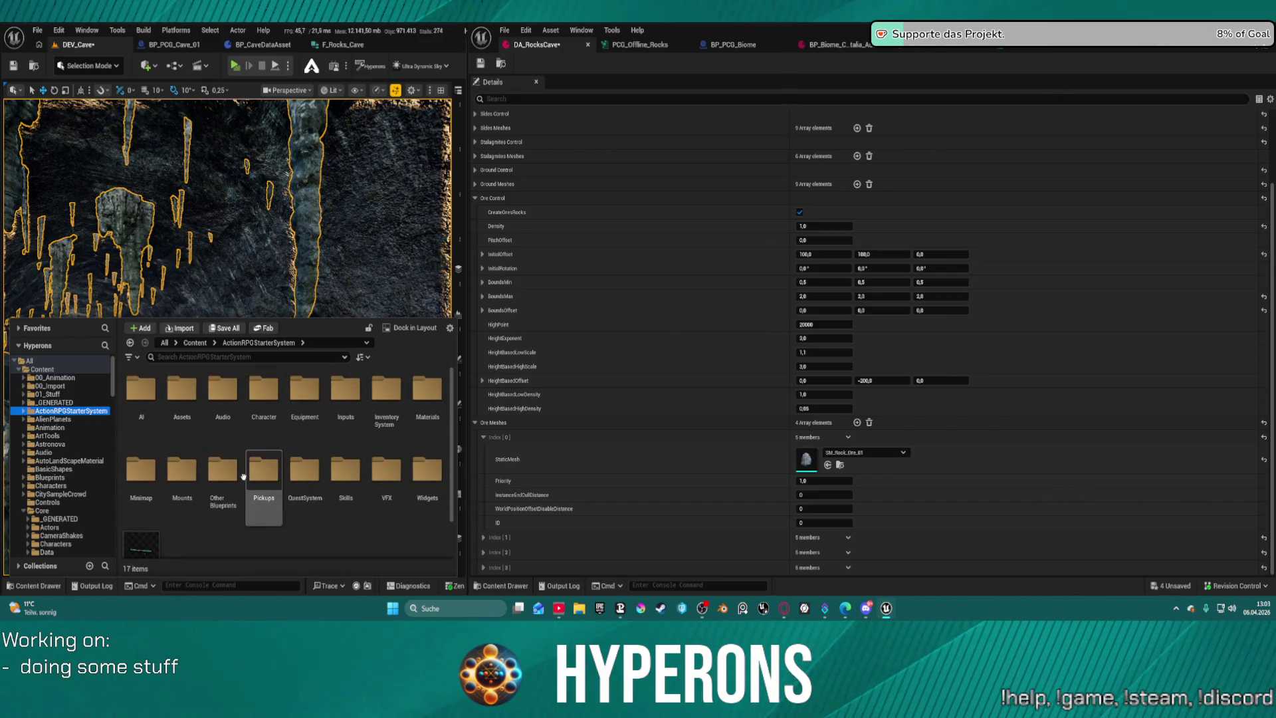
pyautogui.doubleClick(296, 397)
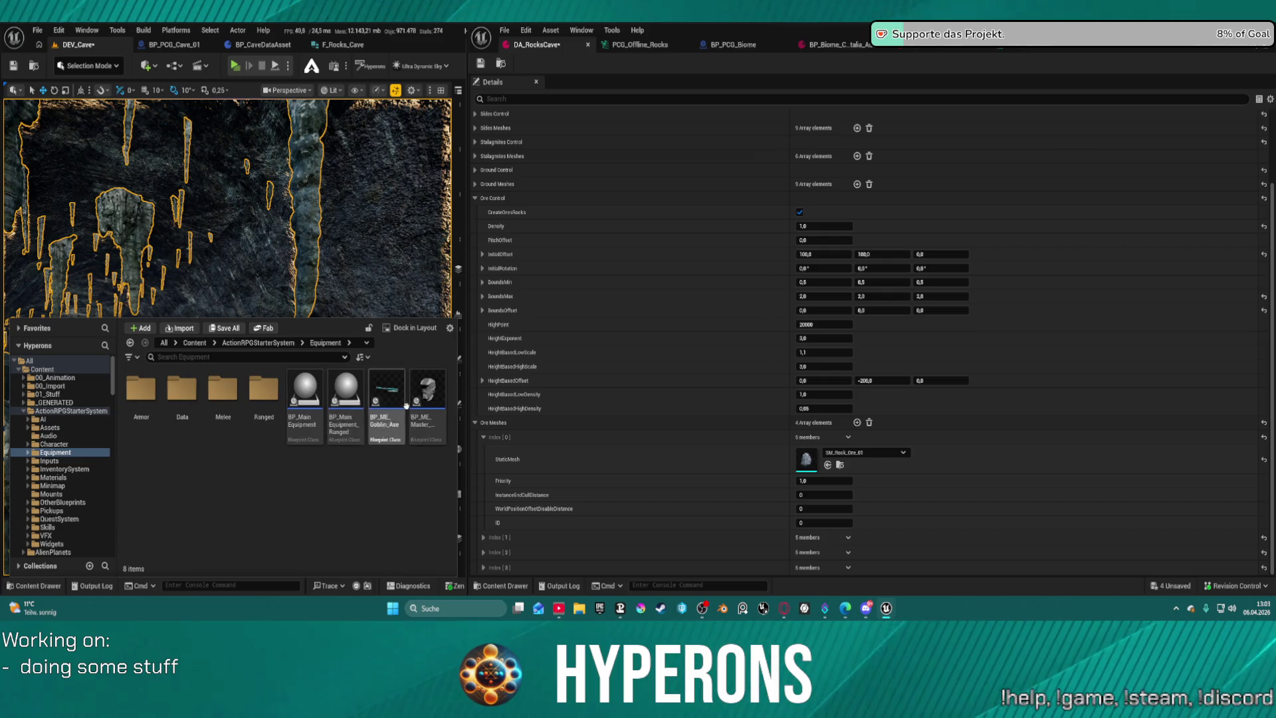
pyautogui.doubleClick(264, 389)
pyautogui.doubleClick(182, 389)
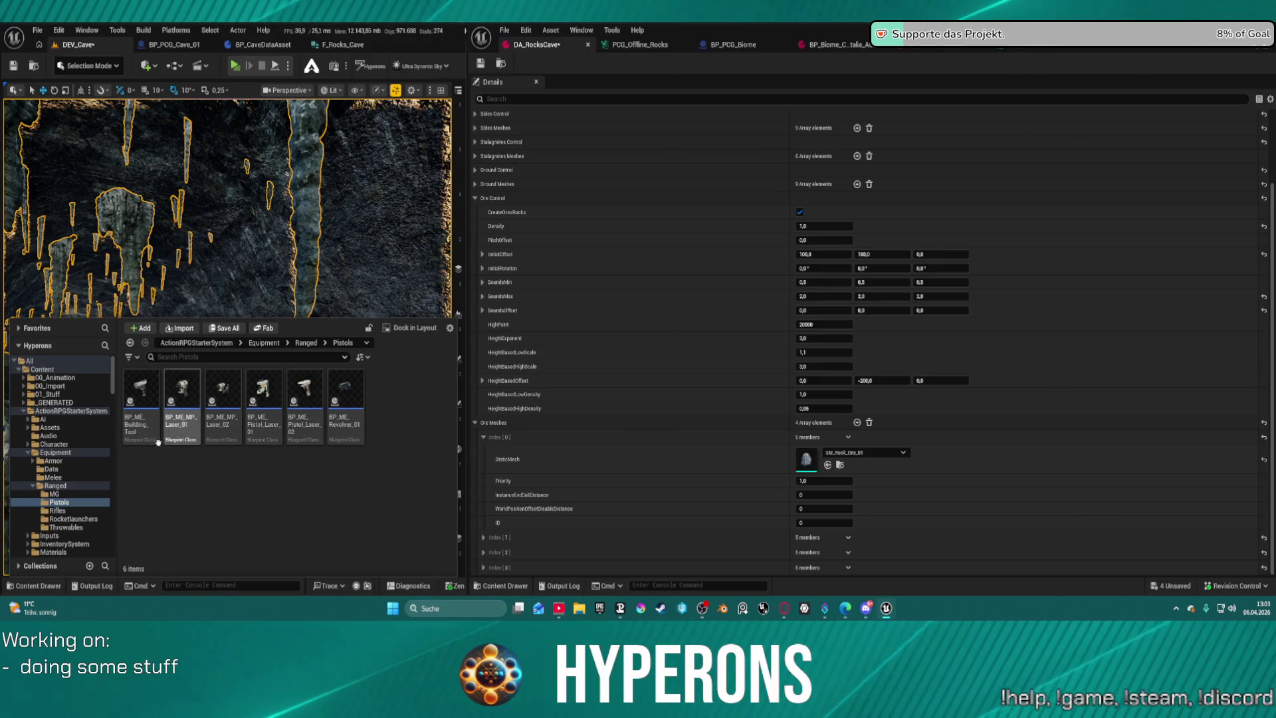
# Check the Throwables and Rifles folders, return to Equipment, and search 'led' to find the lamp.
pyautogui.click(65, 519)
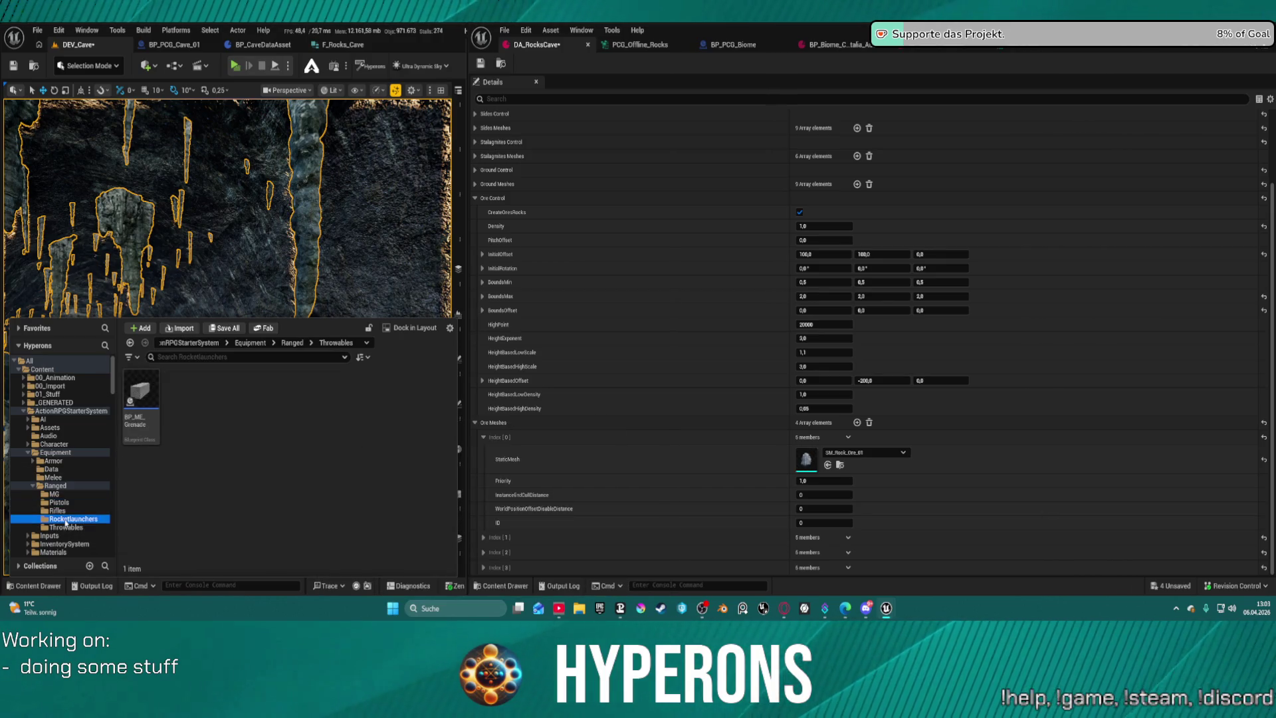
pyautogui.click(58, 510)
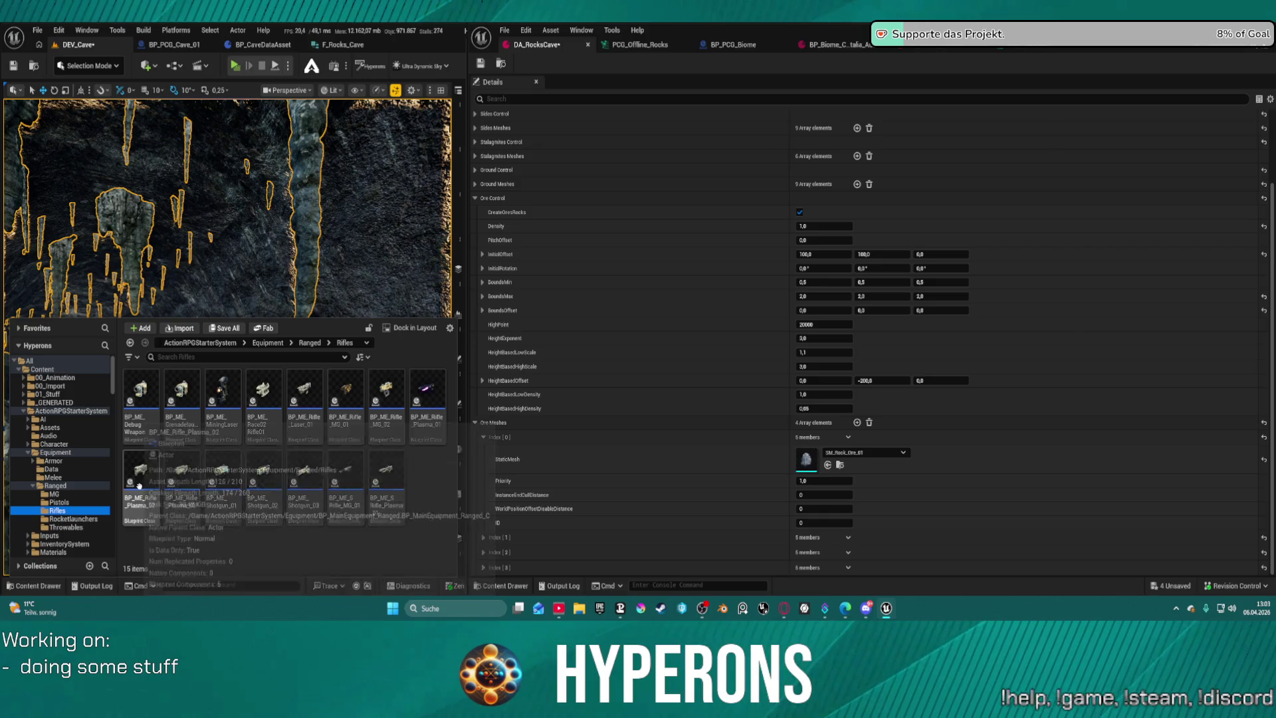
pyautogui.click(59, 503)
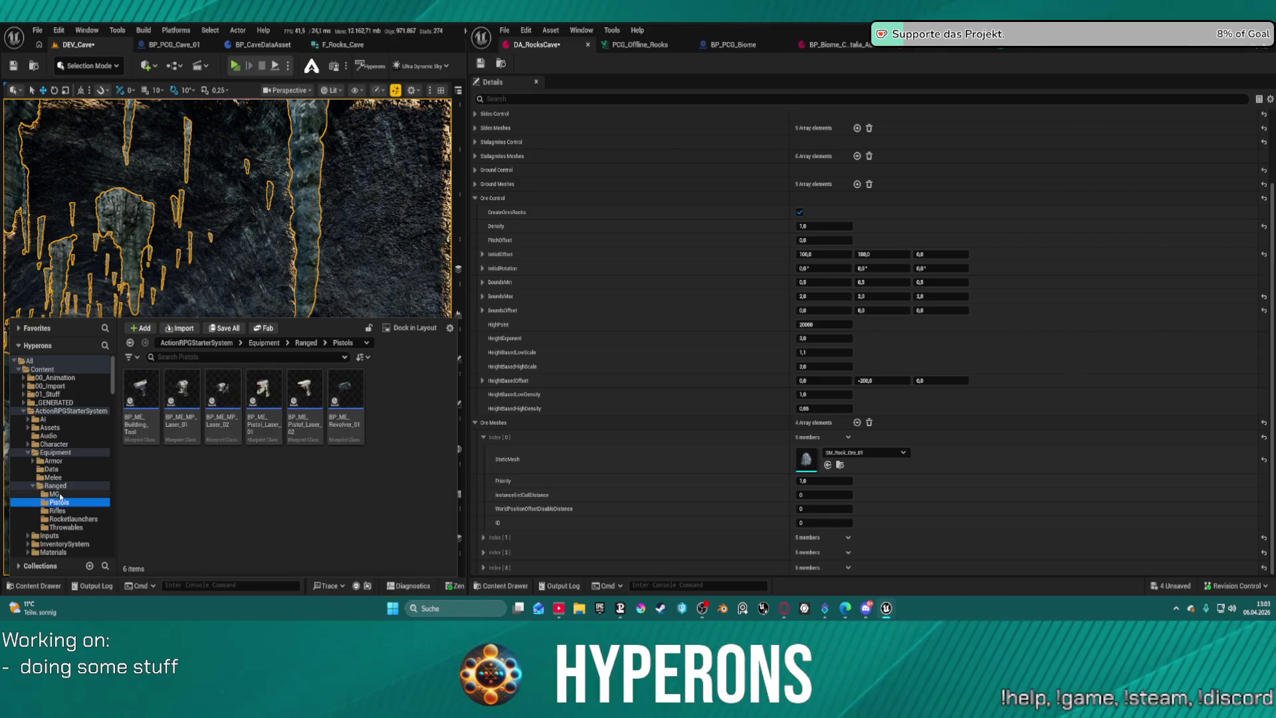
pyautogui.click(57, 487)
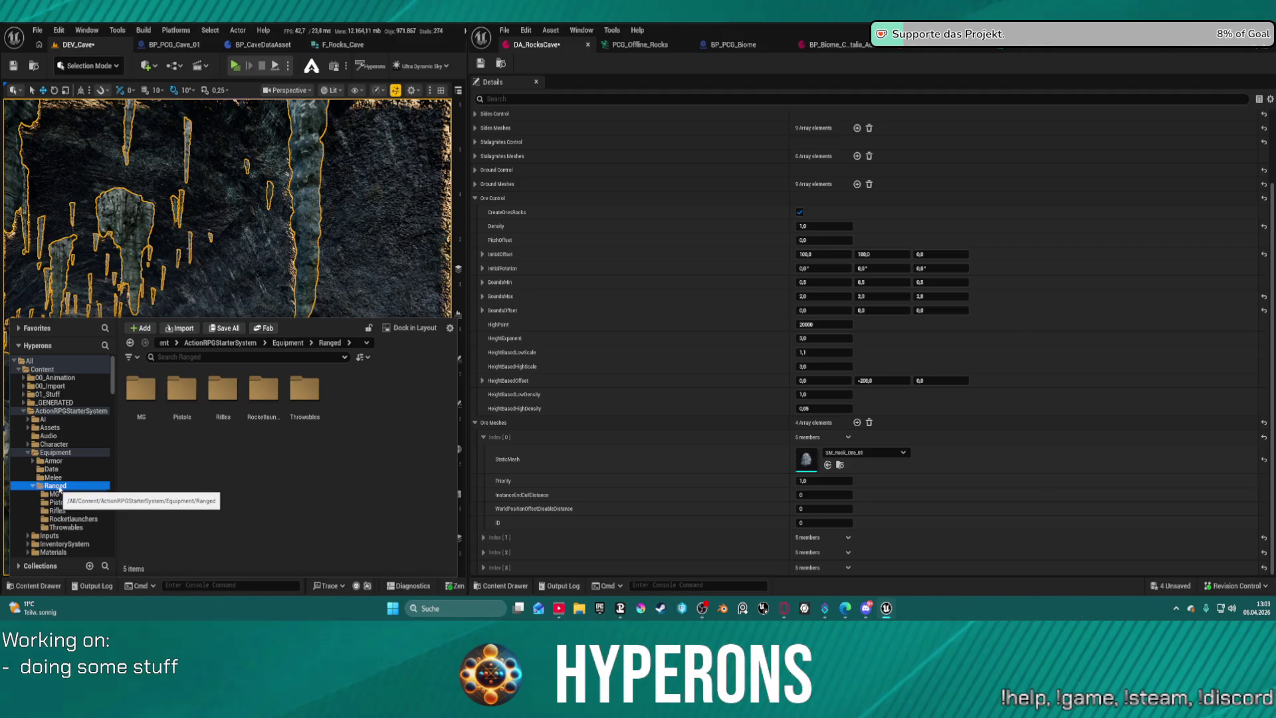
pyautogui.click(55, 453)
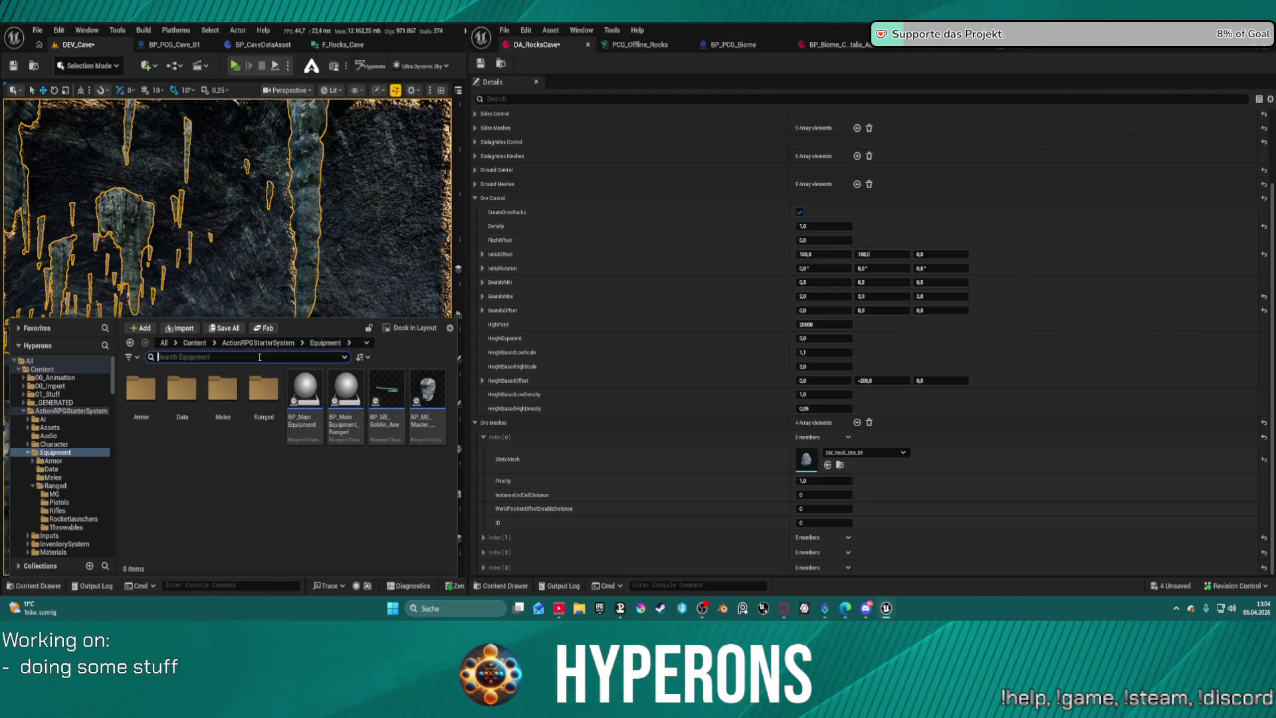
pyautogui.write('led')
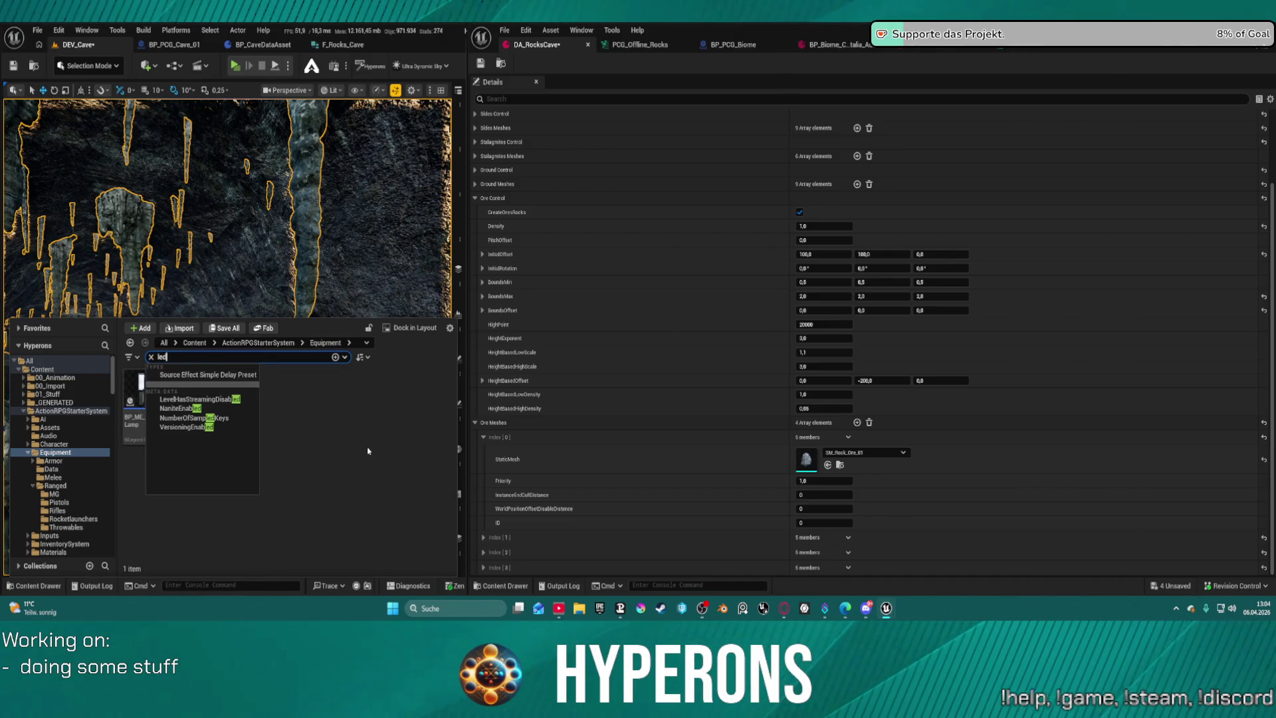
pyautogui.click(125, 380)
# Open the LED lamp Blueprint and raise its PointLight attenuation radius to about 3652.
pyautogui.doubleClick(141, 380)
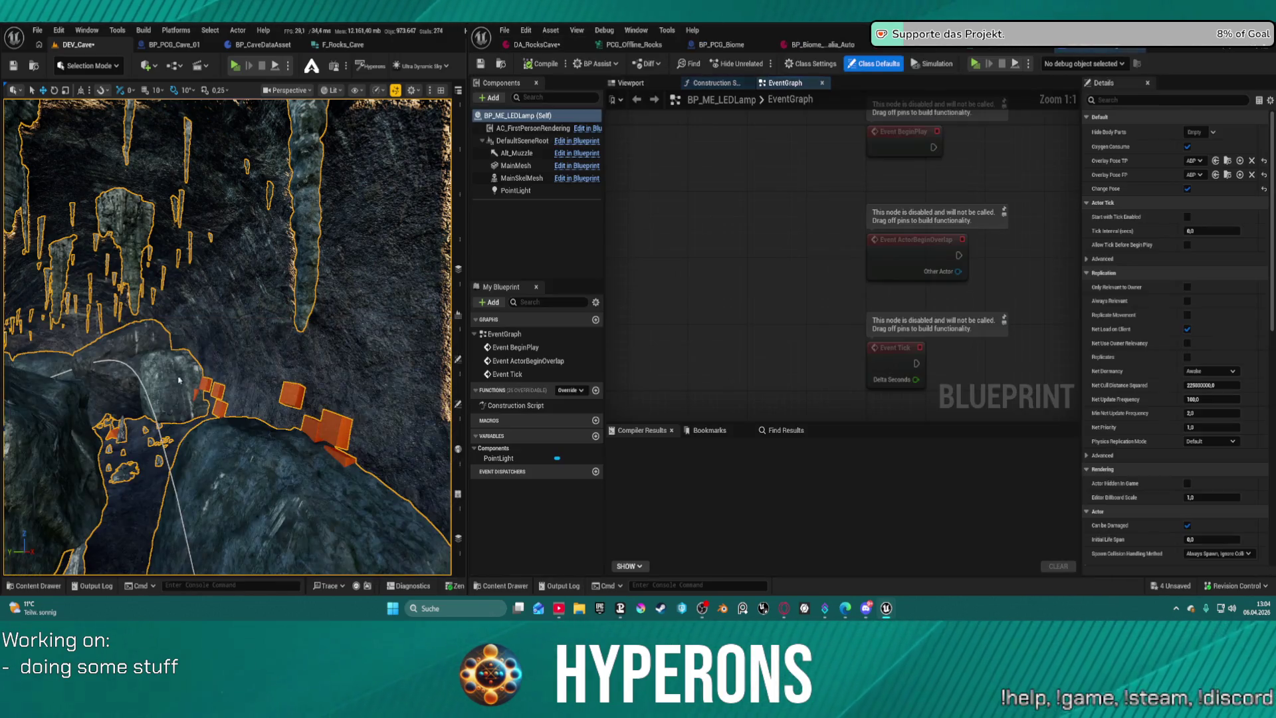
pyautogui.click(516, 191)
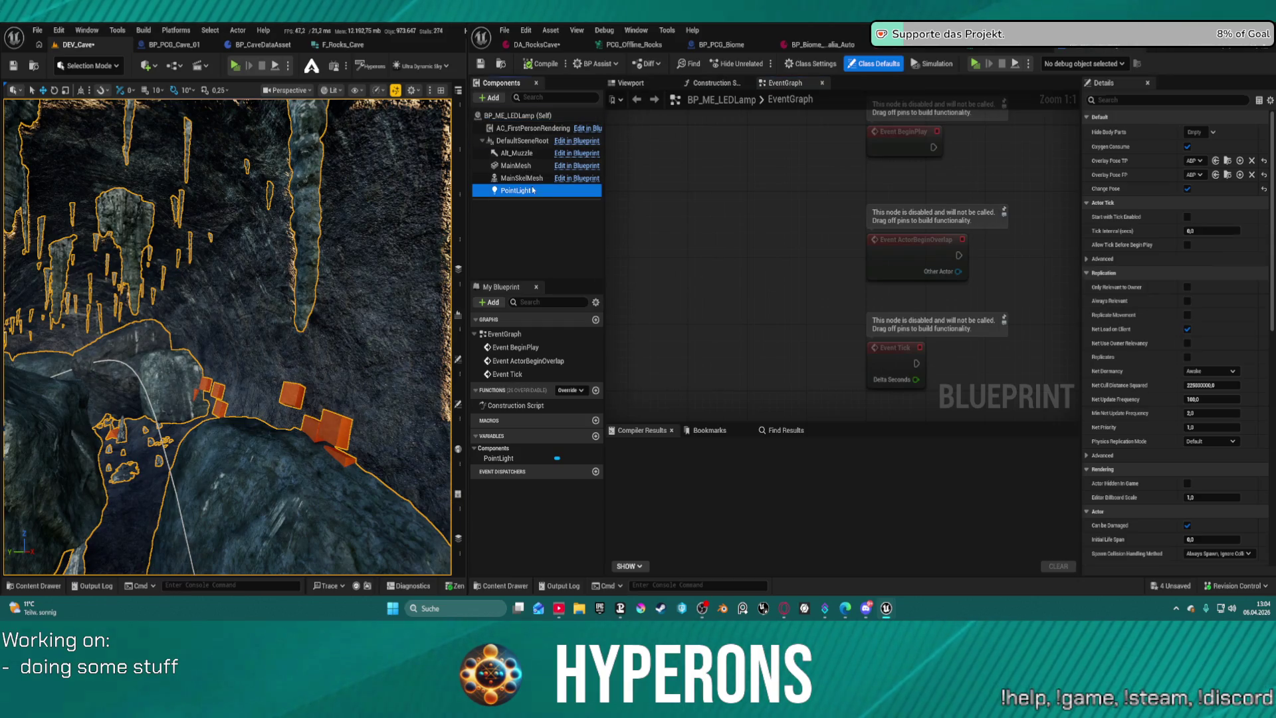
pyautogui.moveTo(1218, 341)
pyautogui.mouseDown()
pyautogui.moveTo(1236, 341)
pyautogui.moveTo(1219, 341)
pyautogui.mouseUp()
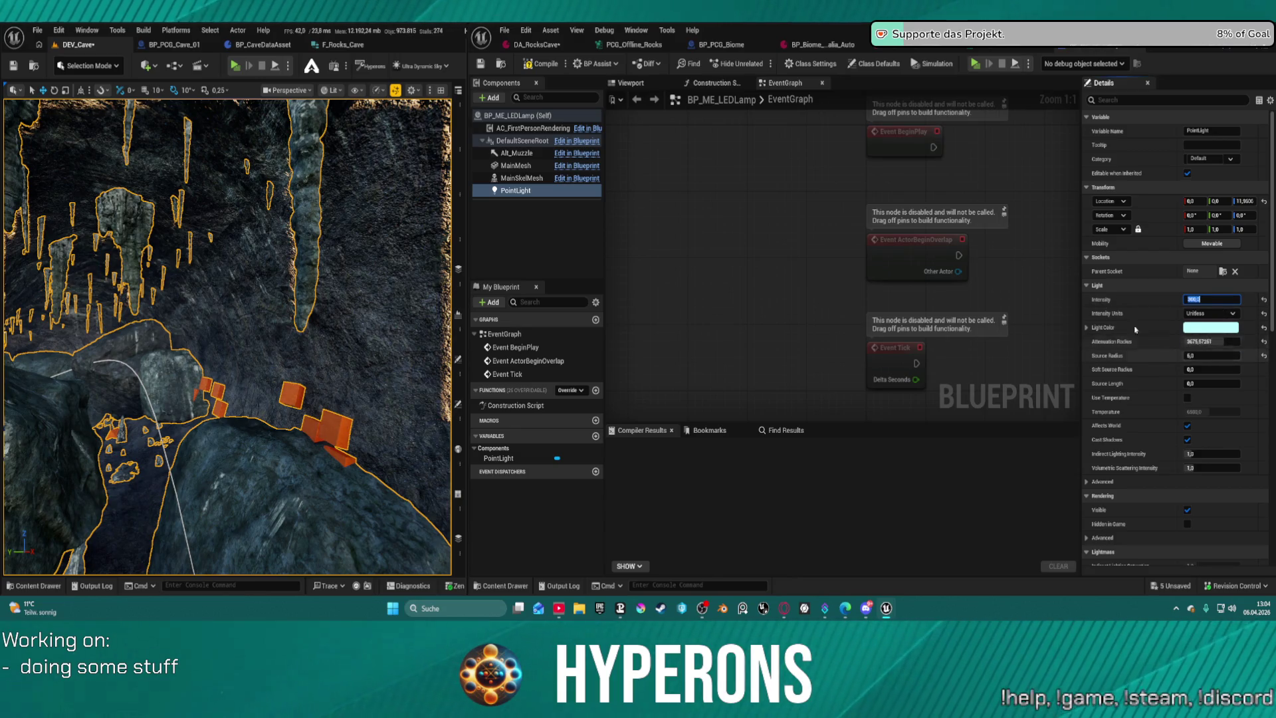
pyautogui.click(645, 83)
# Set the point light's Source Radius to about 113.8, then return to the game preview.
pyautogui.scroll(-6, 840, 208)
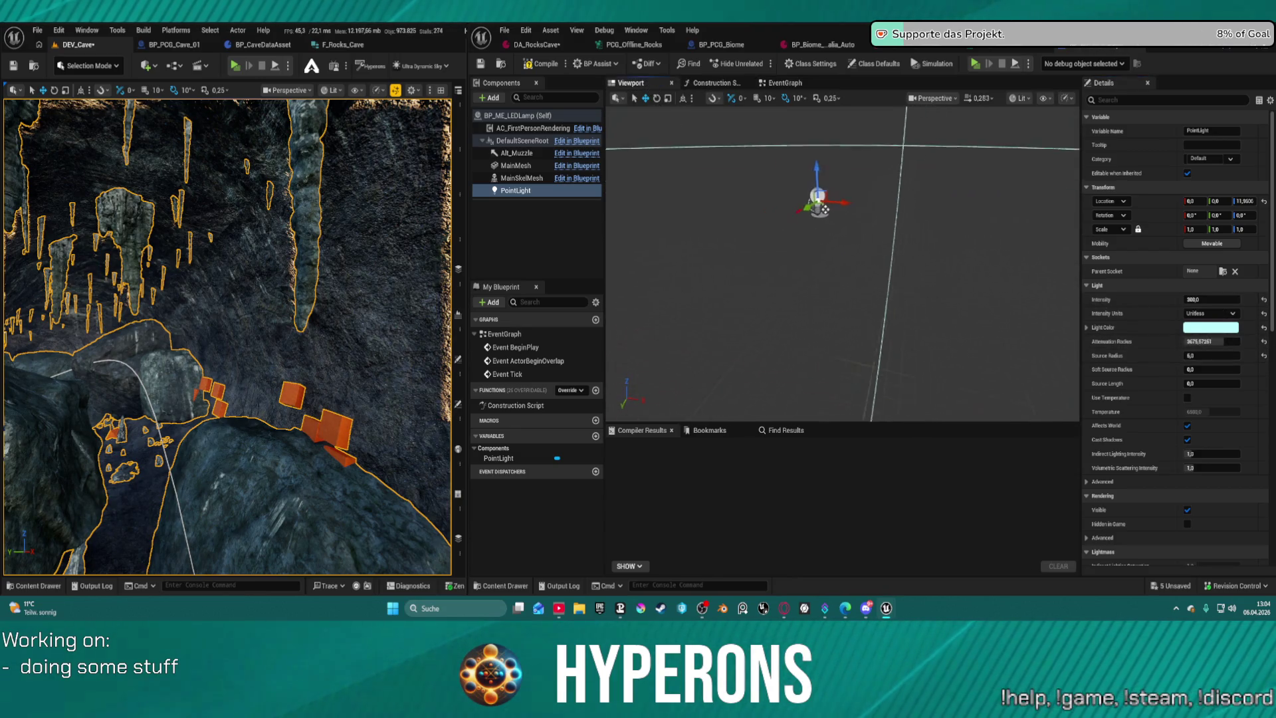
pyautogui.moveTo(1206, 356); pyautogui.dragTo(1236, 355)
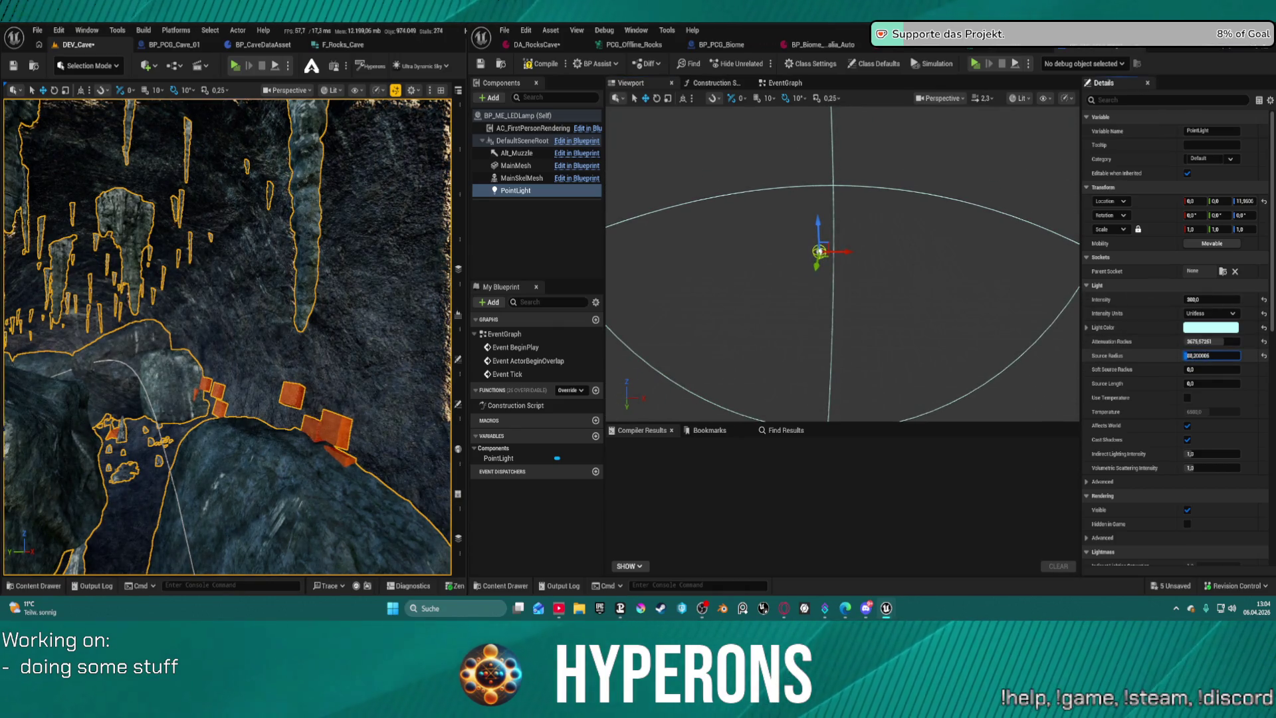
pyautogui.press('Return')
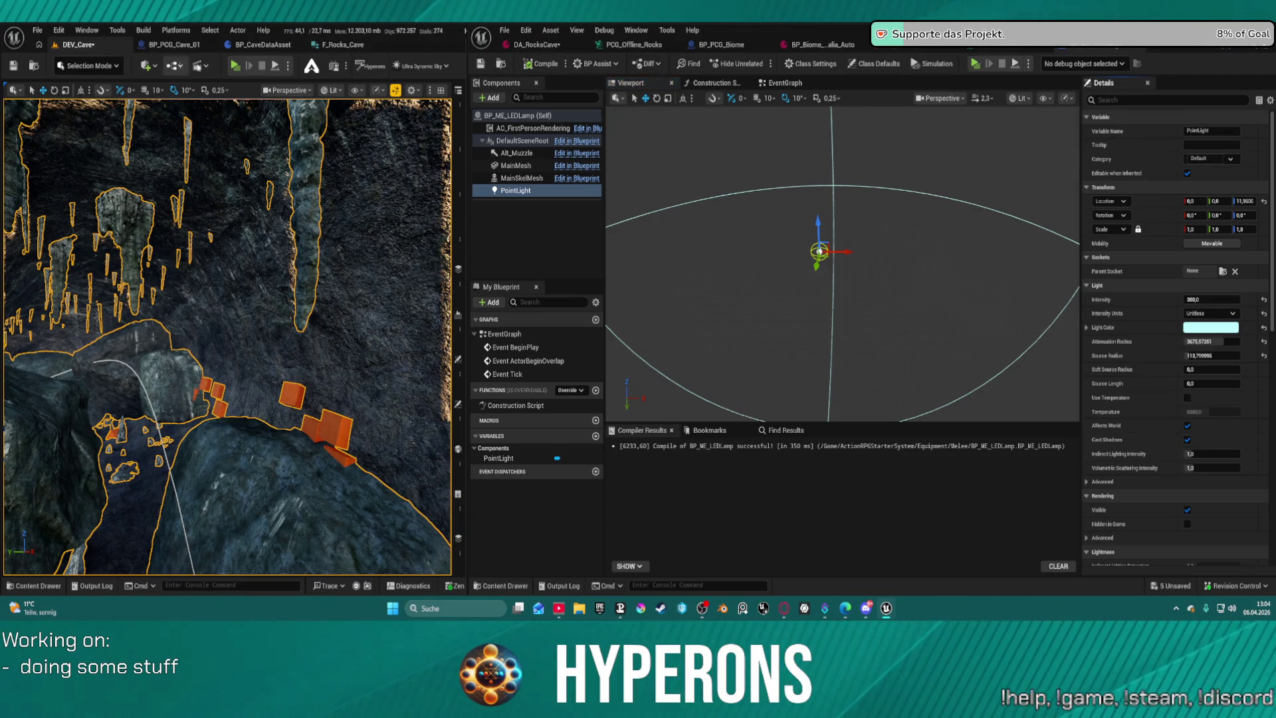
pyautogui.hotkey('alt', 'Tab')
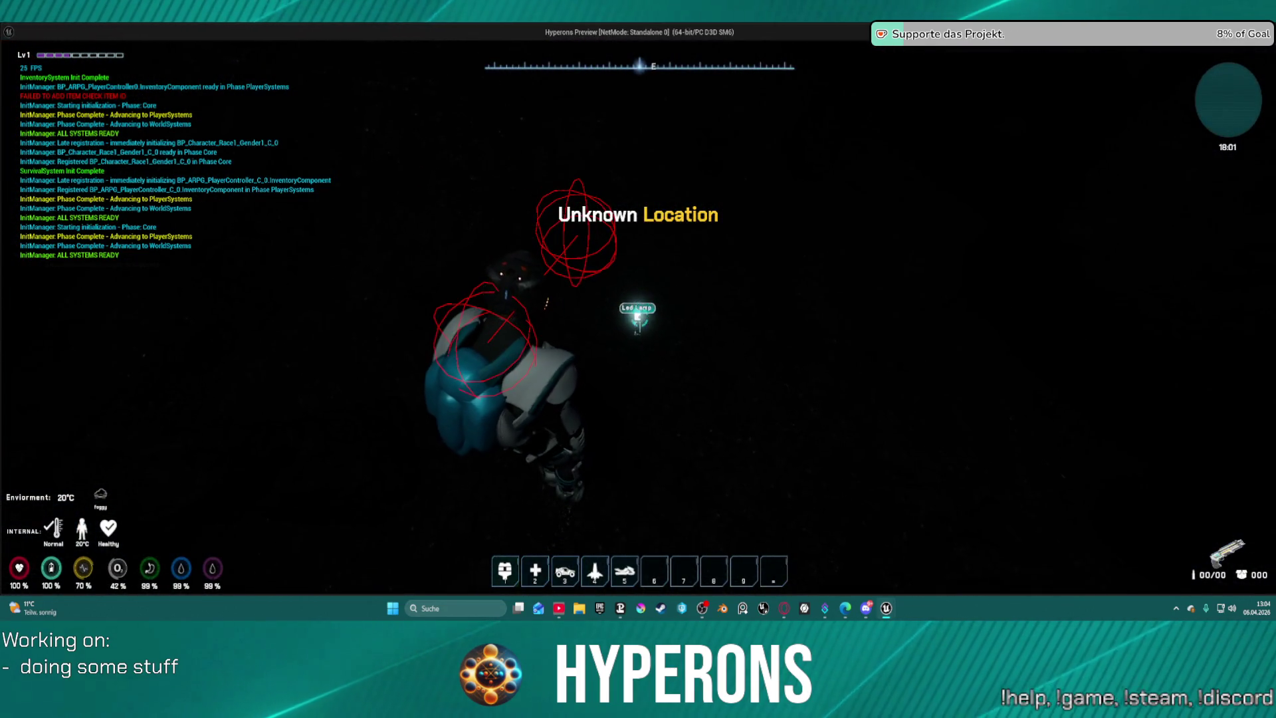
# Equip the Led Lamp from the inventory and close the inventory.
pyautogui.moveTo(639, 317)
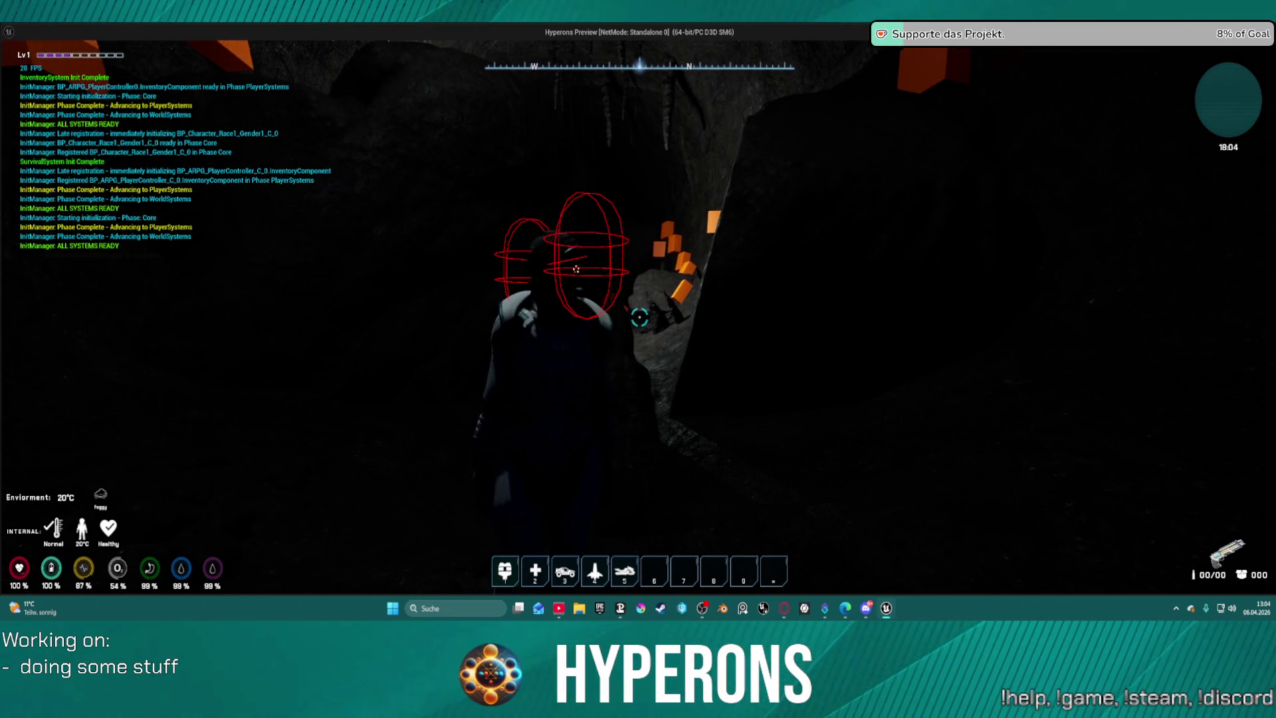
pyautogui.press('i')
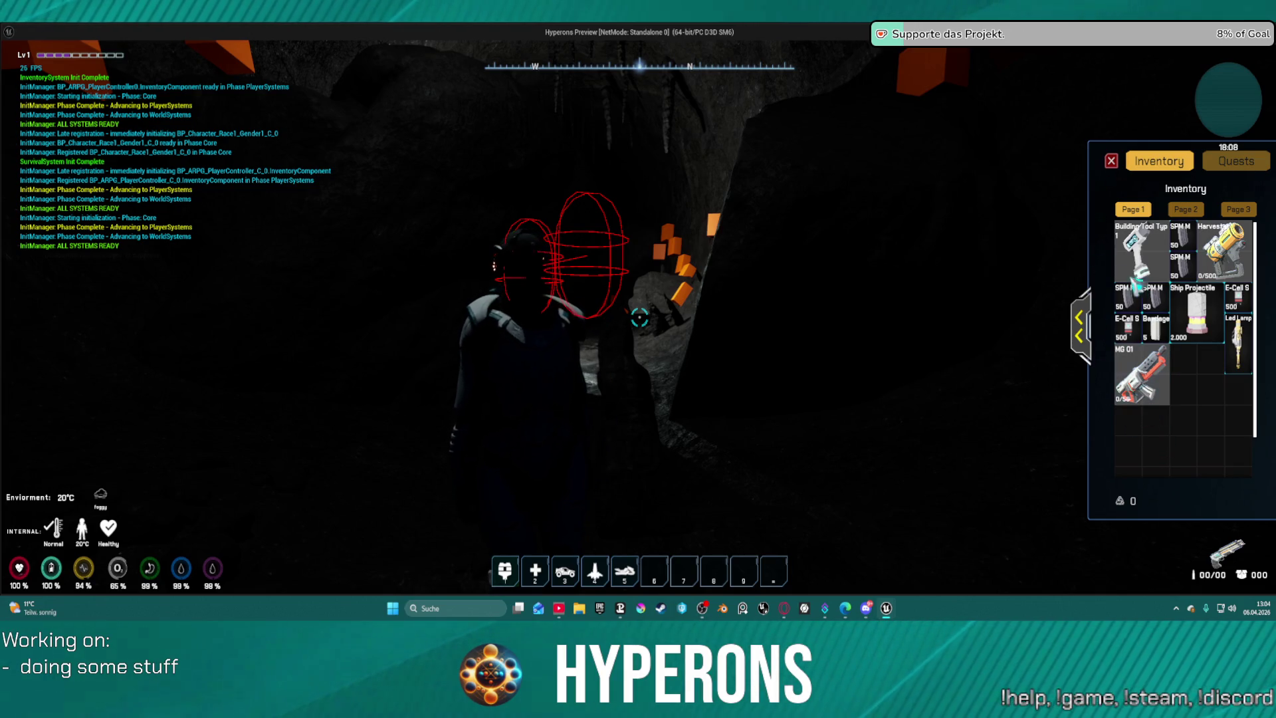
pyautogui.doubleClick(1237, 342)
pyautogui.press('i')
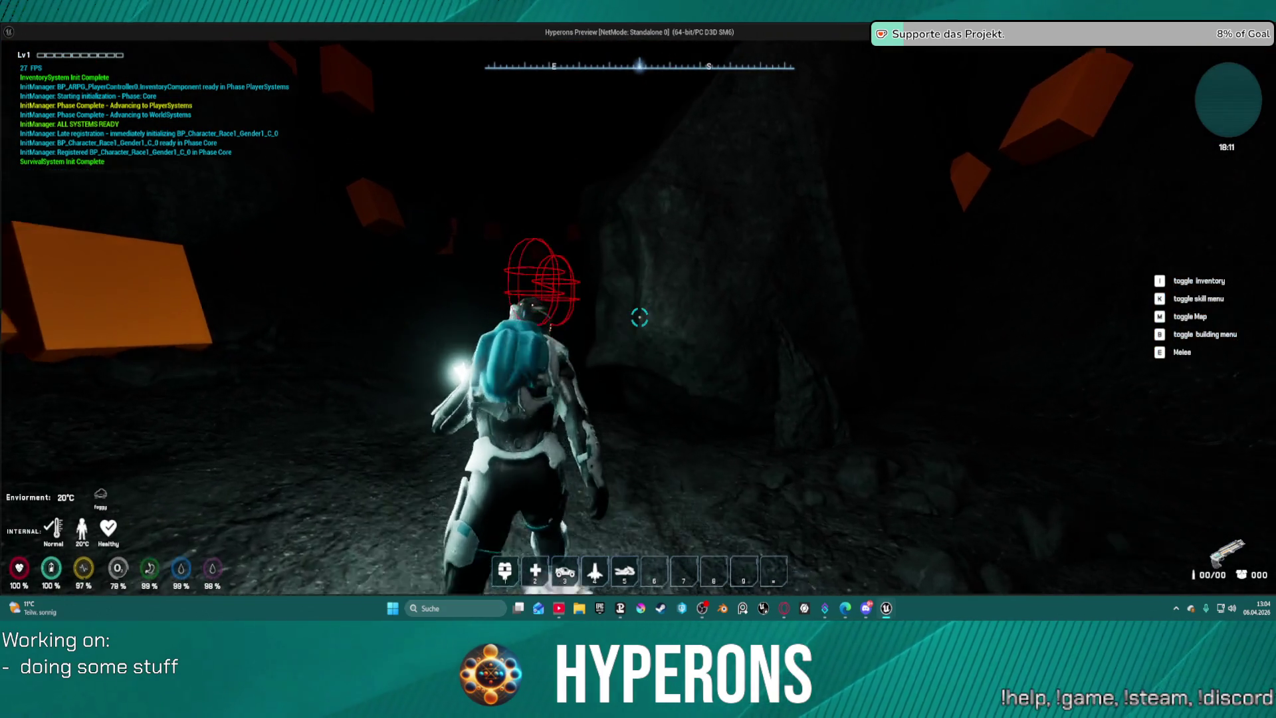
# Walk deeper into the dark cave with the lamp, pause and resume the game, then reopen the inventory.
pyautogui.press('w')
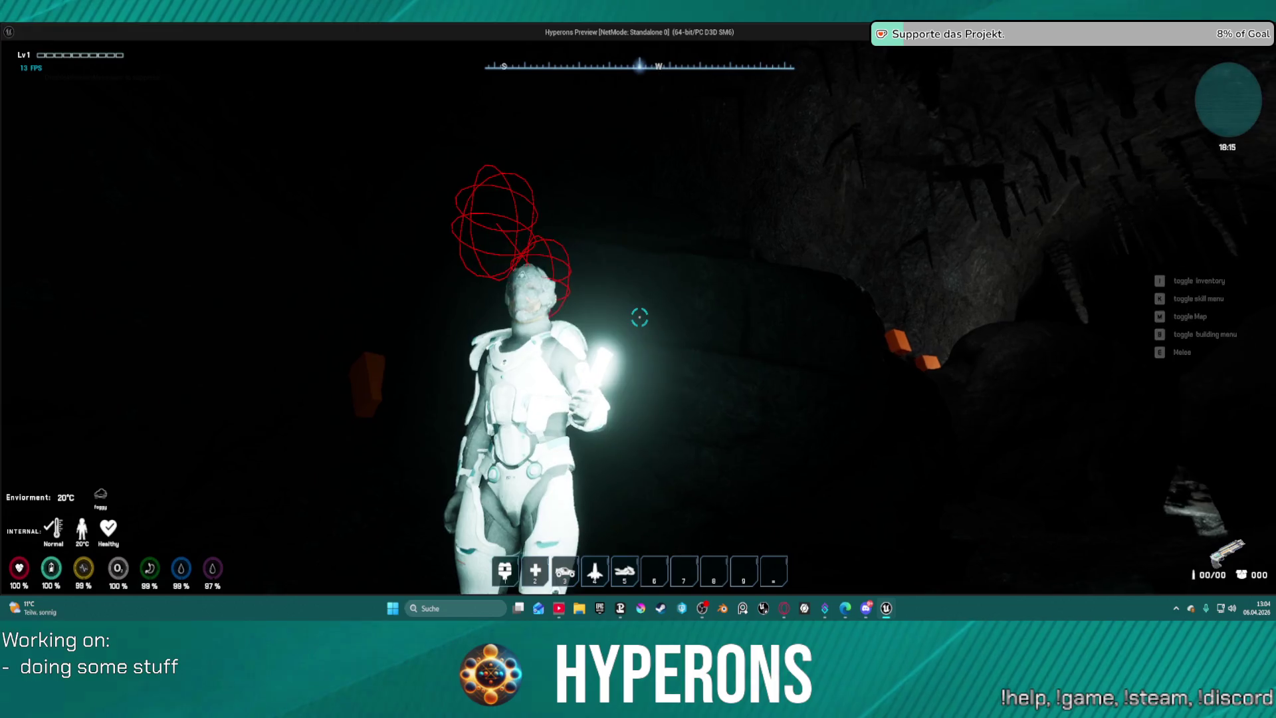
pyautogui.press('w')
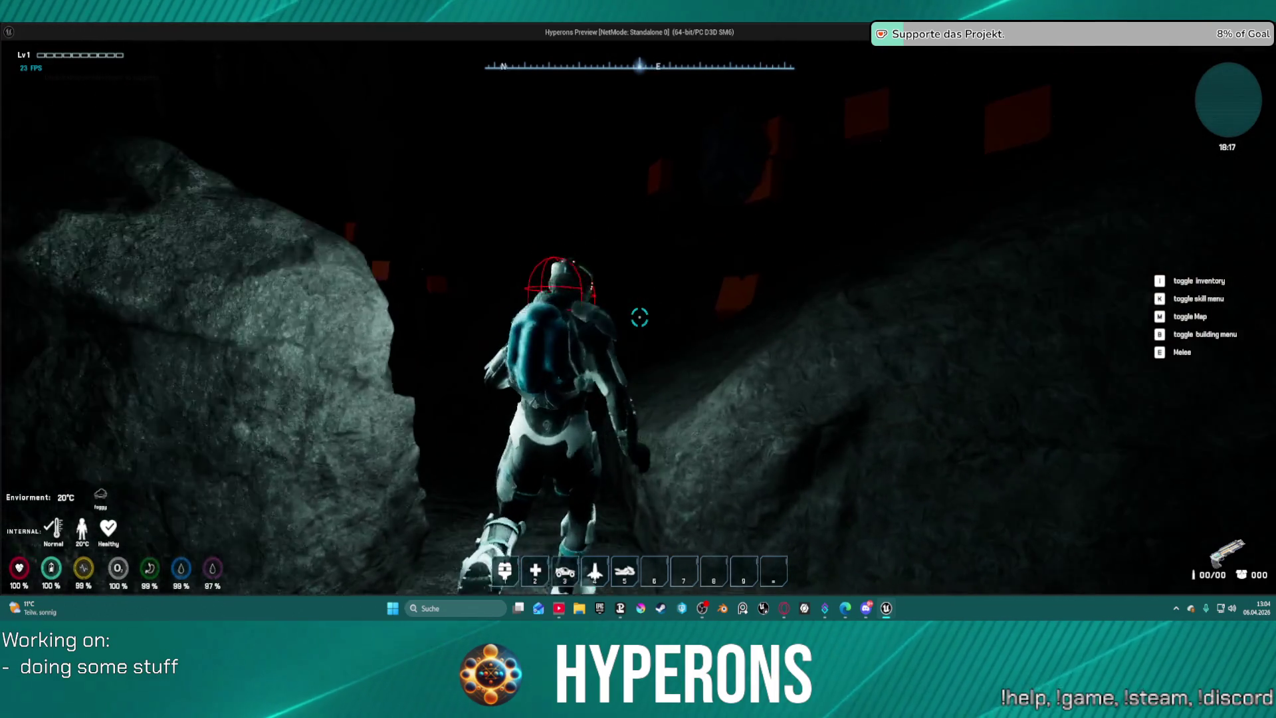
pyautogui.press('w')
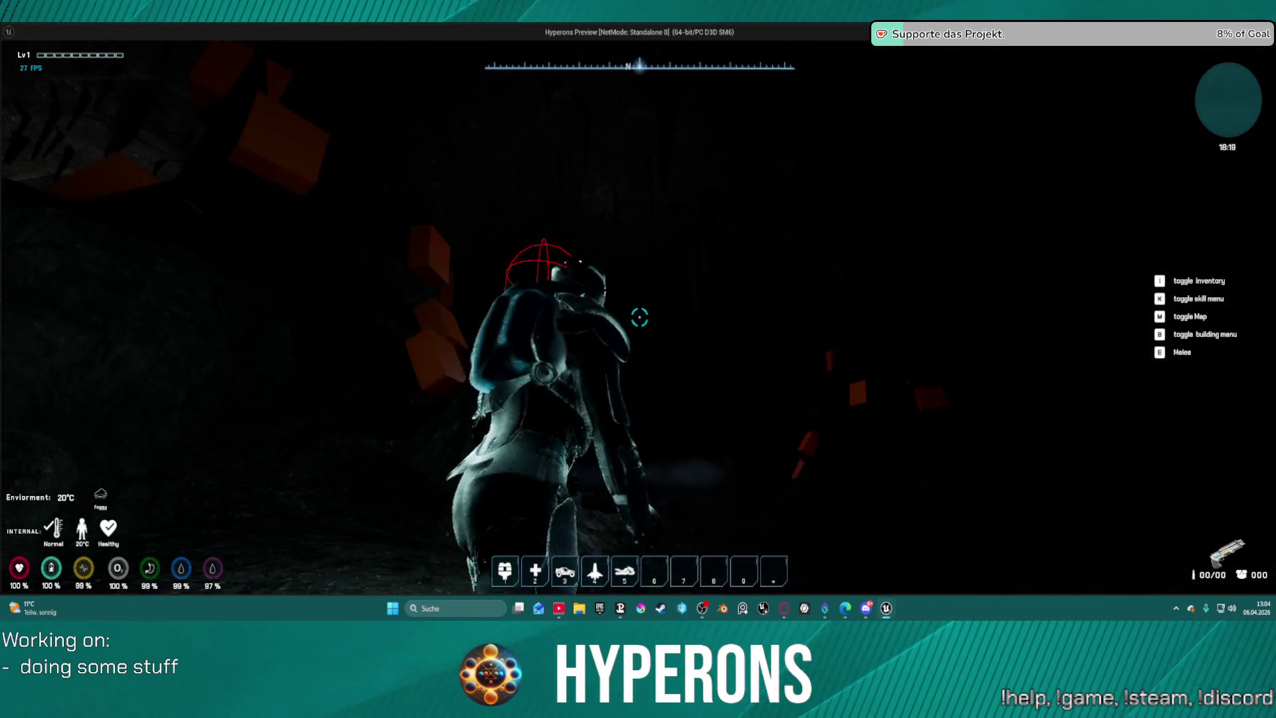
pyautogui.press('w')
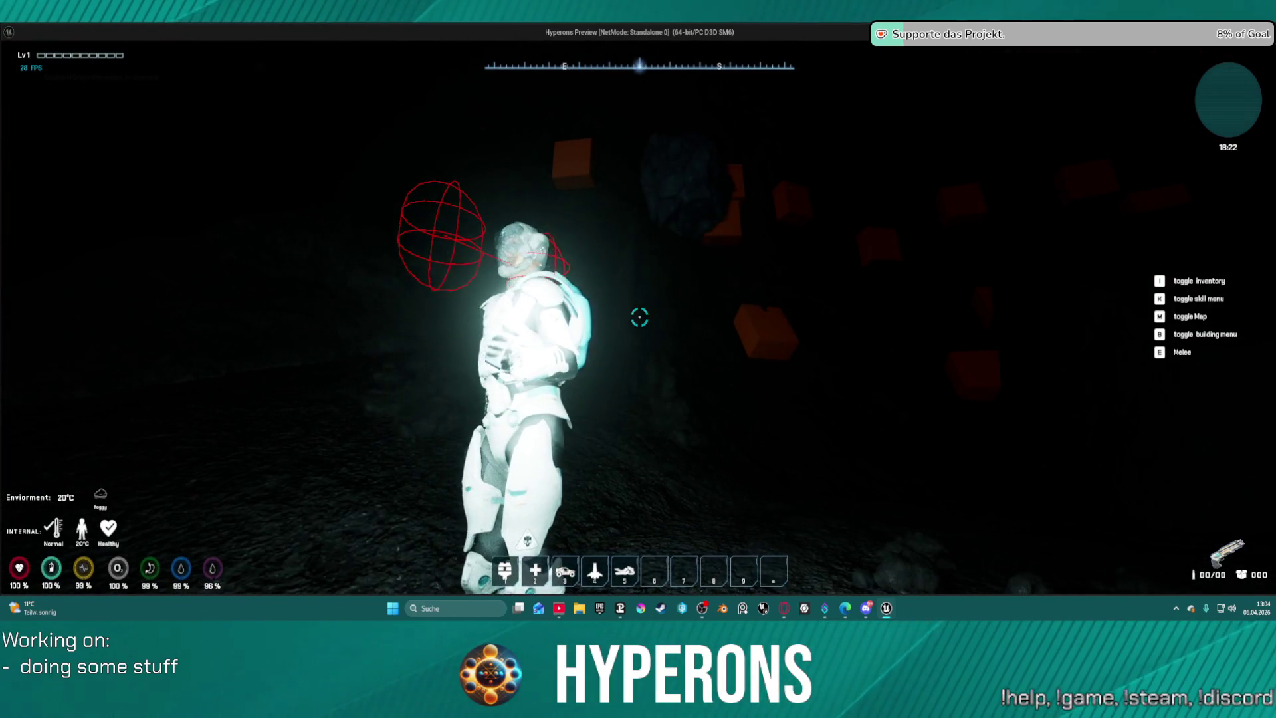
pyautogui.press('Escape')
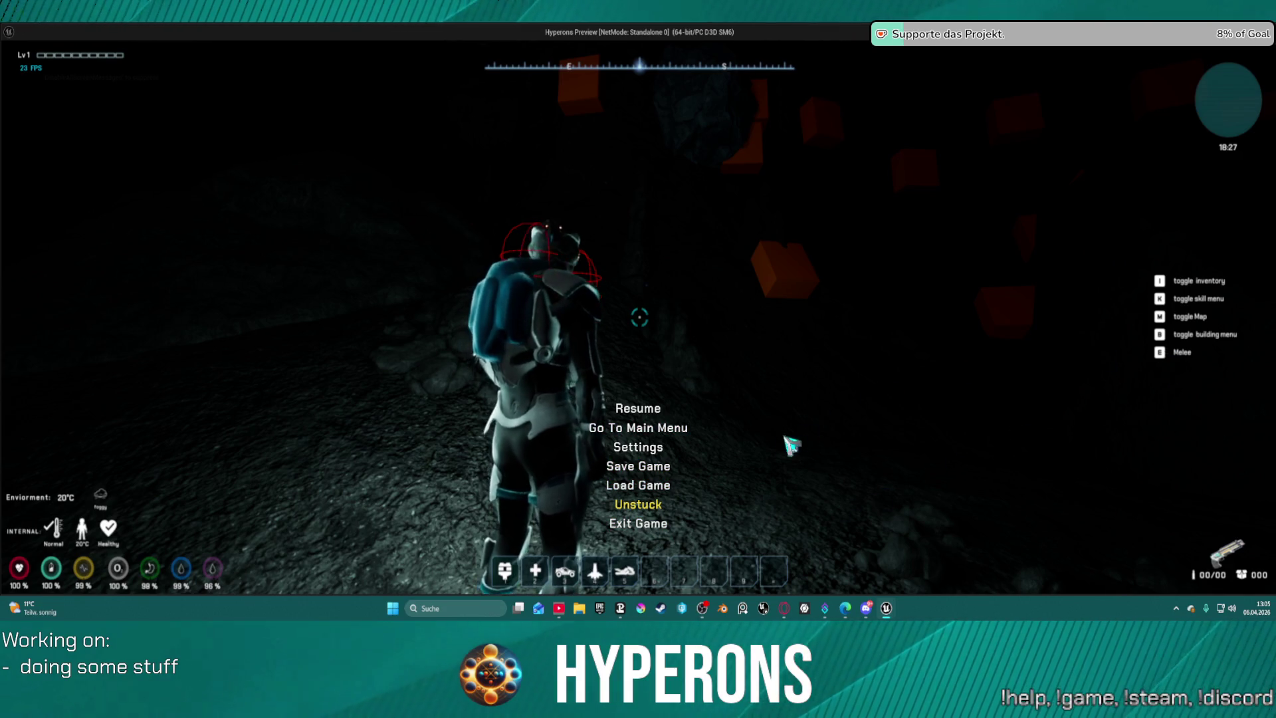
pyautogui.click(658, 409)
pyautogui.press('i')
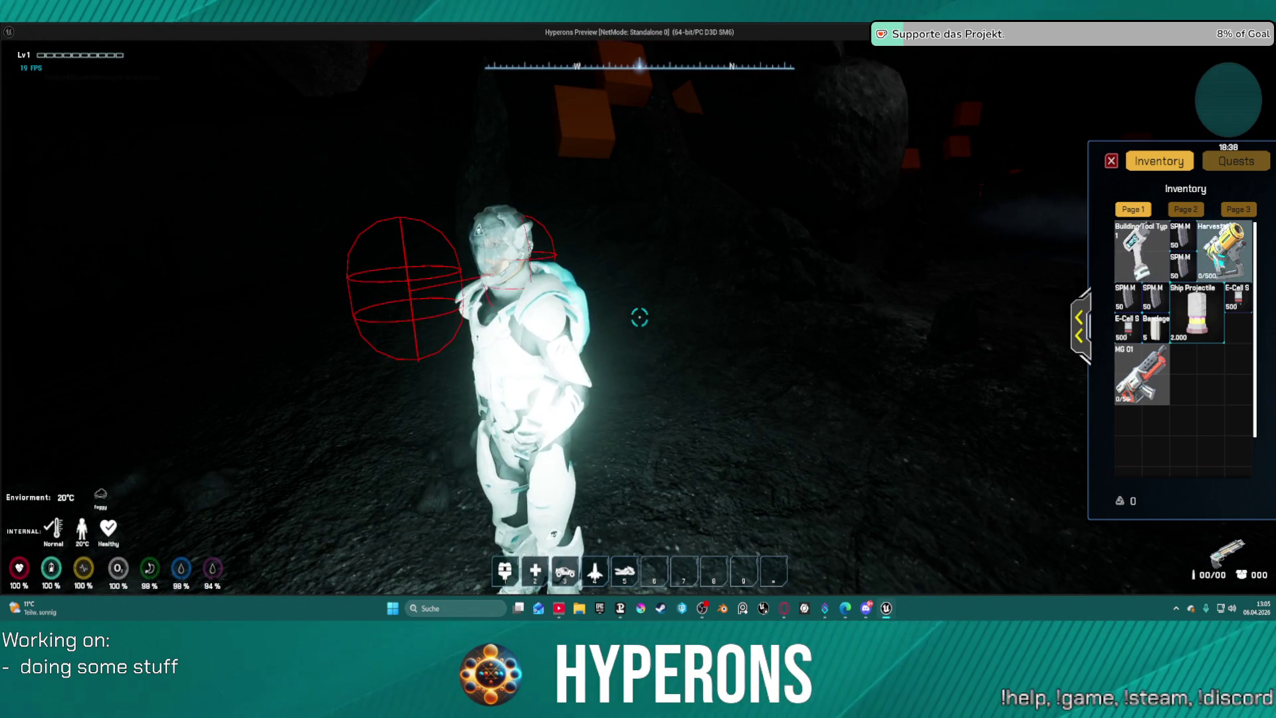
# Swap the Led Lamp for the Harvester and fire at the ore rock until three Normal Stone are collected.
pyautogui.rightClick(1224, 251)
pyautogui.press('i')
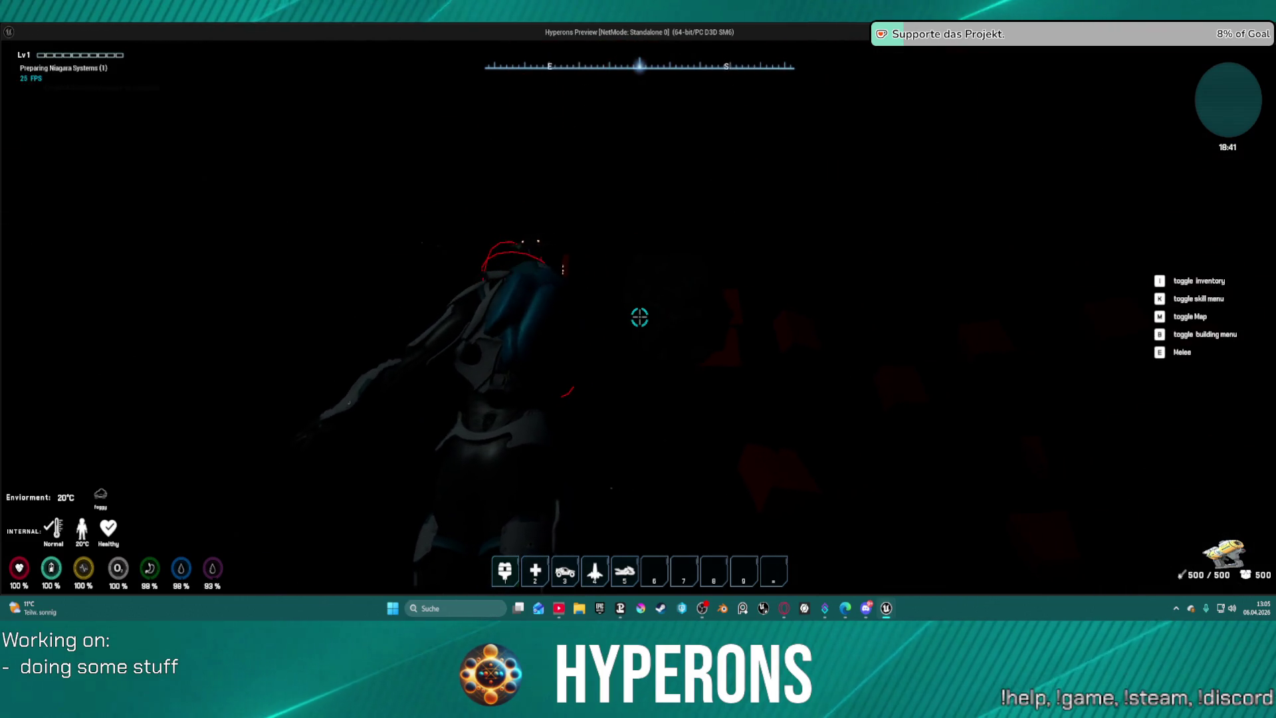
pyautogui.click(639, 317)
pyautogui.click(639, 317)
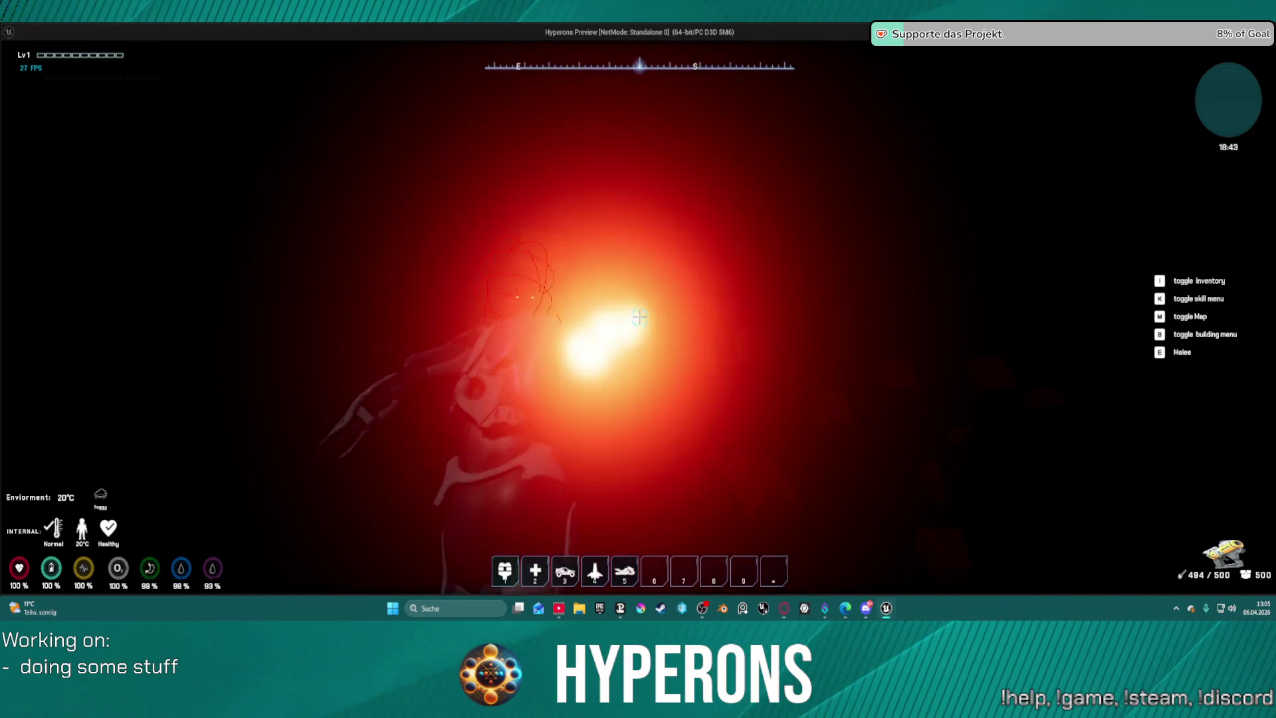
pyautogui.click(639, 317)
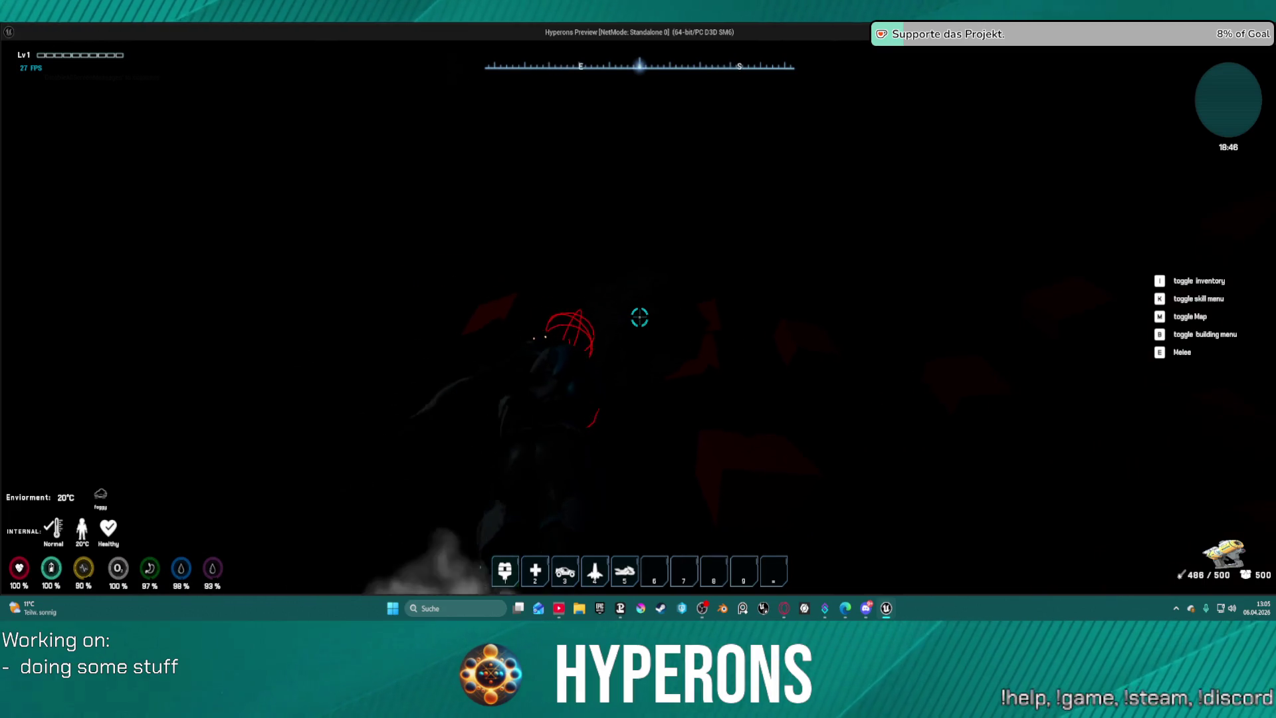
pyautogui.click(639, 317)
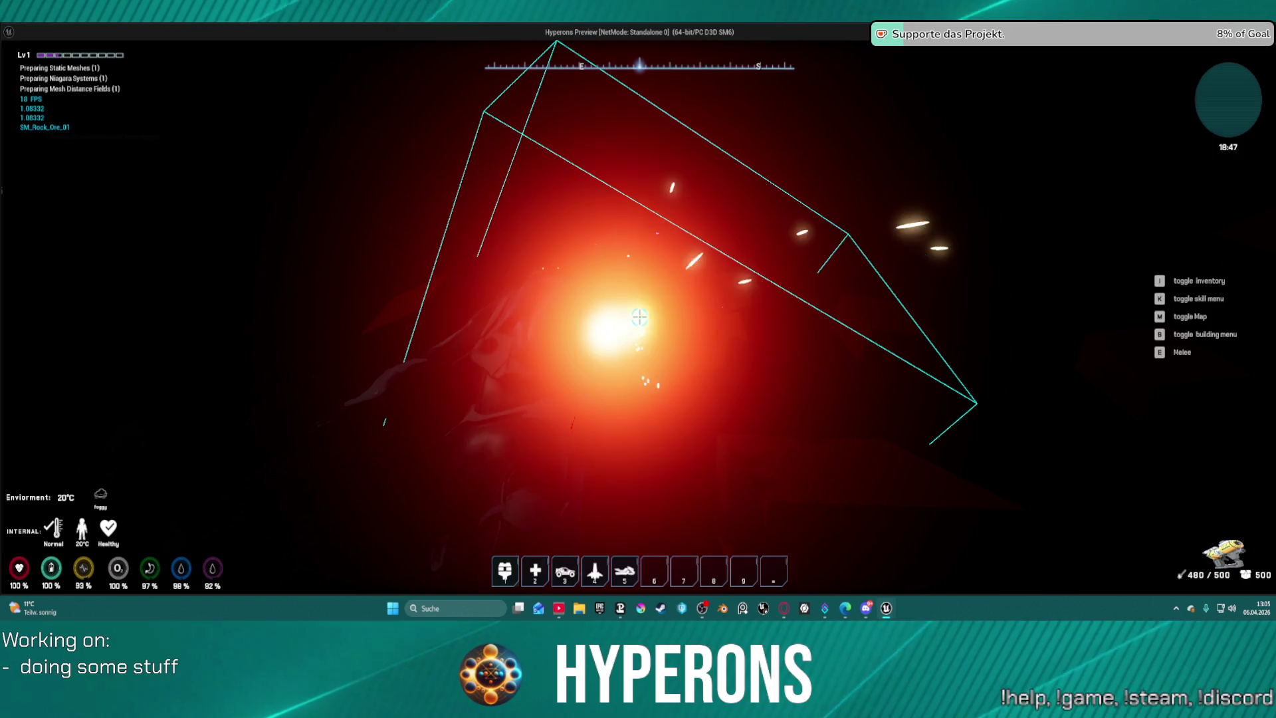
pyautogui.click(639, 317)
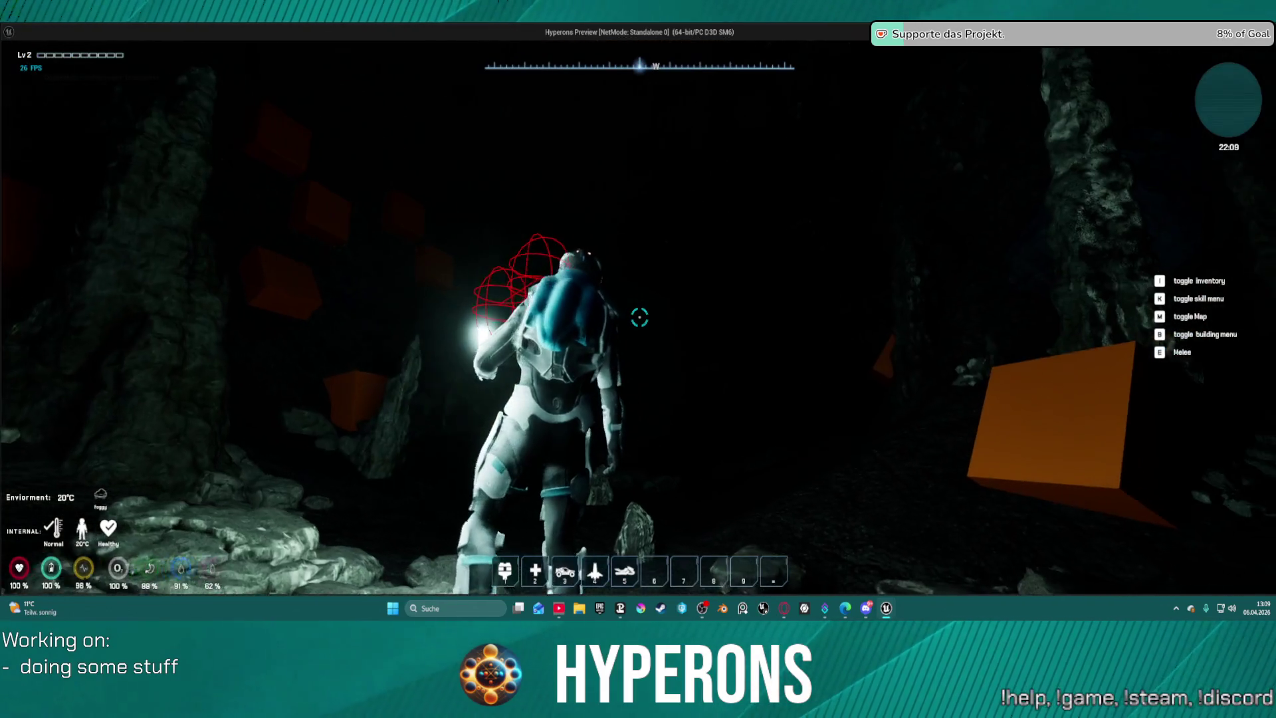
# Walk forward through the cave past the rock piles toward the orange ore block area.
pyautogui.press('w')
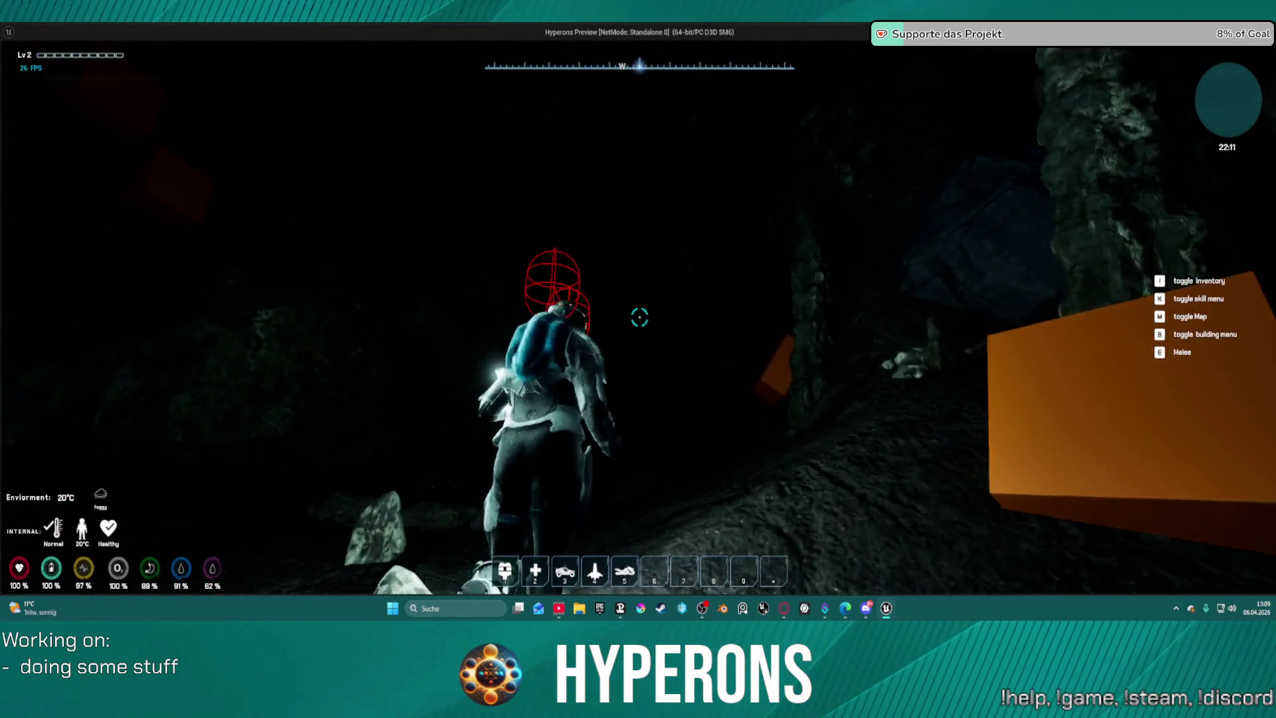
pyautogui.press('w')
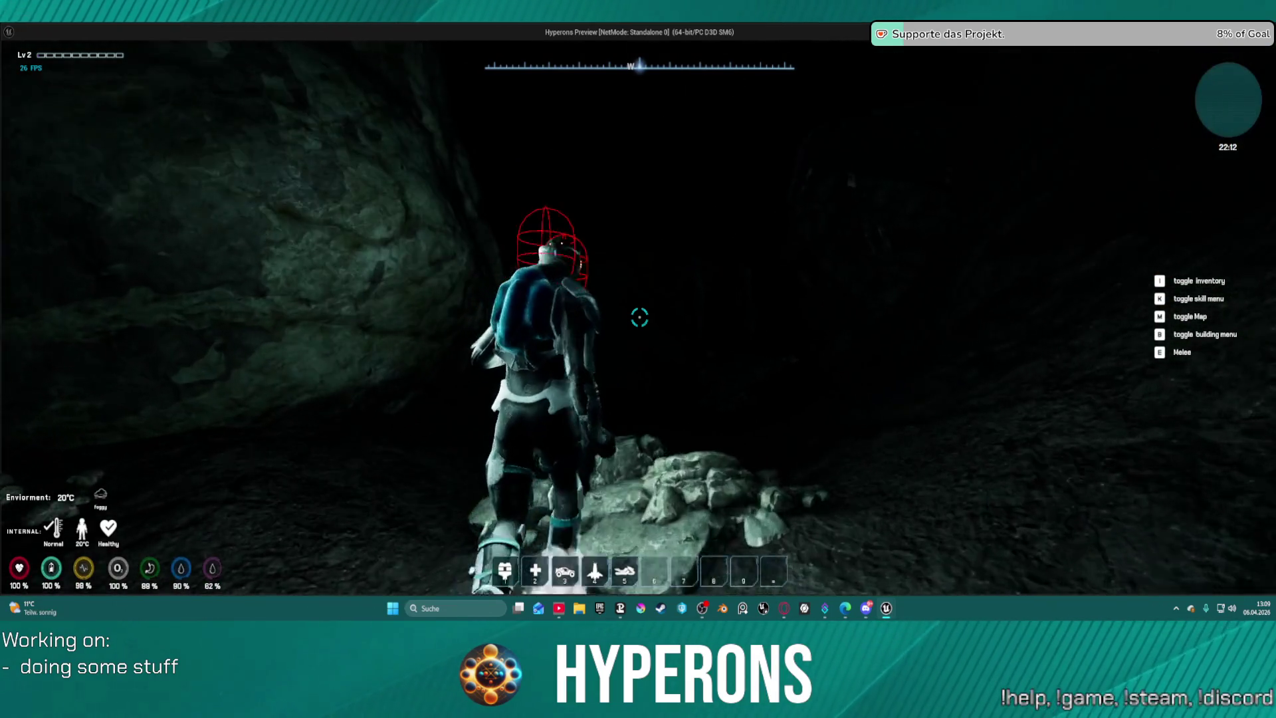
pyautogui.press('w')
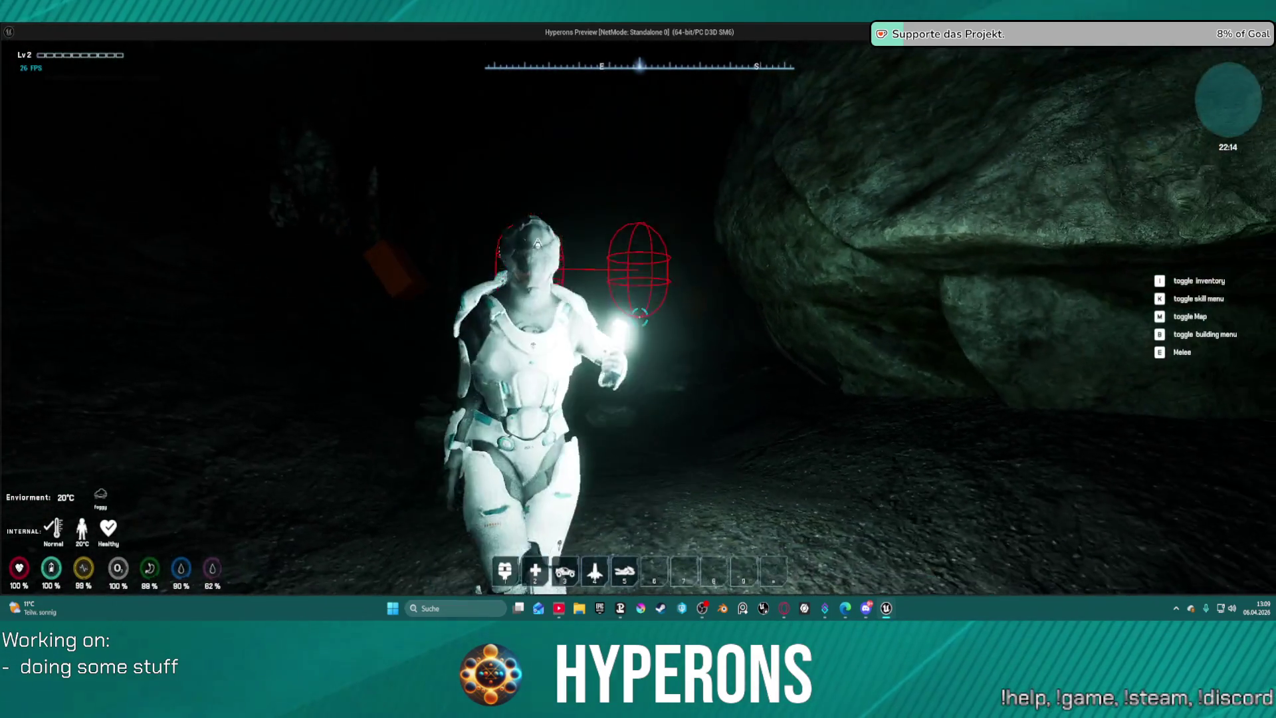
pyautogui.press('w')
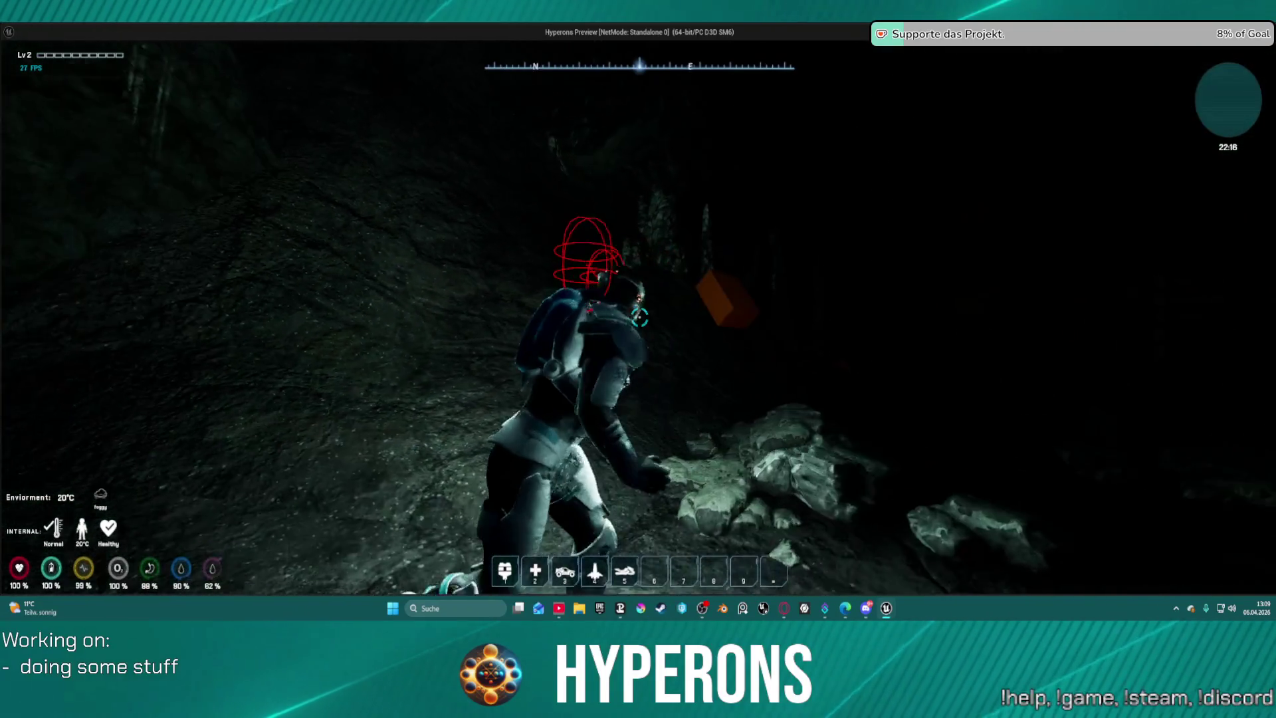
pyautogui.press('w')
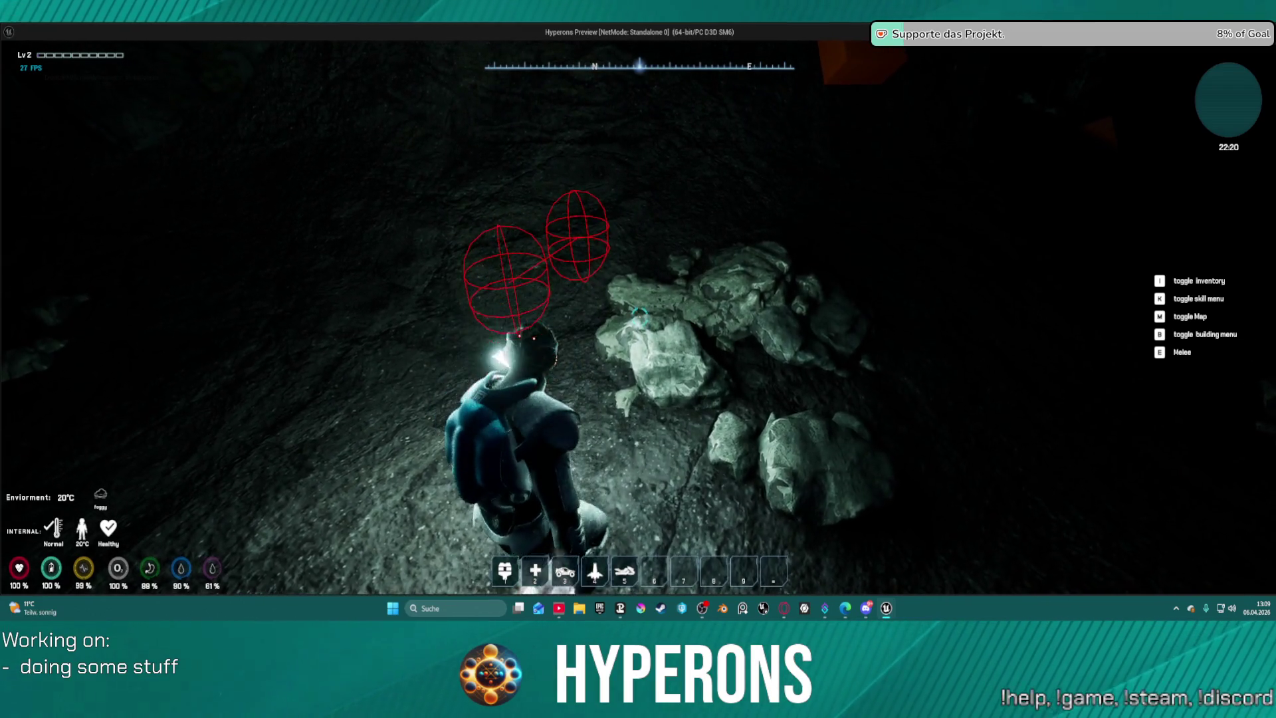
pyautogui.press('w')
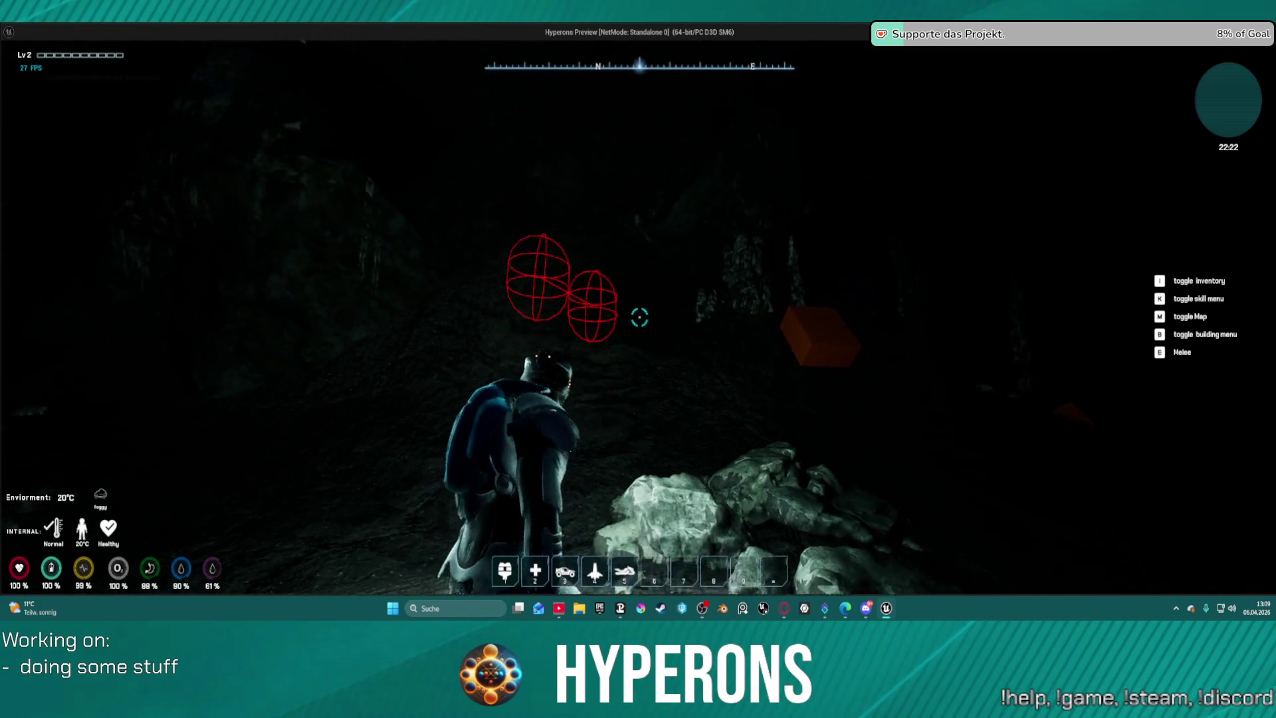
pyautogui.press('w')
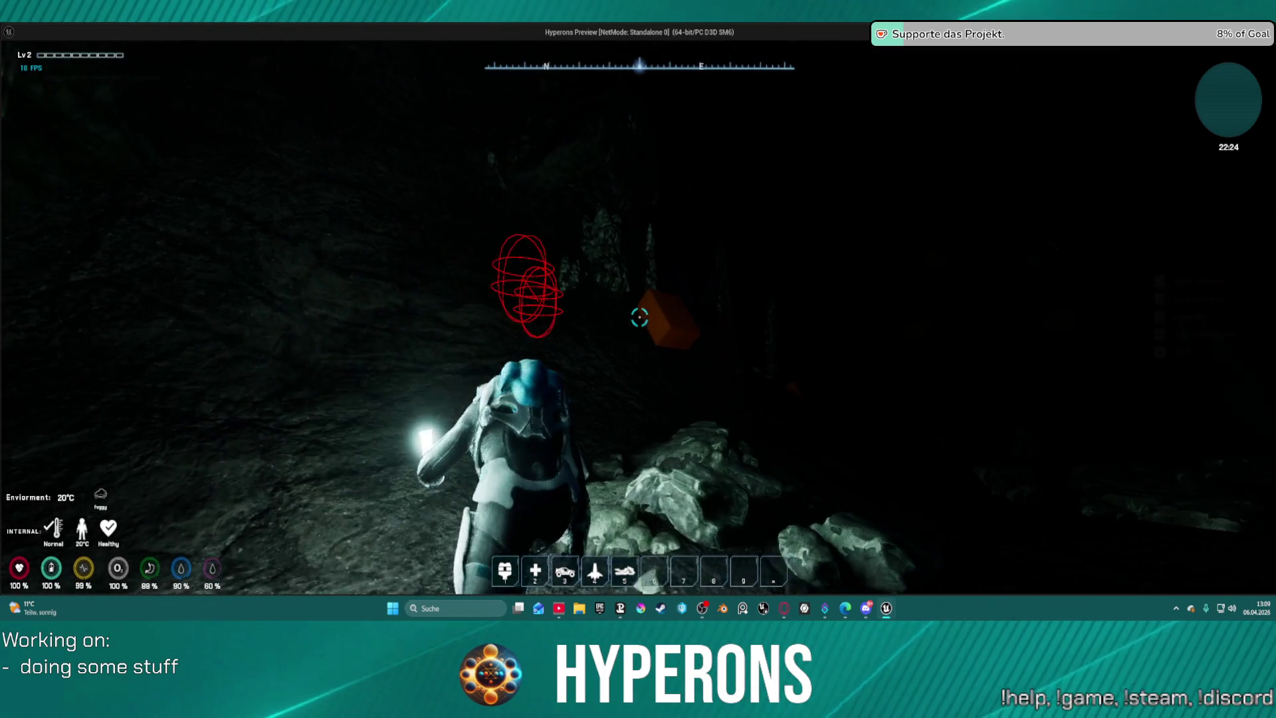
pyautogui.press('w')
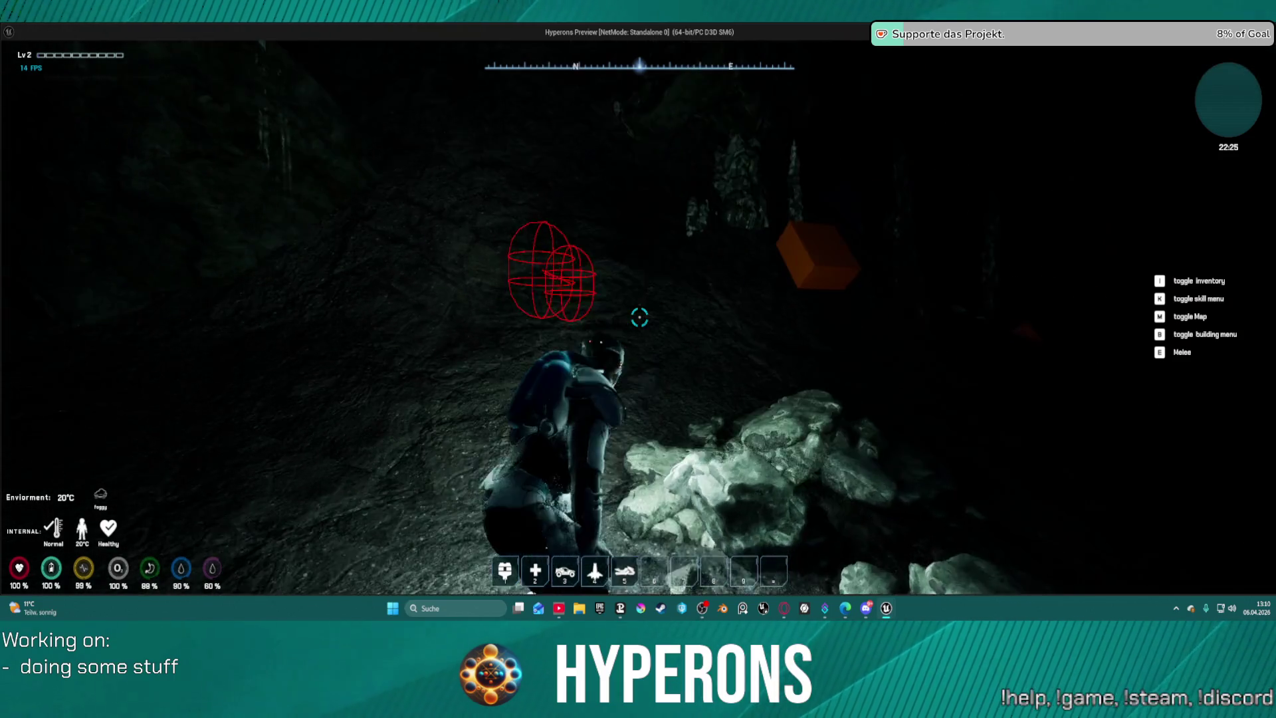
pyautogui.press('w')
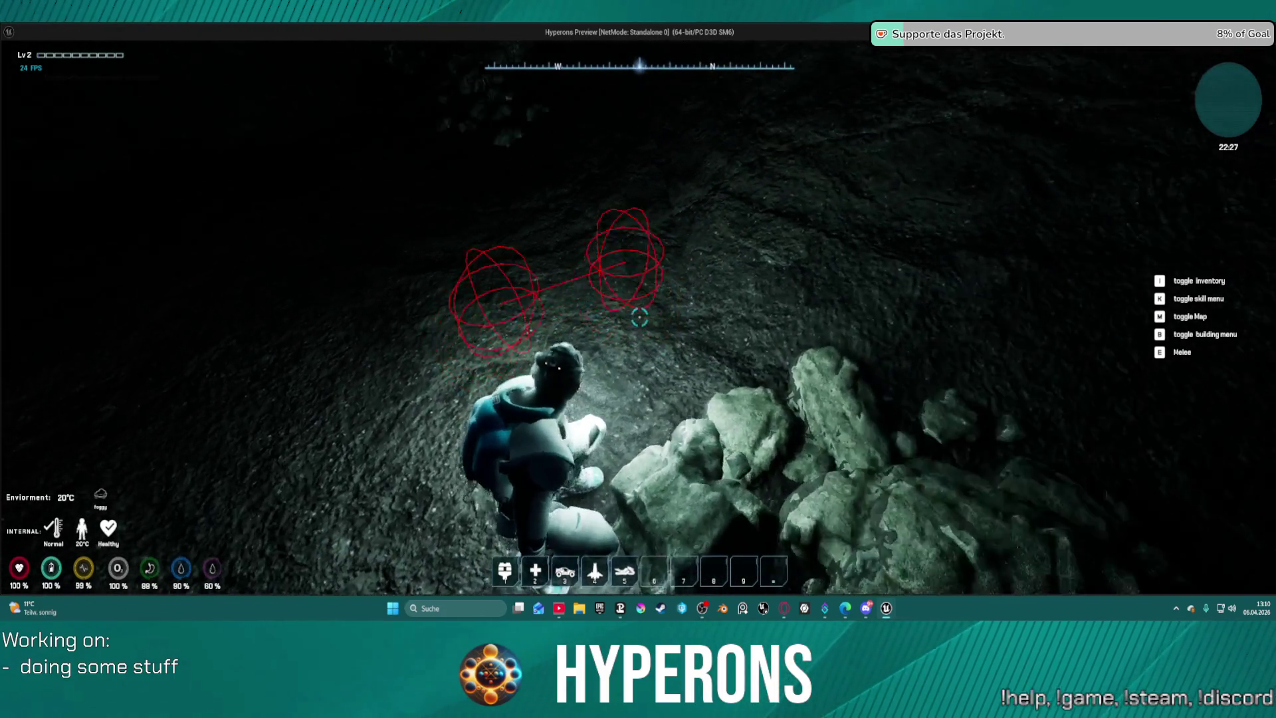
pyautogui.press('w')
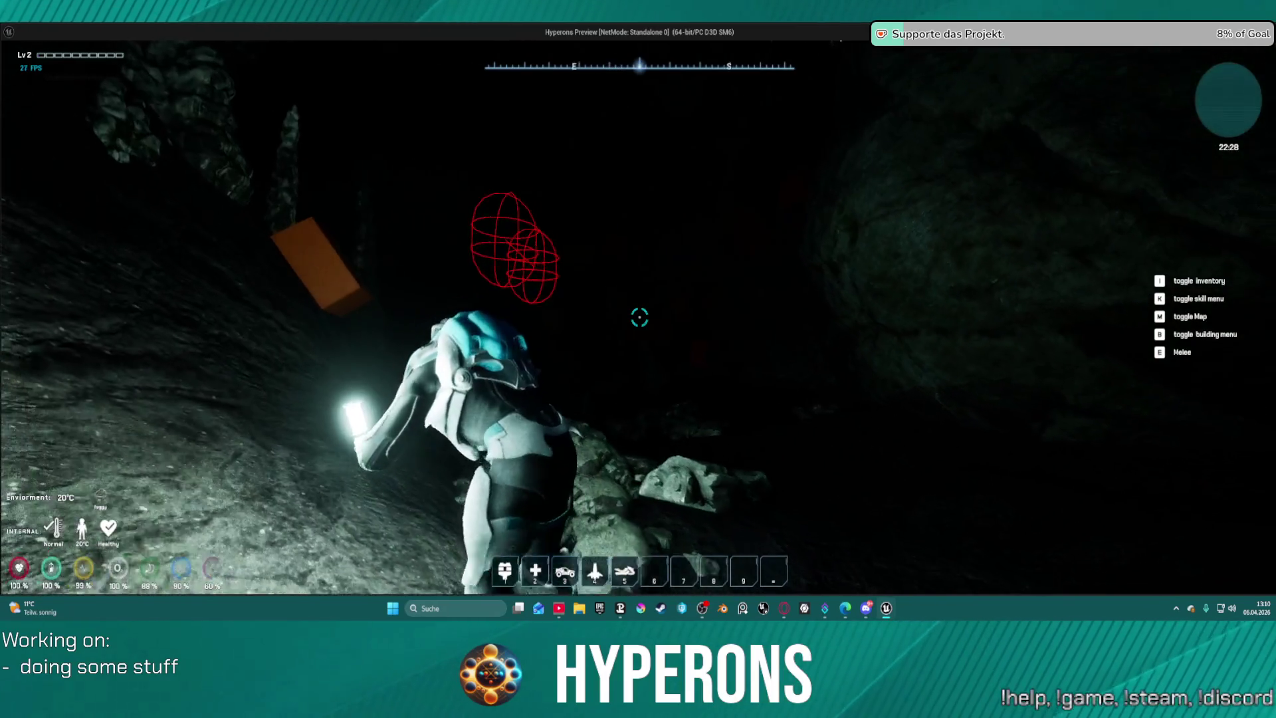
pyautogui.press('w')
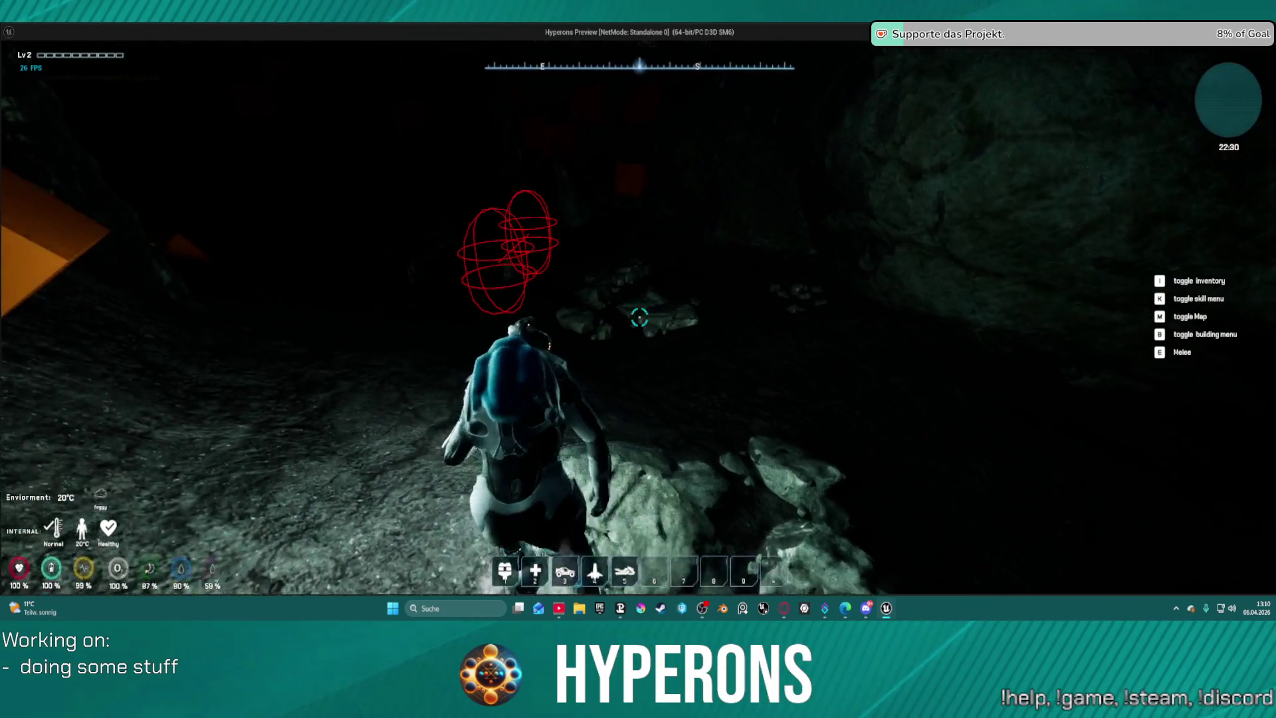
pyautogui.press('w')
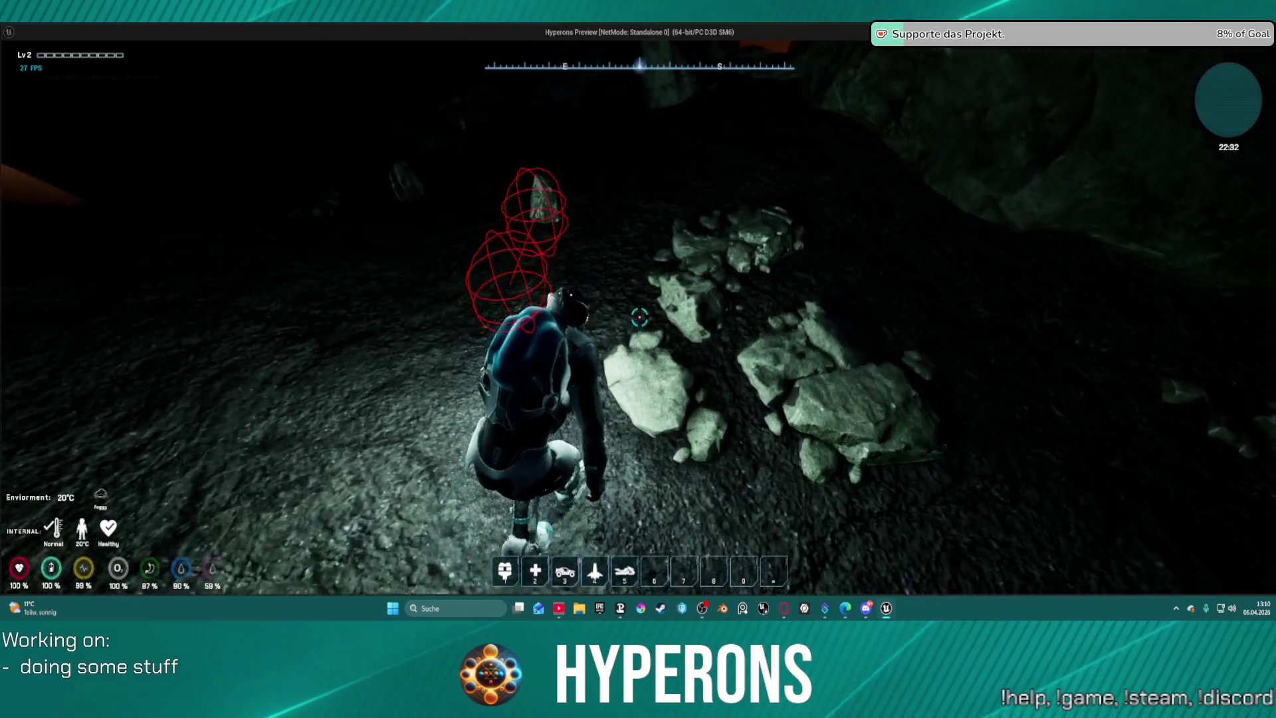
pyautogui.press('w')
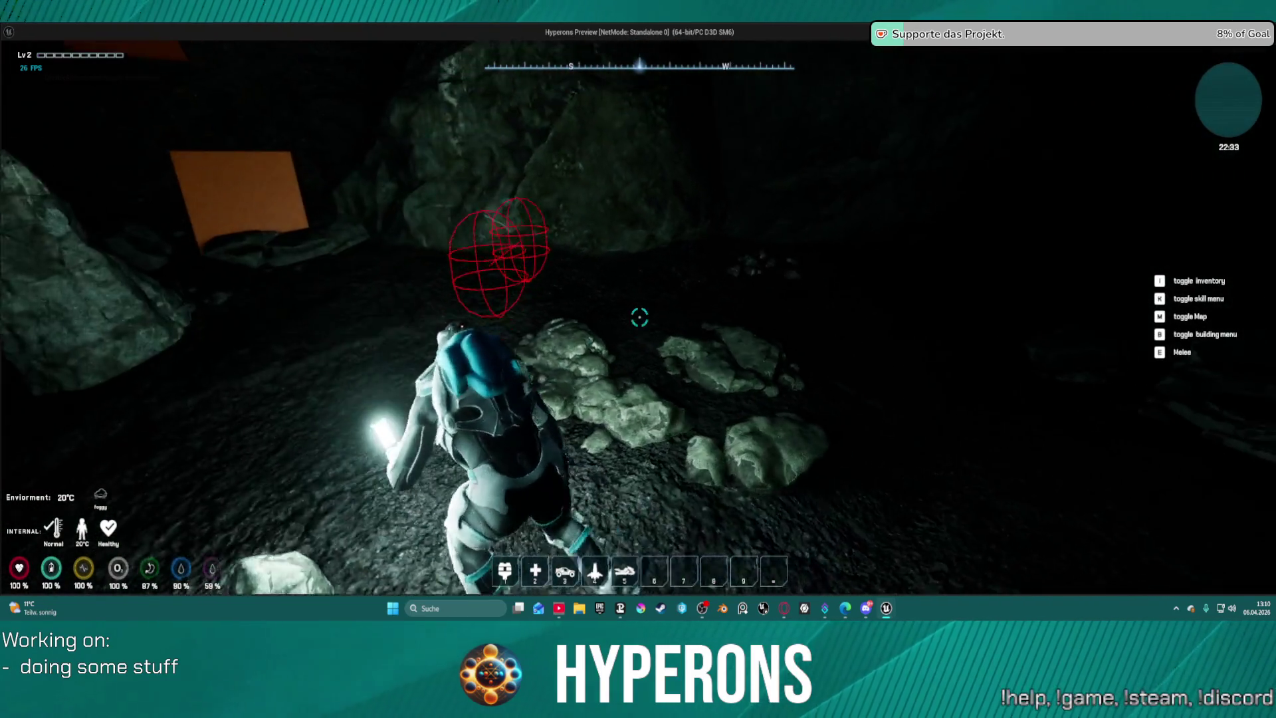
pyautogui.press('w')
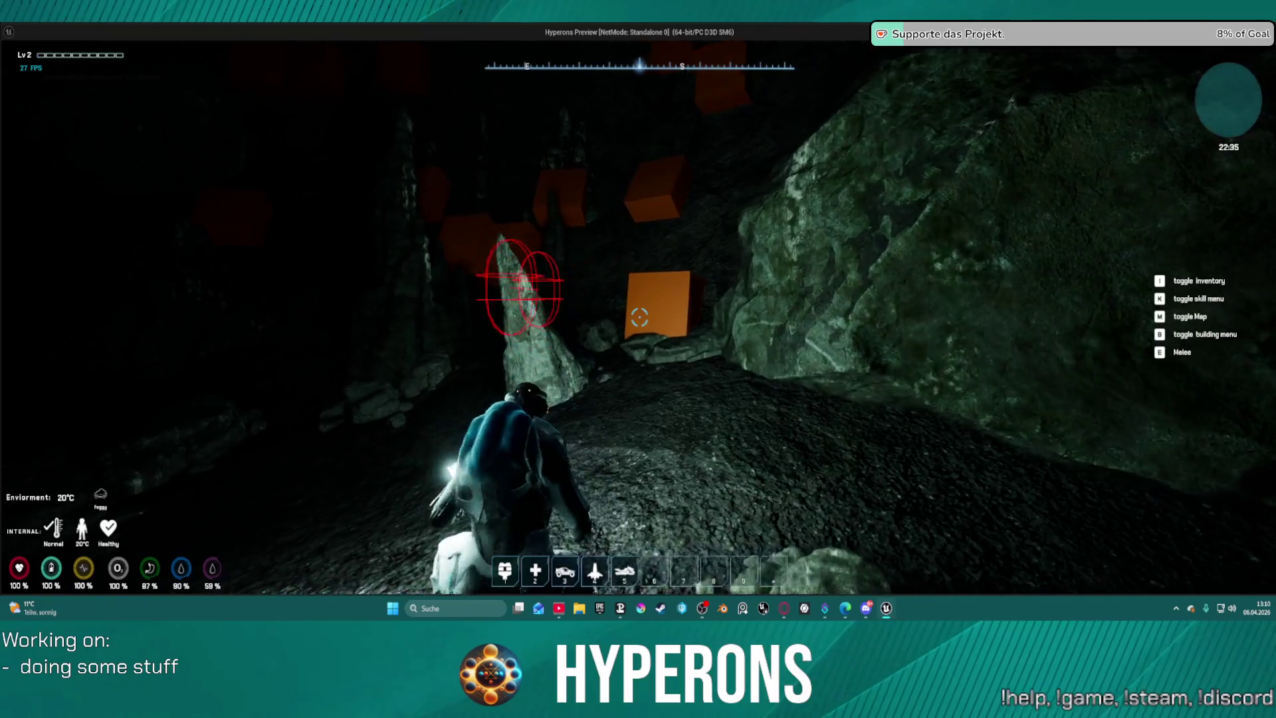
pyautogui.press('w')
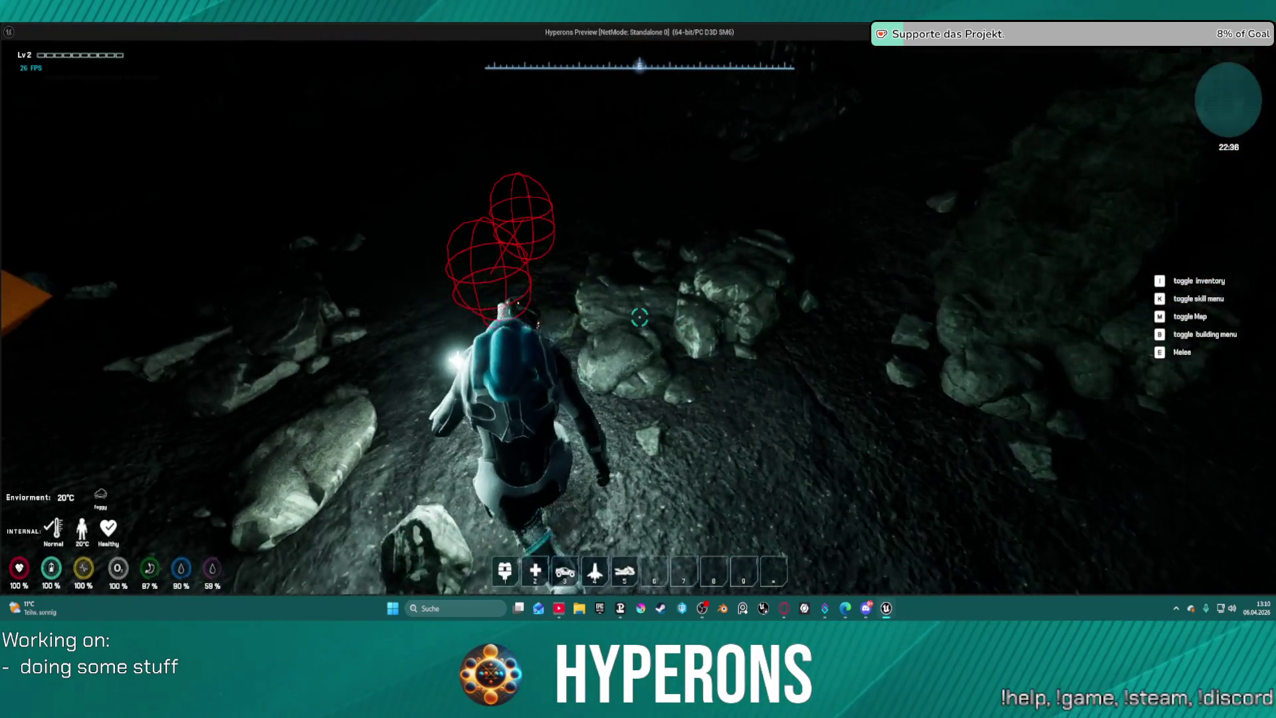
pyautogui.press('w')
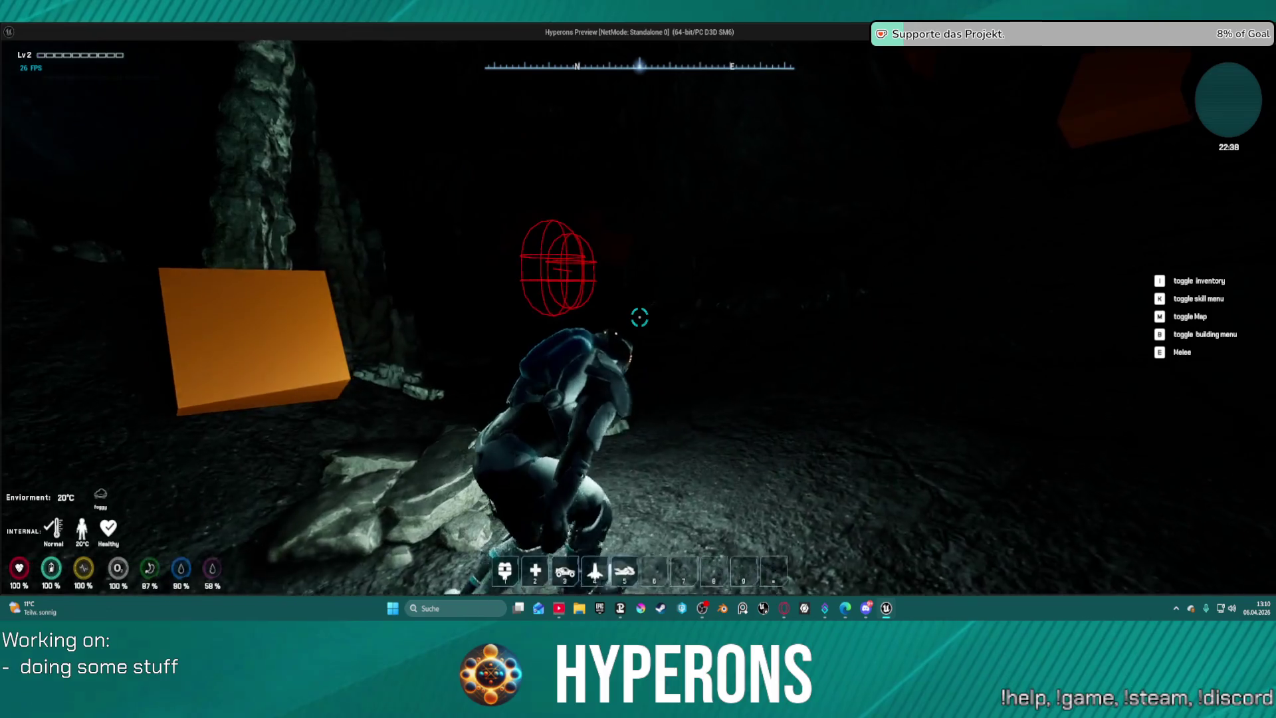
pyautogui.press('w')
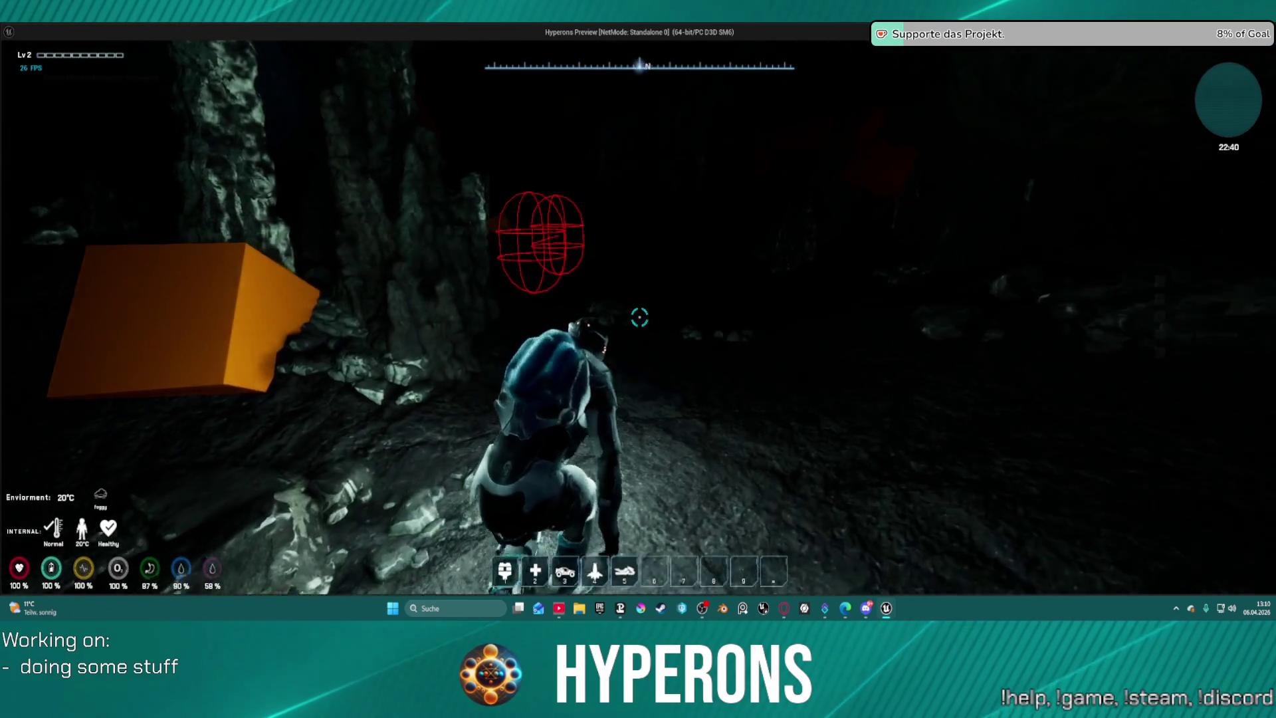
pyautogui.press('w')
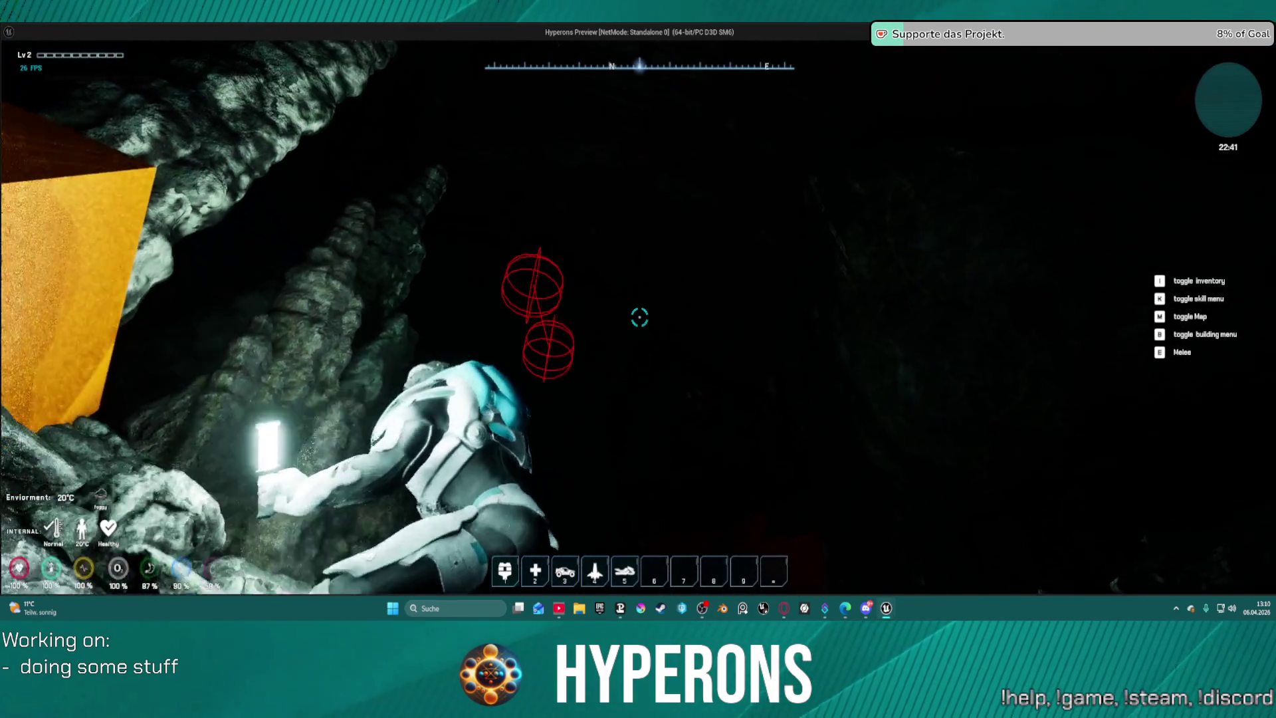
# Circle the orange ore block, crouch briefly, then move along the rock pile past it.
pyautogui.press('s')
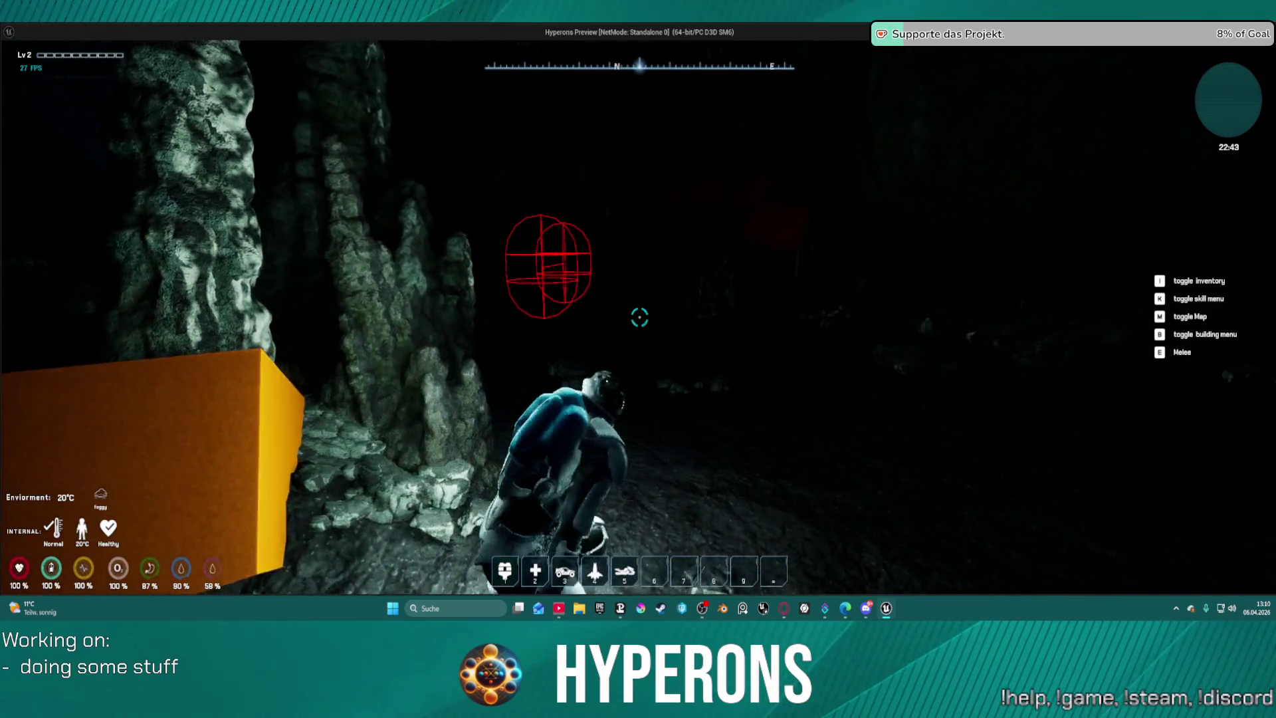
pyautogui.press('w')
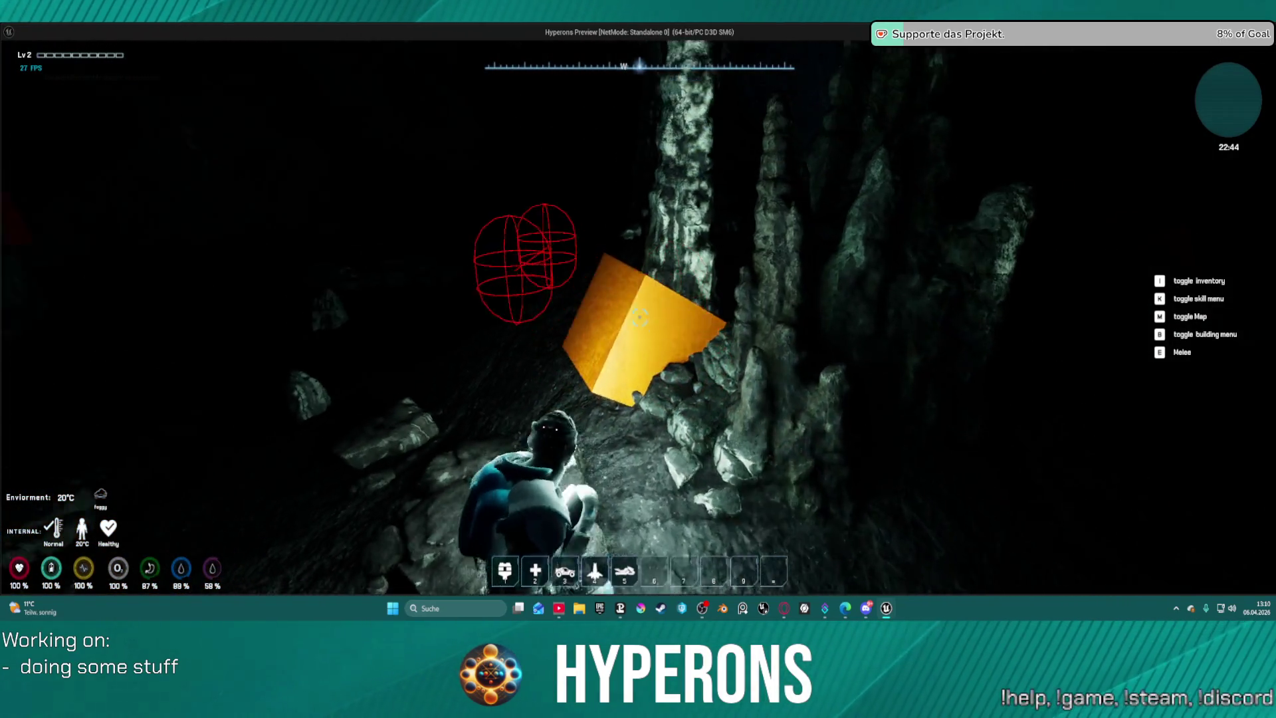
pyautogui.press('d')
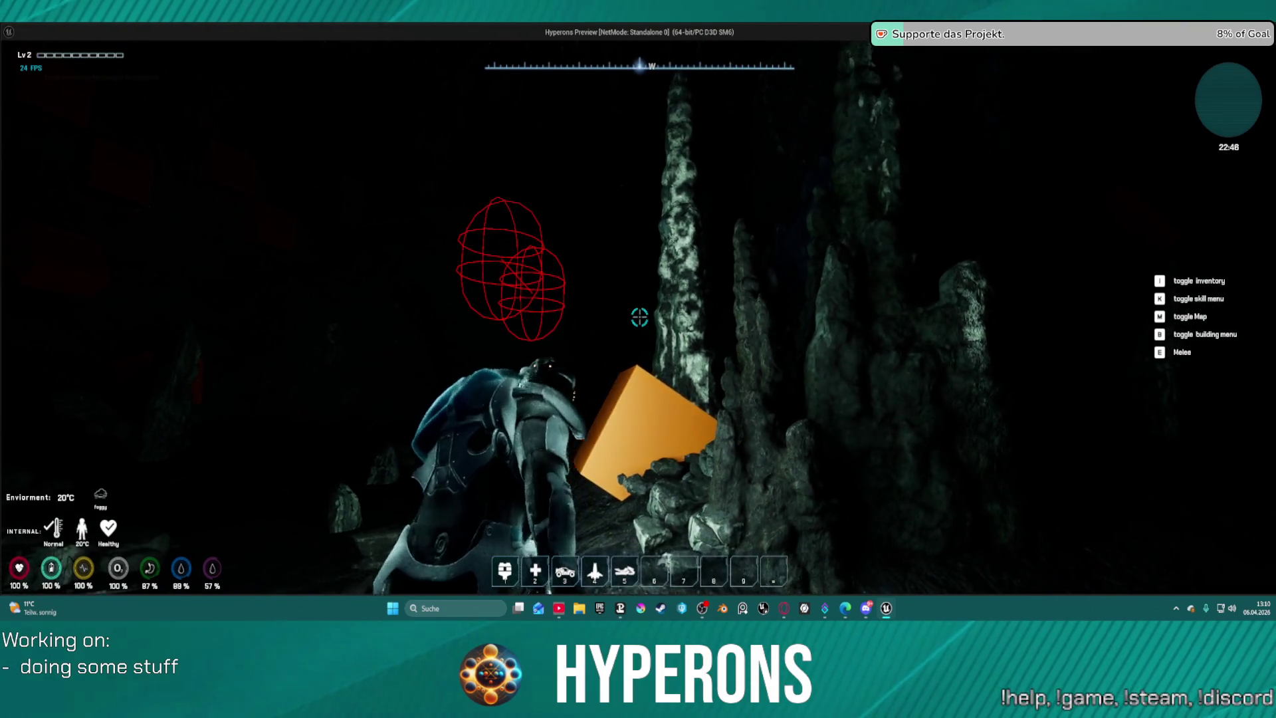
pyautogui.press('s')
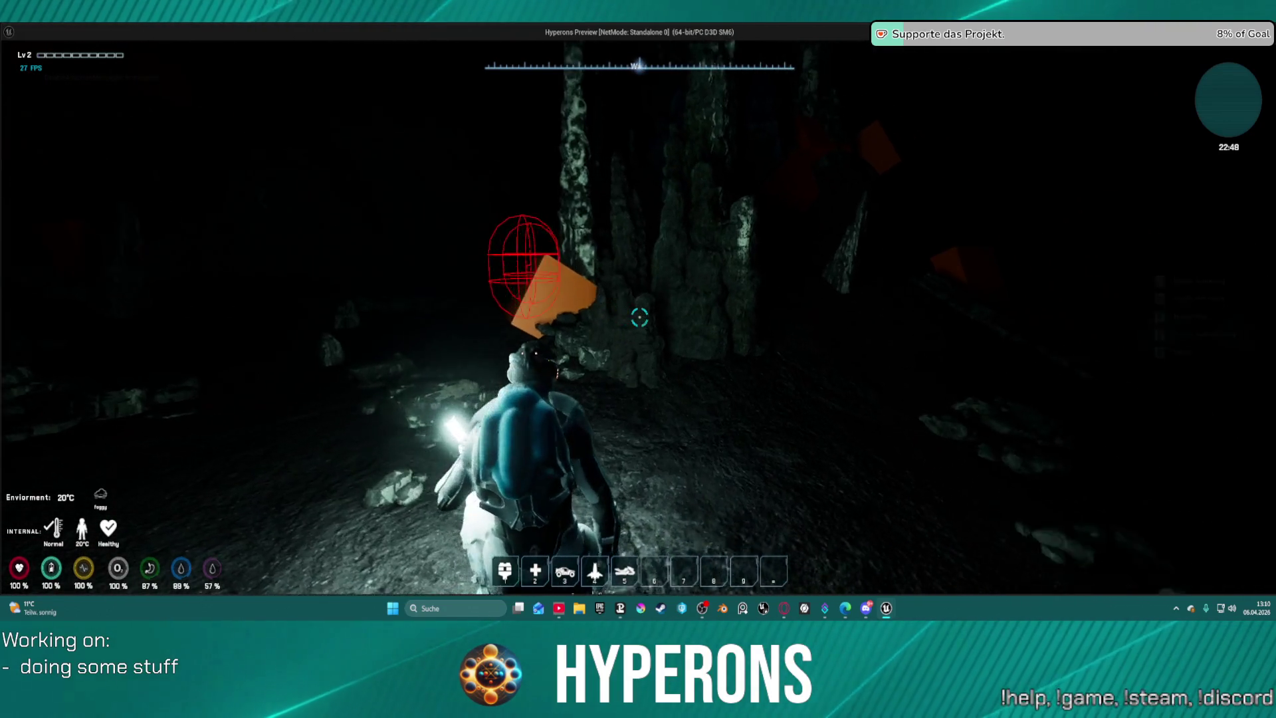
pyautogui.press('w')
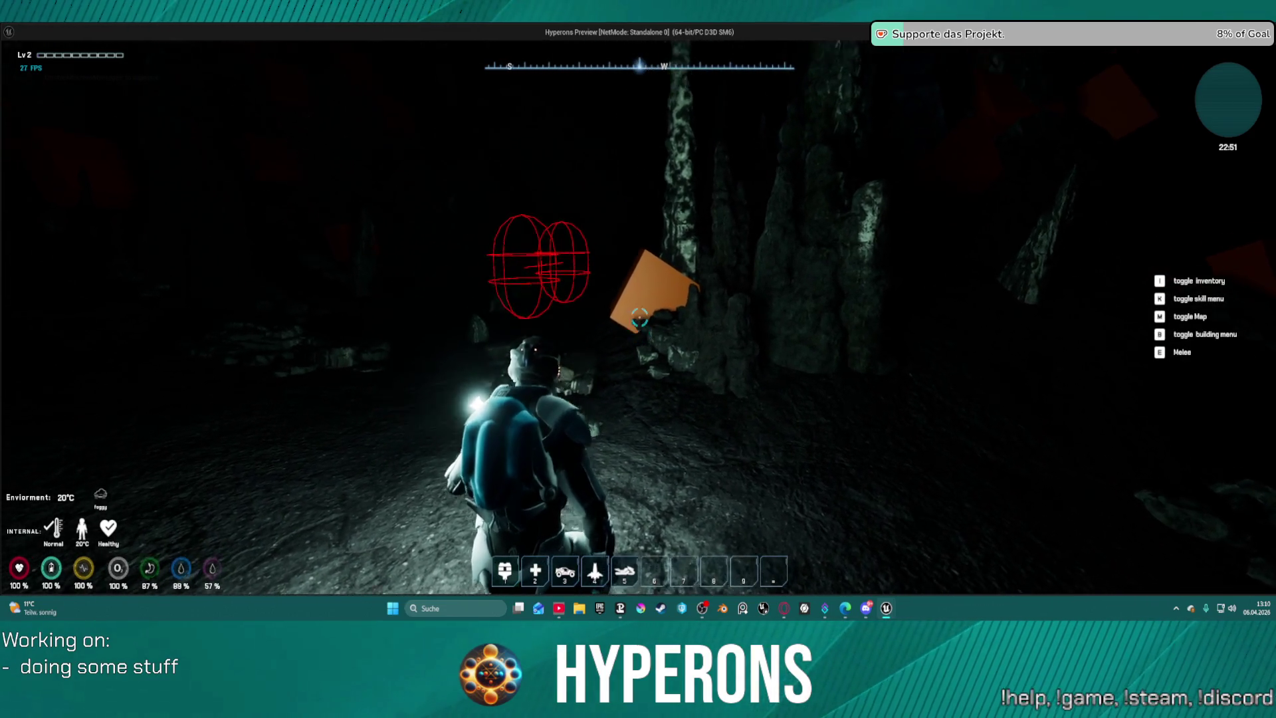
pyautogui.press('d')
pyautogui.press('w')
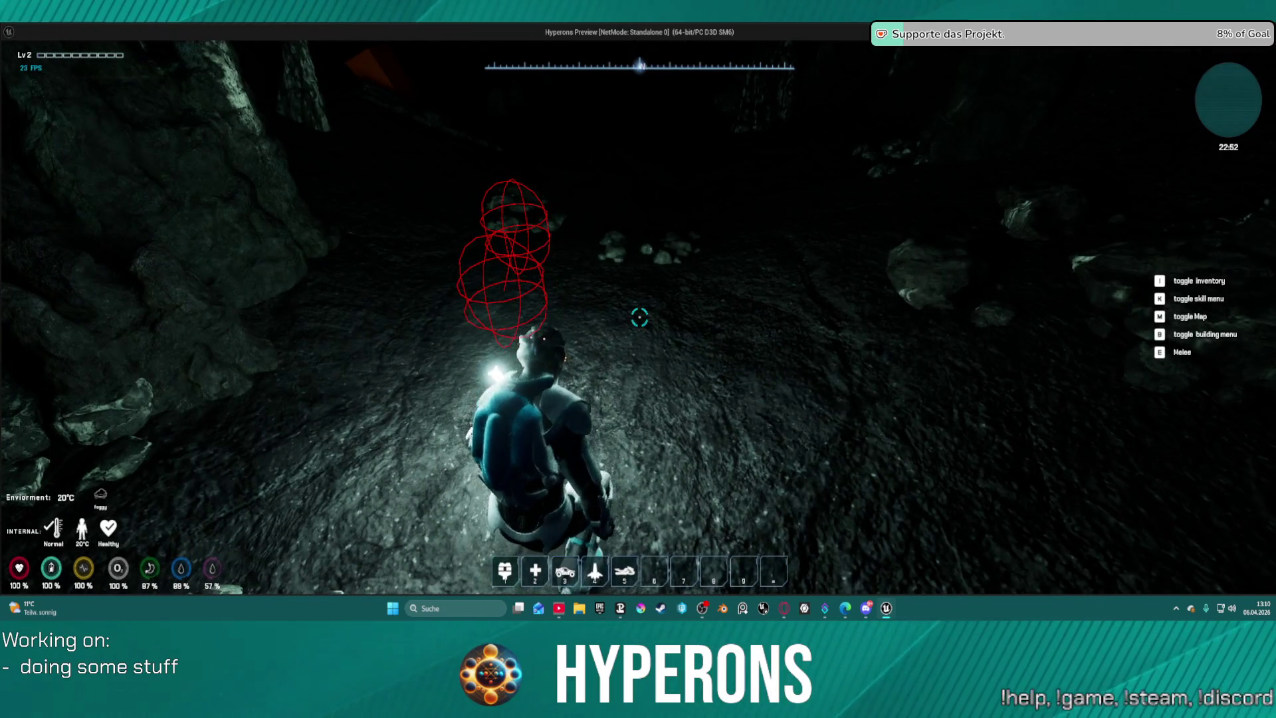
pyautogui.press('w')
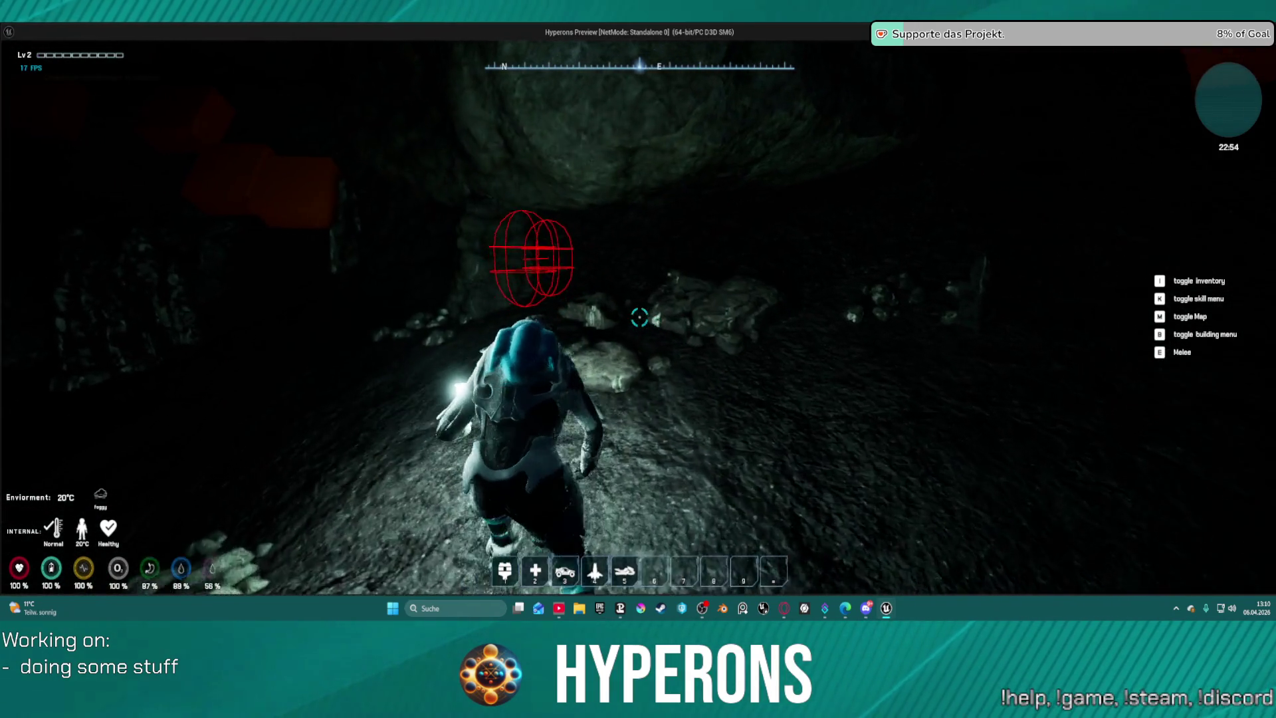
pyautogui.press('c')
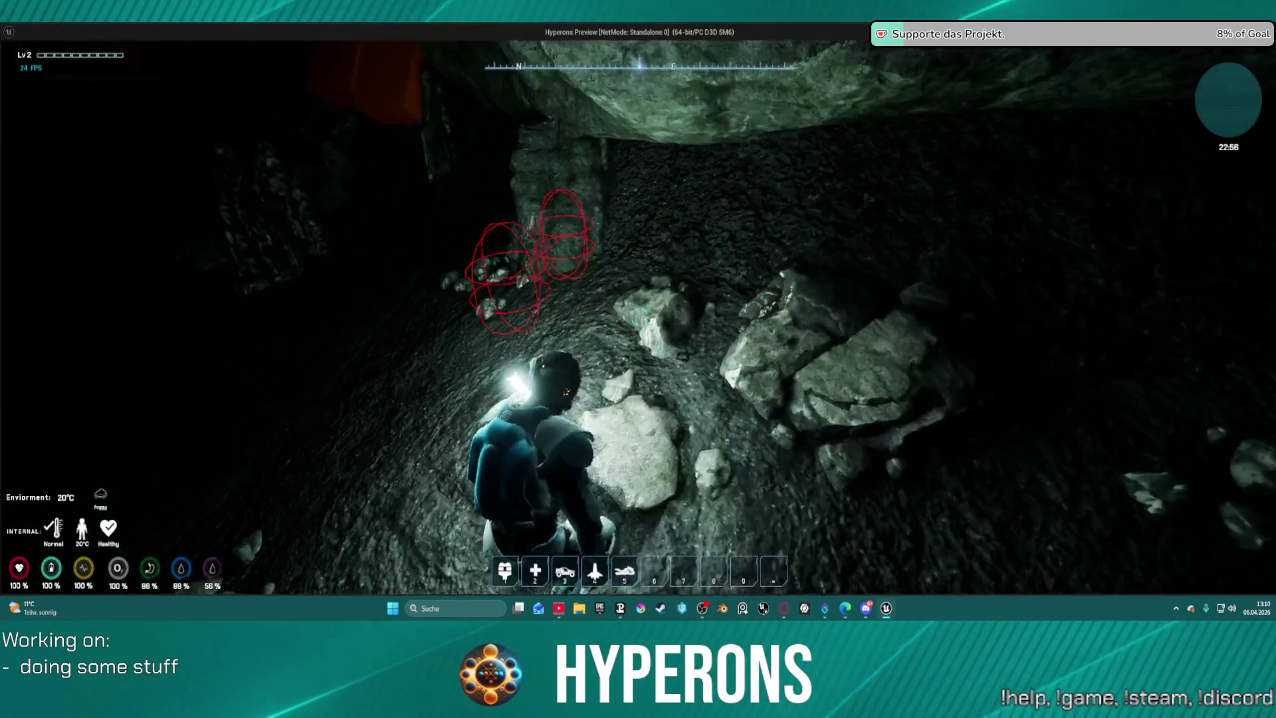
pyautogui.press('w')
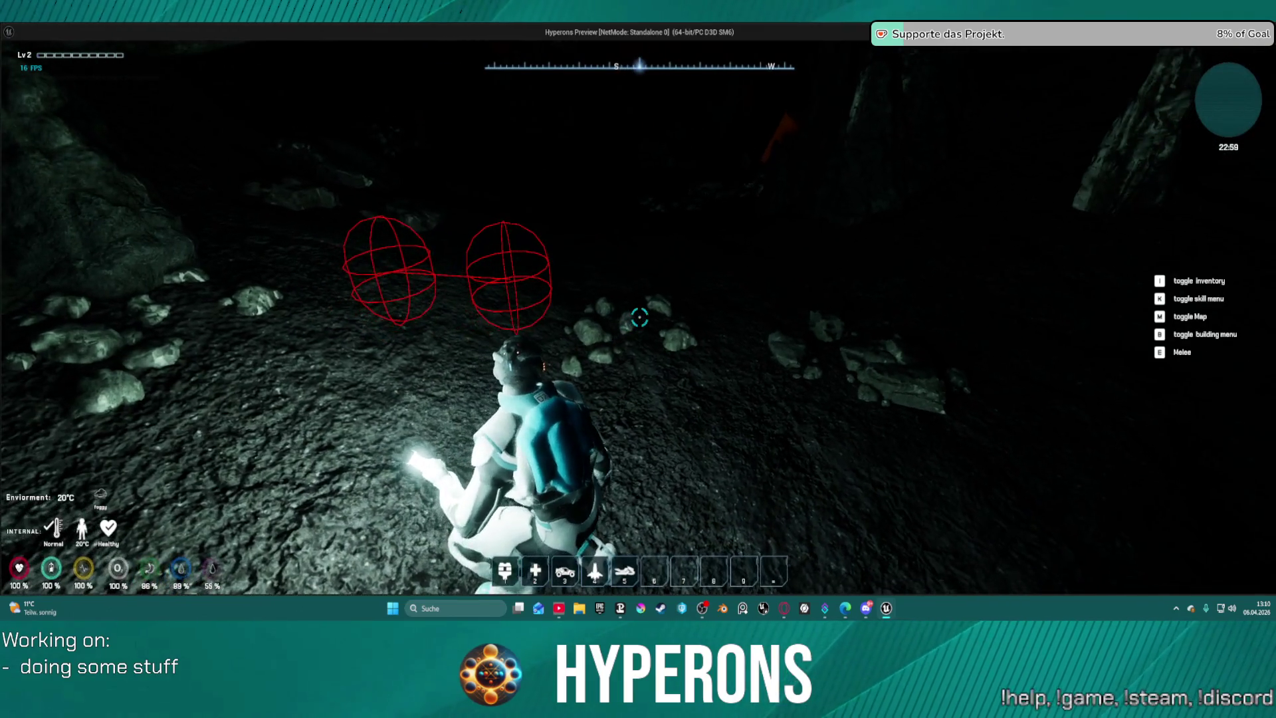
pyautogui.press('c')
pyautogui.press('w')
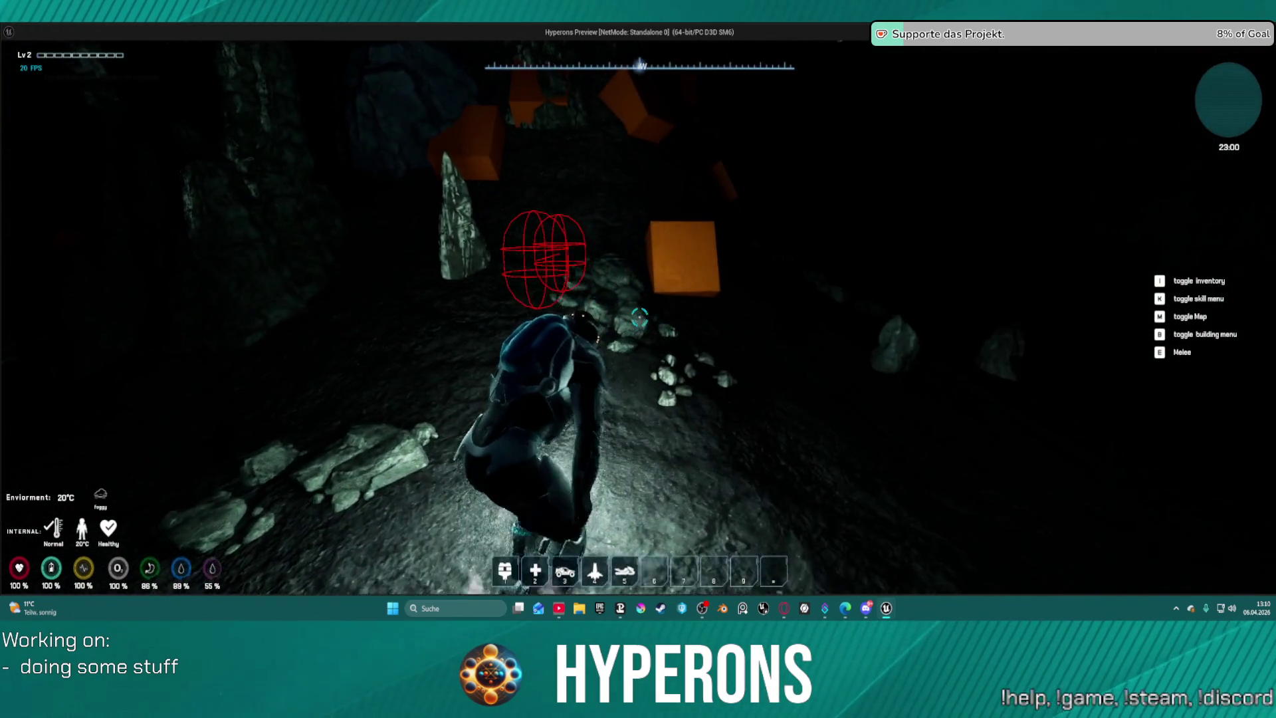
pyautogui.press('w')
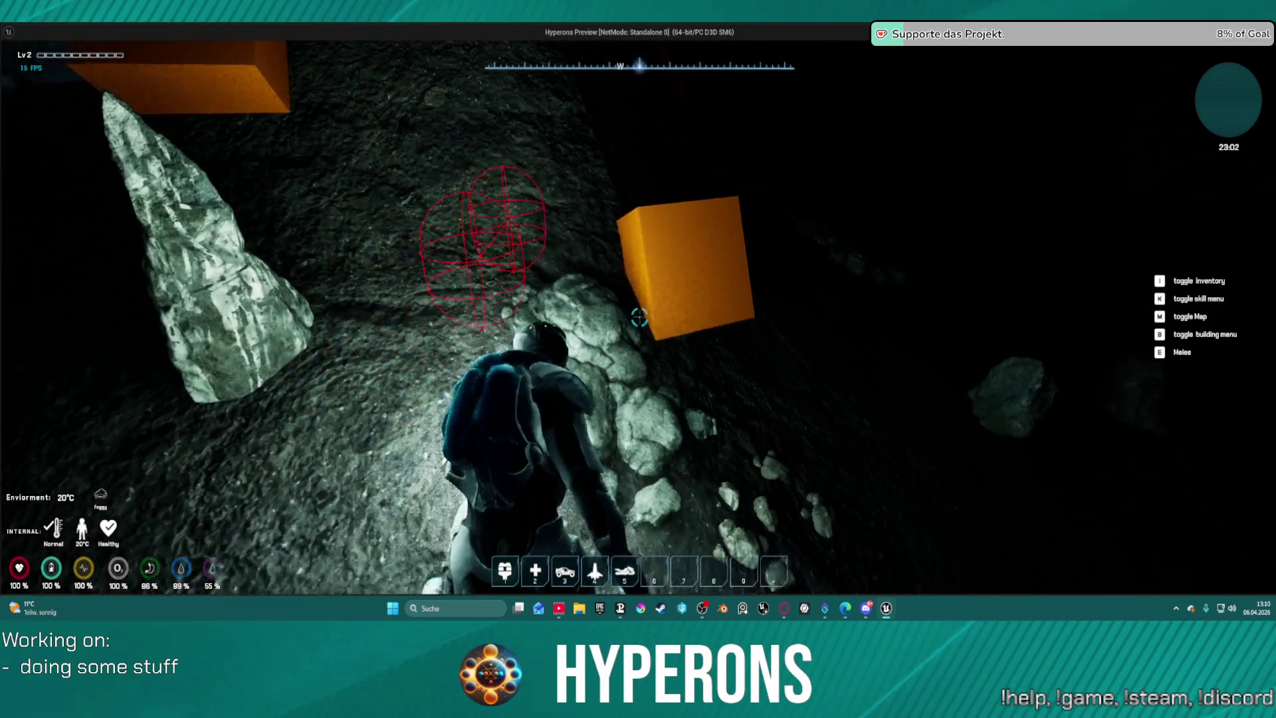
pyautogui.press('w')
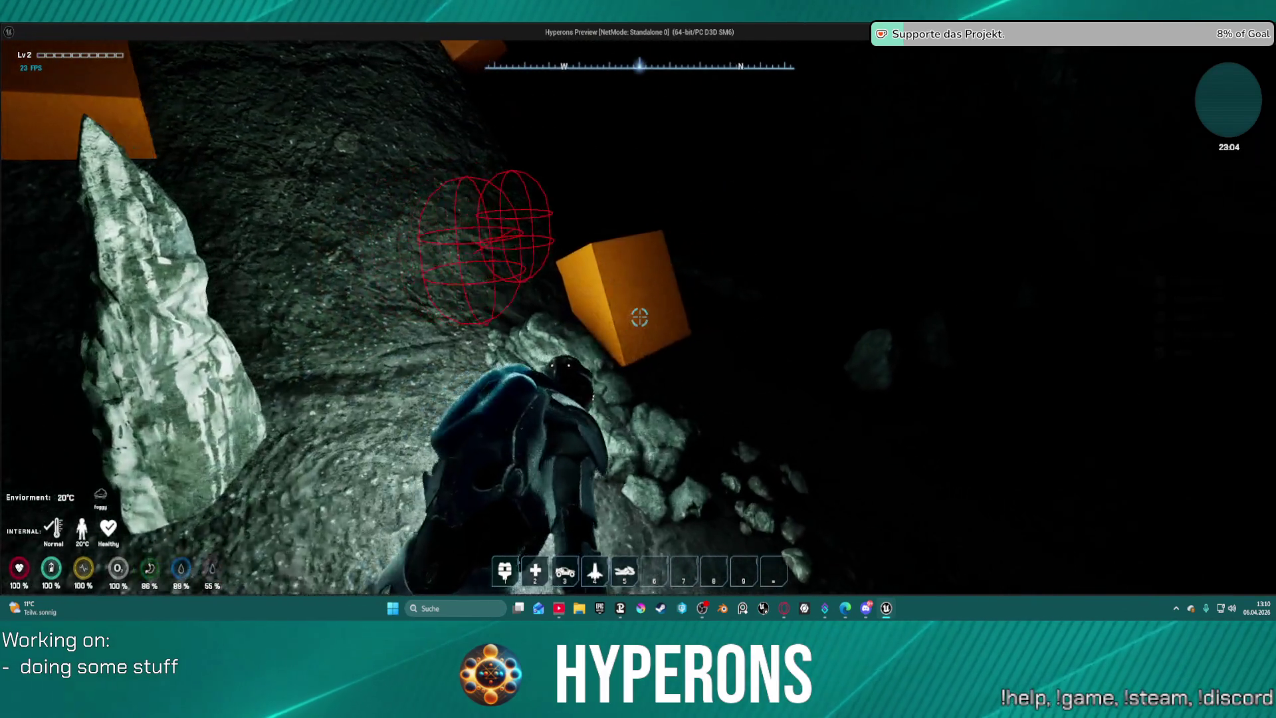
pyautogui.press('w')
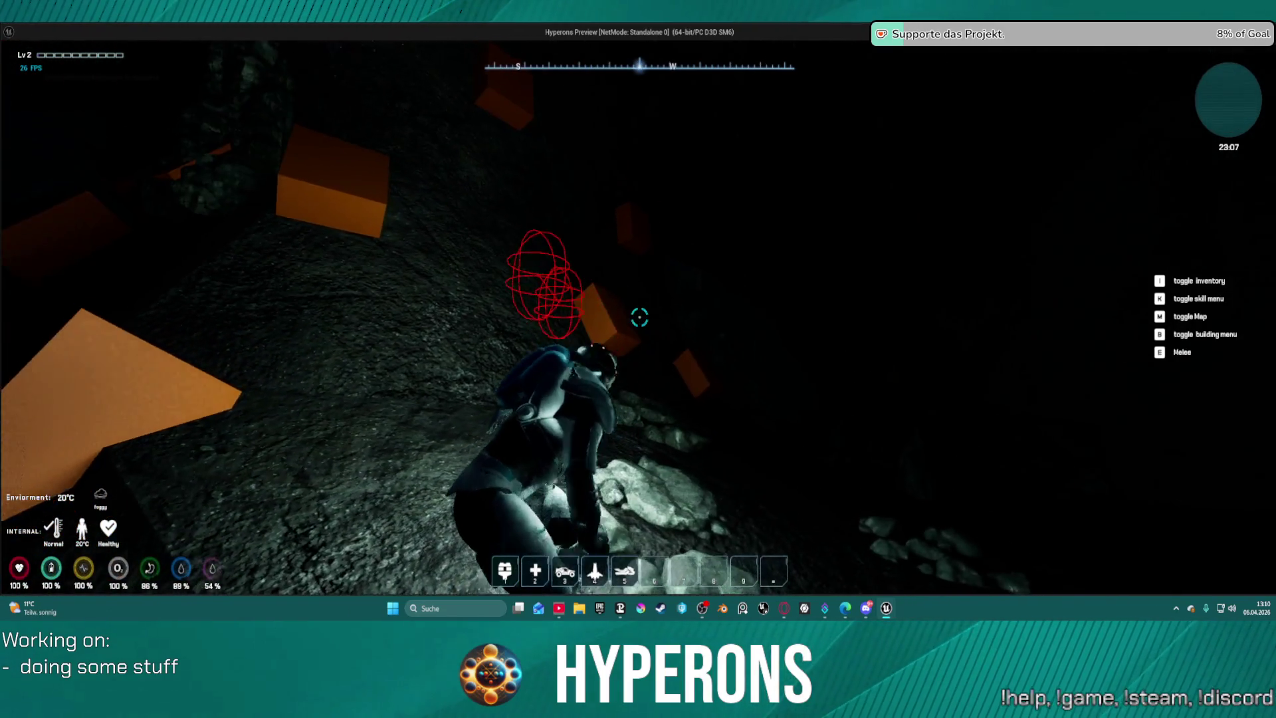
# Climb the rocky slope and run along the cave passage toward more orange ore blocks.
pyautogui.press('w')
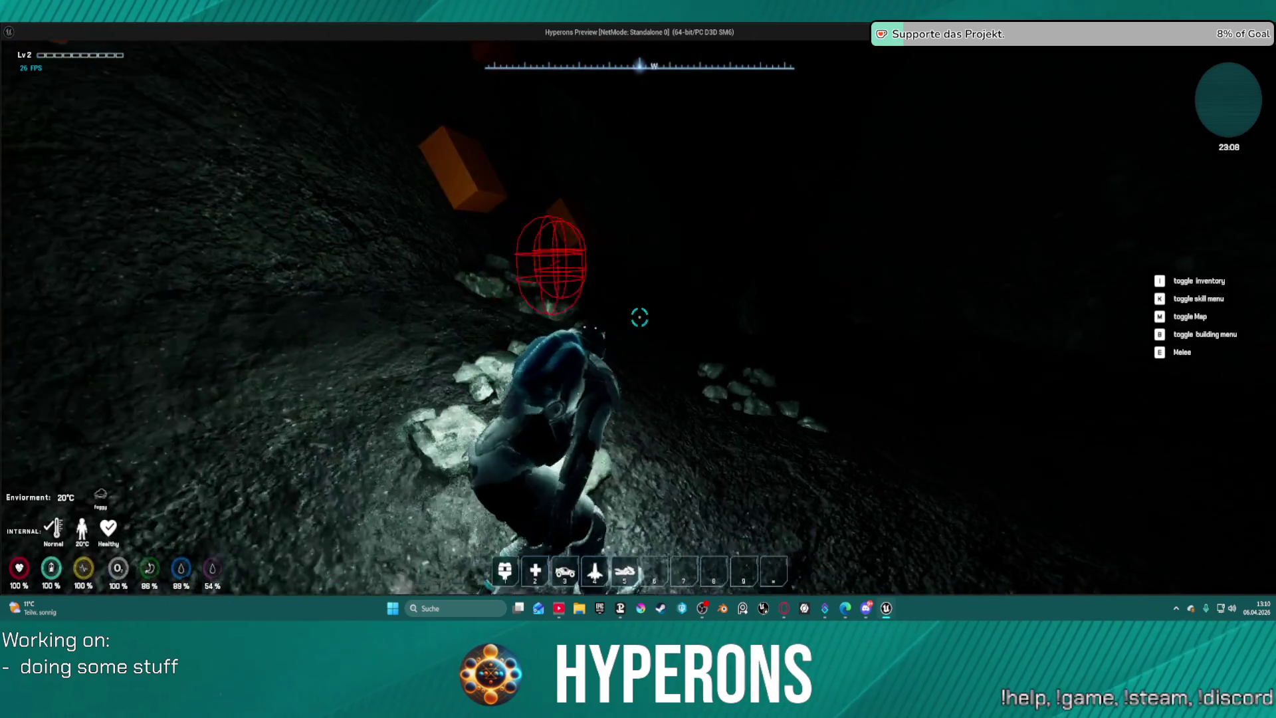
pyautogui.press('w')
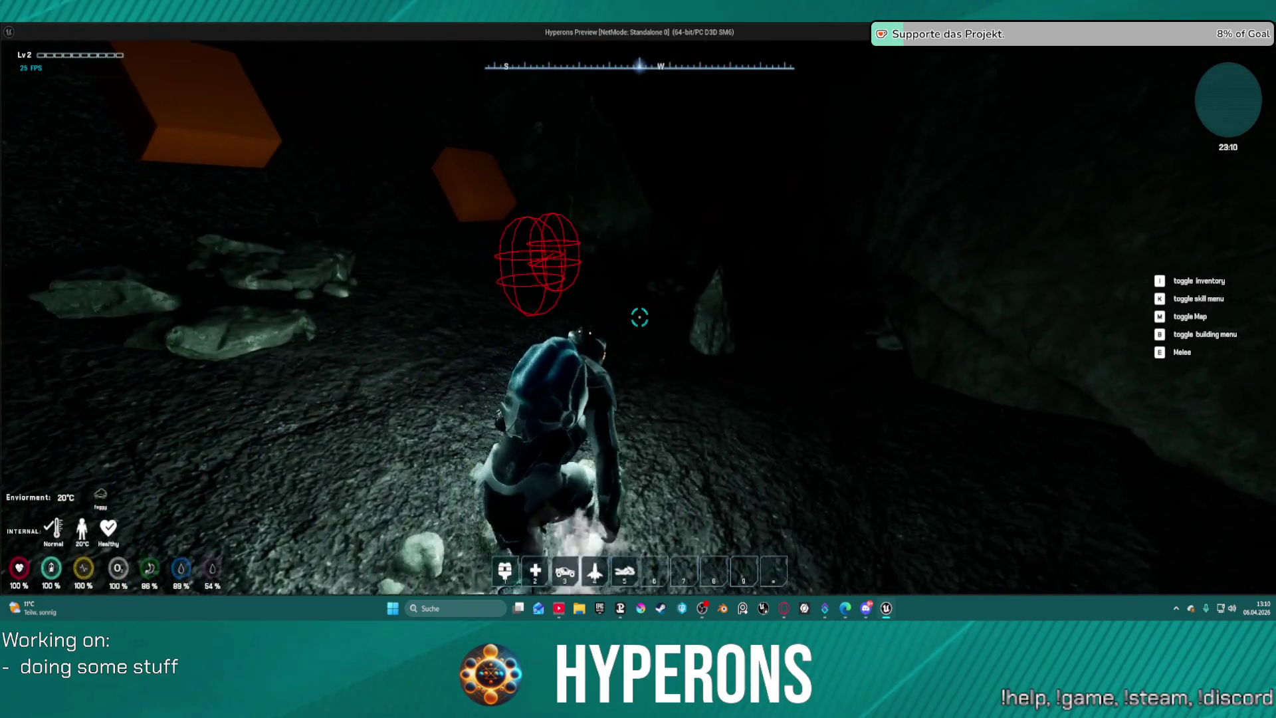
pyautogui.press('w')
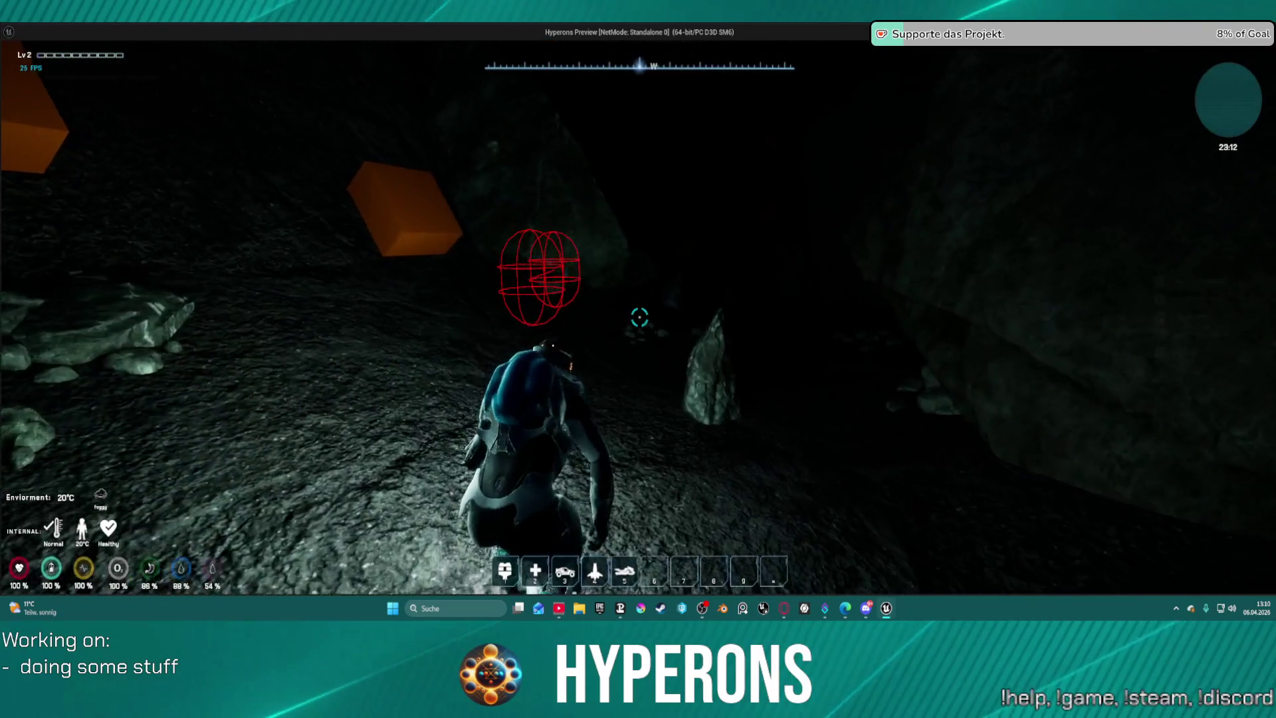
pyautogui.press('w')
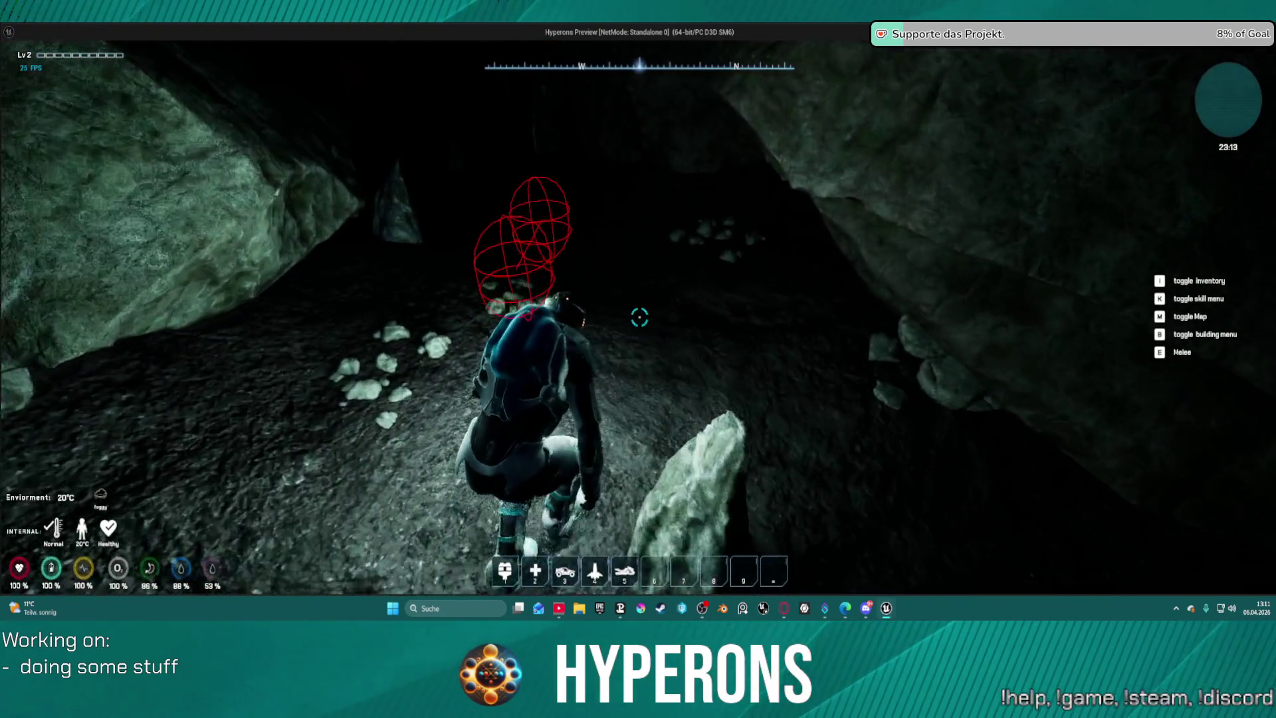
pyautogui.press('w')
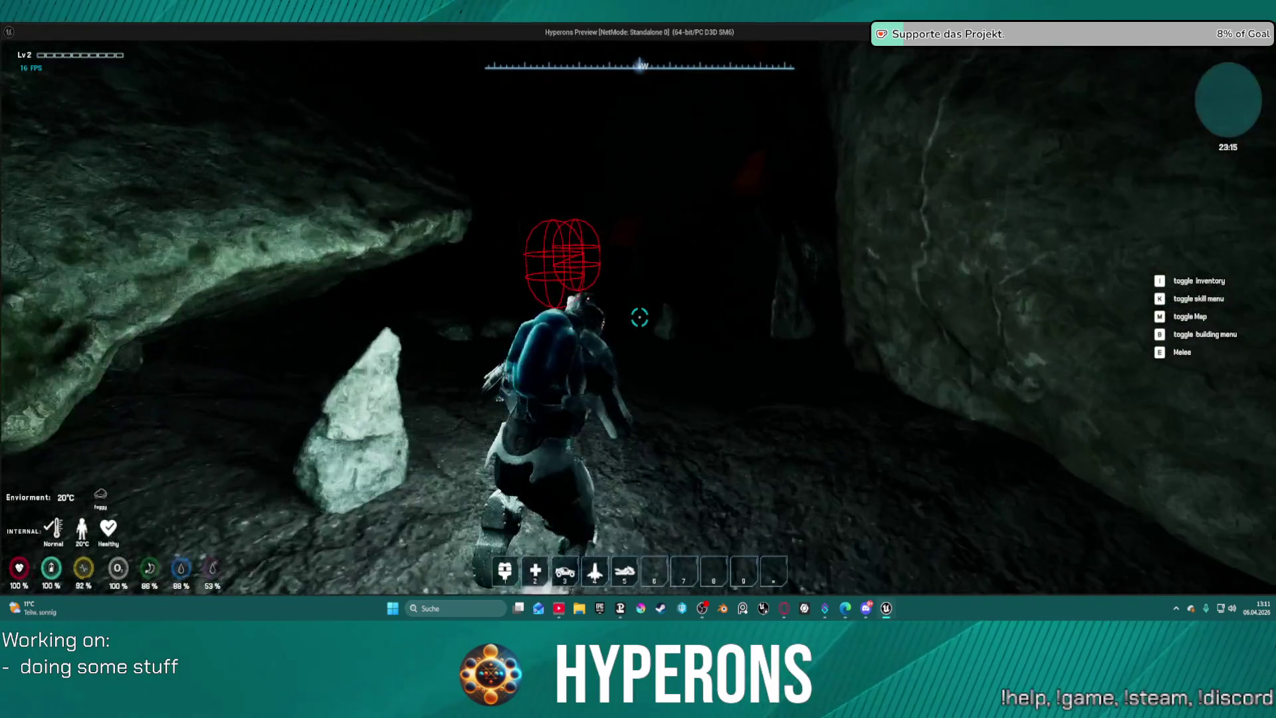
pyautogui.press('w')
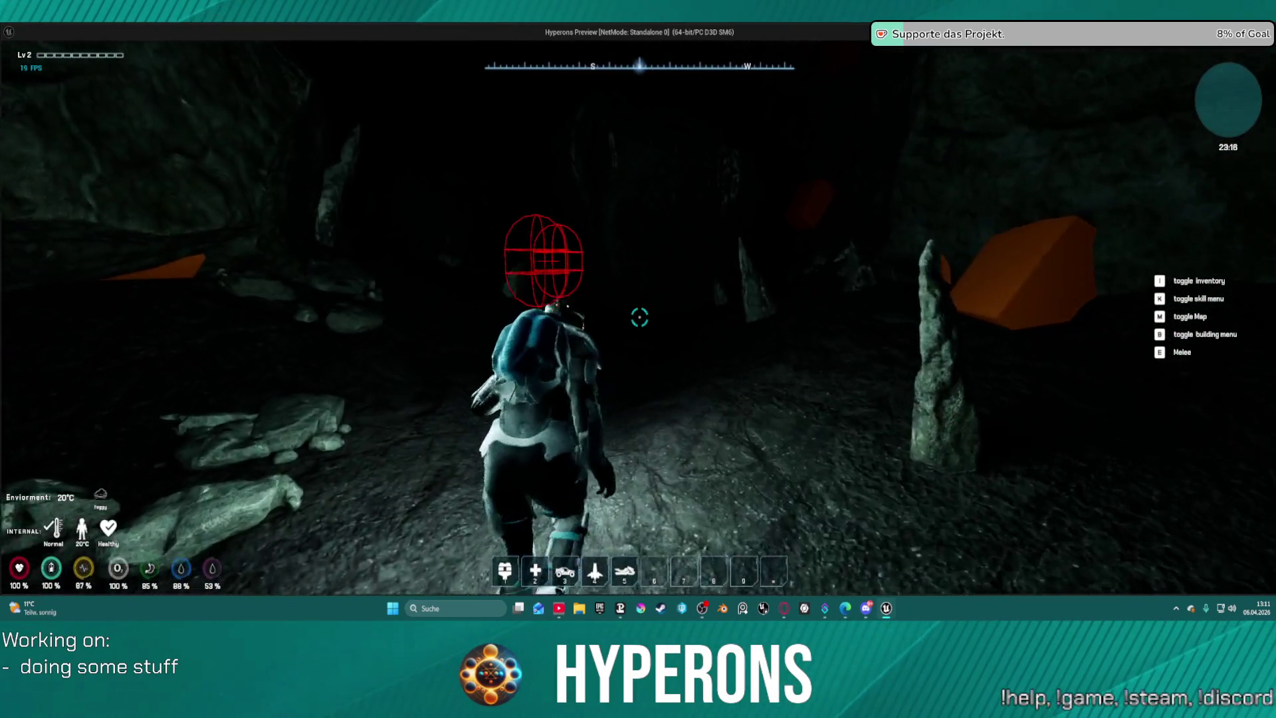
pyautogui.press('w')
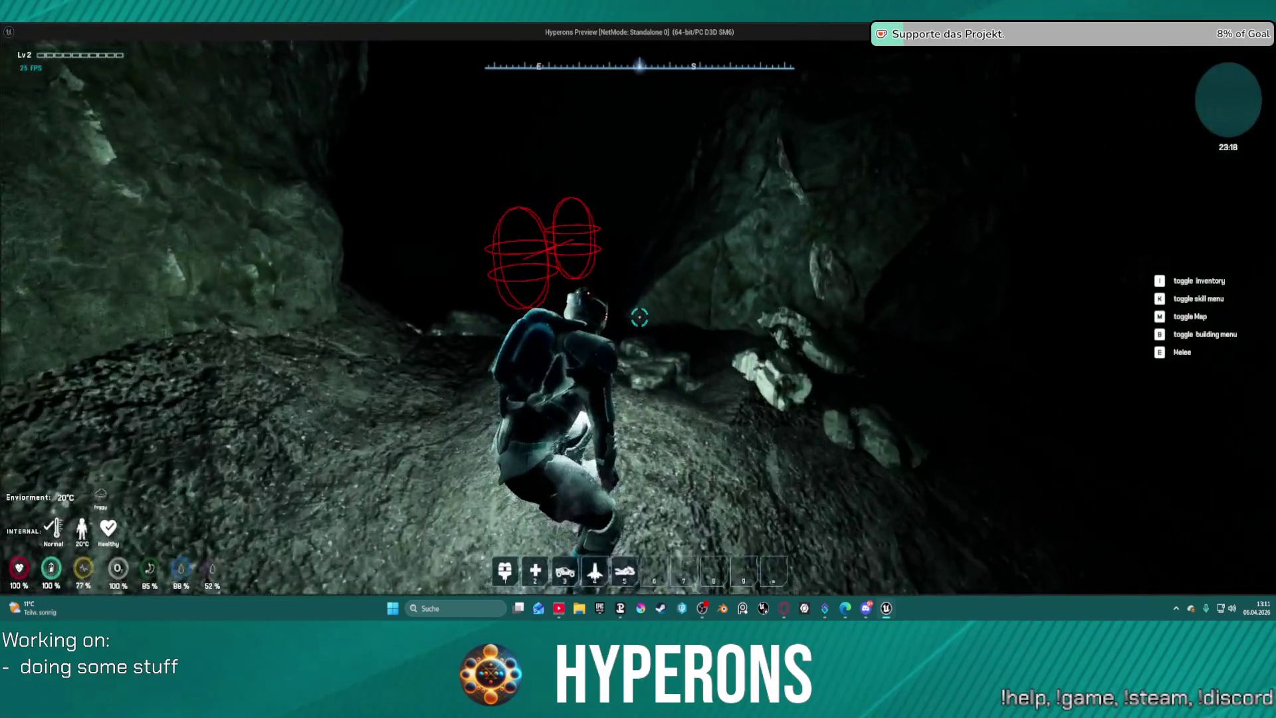
pyautogui.press('w')
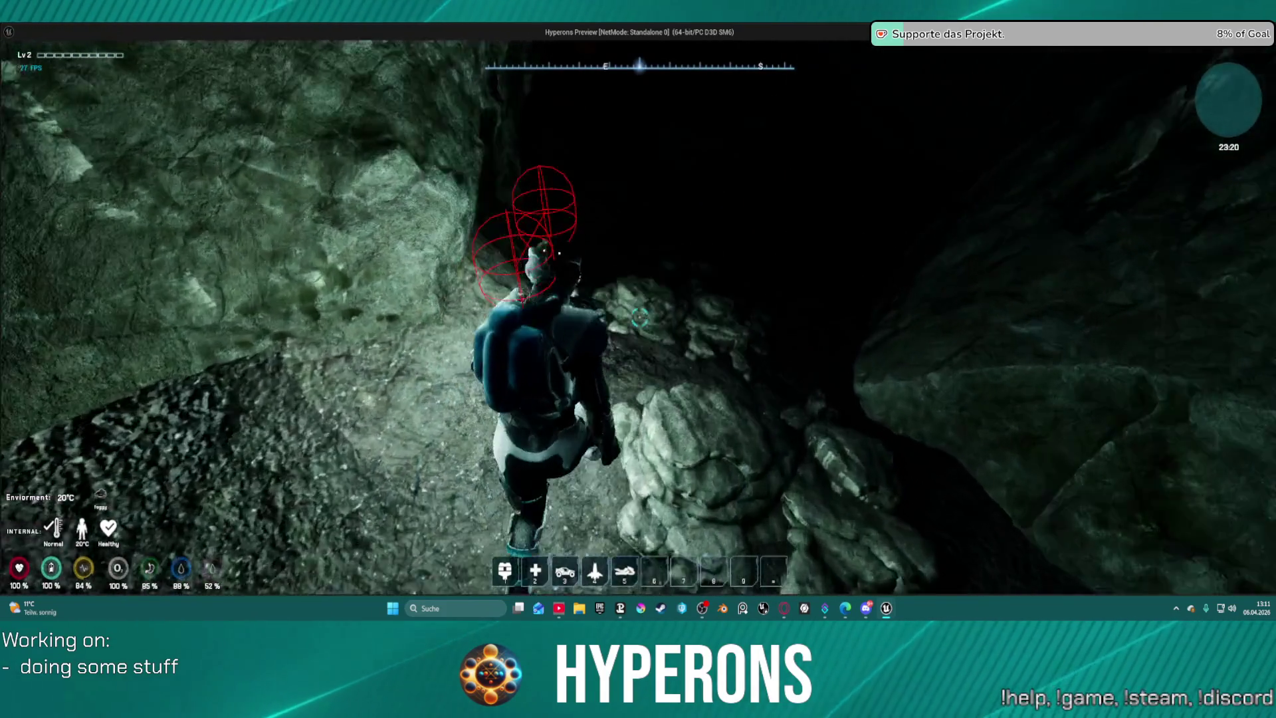
pyautogui.press('w')
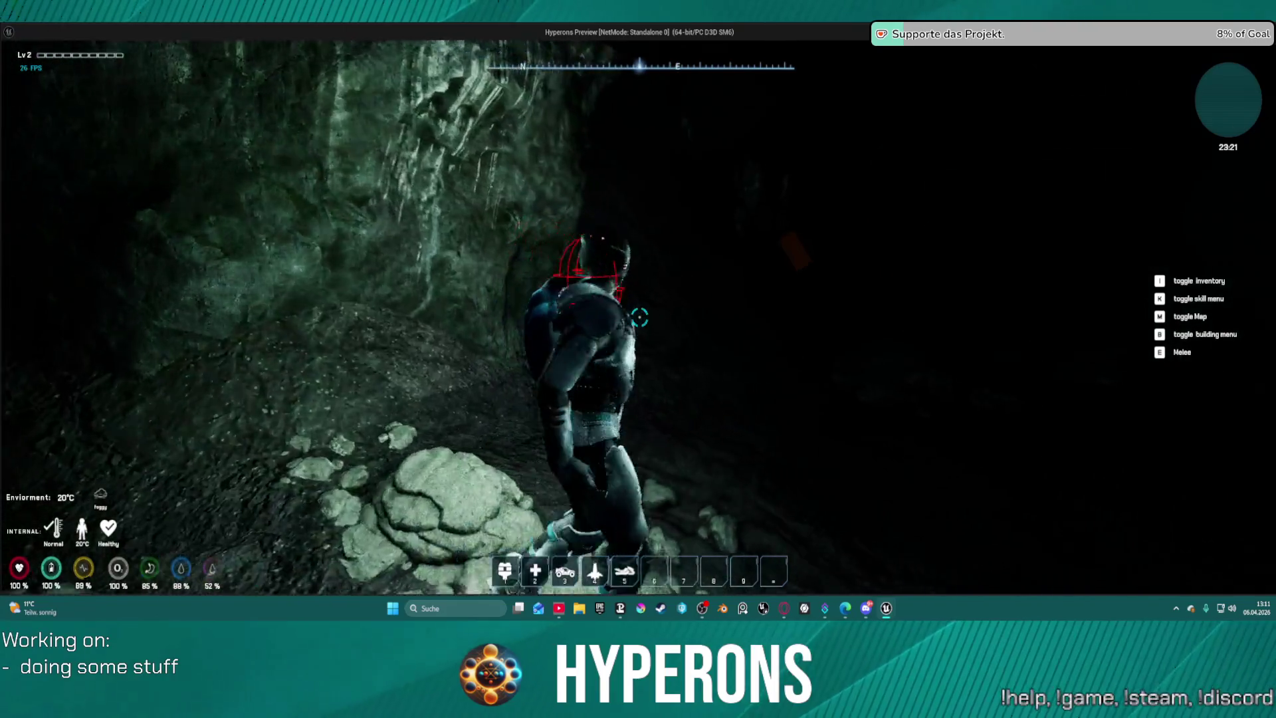
pyautogui.press('w')
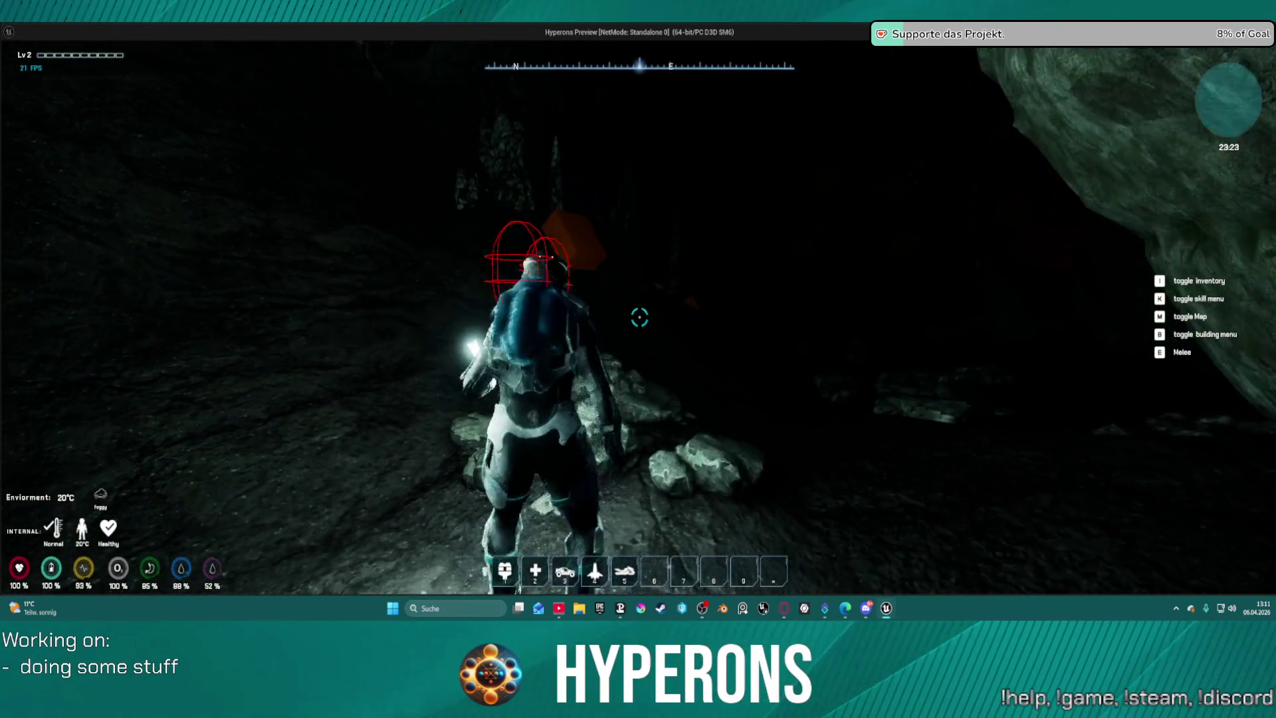
pyautogui.press('w')
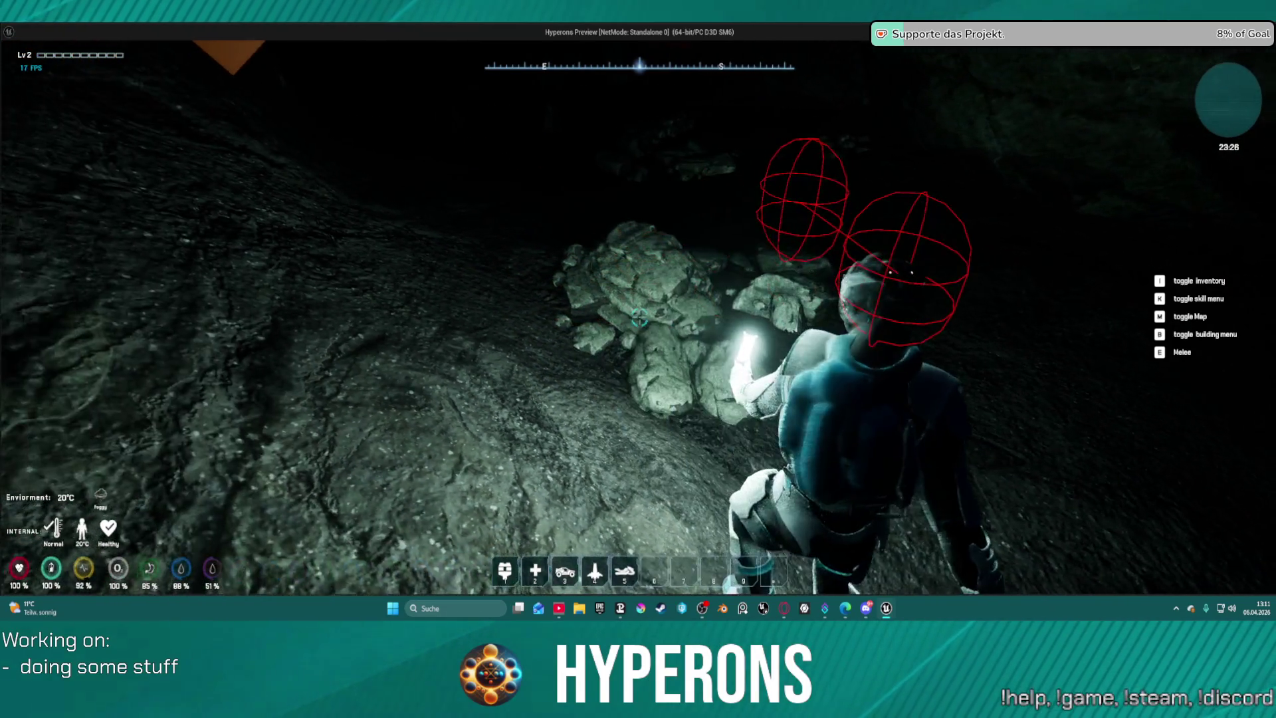
pyautogui.press('w')
pyautogui.press('w')
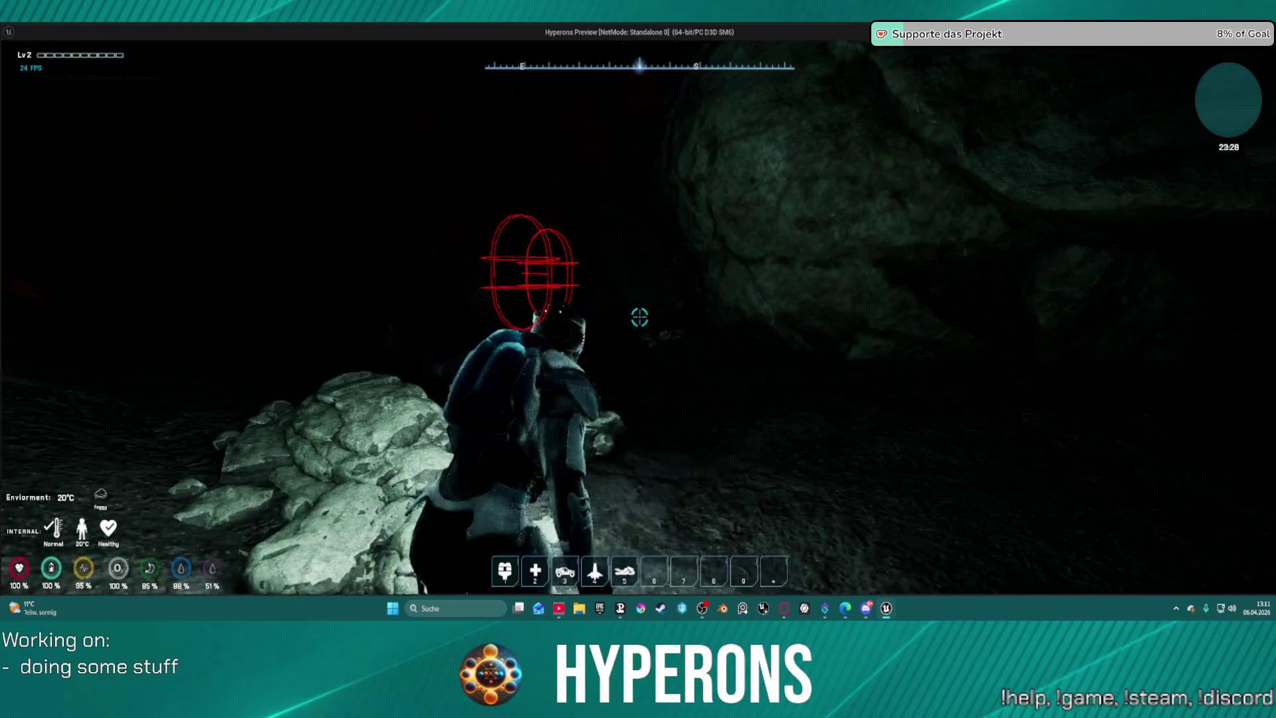
pyautogui.press('w')
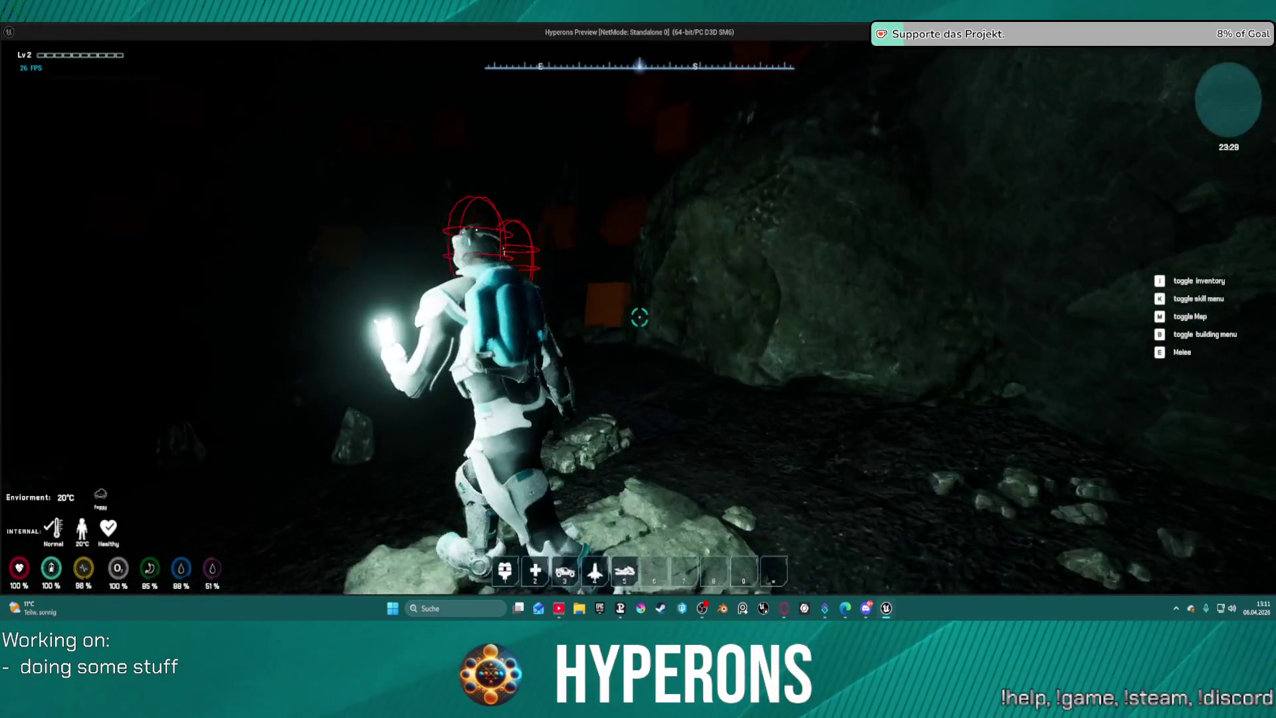
pyautogui.press('w')
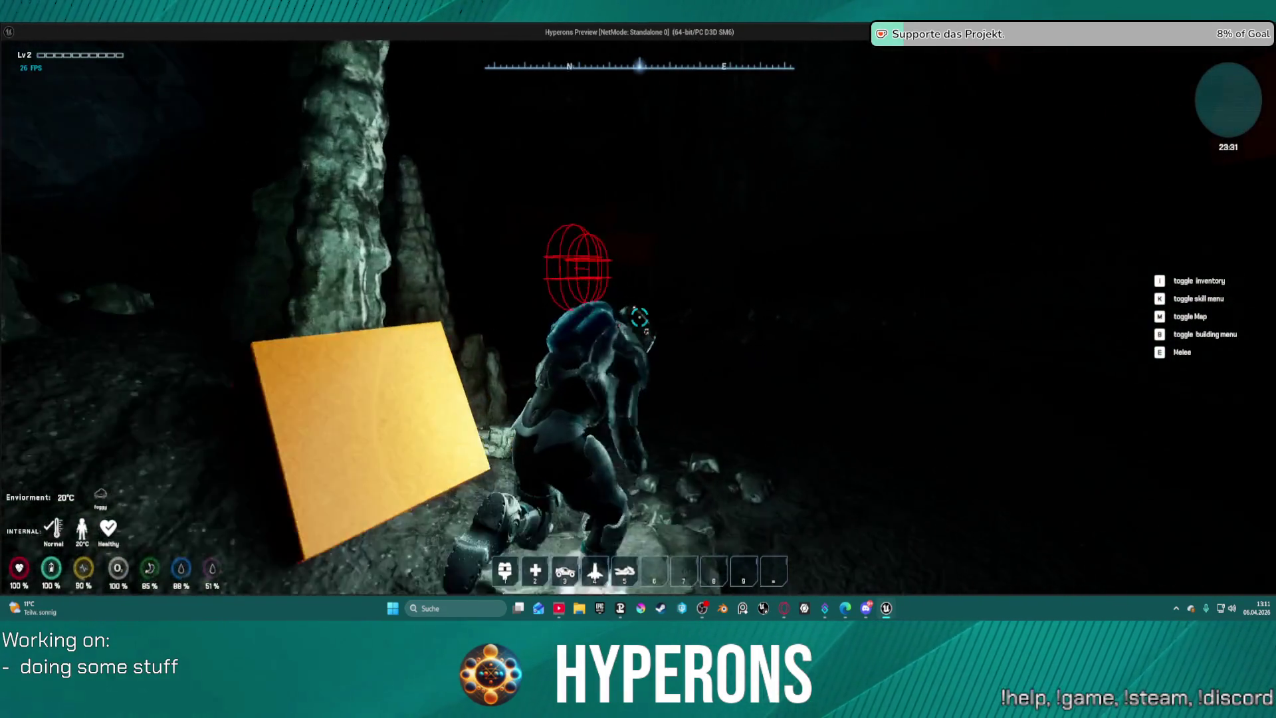
pyautogui.press('w')
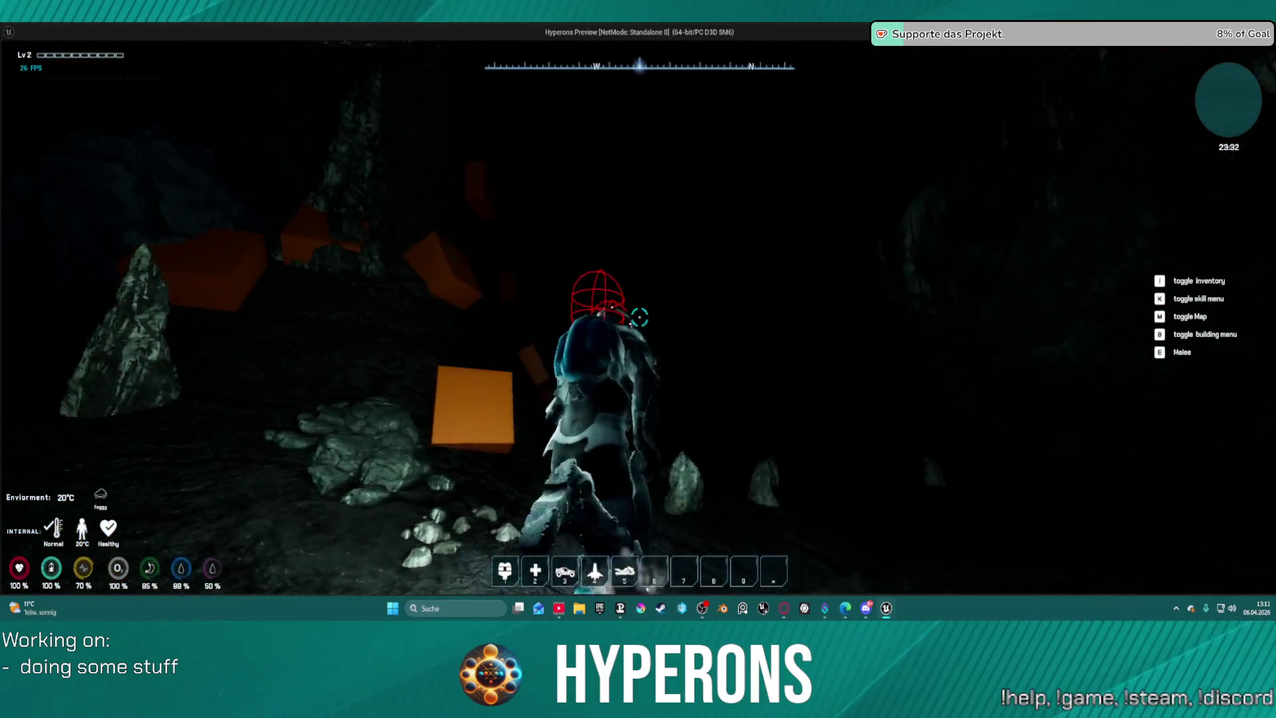
pyautogui.press('w')
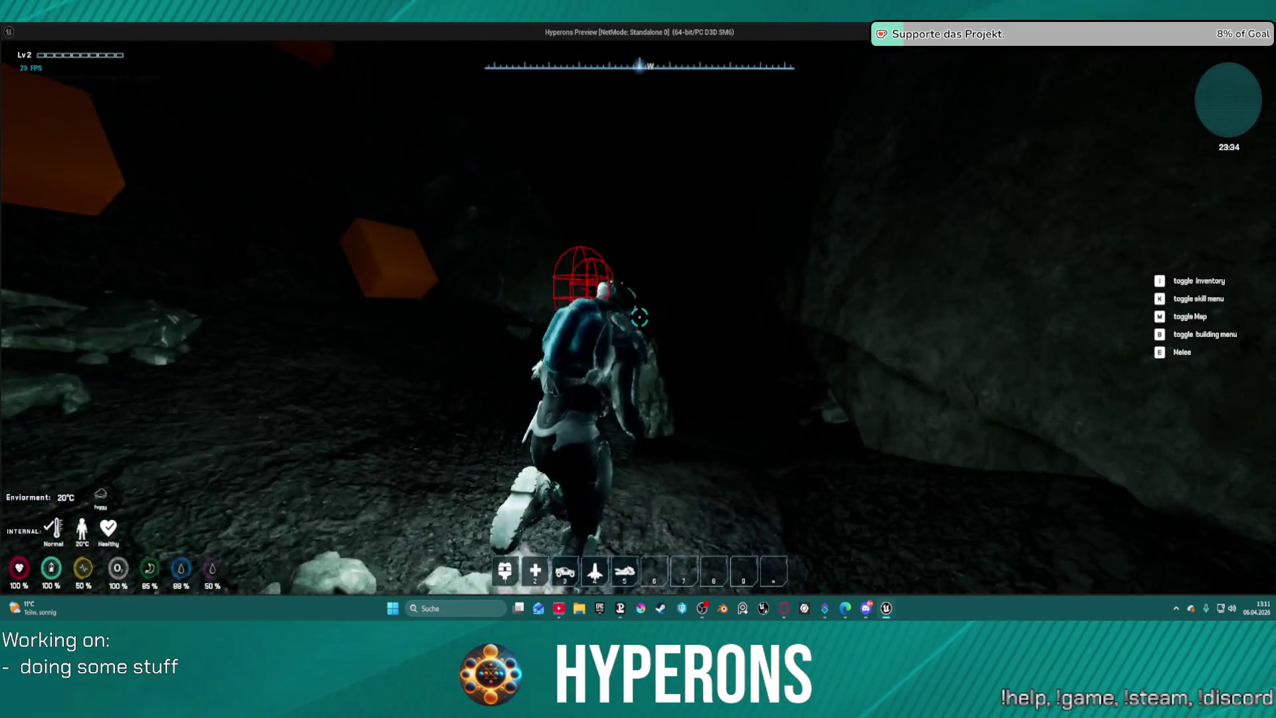
# Jump and climb the cave wall, then walk up the slope past rocks toward an ore rock.
pyautogui.press('space')
pyautogui.press('space')
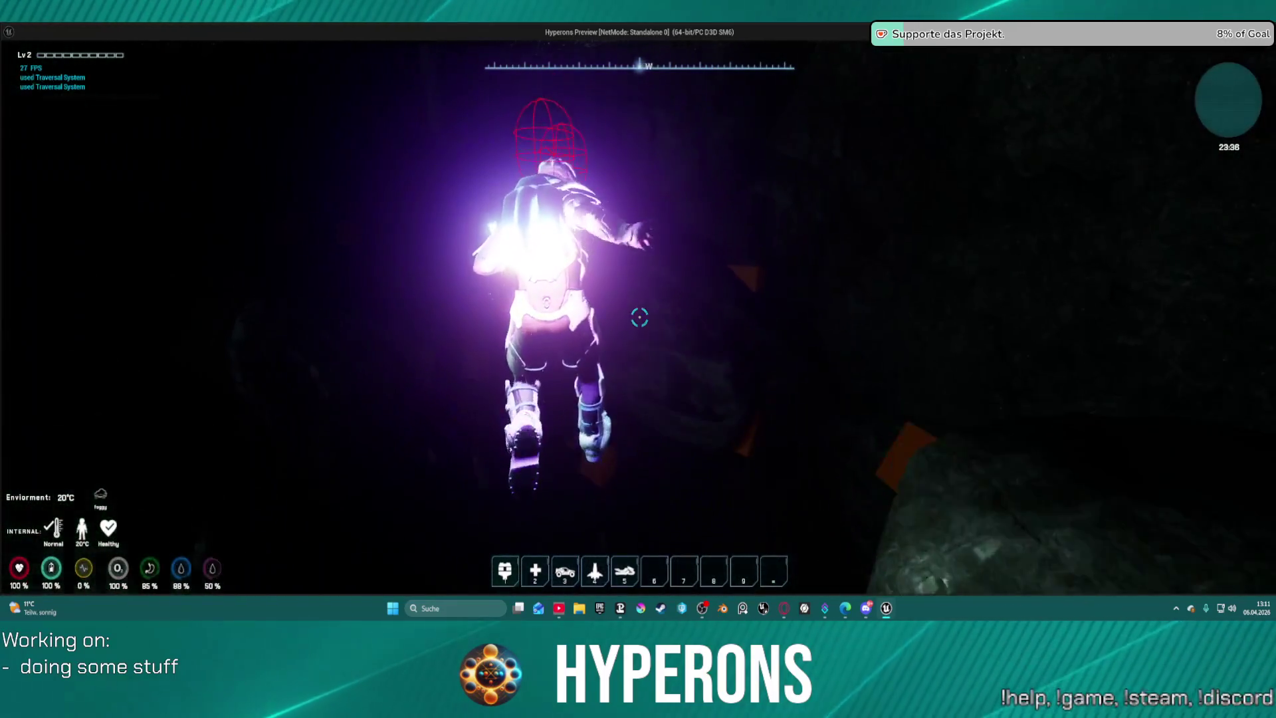
pyautogui.press('w')
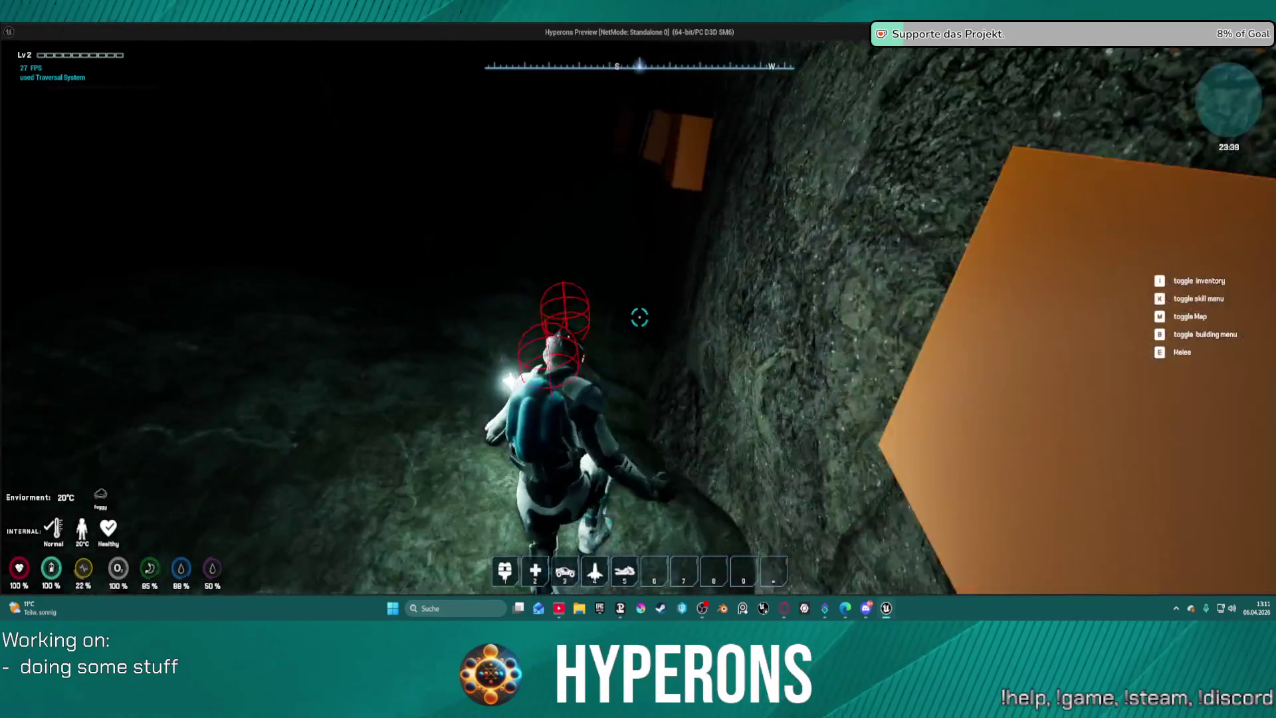
pyautogui.press('space')
pyautogui.press('space')
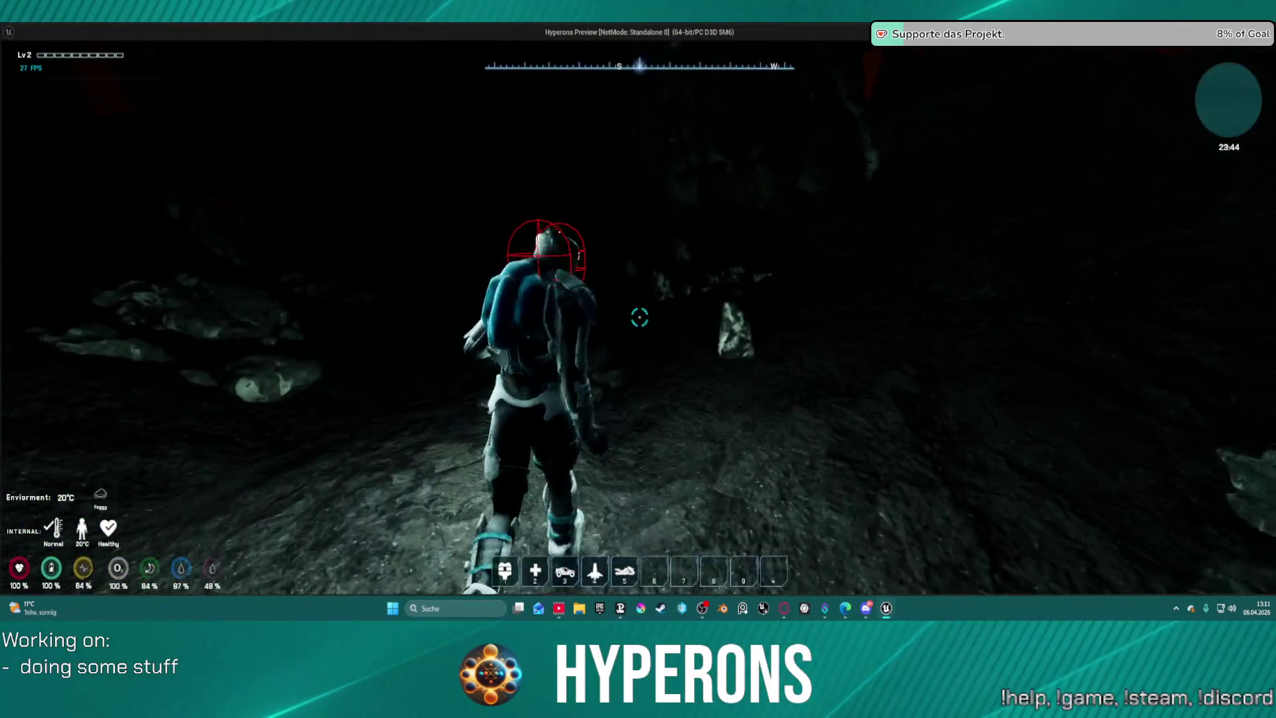
pyautogui.press('w')
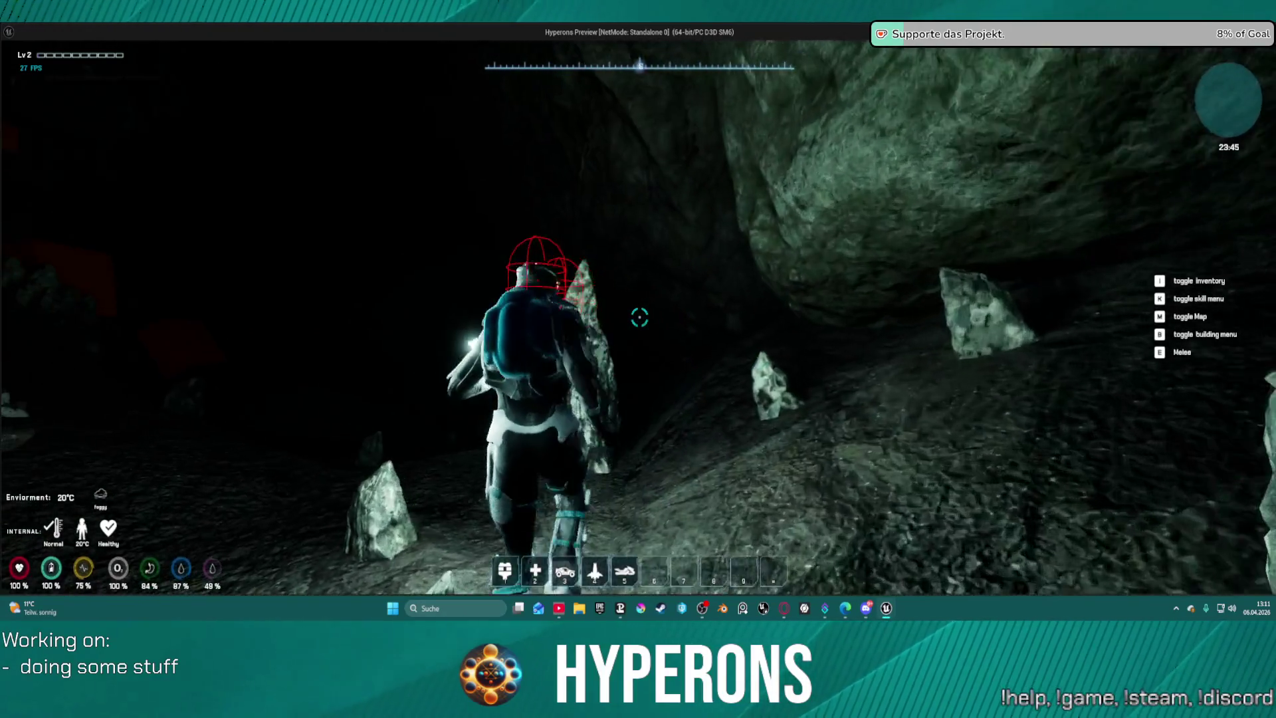
pyautogui.press('w')
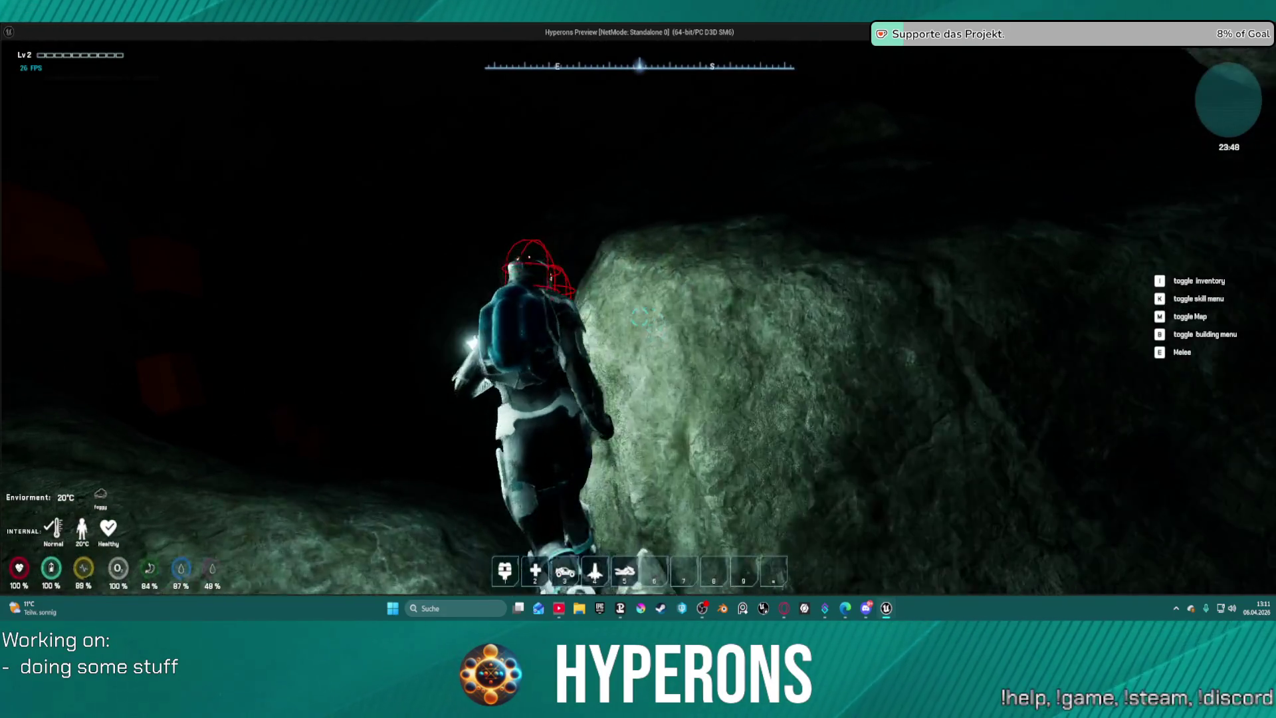
pyautogui.press('w')
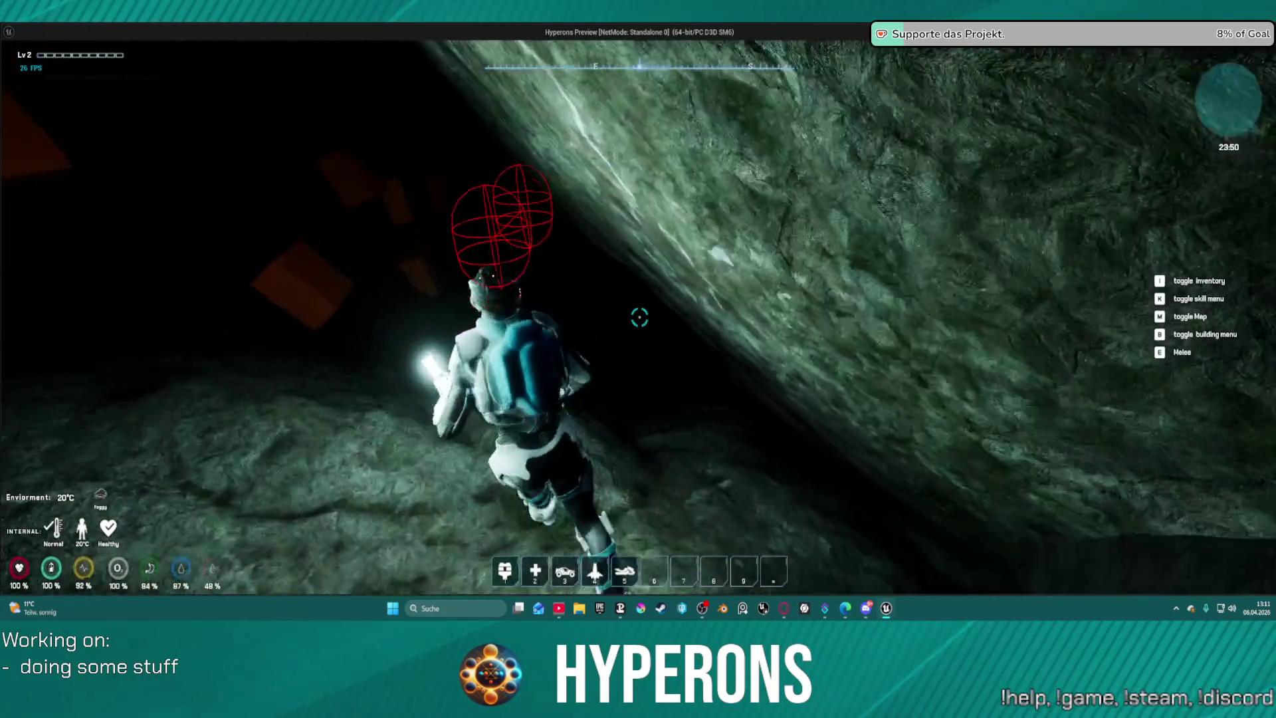
pyautogui.press('w')
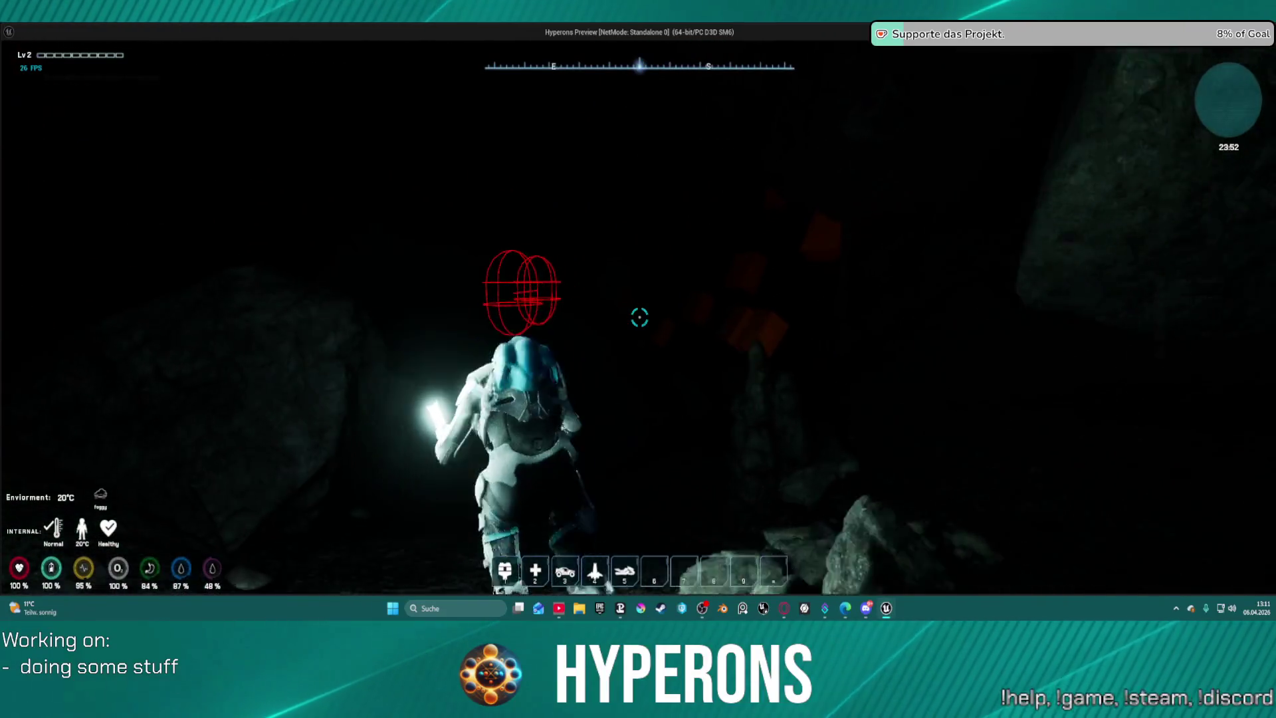
pyautogui.press('w')
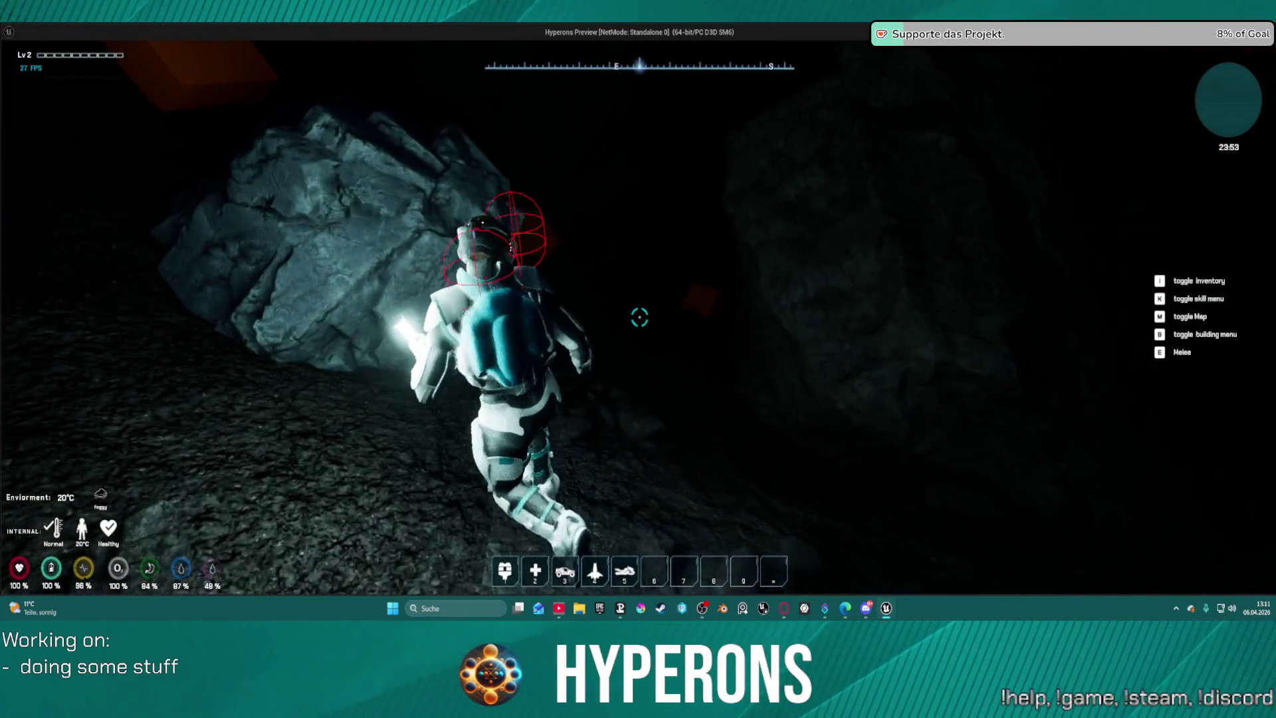
pyautogui.press('w')
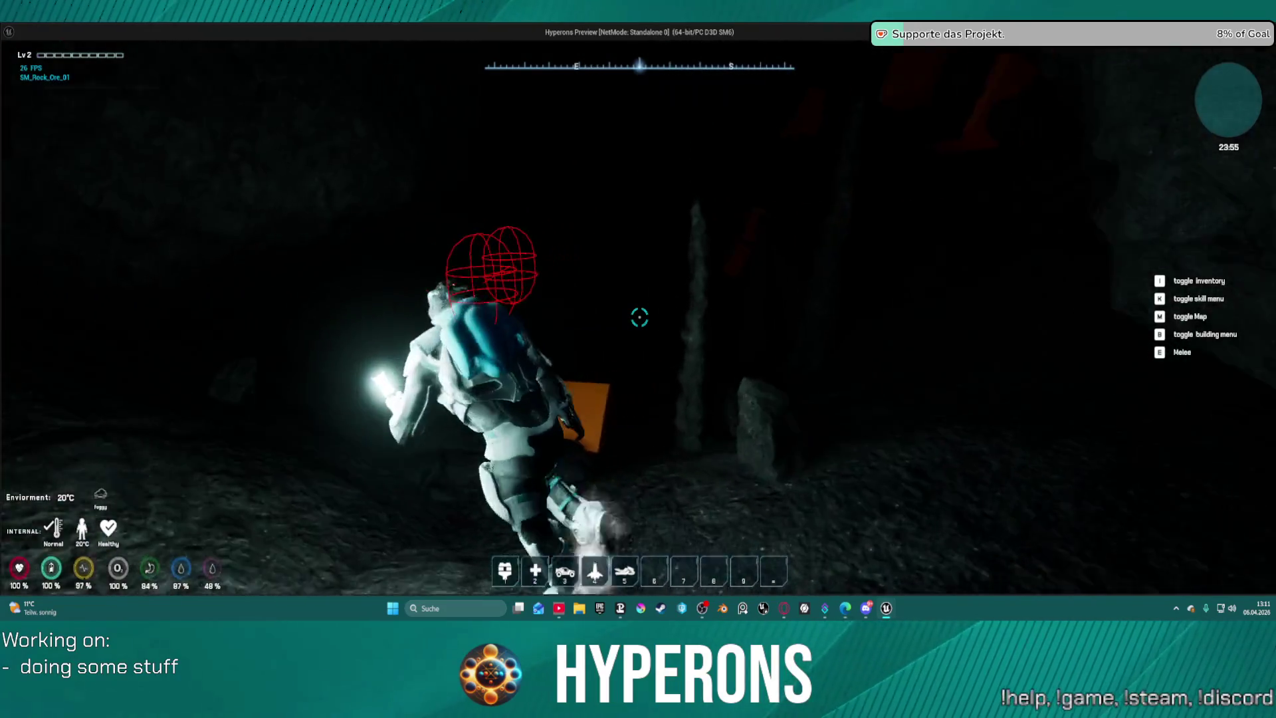
pyautogui.press('w')
pyautogui.press('w')
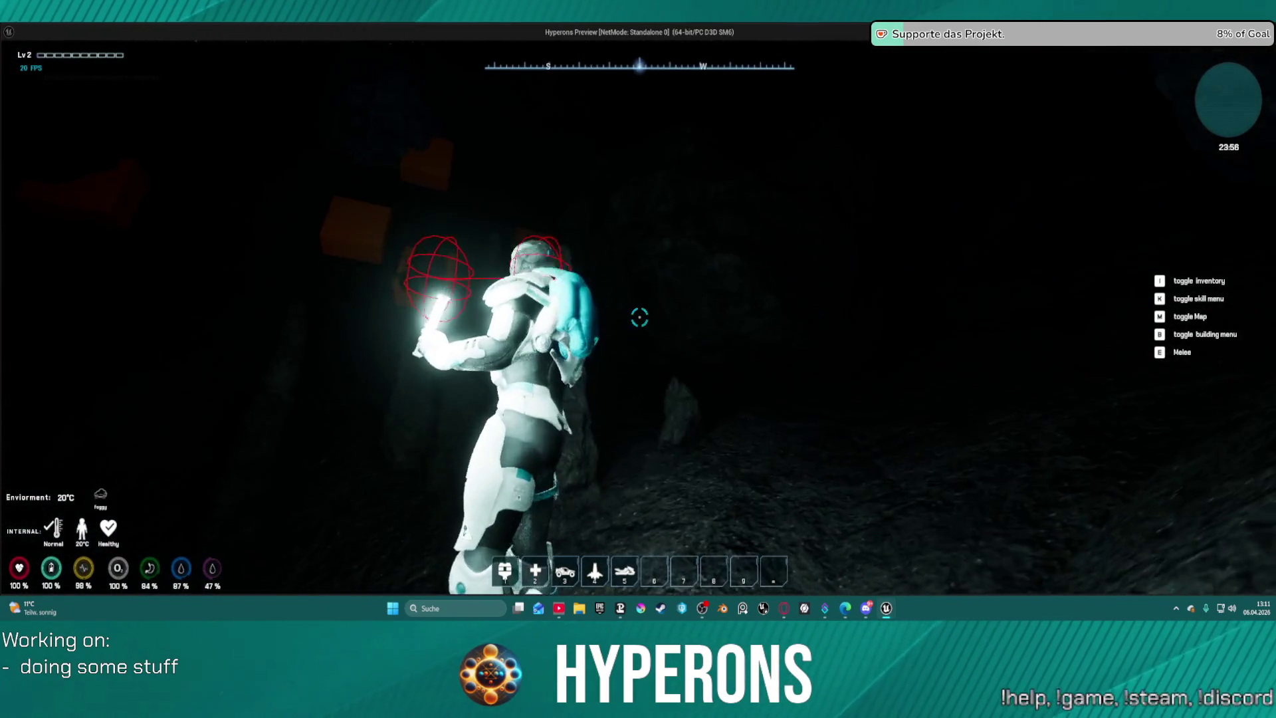
# Traverse left along a ledge, leap onto higher ledges, and crouch while moving deeper.
pyautogui.press('a')
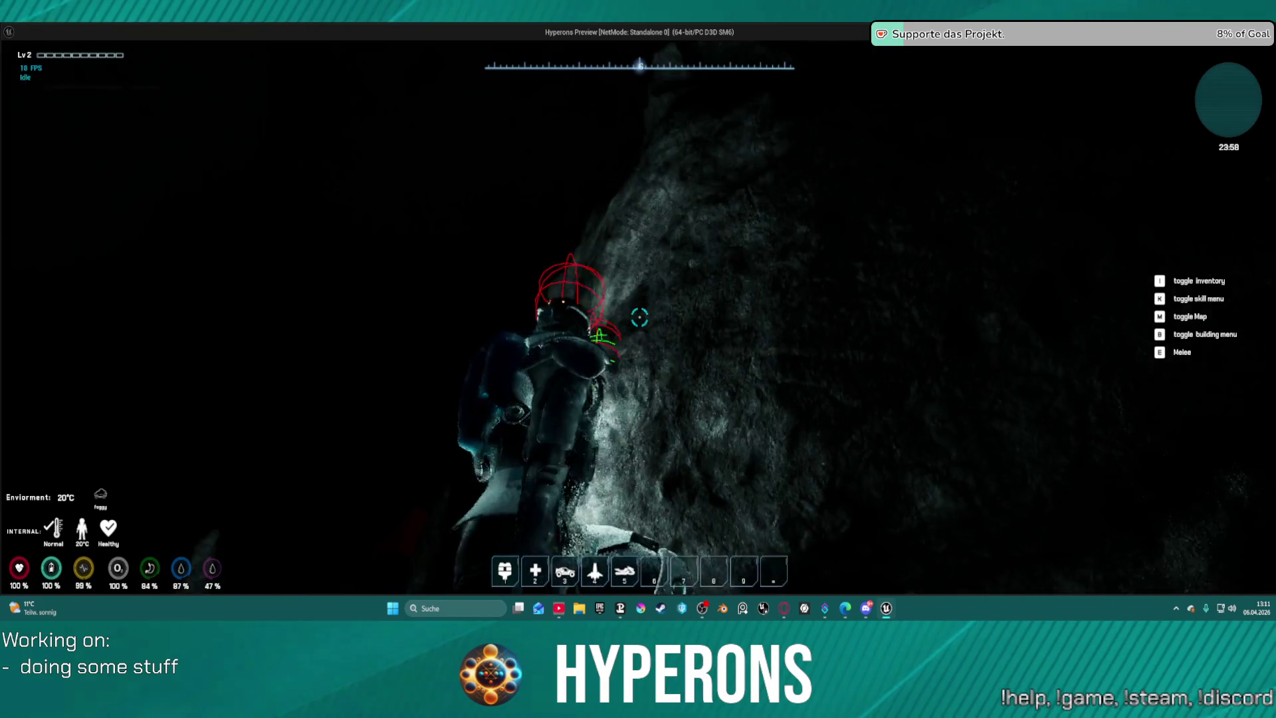
pyautogui.press('space')
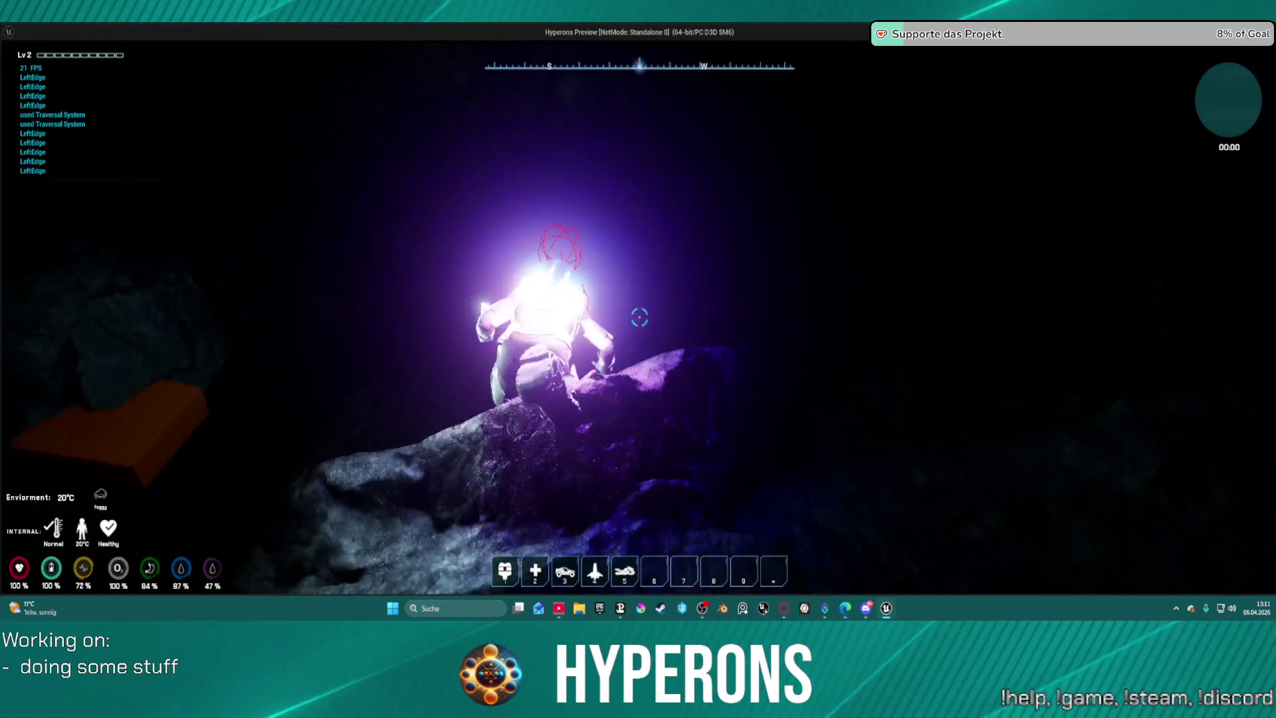
pyautogui.press('w')
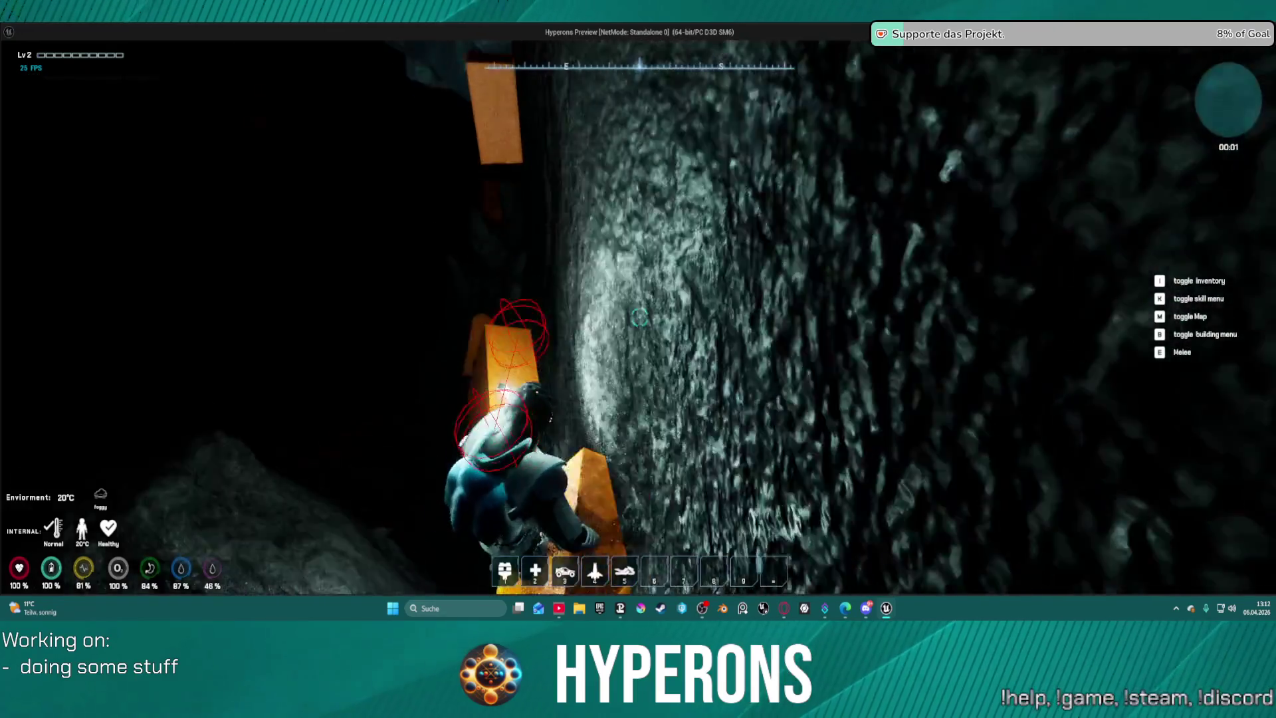
pyautogui.press('w')
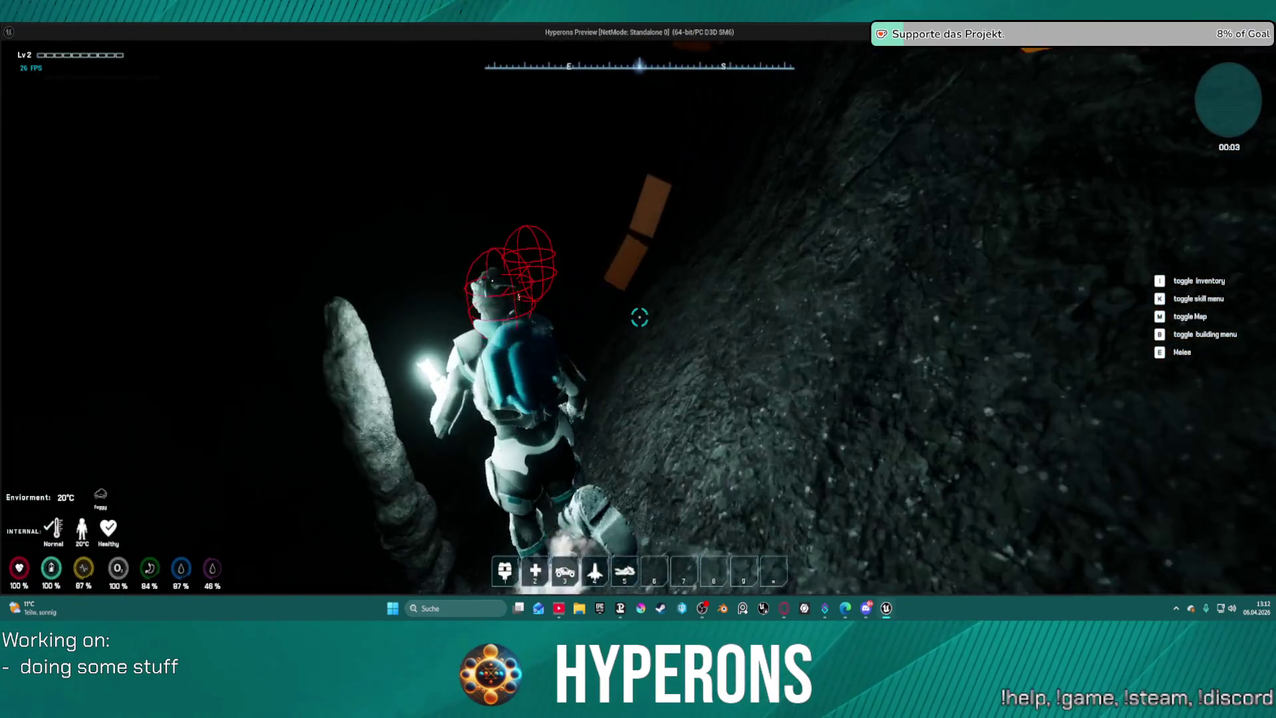
pyautogui.press('w')
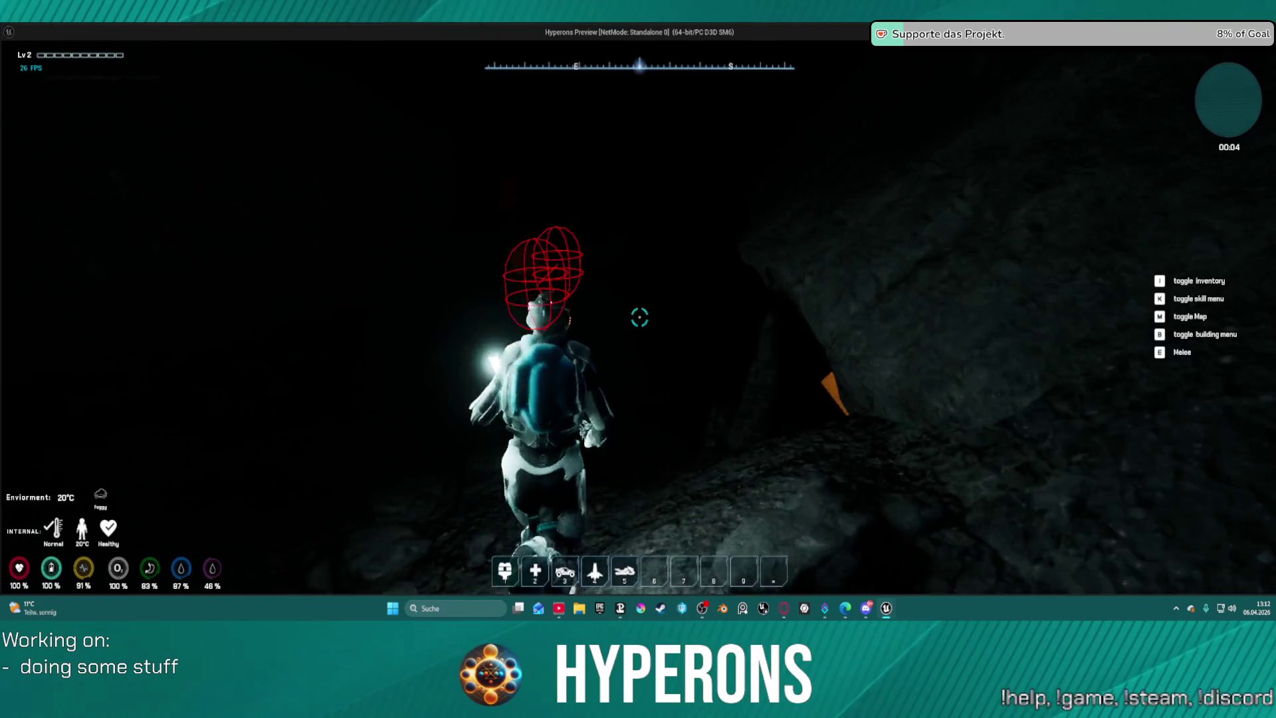
pyautogui.press('w')
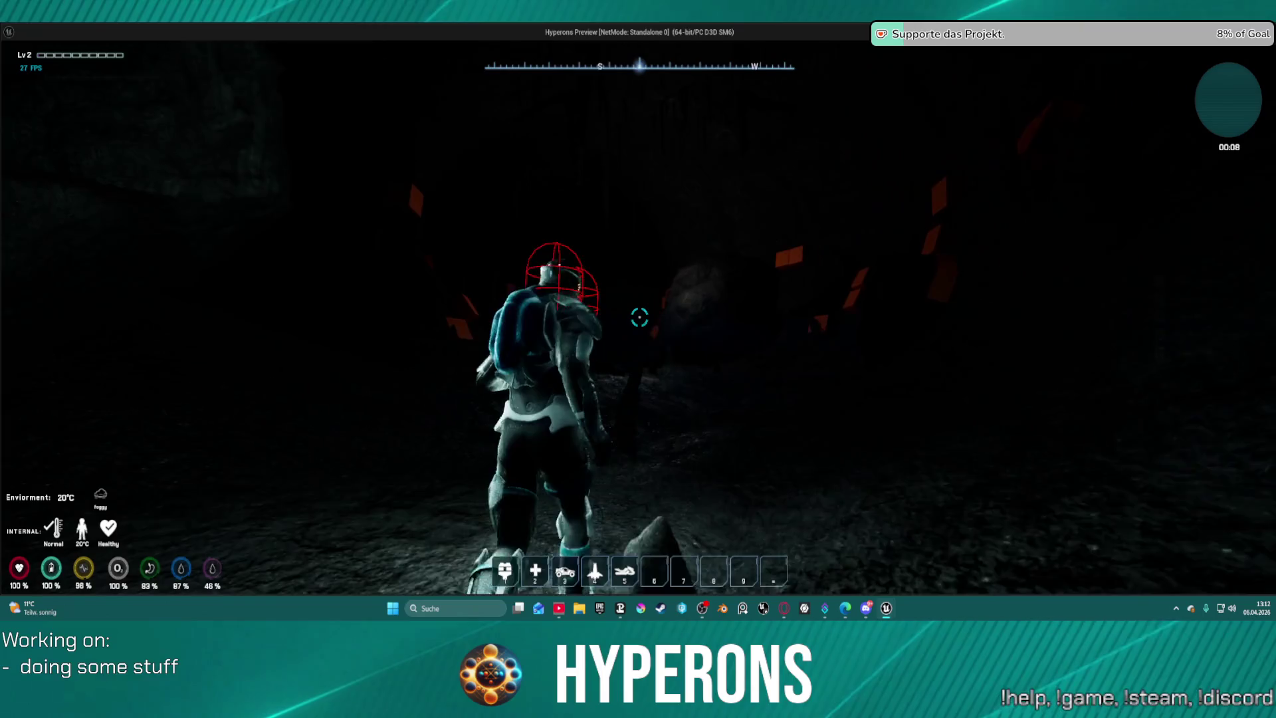
pyautogui.press('c')
pyautogui.press('c')
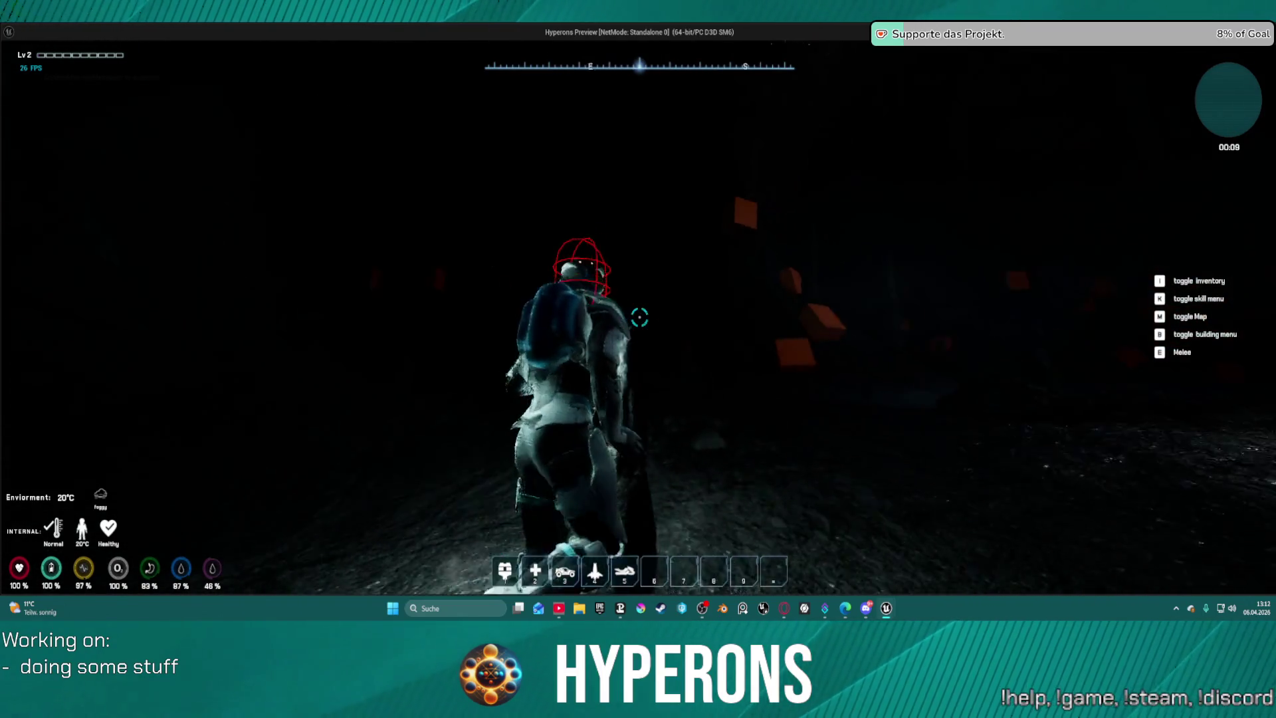
pyautogui.press('w')
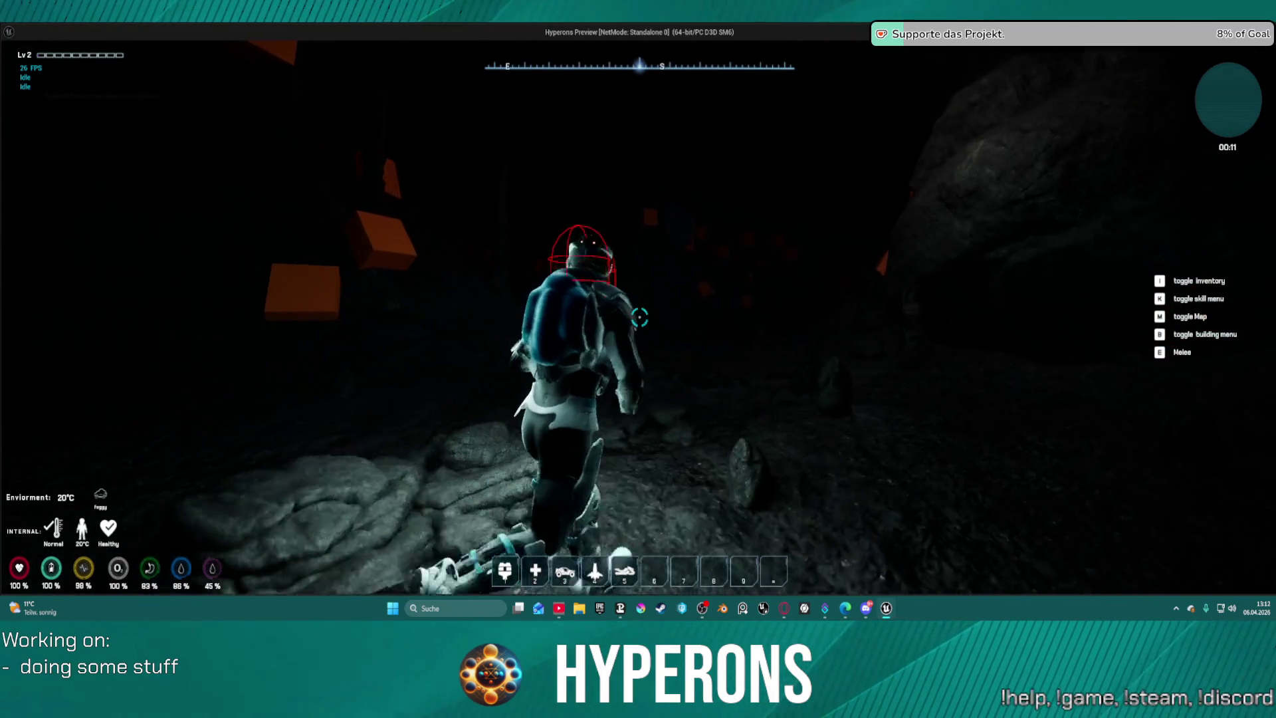
pyautogui.press('w')
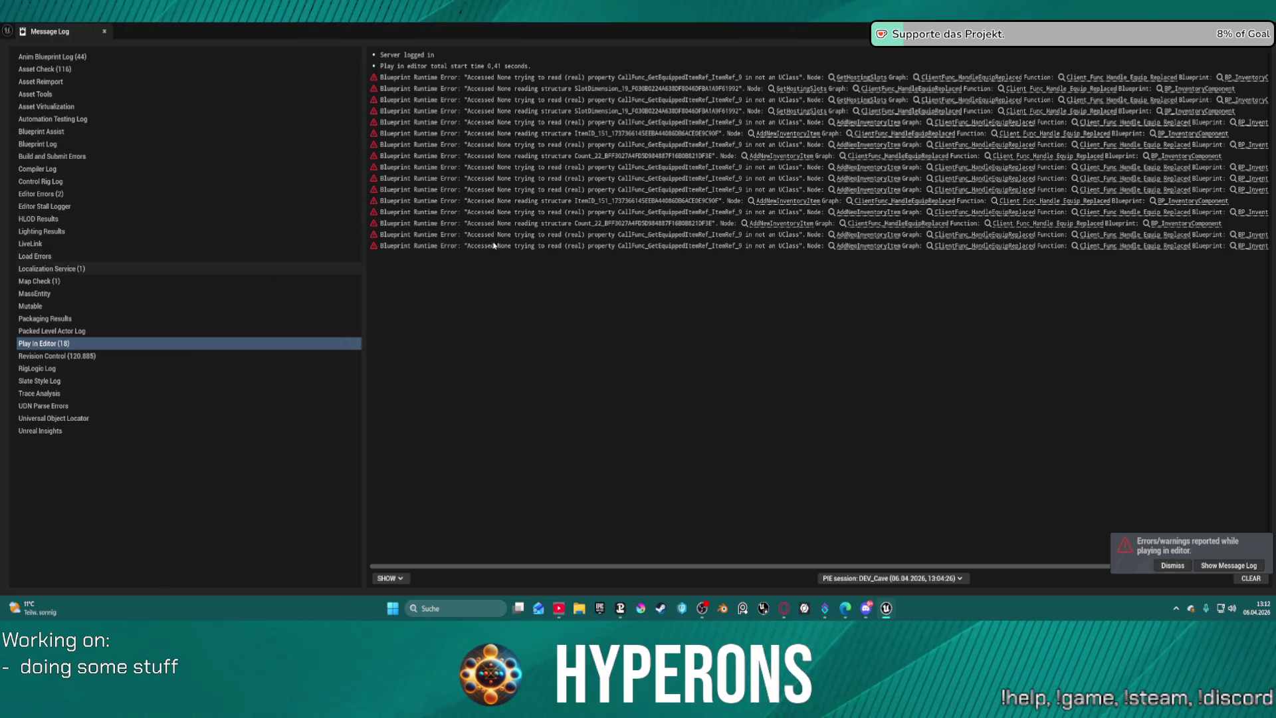
# Jump from the error to the GetHostingSlots node and detach BP_InventoryComponent into a floating window.
pyautogui.click(863, 78)
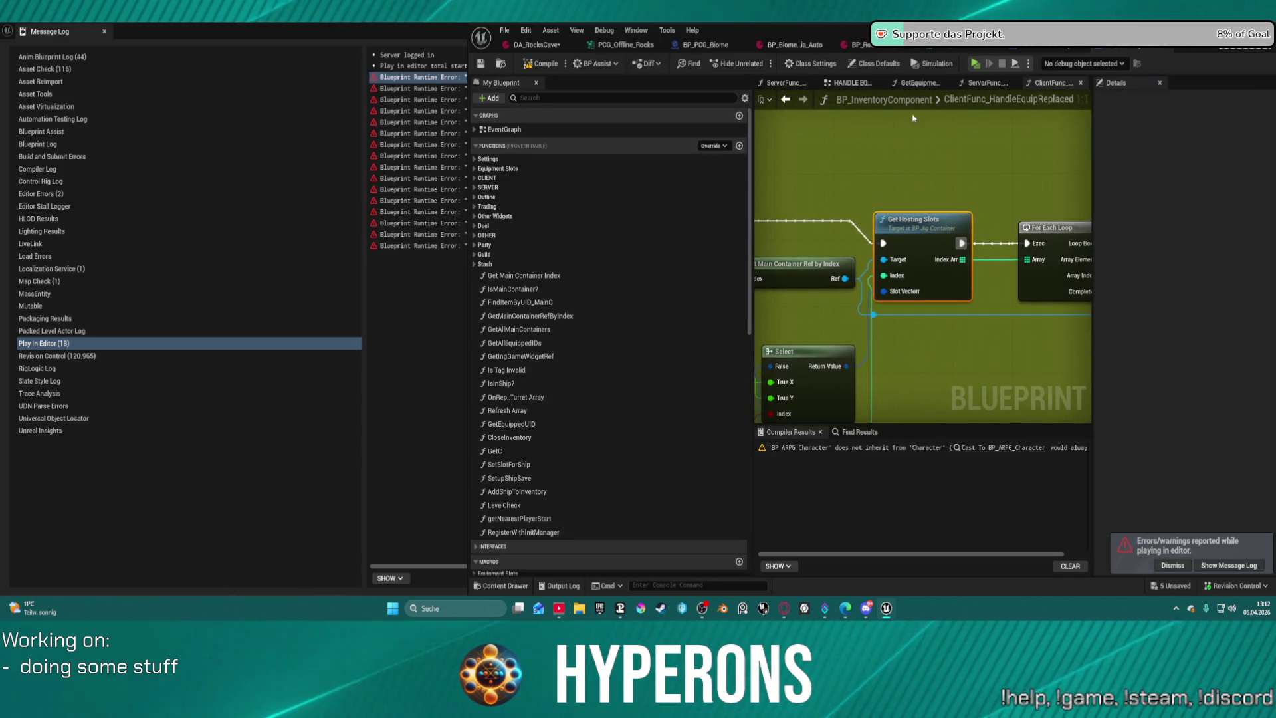
pyautogui.scroll(-5, 815, 178)
pyautogui.scroll(5, 810, 321)
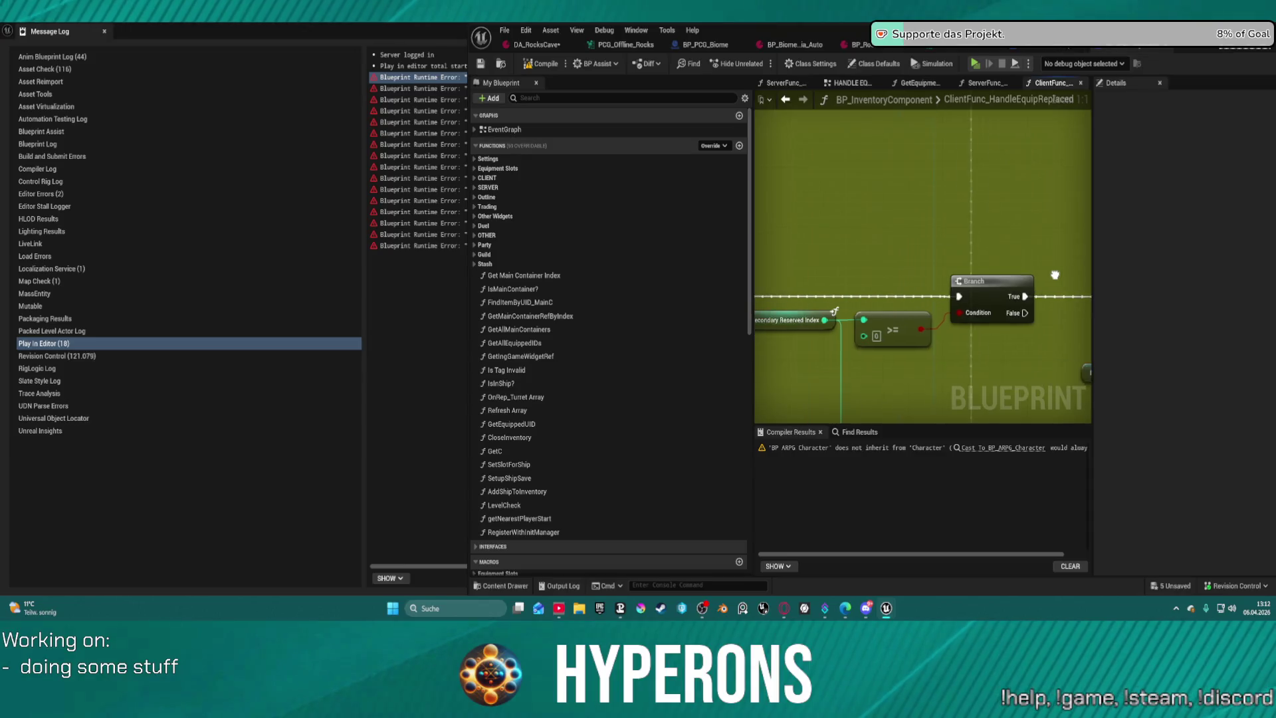
pyautogui.scroll(-5, 909, 293)
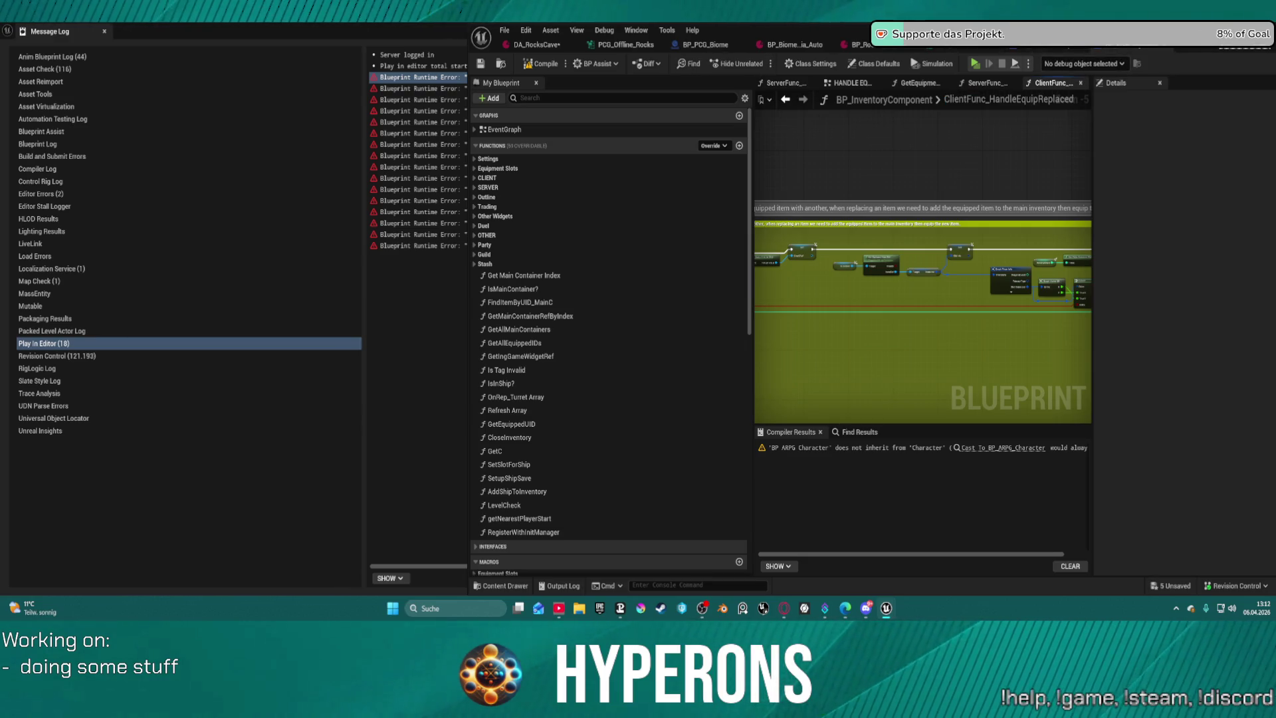
pyautogui.moveTo(1137, 49); pyautogui.dragTo(935, 191)
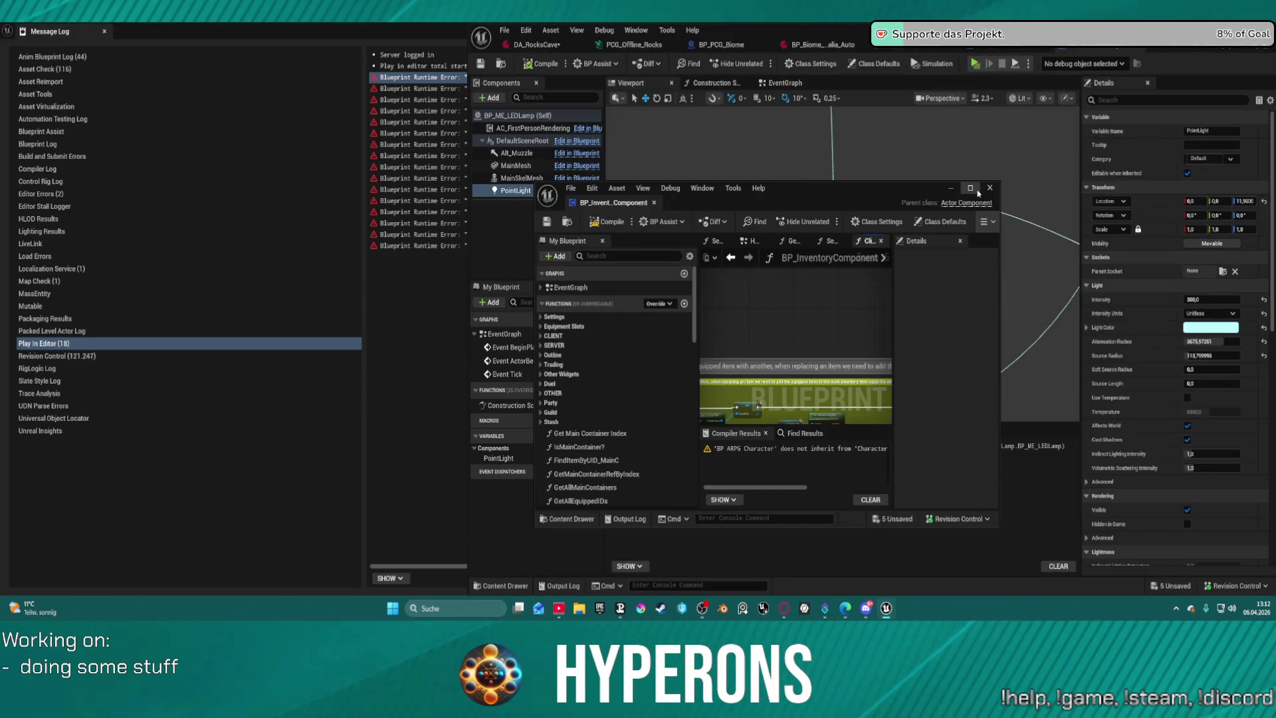
# Maximize the inventory component window and pan the graph around the Bug?? comment nodes.
pyautogui.click(978, 192)
pyautogui.moveTo(451, 167); pyautogui.dragTo(108, 167)
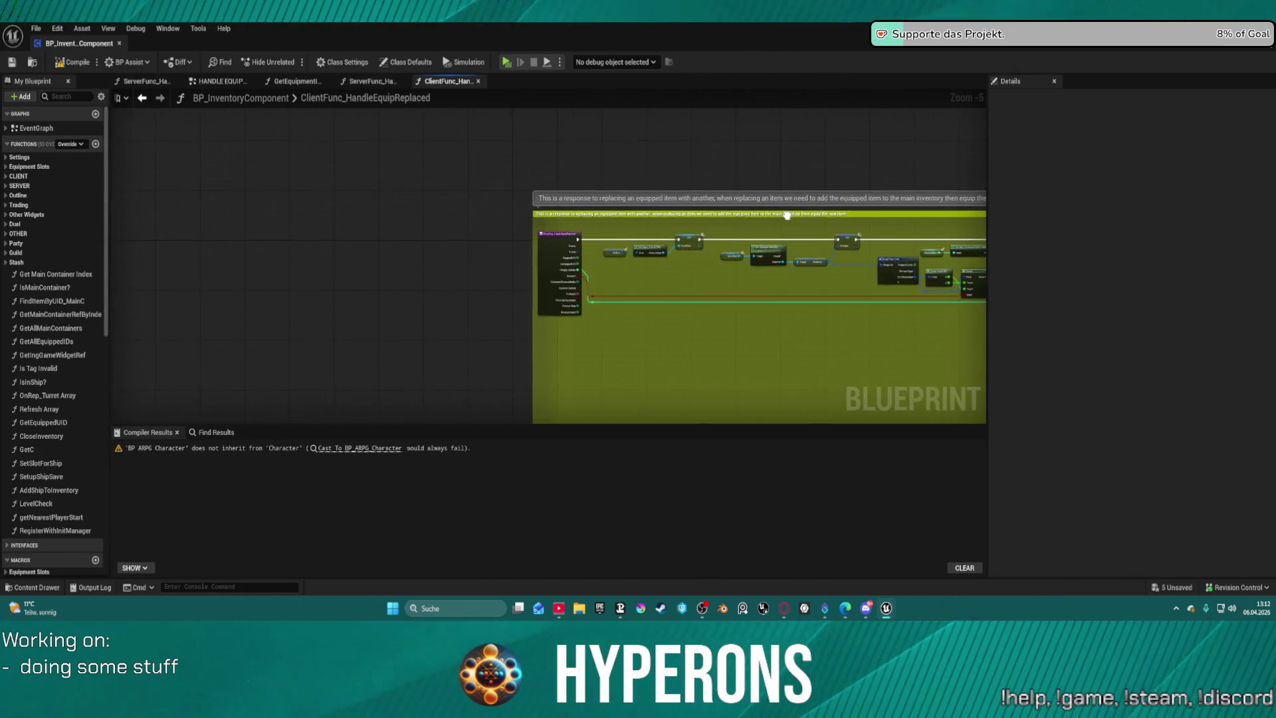
pyautogui.scroll(5, 454, 242)
pyautogui.moveTo(533, 208)
pyautogui.mouseDown()
pyautogui.moveTo(501, 293)
pyautogui.moveTo(413, 228)
pyautogui.moveTo(166, 166)
pyautogui.moveTo(40, 273)
pyautogui.mouseUp()
pyautogui.scroll(-3, 536, 293)
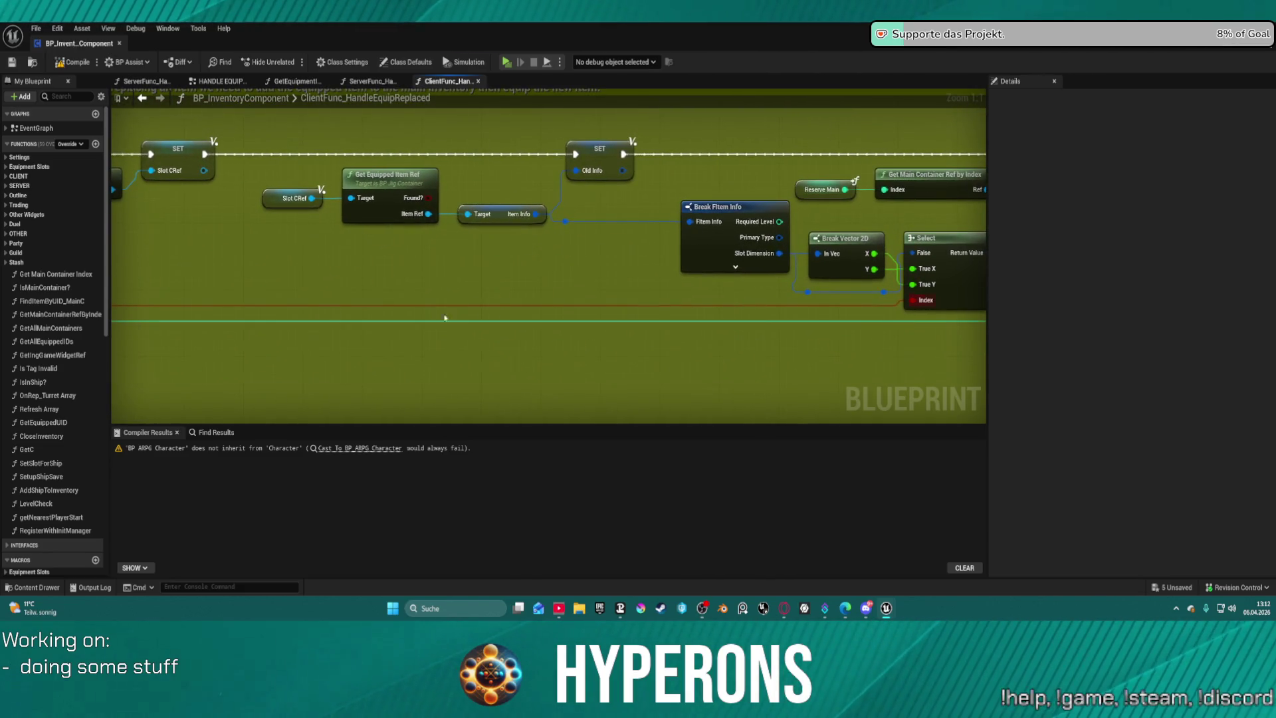
pyautogui.moveTo(536, 293)
pyautogui.mouseDown()
pyautogui.moveTo(248, 131)
pyautogui.moveTo(278, 113)
pyautogui.mouseUp()
pyautogui.moveTo(644, 223)
pyautogui.mouseDown()
pyautogui.moveTo(285, 56)
pyautogui.moveTo(334, 41)
pyautogui.moveTo(278, 50)
pyautogui.mouseUp()
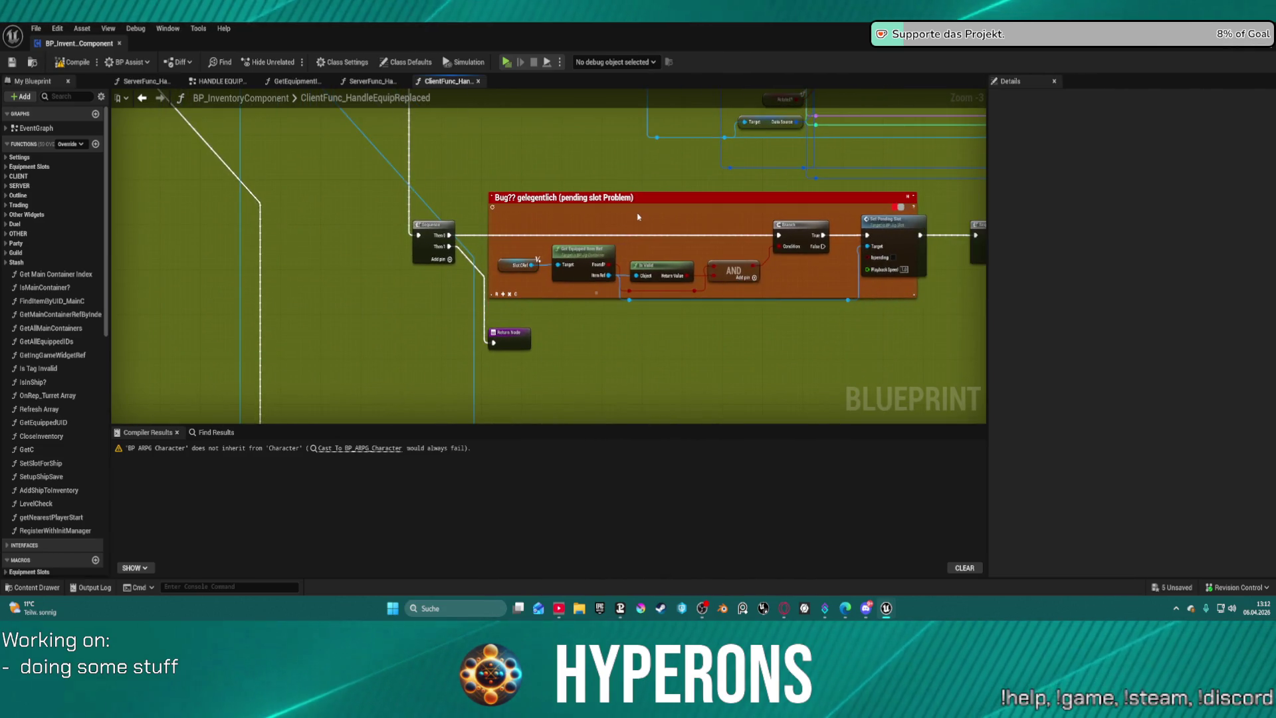
pyautogui.moveTo(736, 211)
pyautogui.mouseDown()
pyautogui.moveTo(432, 216)
pyautogui.moveTo(483, 282)
pyautogui.mouseUp()
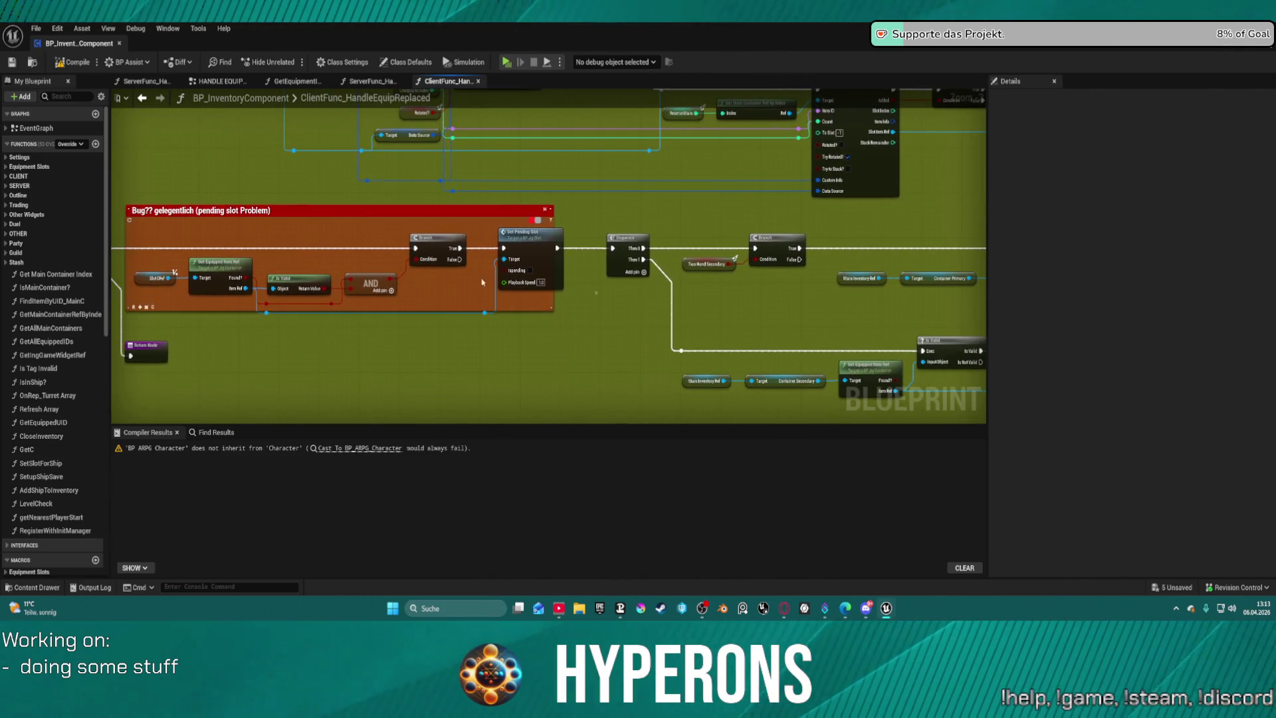
pyautogui.scroll(-3, 579, 291)
pyautogui.moveTo(579, 291)
pyautogui.mouseDown()
pyautogui.moveTo(695, 213)
pyautogui.moveTo(794, 271)
pyautogui.moveTo(731, 375)
pyautogui.moveTo(507, 313)
pyautogui.moveTo(379, 308)
pyautogui.moveTo(729, 297)
pyautogui.moveTo(546, 324)
pyautogui.moveTo(118, 324)
pyautogui.moveTo(113, 307)
pyautogui.moveTo(289, 271)
pyautogui.mouseUp()
pyautogui.scroll(3, 731, 376)
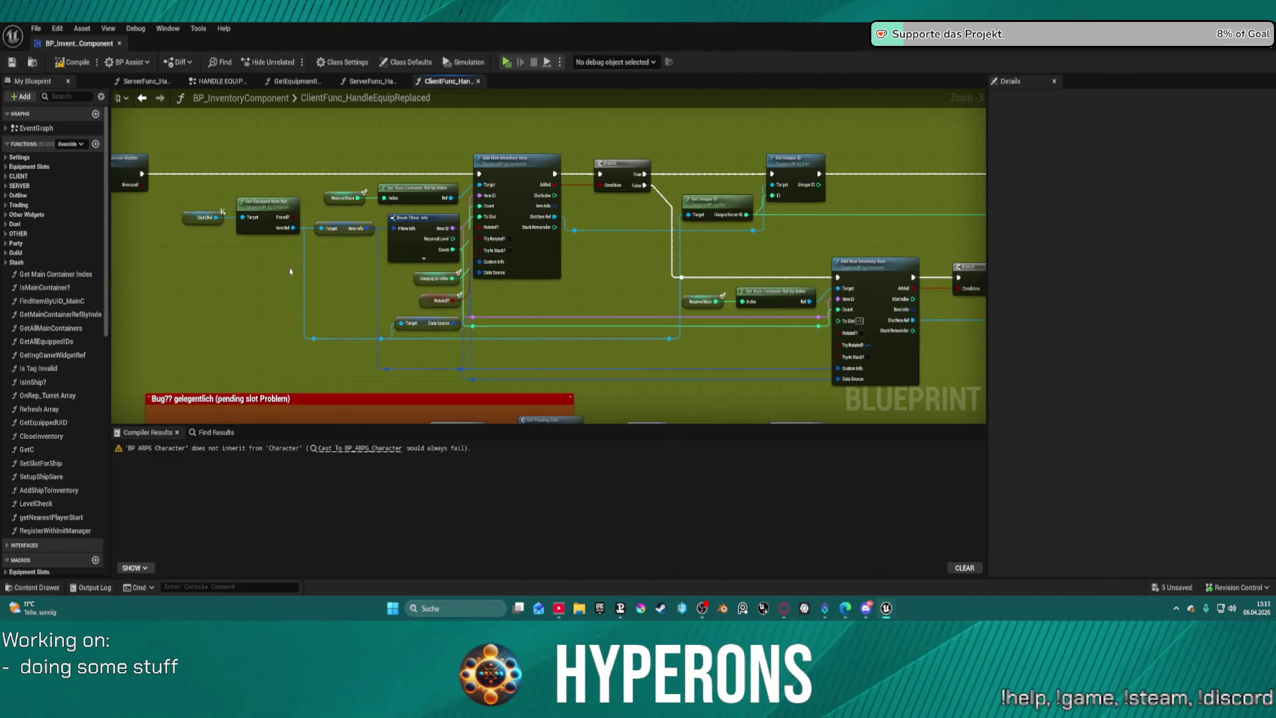
# Open BP_JigContainer's AddNewInventoryItem function graph from the Add New Inventory Item node.
pyautogui.rightClick(511, 178)
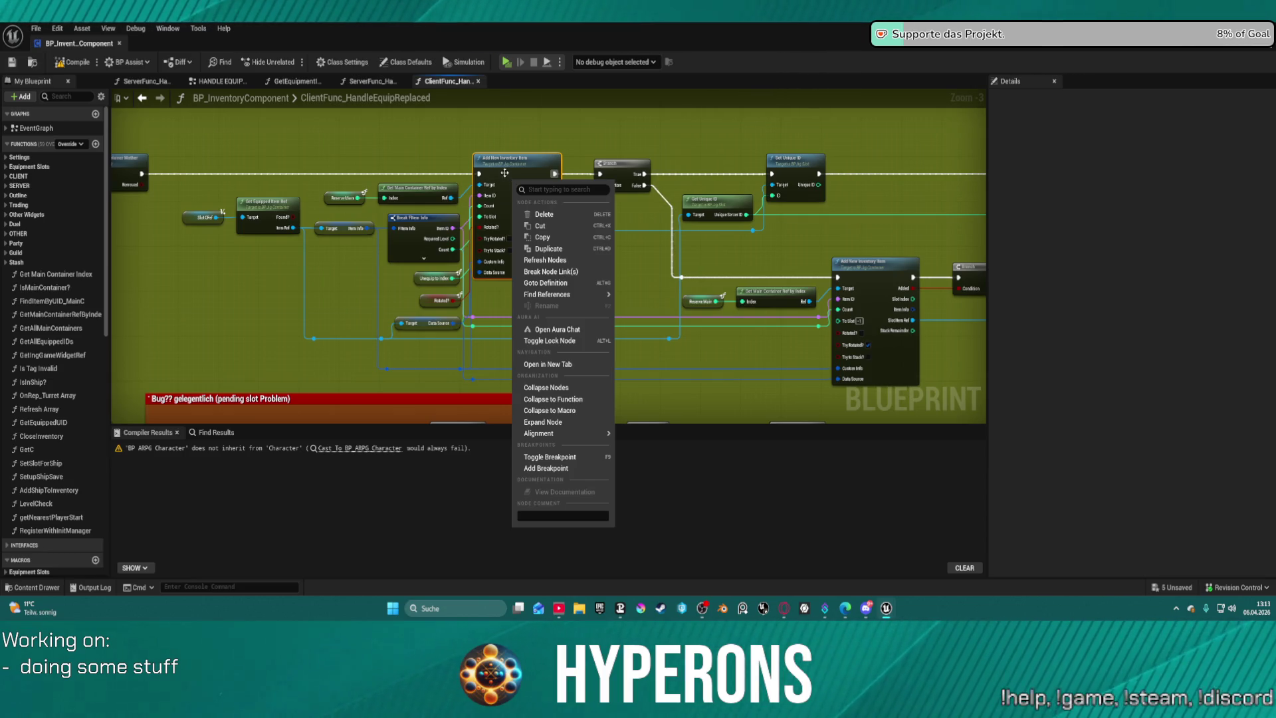
pyautogui.click(504, 173)
pyautogui.doubleClick(504, 173)
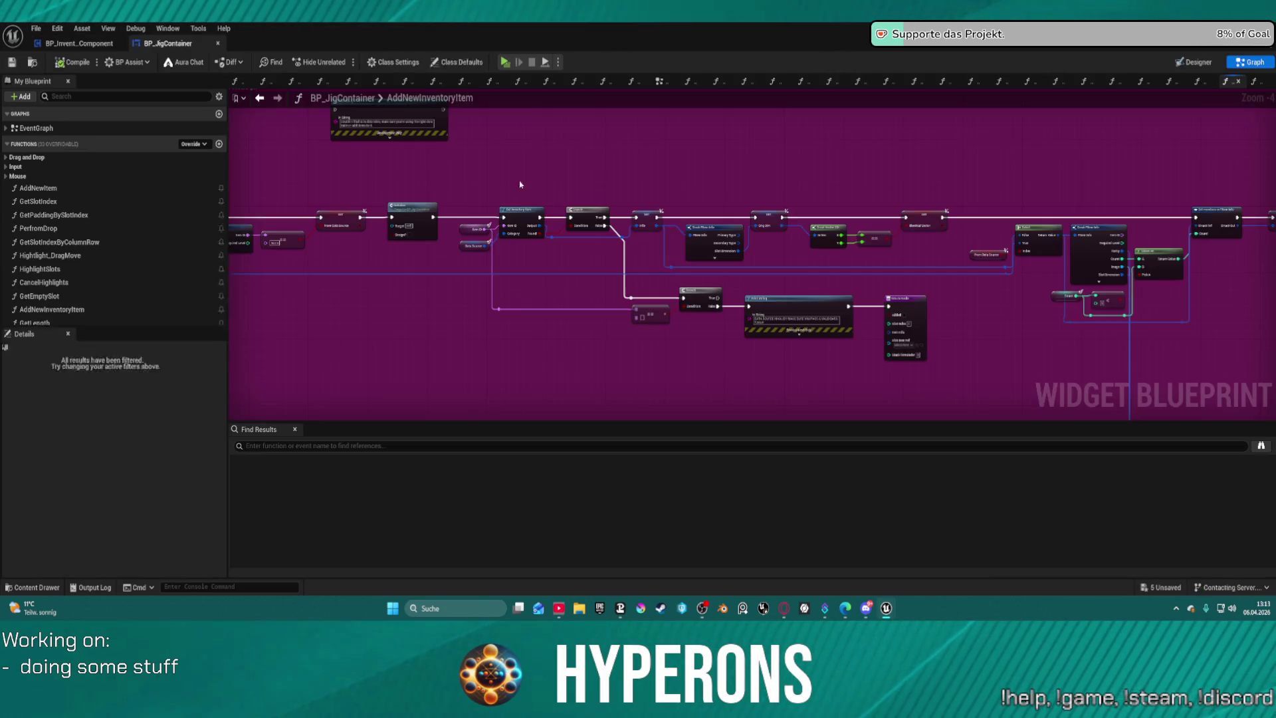
# Zoom in and out around the AddNewInventoryItem function graph.
pyautogui.scroll(-5, 553, 357)
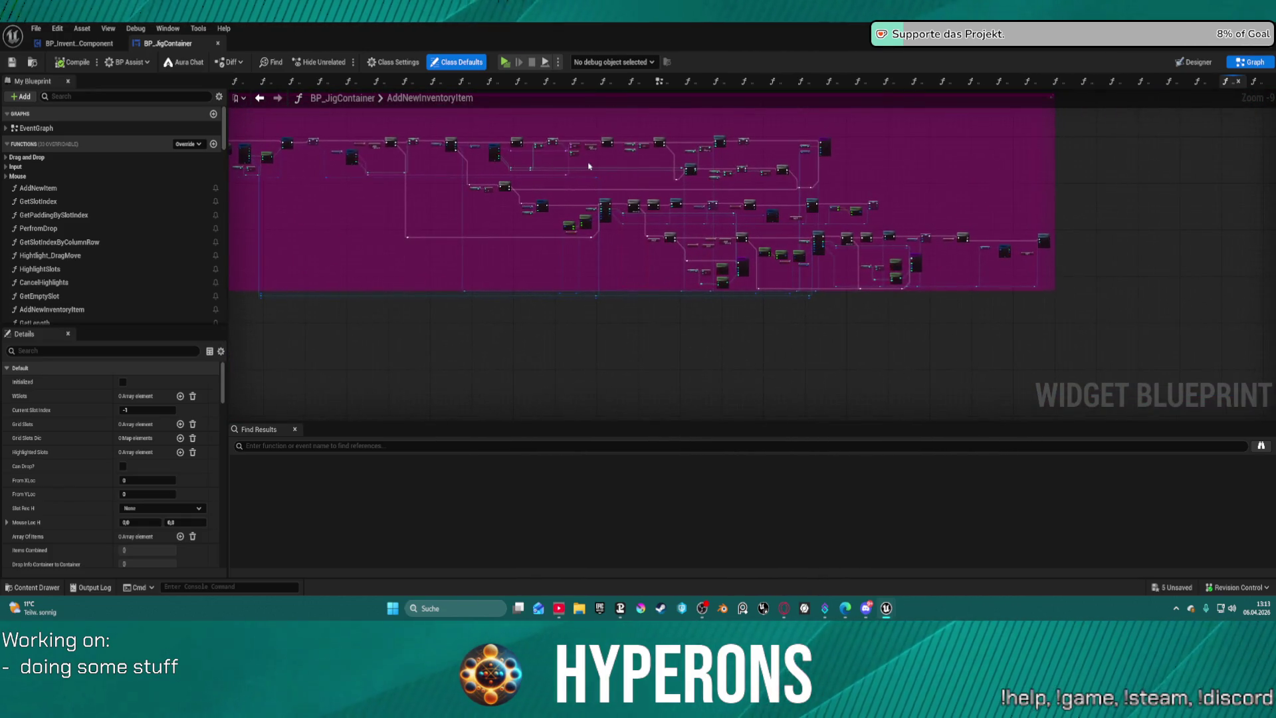
pyautogui.scroll(10, 415, 97)
pyautogui.scroll(-3, 415, 93)
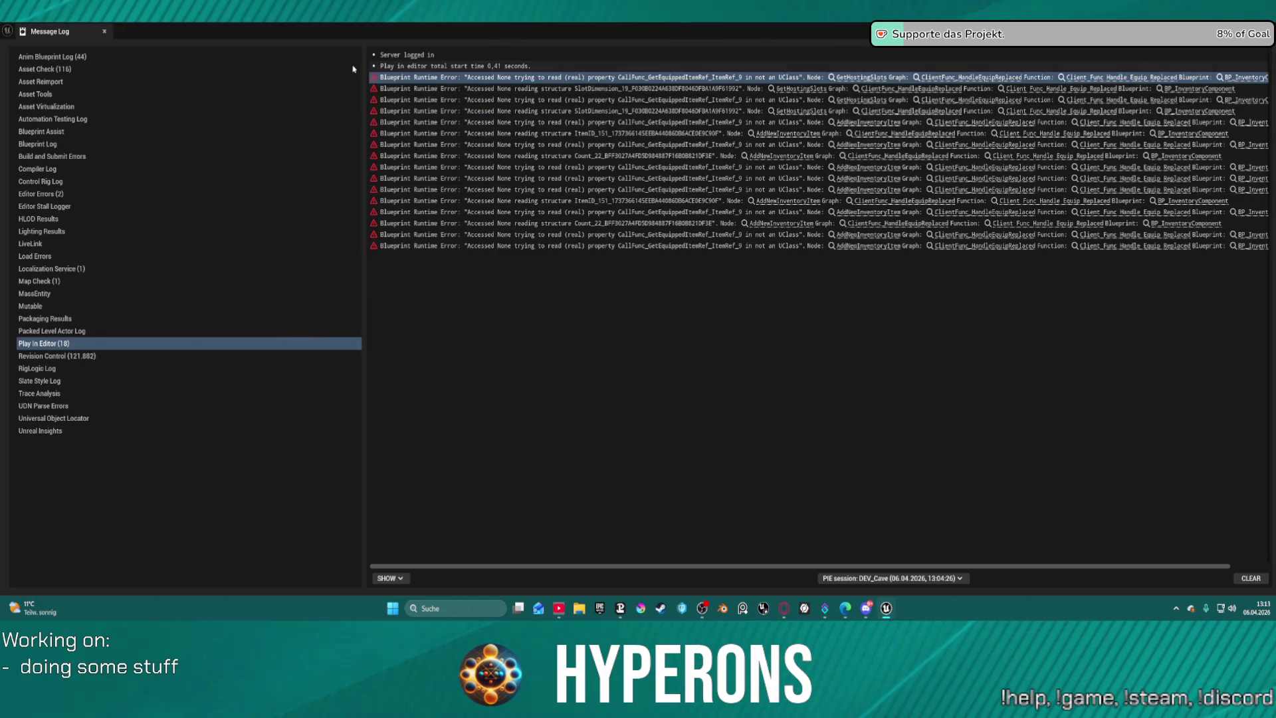
# Snip a screenshot of the error list and jump to the Get Hosting Slots node from the first error.
pyautogui.press('super+shift+s')
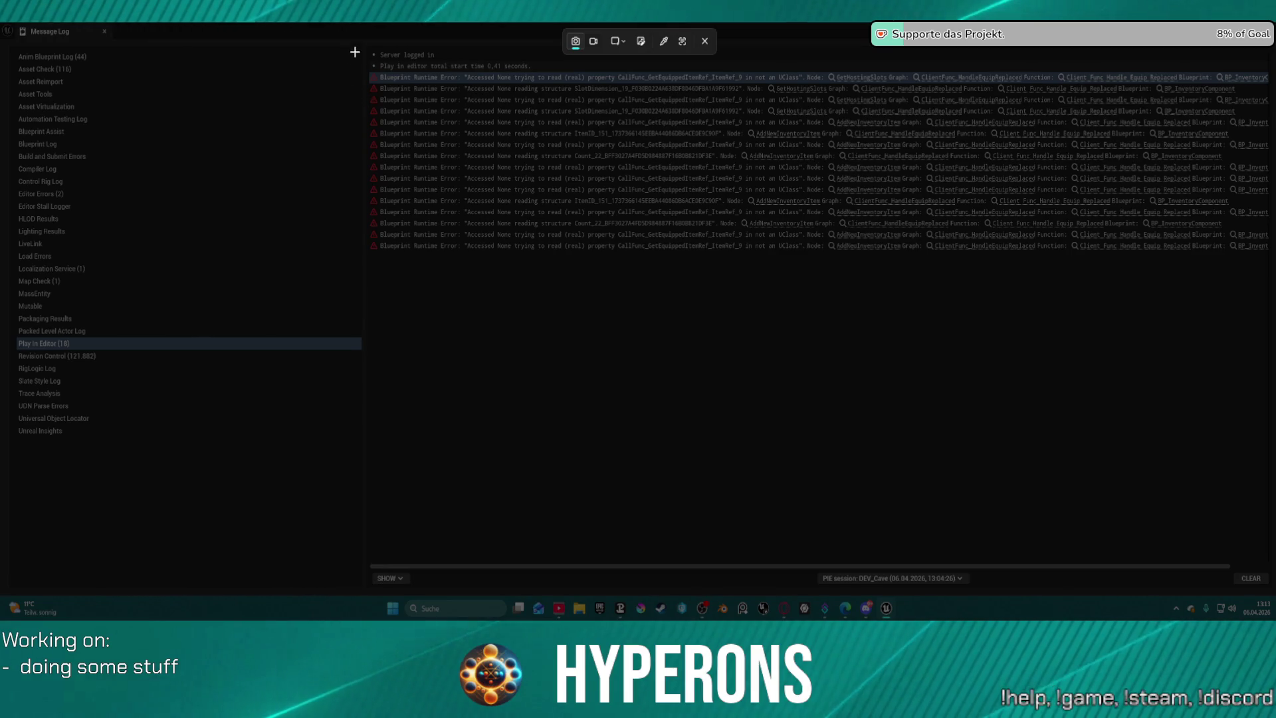
pyautogui.moveTo(351, 66)
pyautogui.mouseDown()
pyautogui.moveTo(1275, 310)
pyautogui.moveTo(1225, 193)
pyautogui.moveTo(1271, 232)
pyautogui.moveTo(1208, 223)
pyautogui.moveTo(1206, 251)
pyautogui.moveTo(1125, 217)
pyautogui.moveTo(1063, 220)
pyautogui.mouseUp()
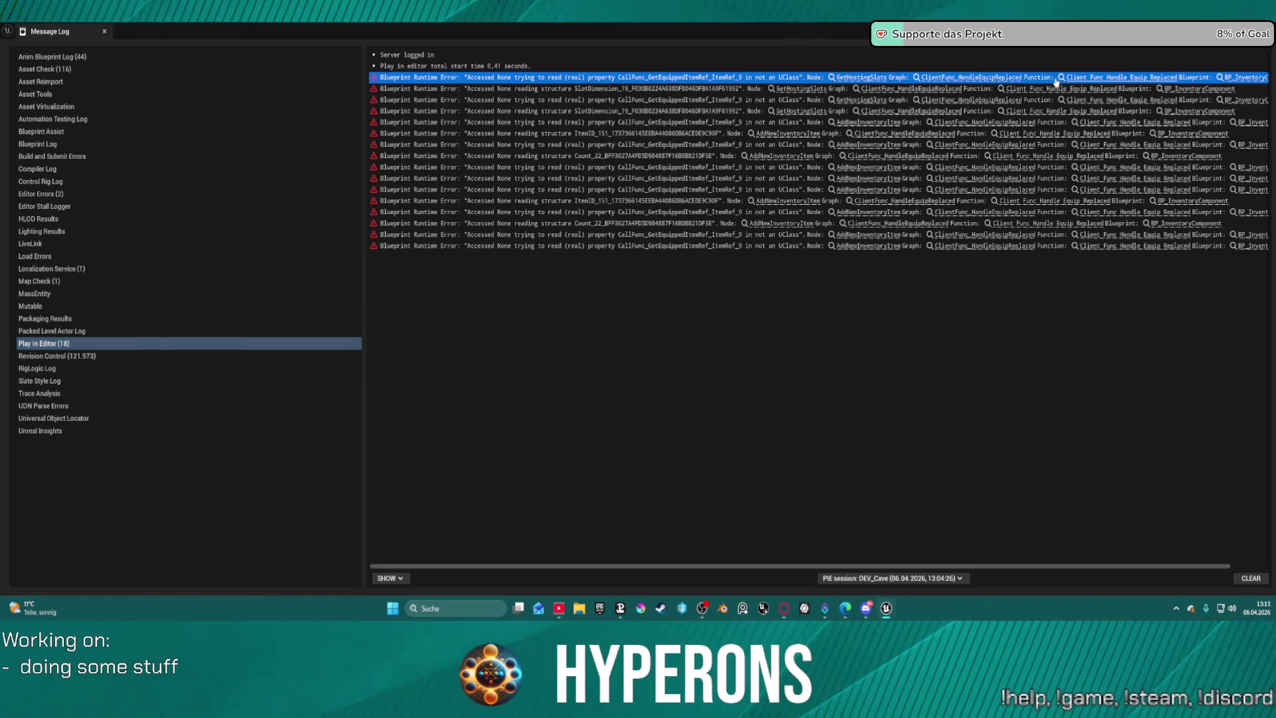
pyautogui.click(852, 77)
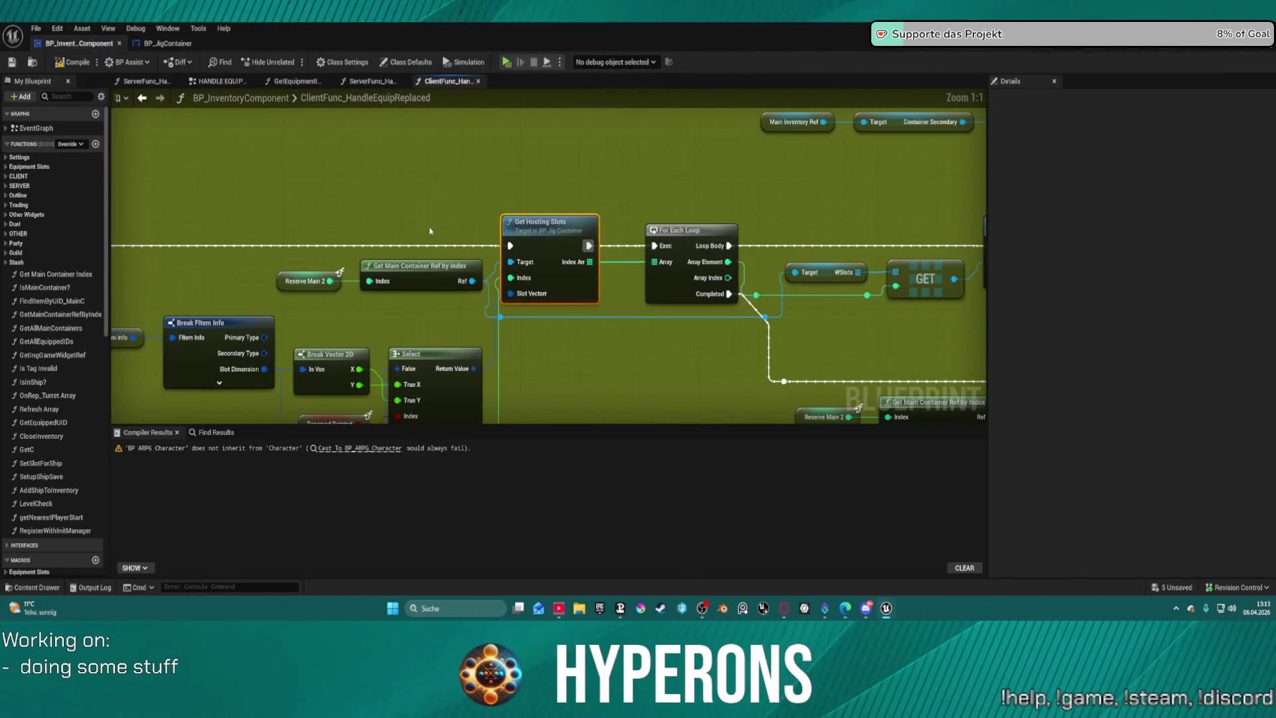
pyautogui.scroll(-1, 357, 238)
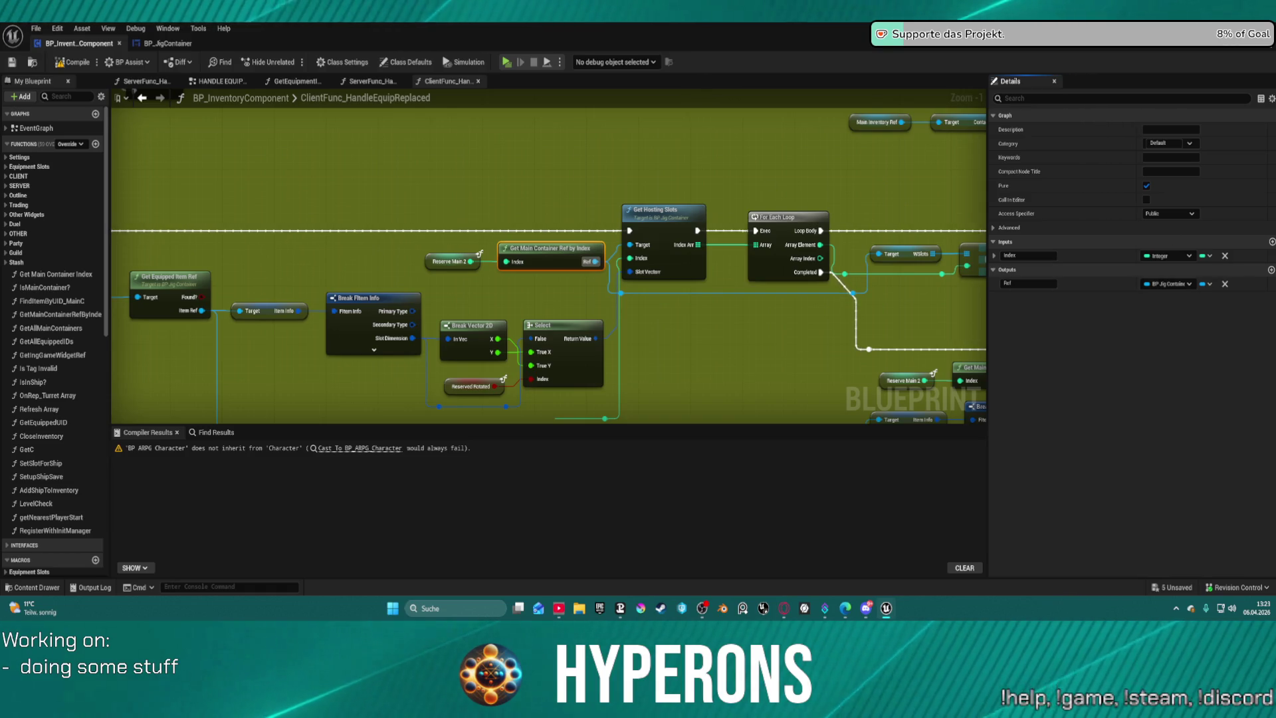
# Pan through ClientFunc_HandleEquipReplaced from the loop and Branch nodes to the Bug?? comment area.
pyautogui.scroll(-1, 590, 264)
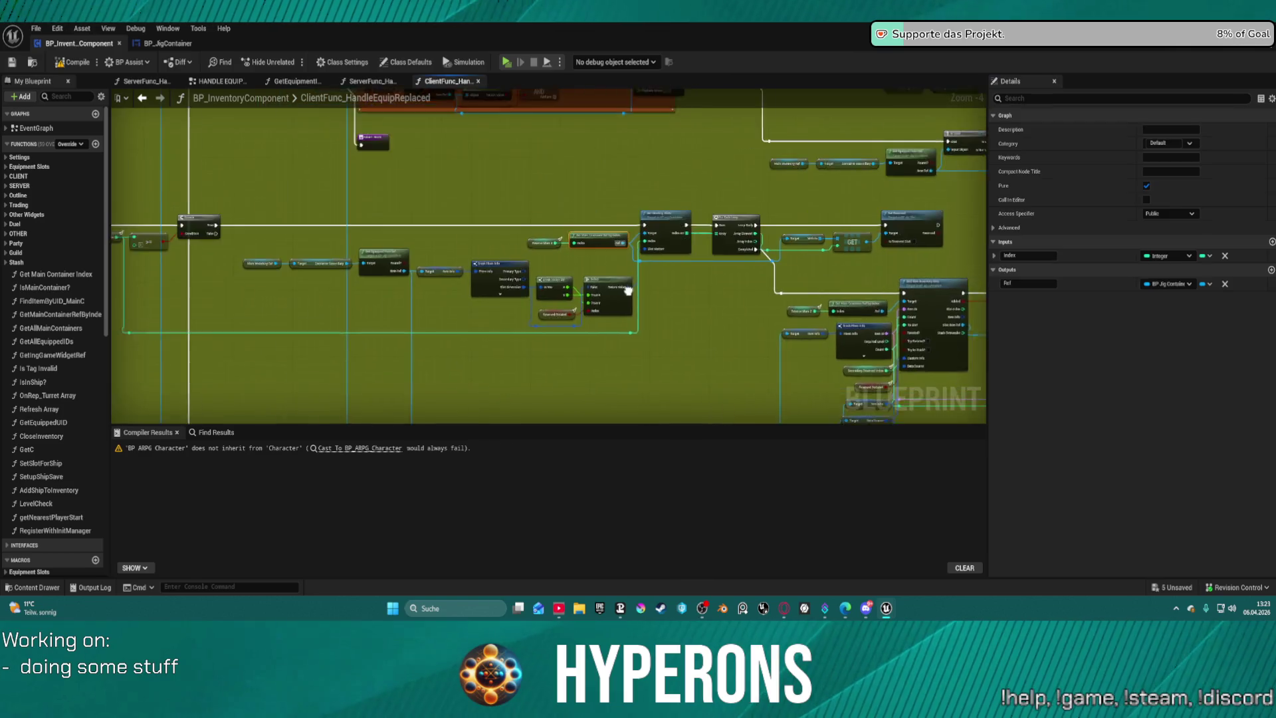
pyautogui.scroll(2, 589, 264)
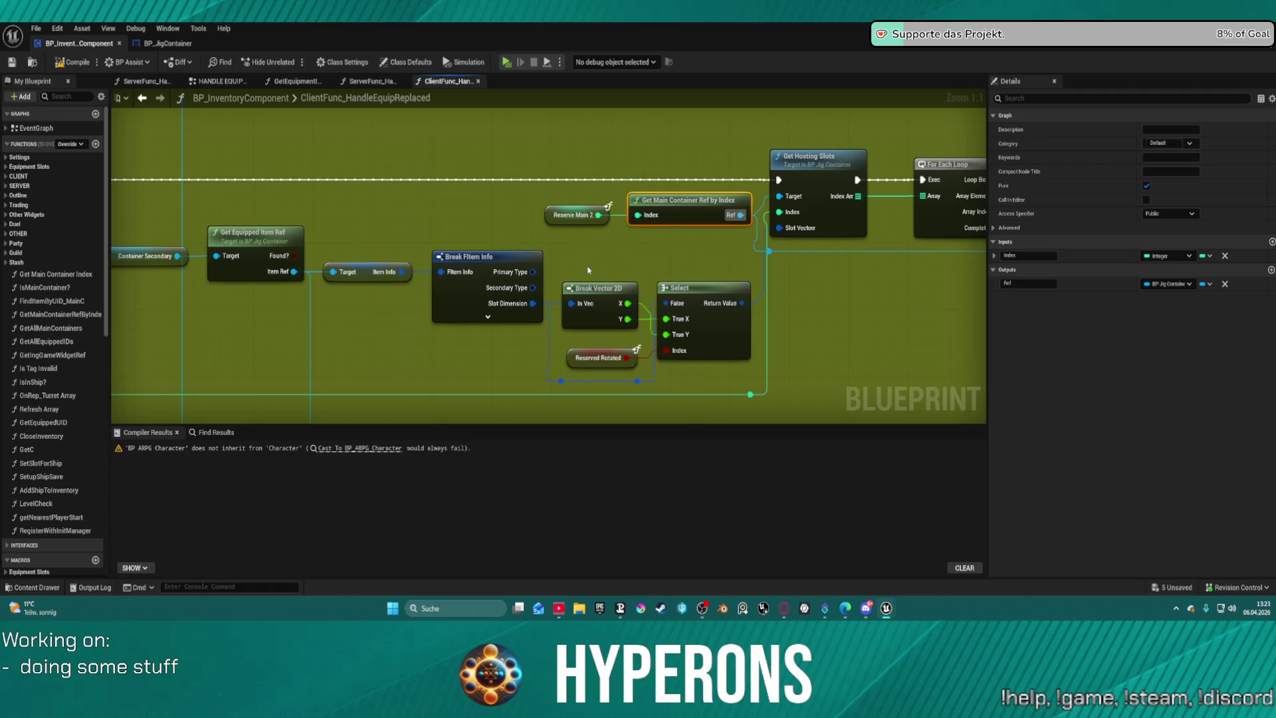
pyautogui.moveTo(584, 261)
pyautogui.mouseDown()
pyautogui.moveTo(83, 209)
pyautogui.moveTo(64, 265)
pyautogui.mouseUp()
pyautogui.moveTo(531, 266)
pyautogui.mouseDown()
pyautogui.moveTo(458, 261)
pyautogui.moveTo(460, 246)
pyautogui.mouseUp()
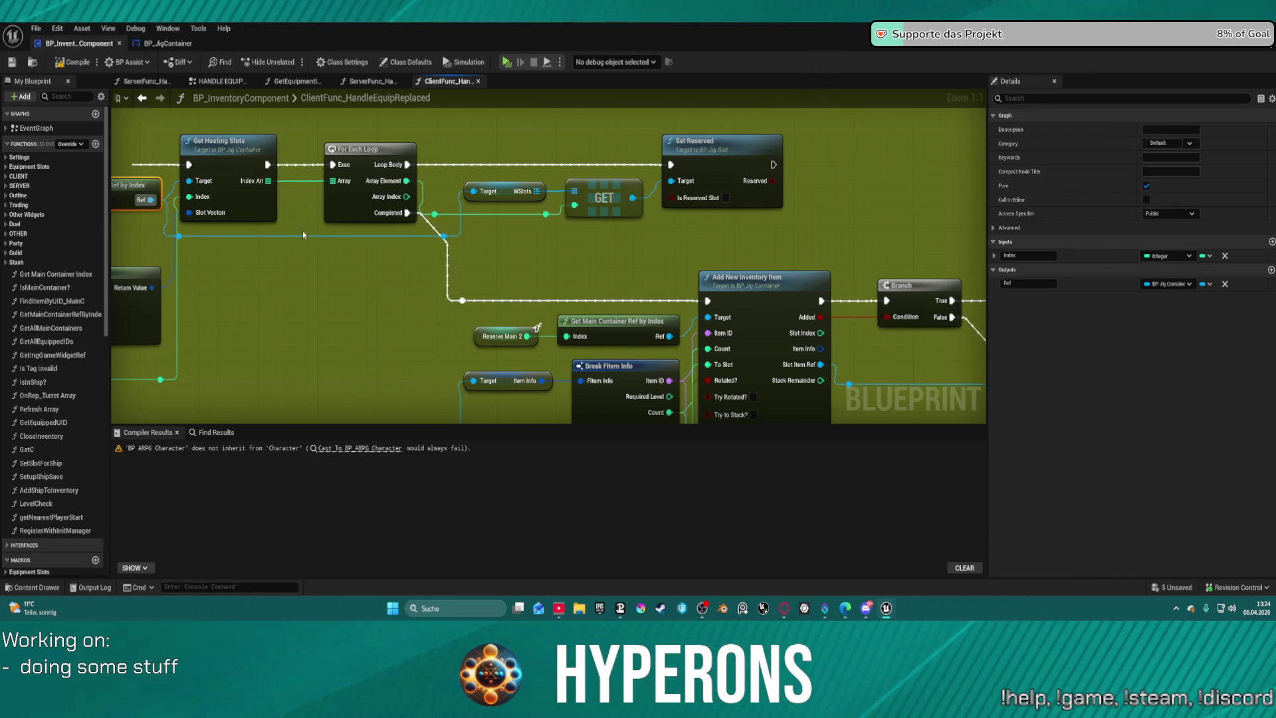
pyautogui.scroll(-4, 499, 177)
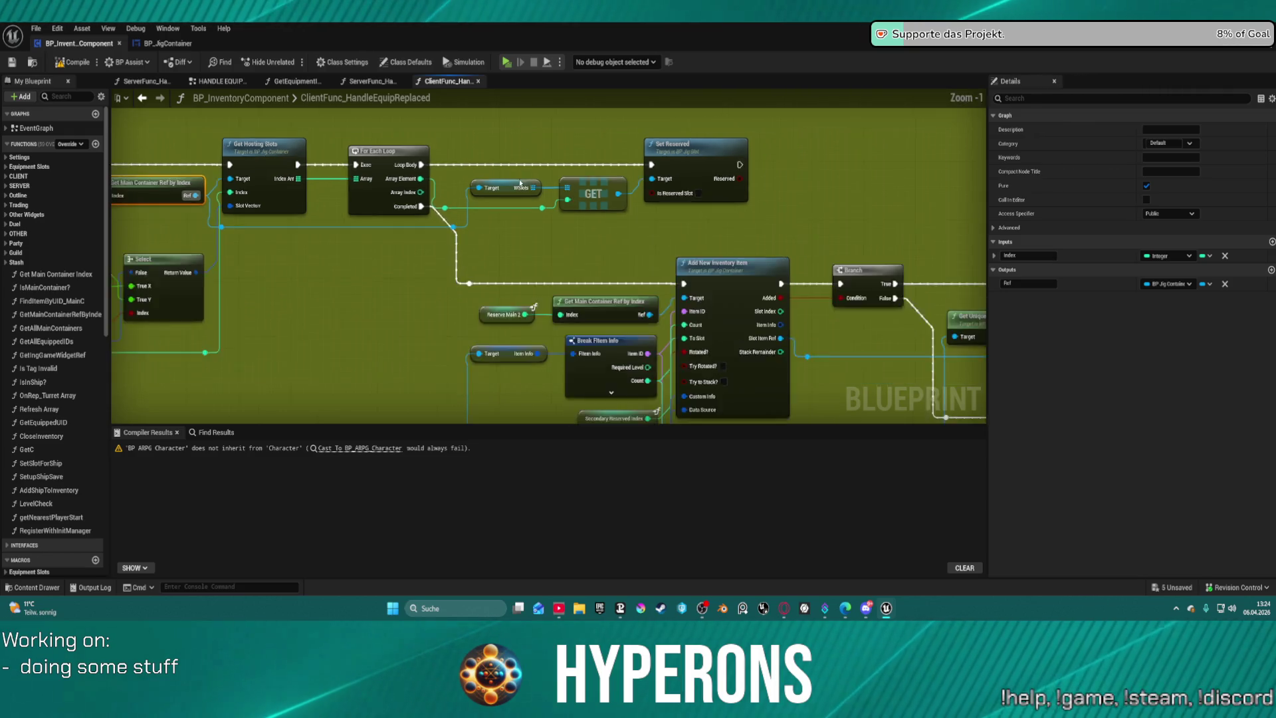
pyautogui.moveTo(511, 153)
pyautogui.mouseDown()
pyautogui.moveTo(661, 211)
pyautogui.moveTo(672, 201)
pyautogui.moveTo(662, 185)
pyautogui.moveTo(652, 205)
pyautogui.mouseUp()
pyautogui.scroll(4, 662, 212)
pyautogui.scroll(-5, 652, 206)
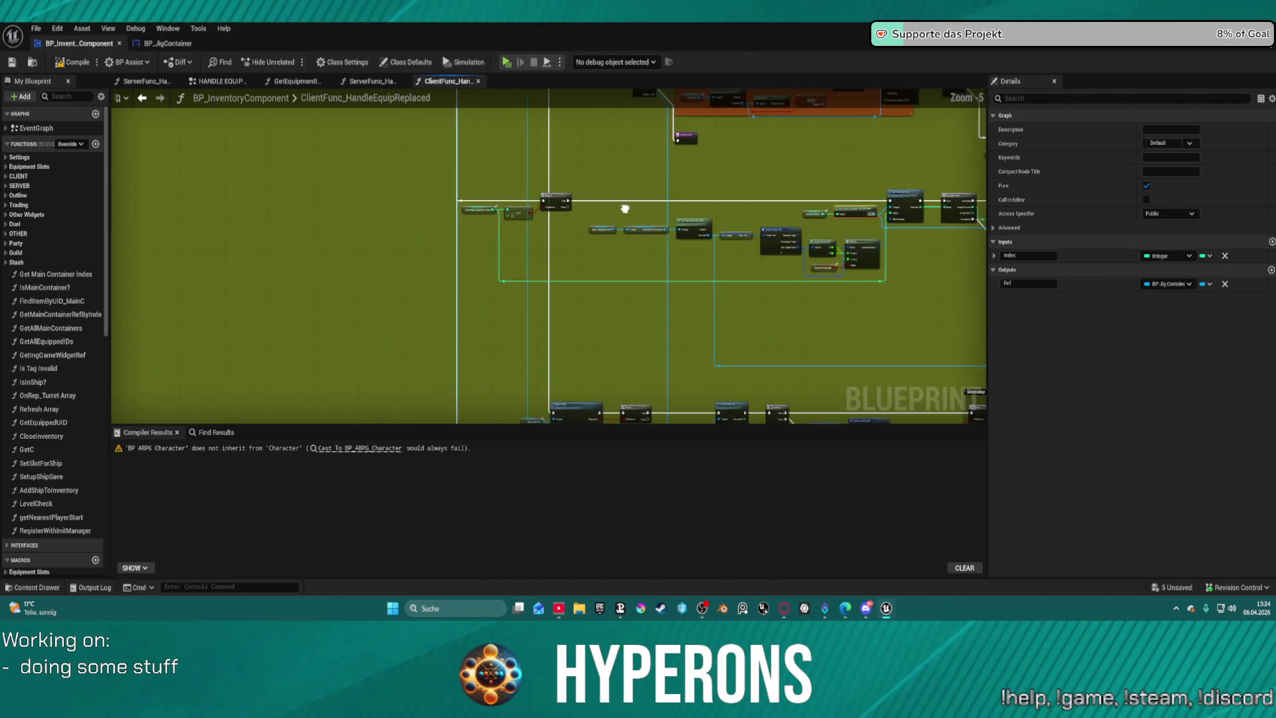
pyautogui.moveTo(692, 377)
pyautogui.mouseDown()
pyautogui.moveTo(676, 539)
pyautogui.moveTo(504, 464)
pyautogui.moveTo(370, 362)
pyautogui.moveTo(162, 255)
pyautogui.mouseUp()
pyautogui.scroll(5, 569, 363)
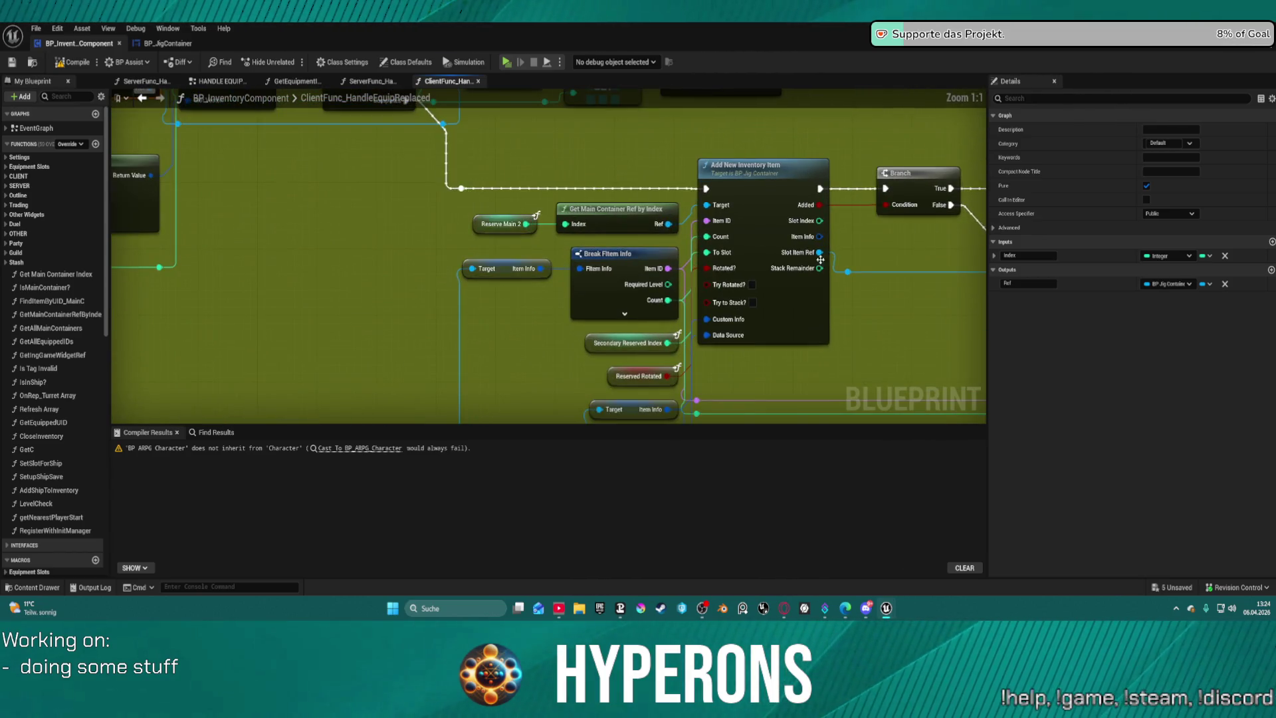
# Follow the graph past Unequip Item and Equip Item by Slot to Get Equipped Item Ref, then switch to the Message Log.
pyautogui.moveTo(399, 189)
pyautogui.mouseDown()
pyautogui.moveTo(399, 304)
pyautogui.moveTo(245, 271)
pyautogui.moveTo(224, 298)
pyautogui.moveTo(120, 283)
pyautogui.mouseUp()
pyautogui.moveTo(532, 279); pyautogui.dragTo(279, 245)
pyautogui.moveTo(532, 239); pyautogui.dragTo(368, 279)
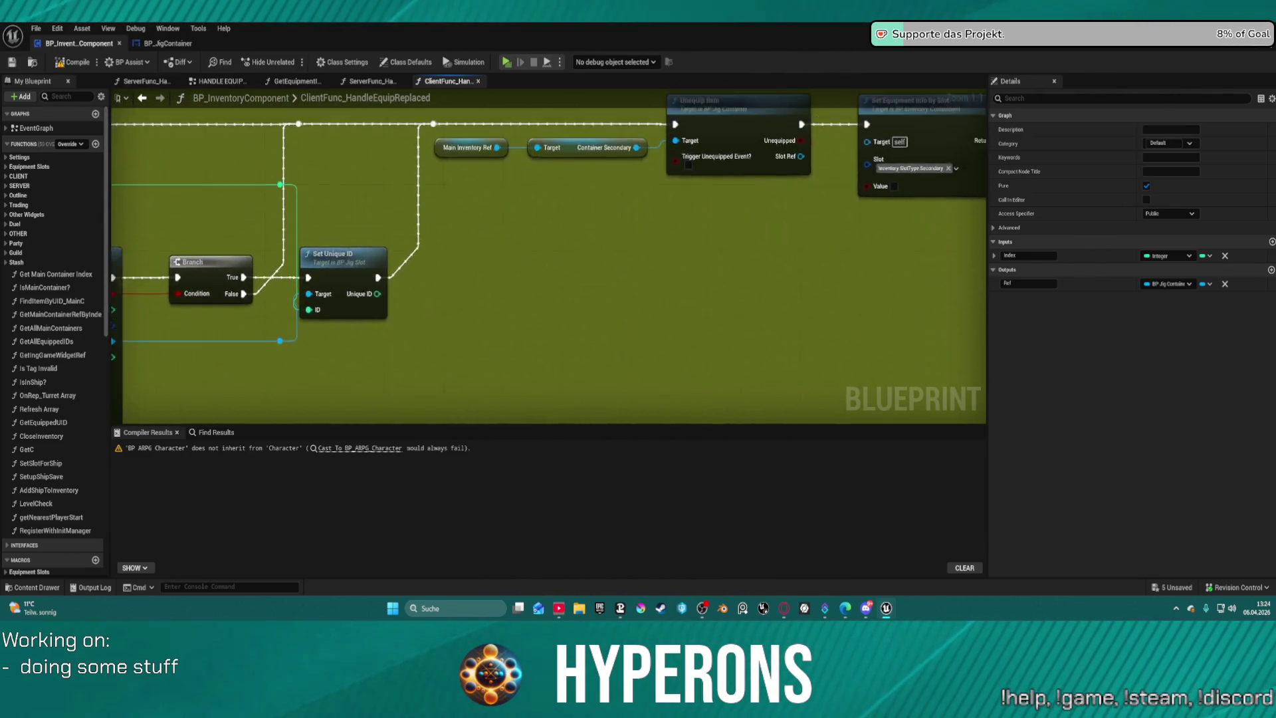
pyautogui.moveTo(465, 279); pyautogui.dragTo(401, 339)
pyautogui.moveTo(465, 279); pyautogui.dragTo(378, 293)
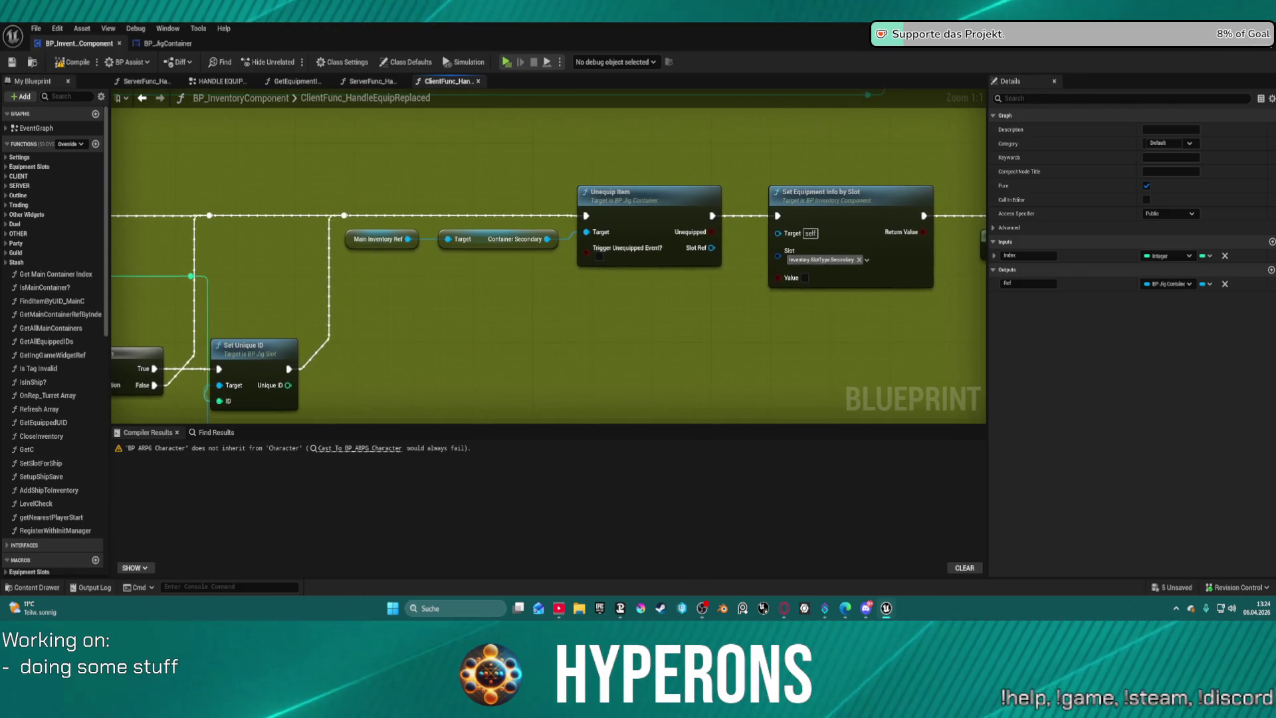
pyautogui.scroll(-1, 548, 266)
pyautogui.moveTo(642, 289)
pyautogui.mouseDown()
pyautogui.moveTo(617, 284)
pyautogui.moveTo(596, 254)
pyautogui.mouseUp()
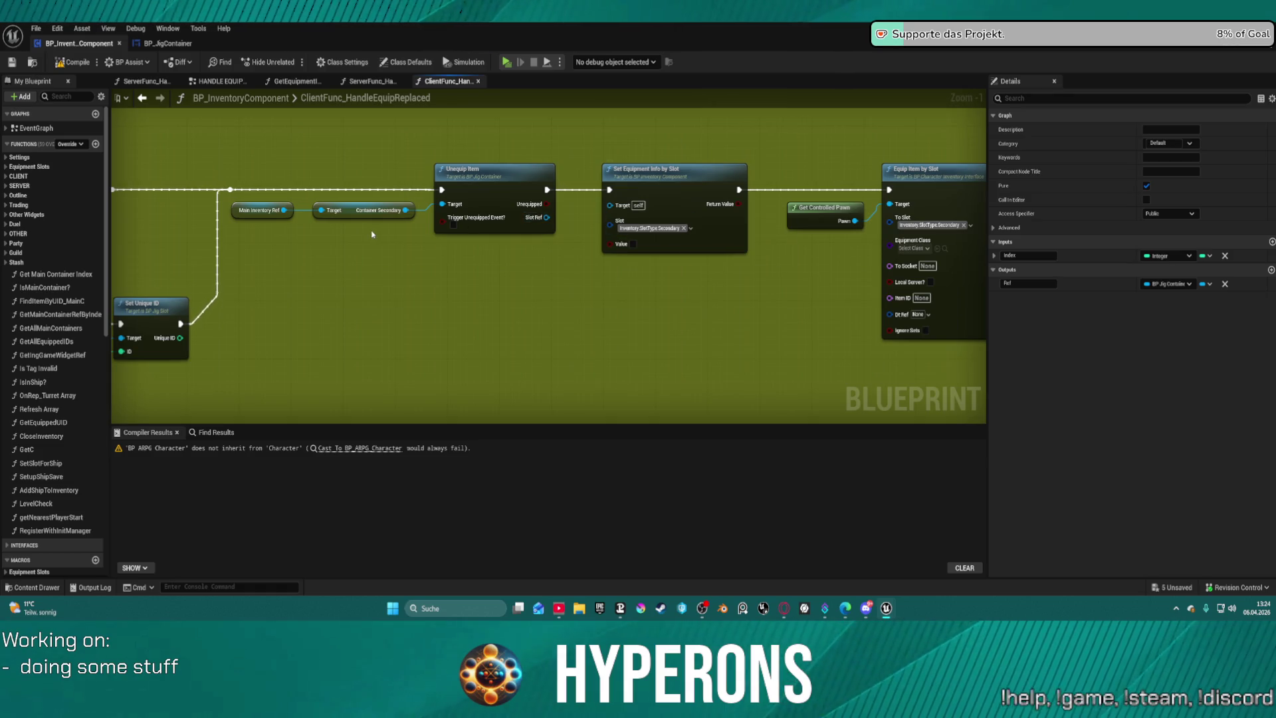
pyautogui.scroll(-4, 618, 223)
pyautogui.scroll(5, 618, 223)
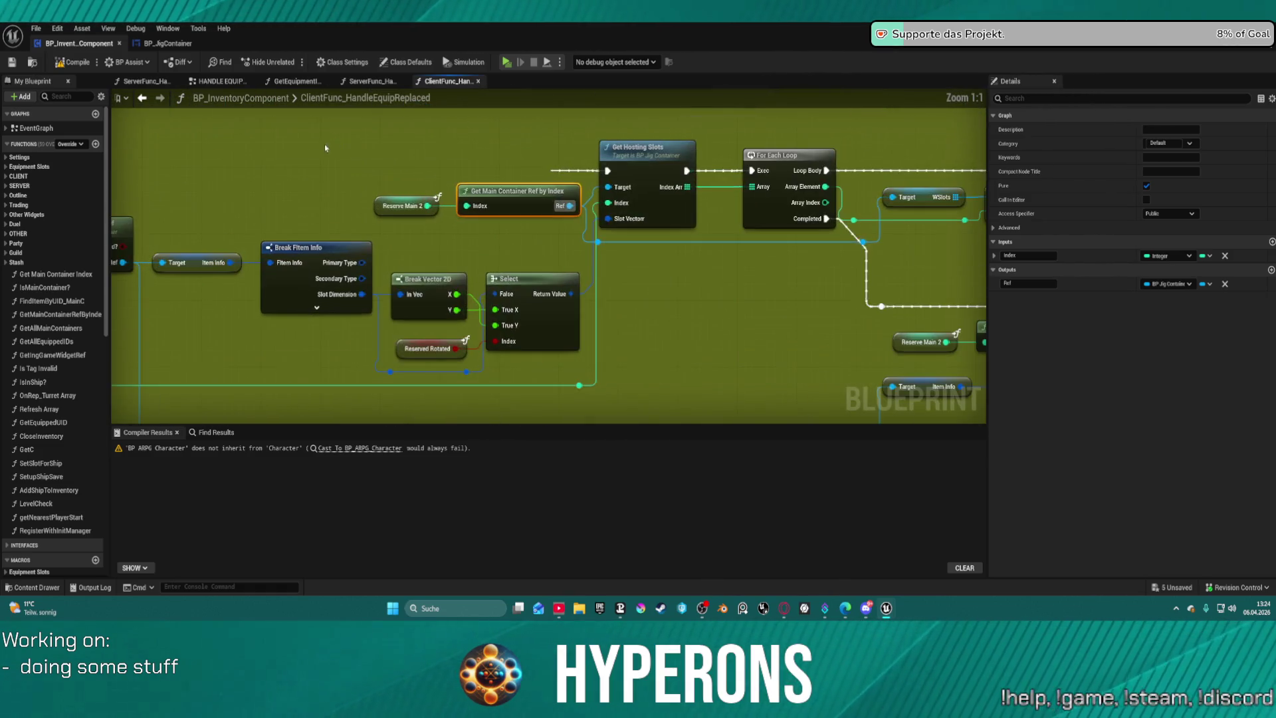
pyautogui.moveTo(393, 199); pyautogui.dragTo(482, 173)
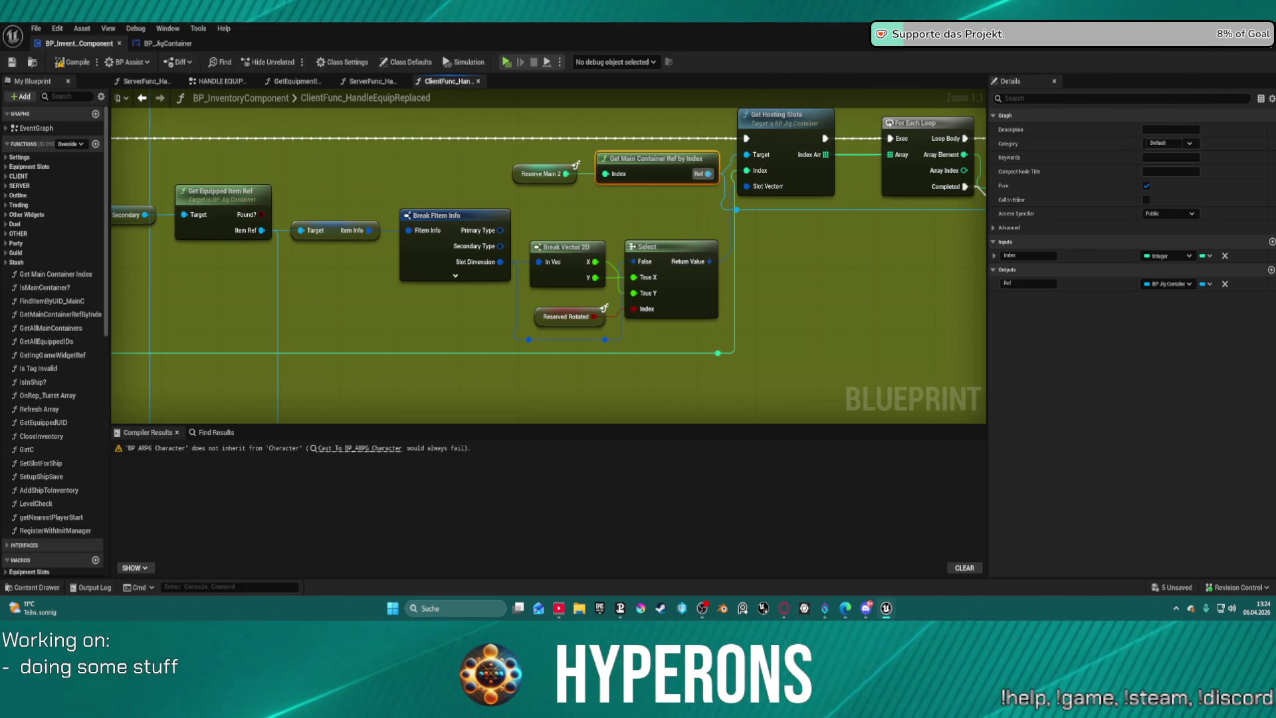
pyautogui.hotkey('alt', 'Tab')
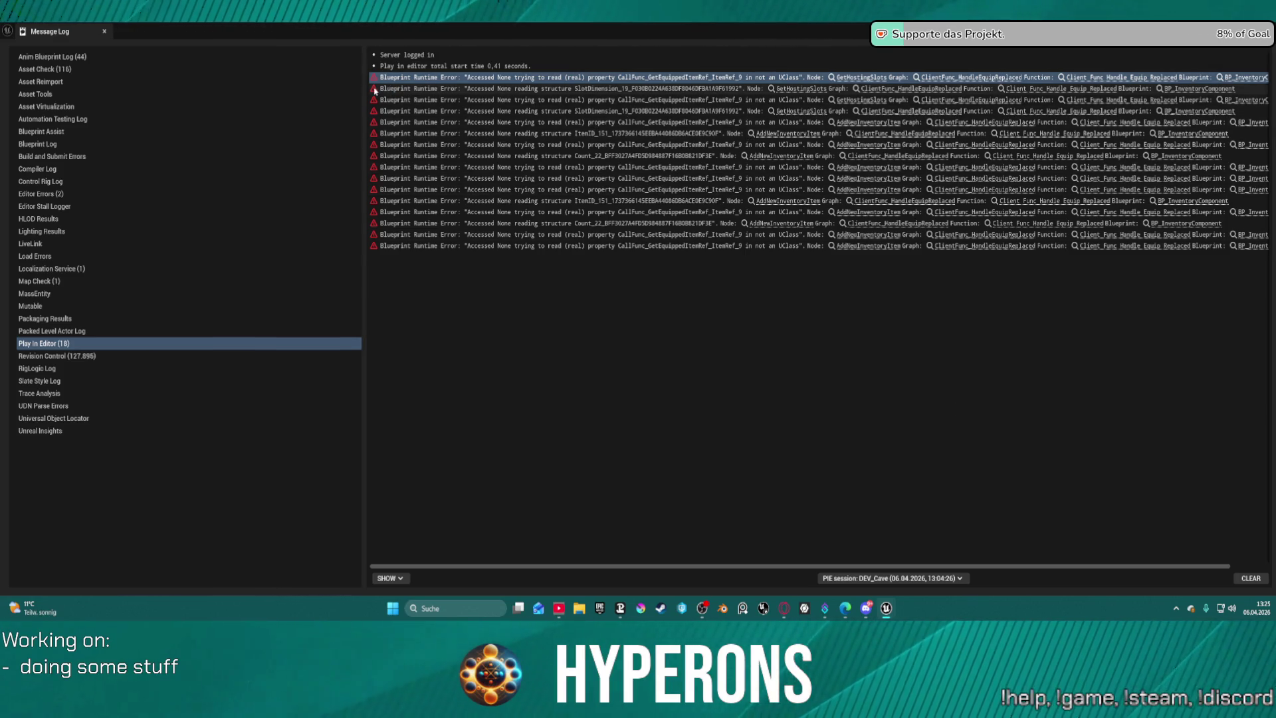
# Snip a screenshot of the runtime error rows and close the Message Log window.
pyautogui.press('super+shift+s')
pyautogui.moveTo(370, 71)
pyautogui.mouseDown()
pyautogui.moveTo(1078, 250)
pyautogui.moveTo(1264, 258)
pyautogui.mouseUp()
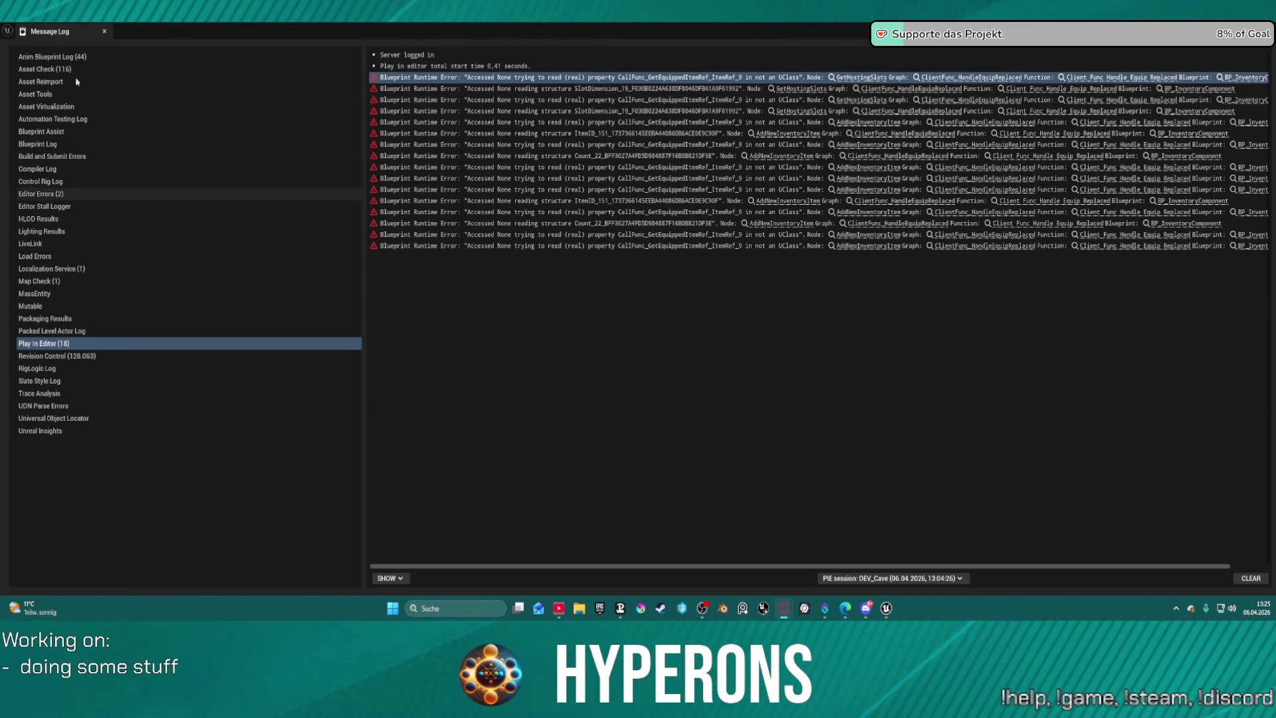
pyautogui.click(105, 31)
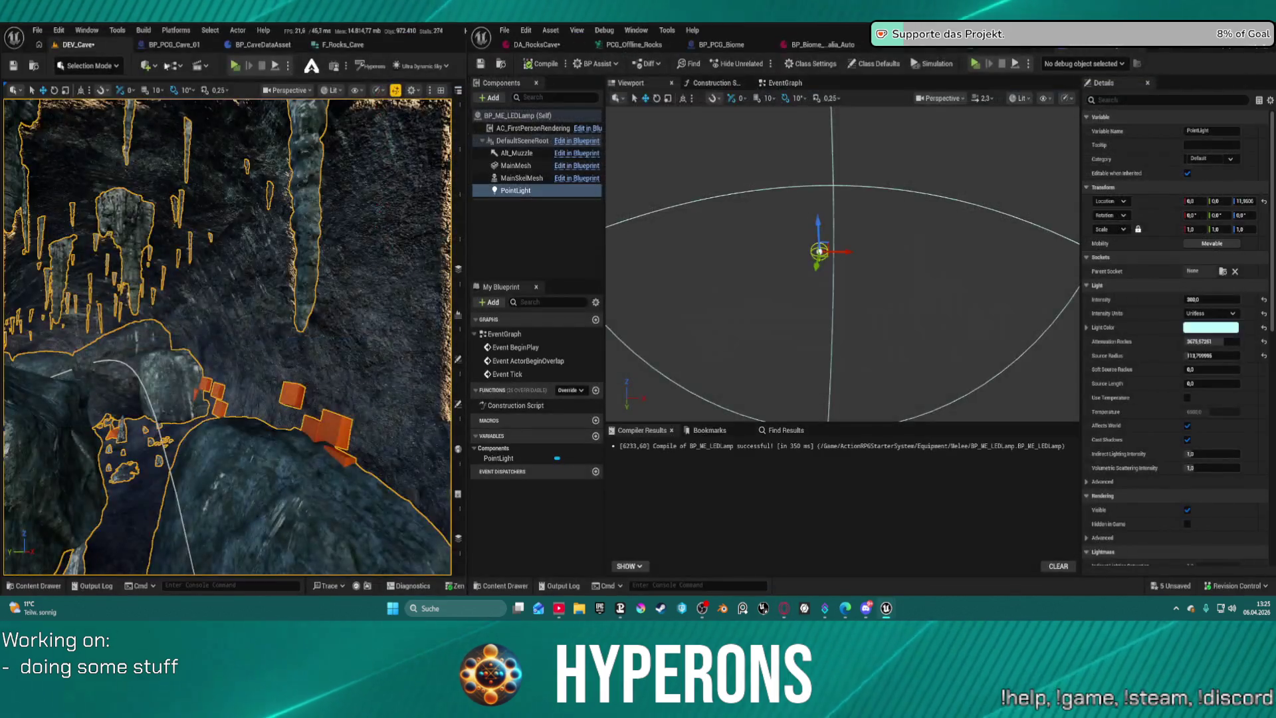